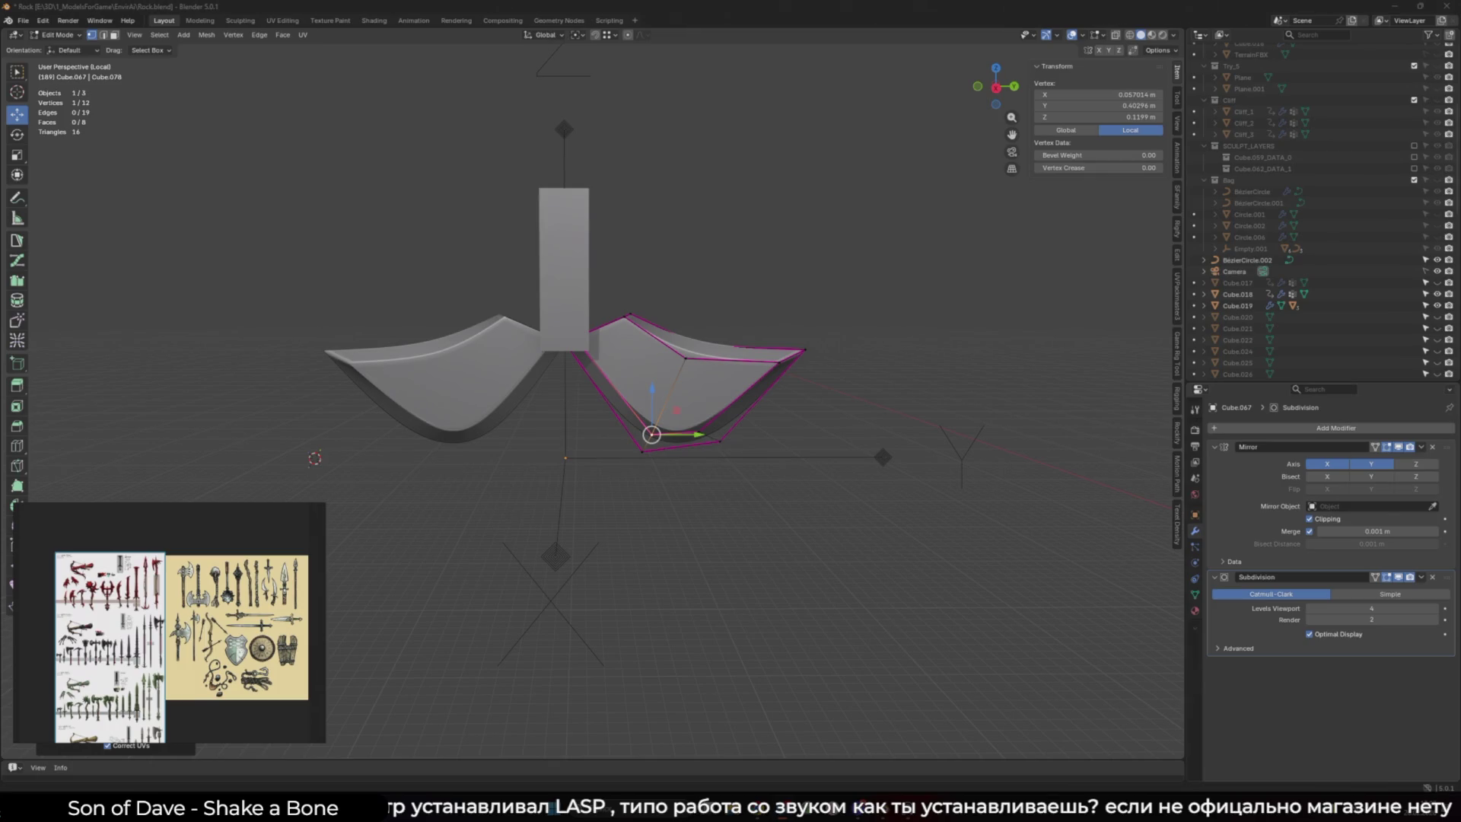
Deselect the blade vertex in Blender and bring up the Windows search box
left_click(827, 467)
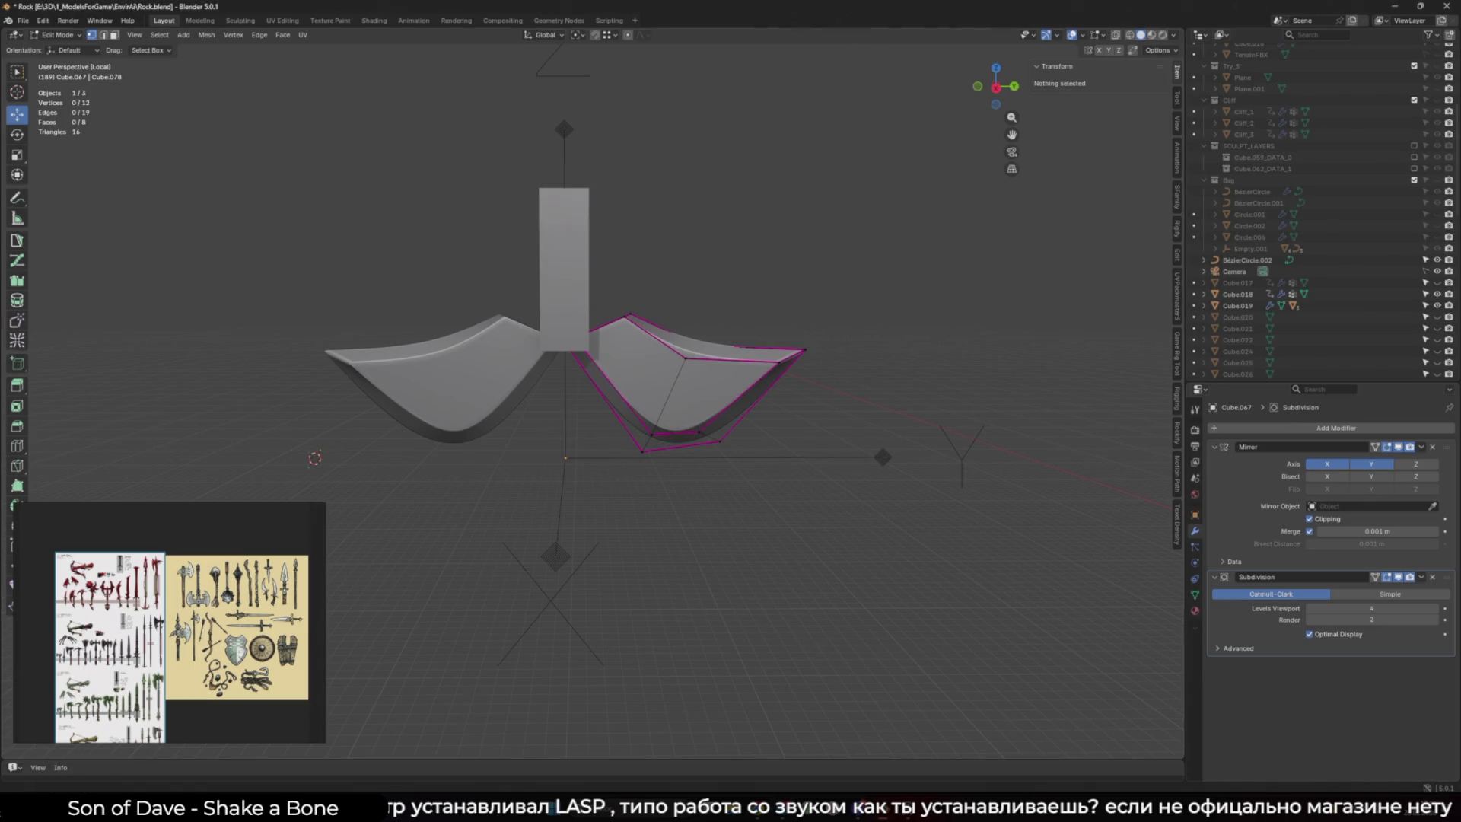
left_click(569, 778)
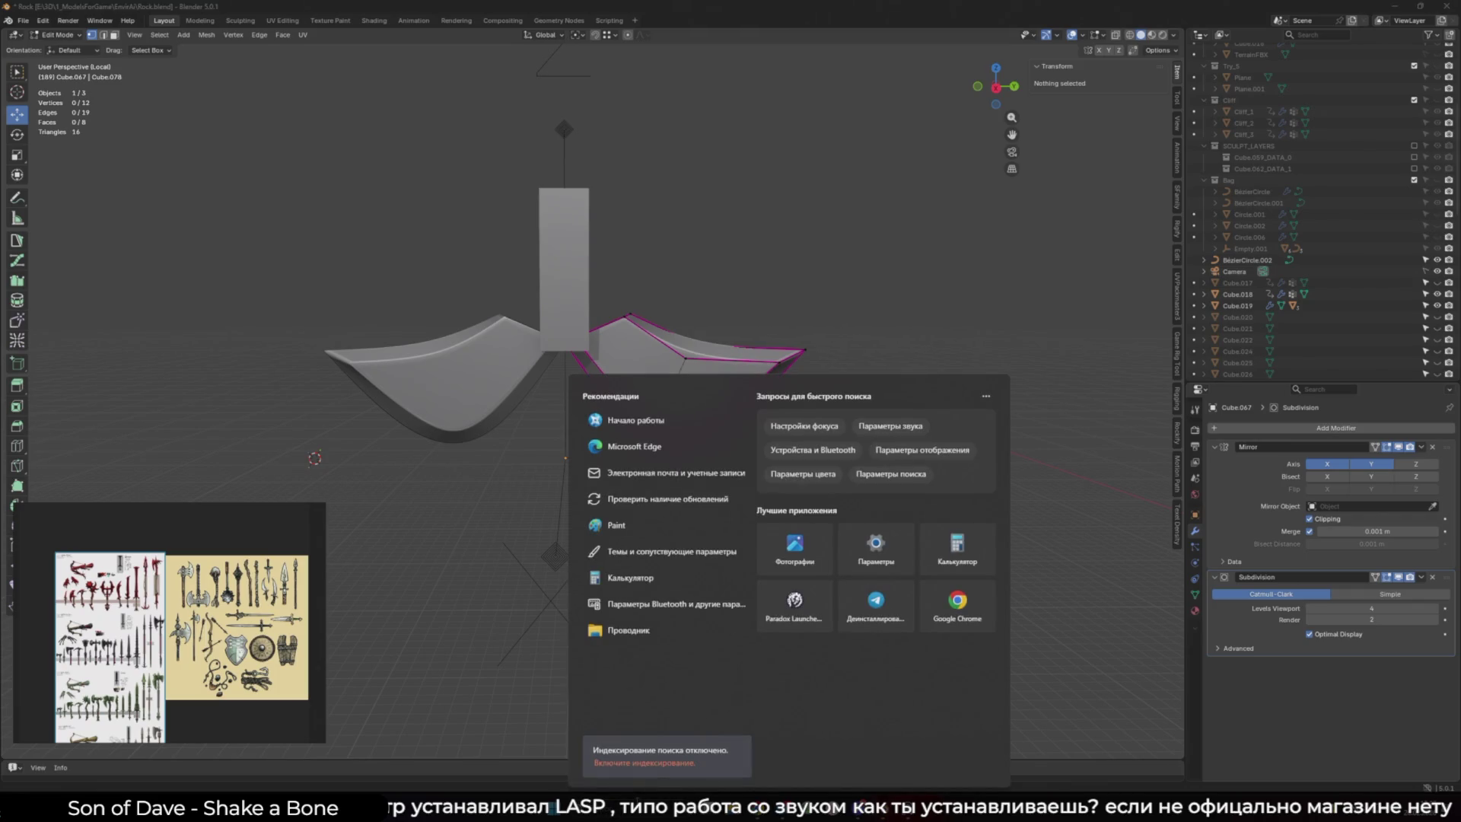
Launch Unity Hub from a search for 'uni' and open the Blank project
type("uni")
key("Escape")
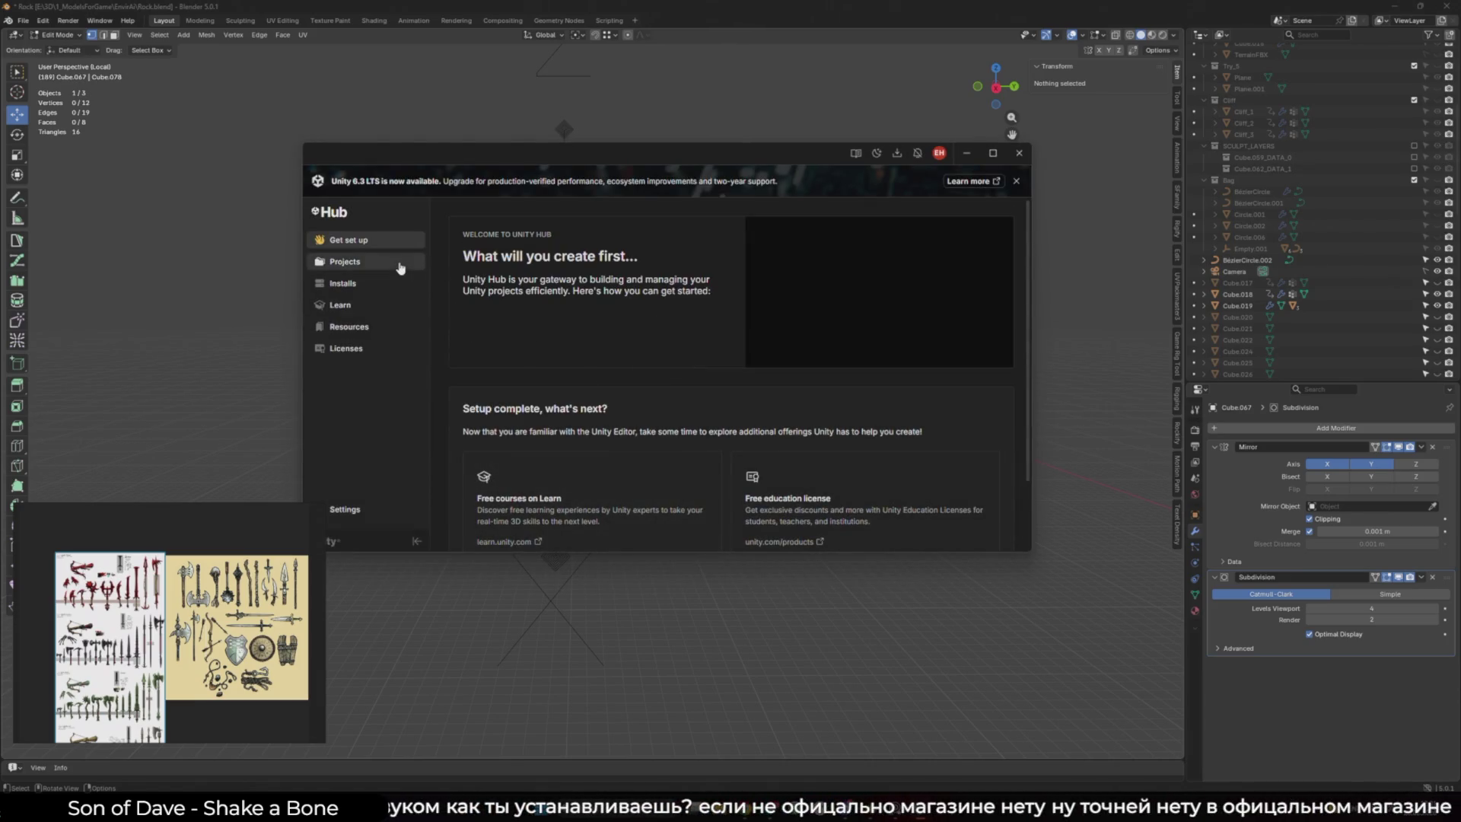
left_click(399, 262)
left_click(618, 303)
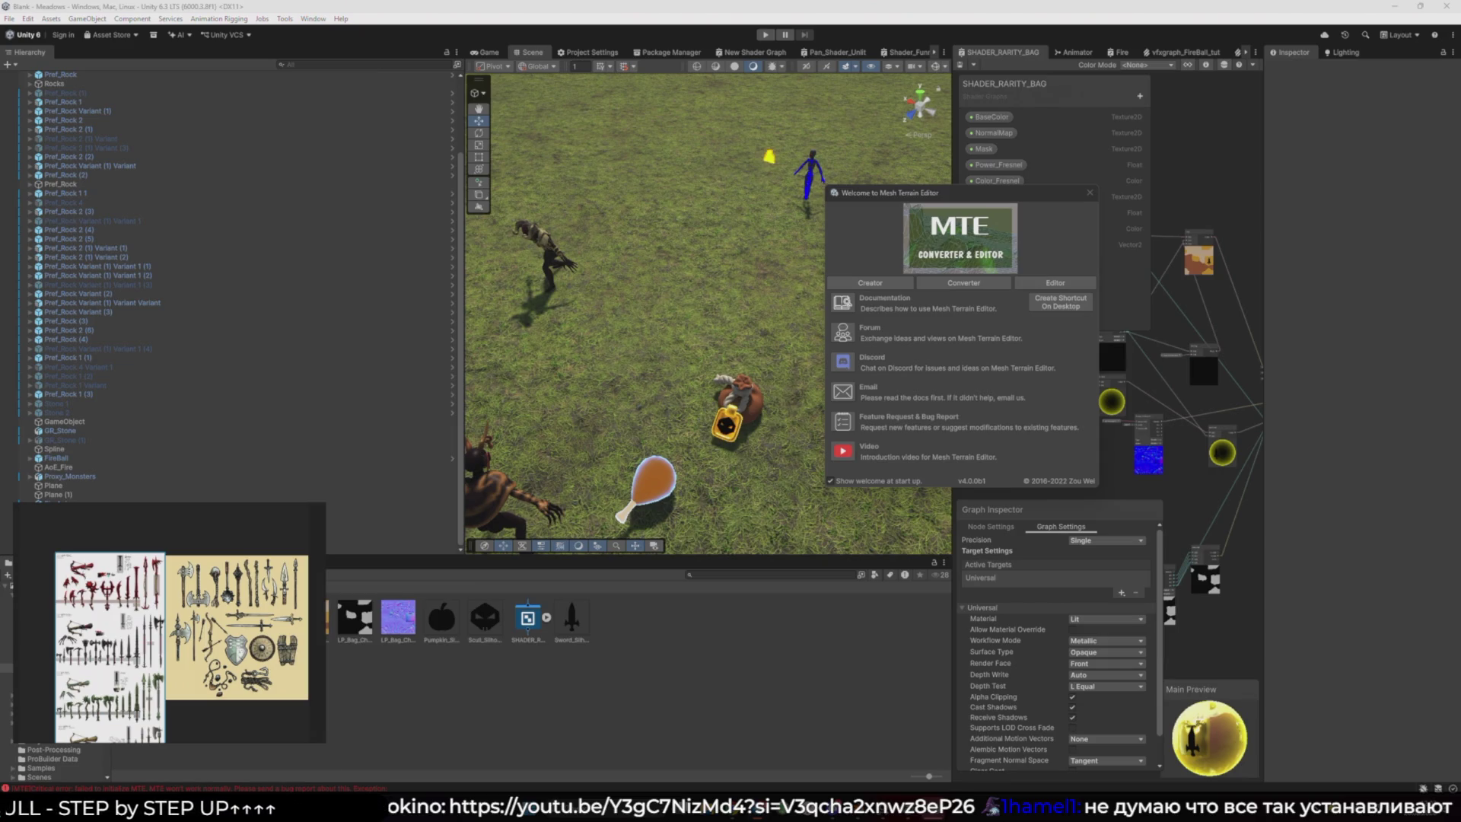
Dismiss the Mesh Terrain Editor welcome window and browse the Assets menu
left_click(1090, 193)
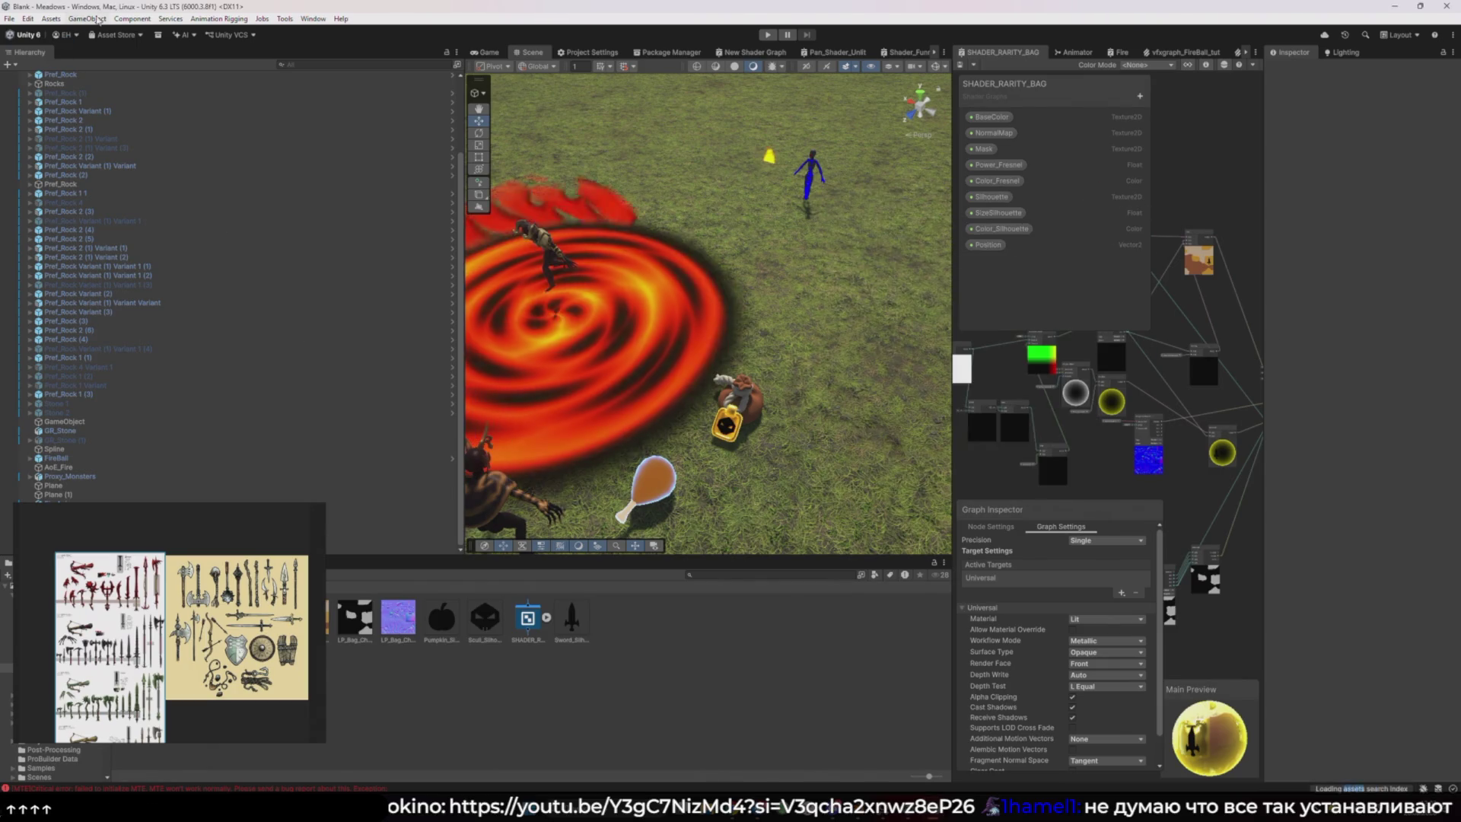
left_click(49, 19)
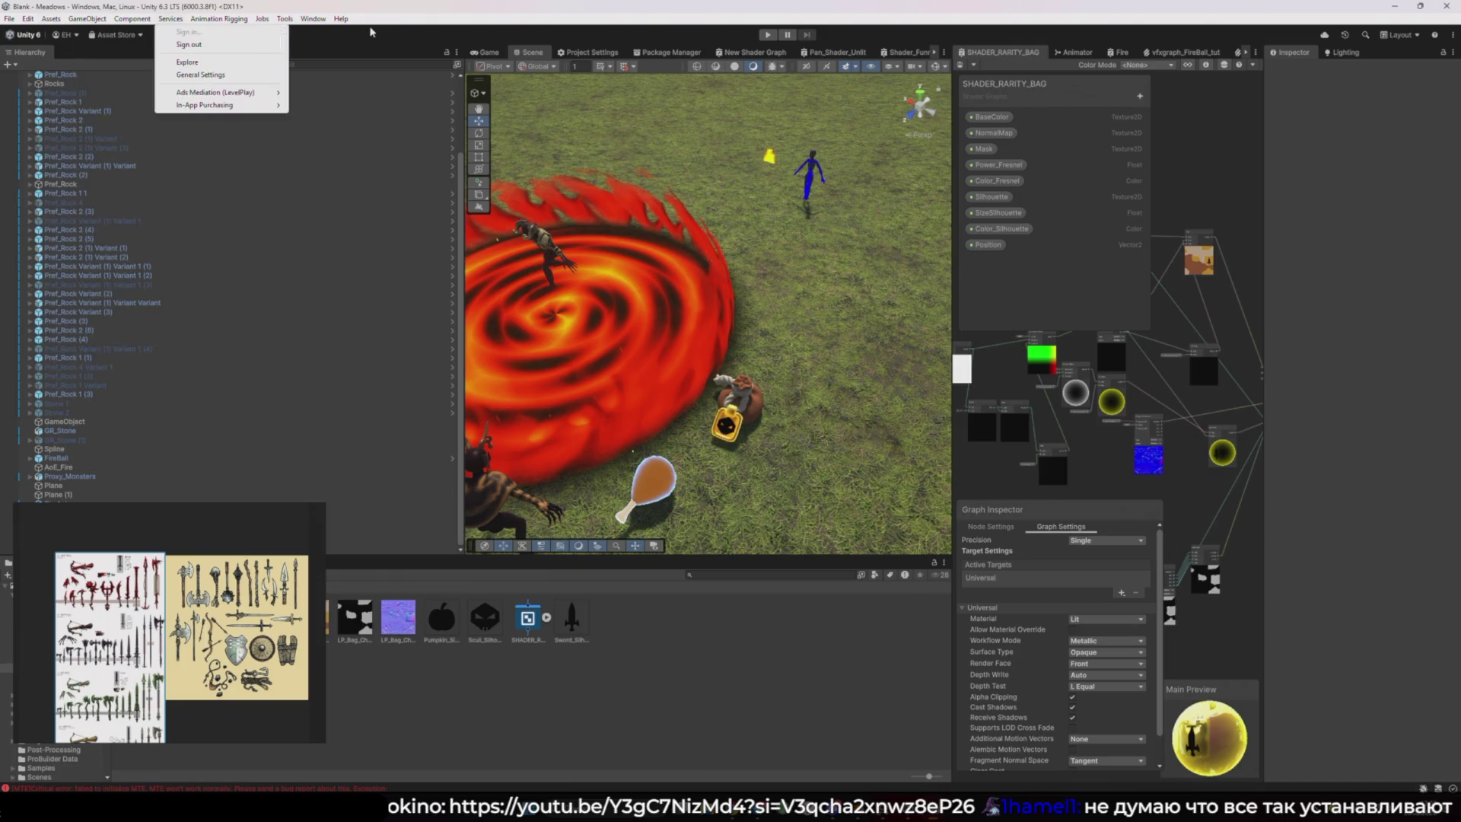
left_click(170, 19)
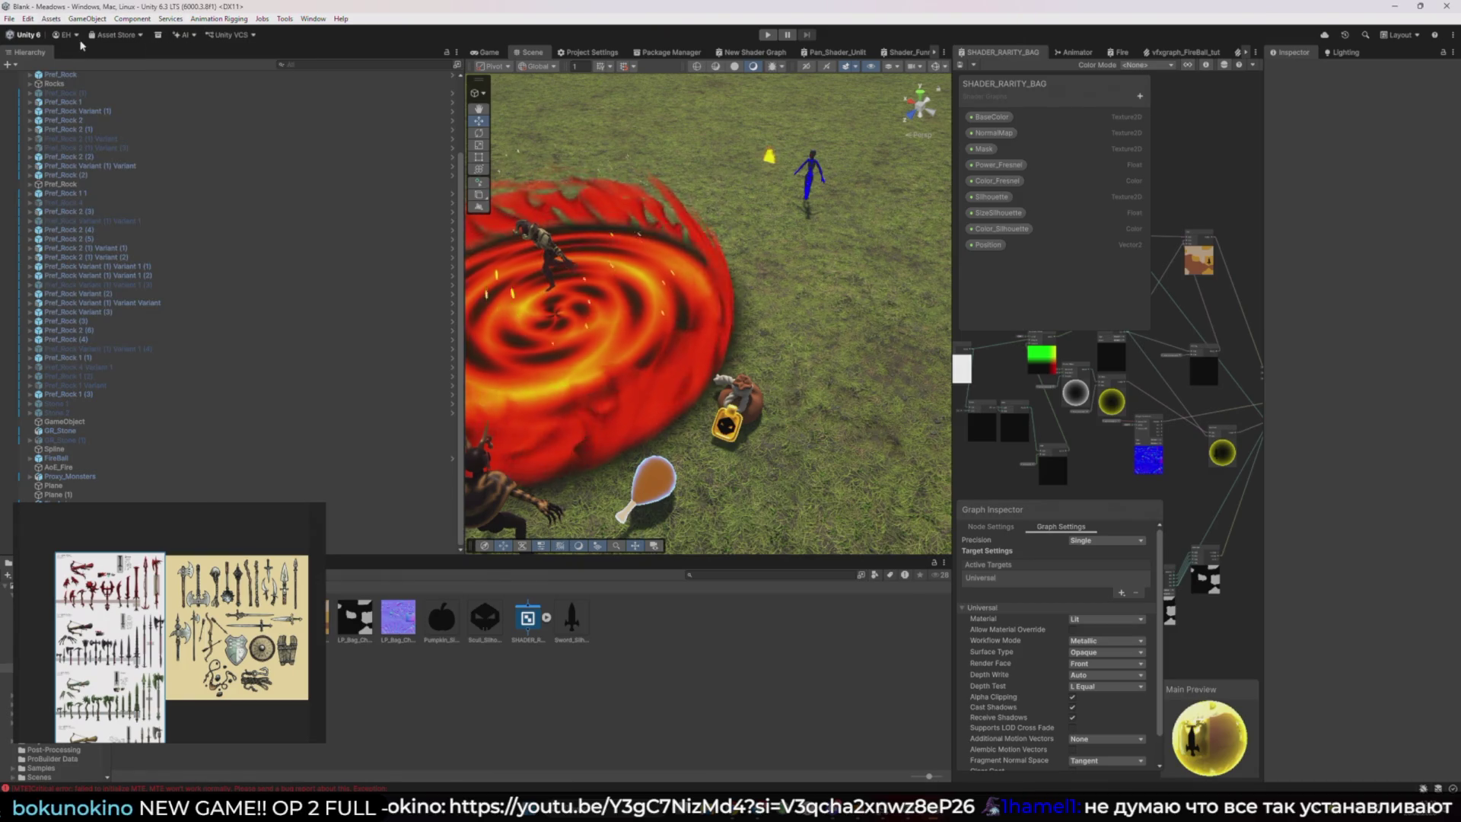
Open Package Manager from Asset Store > My Assets and list the purchased packages
left_click(116, 34)
left_click(122, 61)
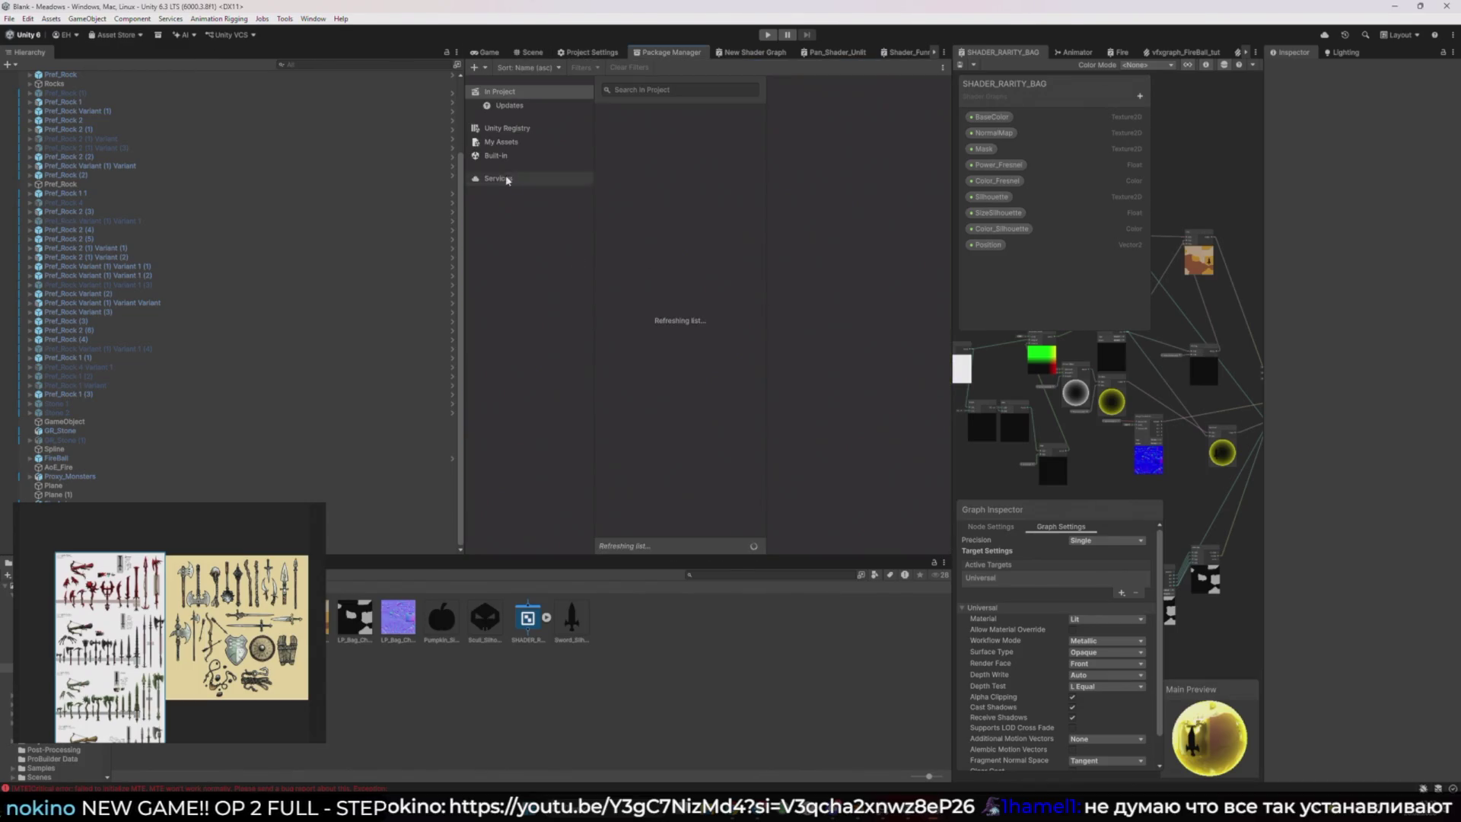
left_click(496, 155)
left_click(501, 143)
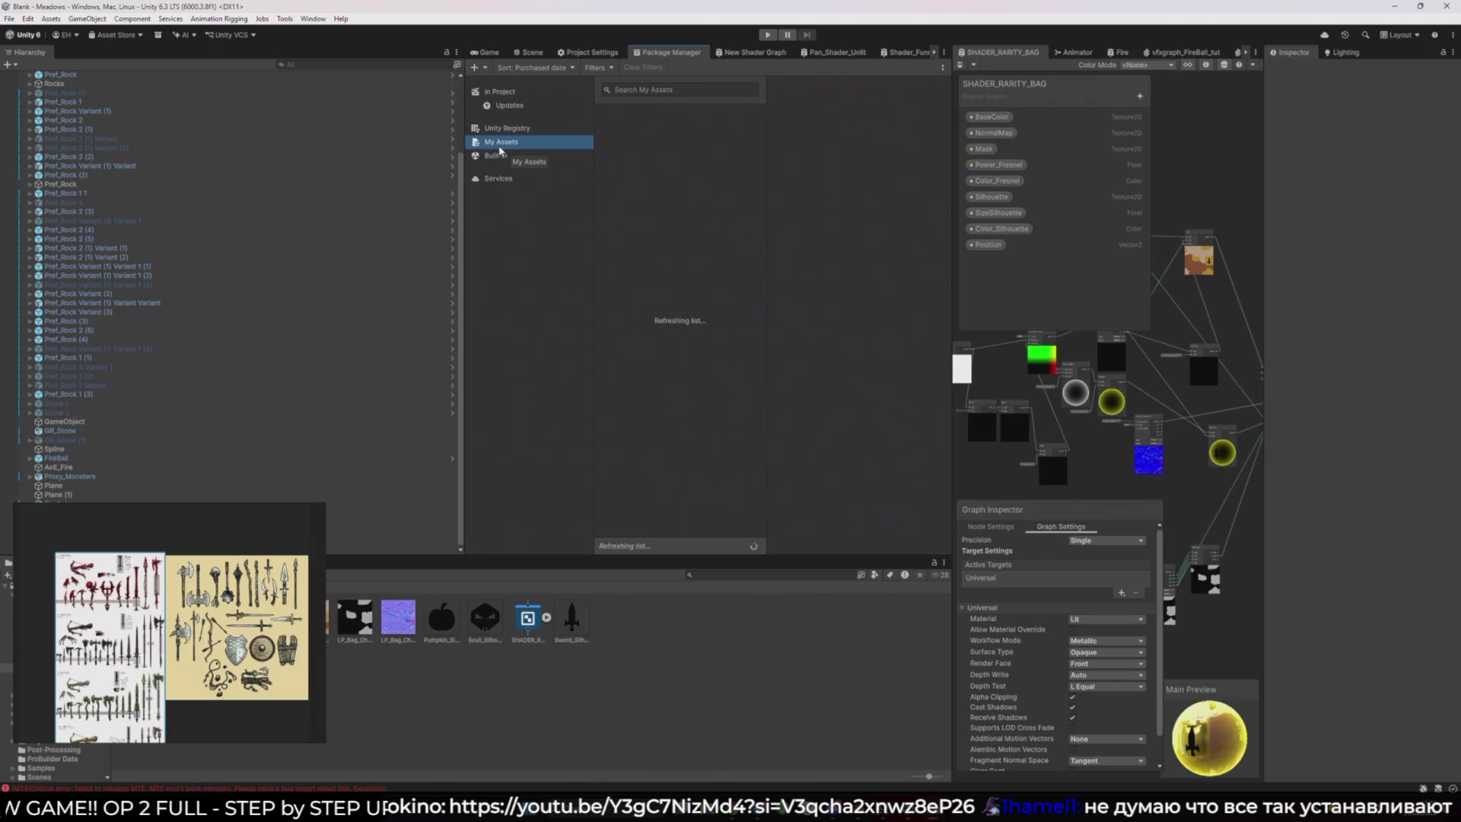
left_click(520, 94)
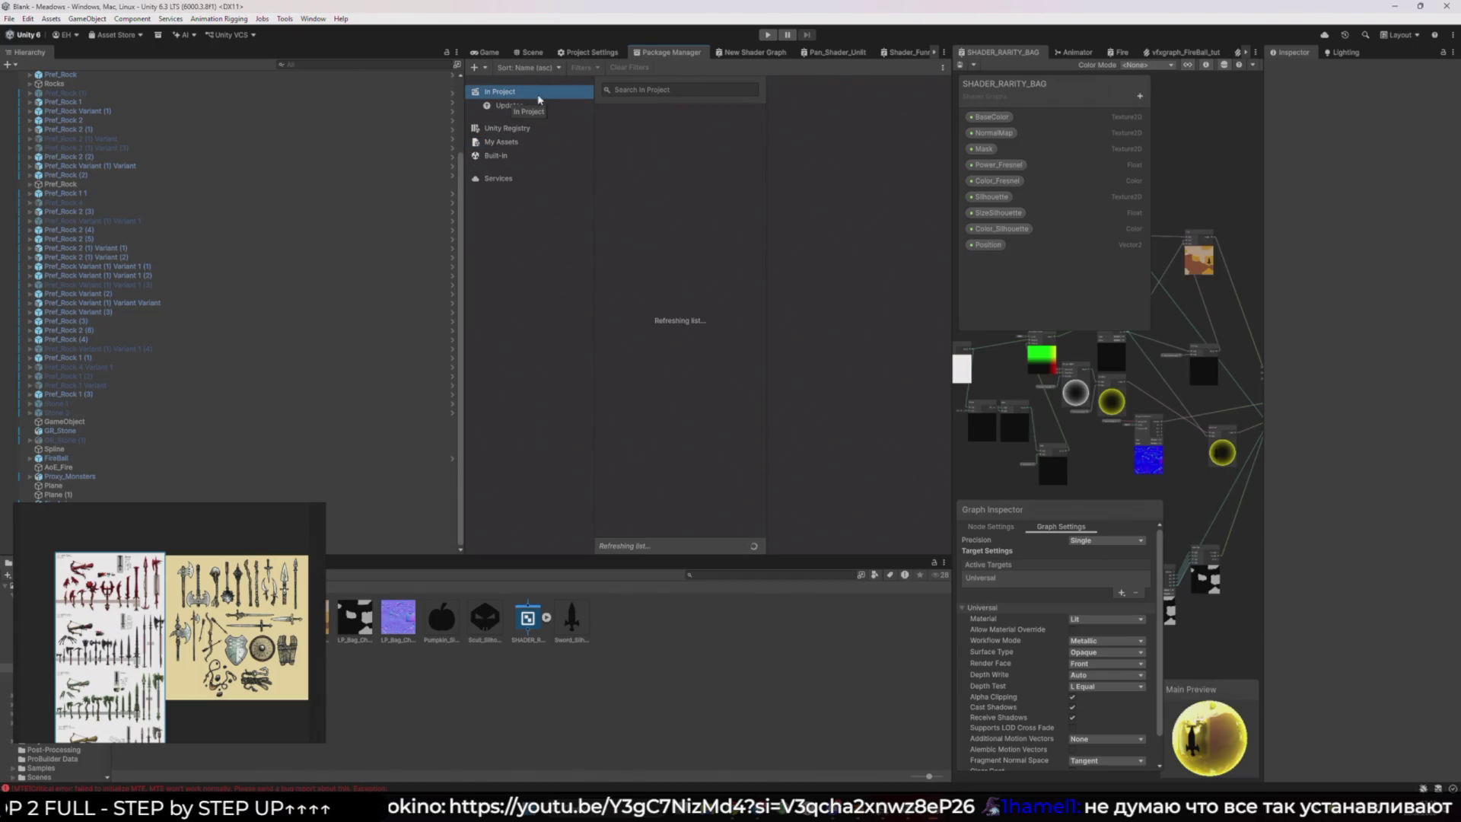
left_click(541, 143)
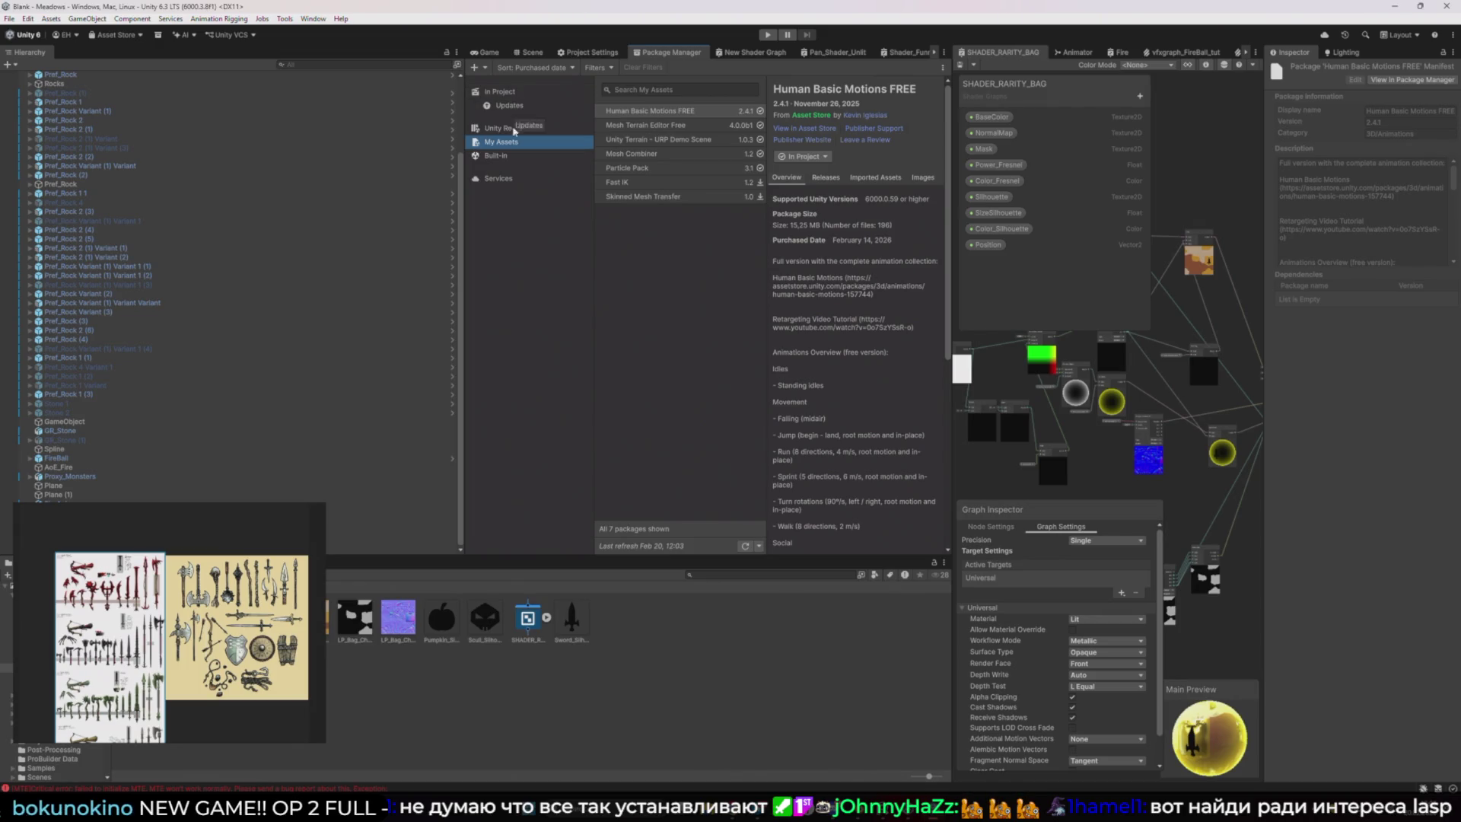
Widen the shader graph workspace and go up to the top-level Assets folder
left_click(487, 53)
left_click_drag(951, 357, 712, 320)
key("space")
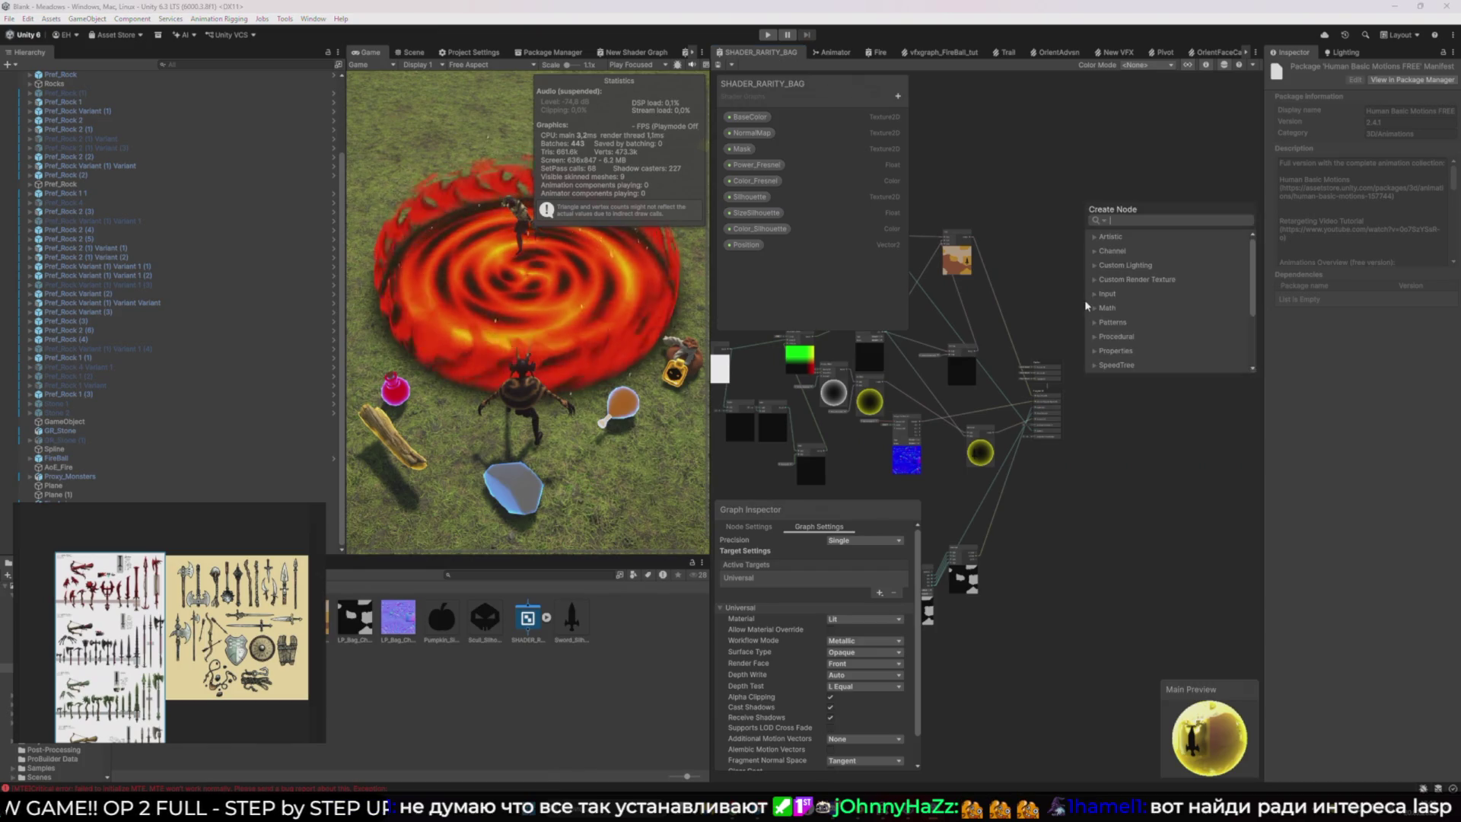
left_click(1142, 460)
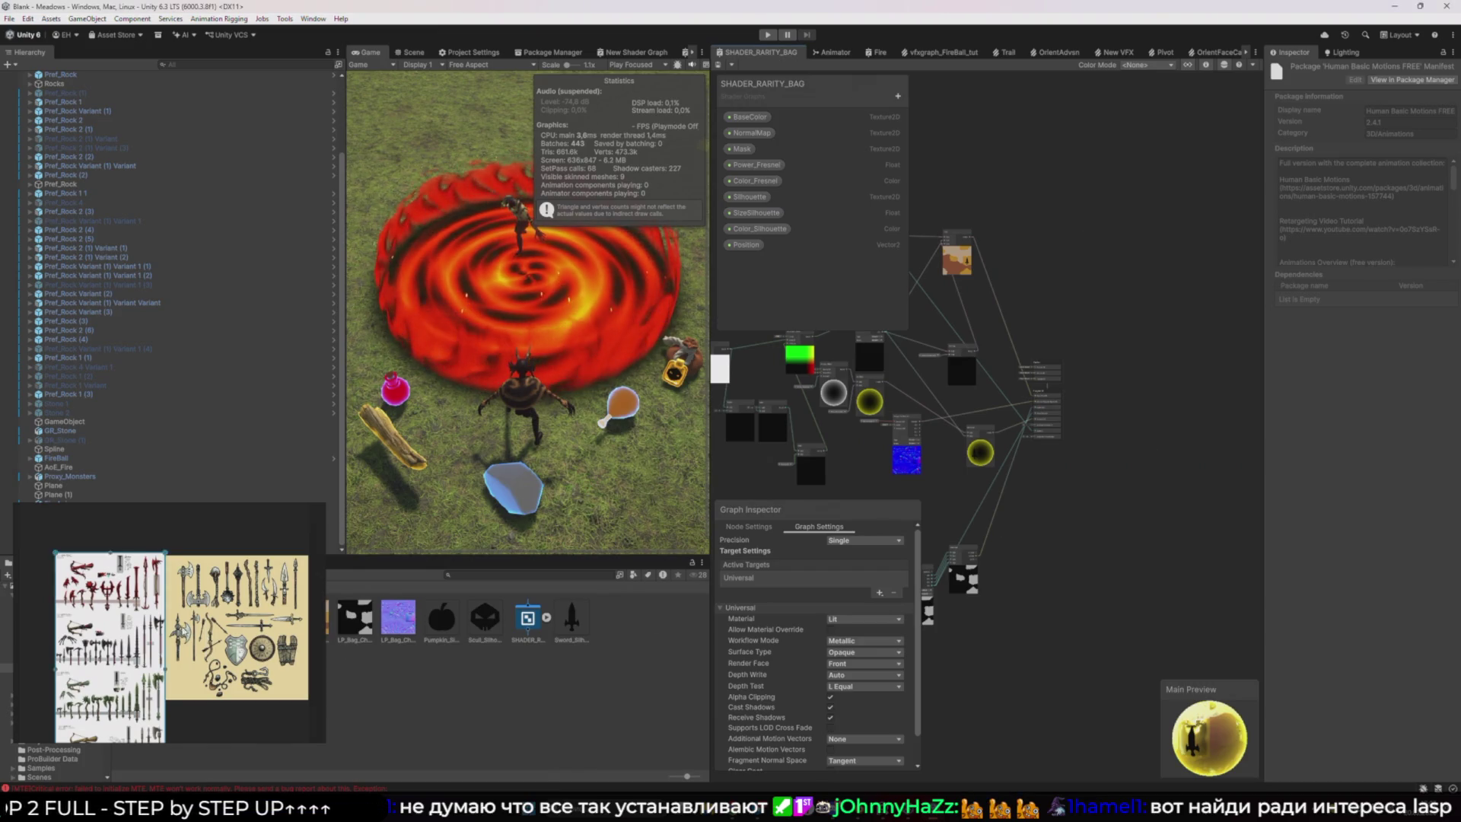
left_click(124, 586)
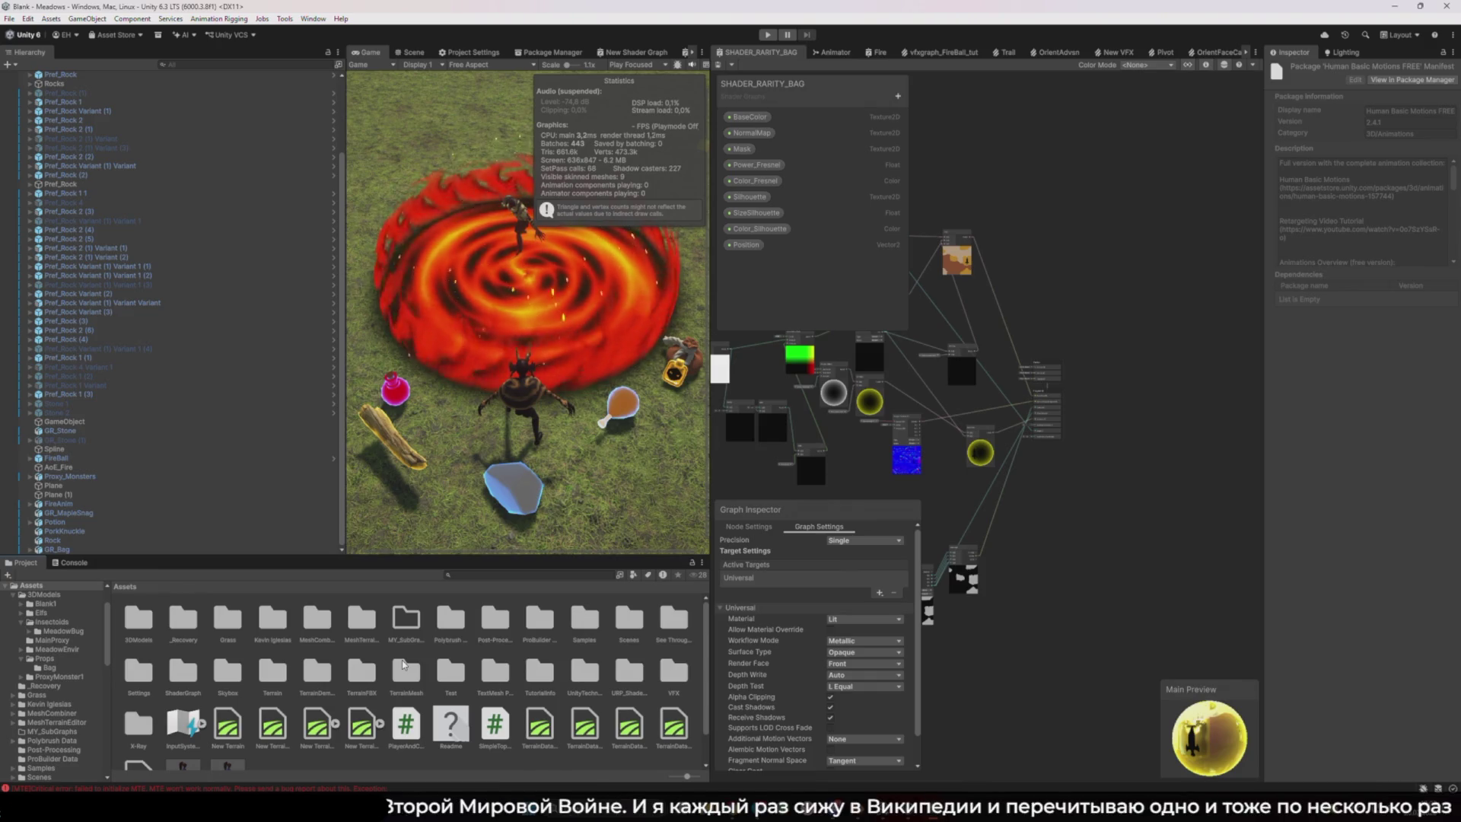
Add a Distance Fog node found by searching 'light', undo it, and return to Package Manager
right_click(1081, 514)
scroll(1156, 524, "down", 3)
type("light")
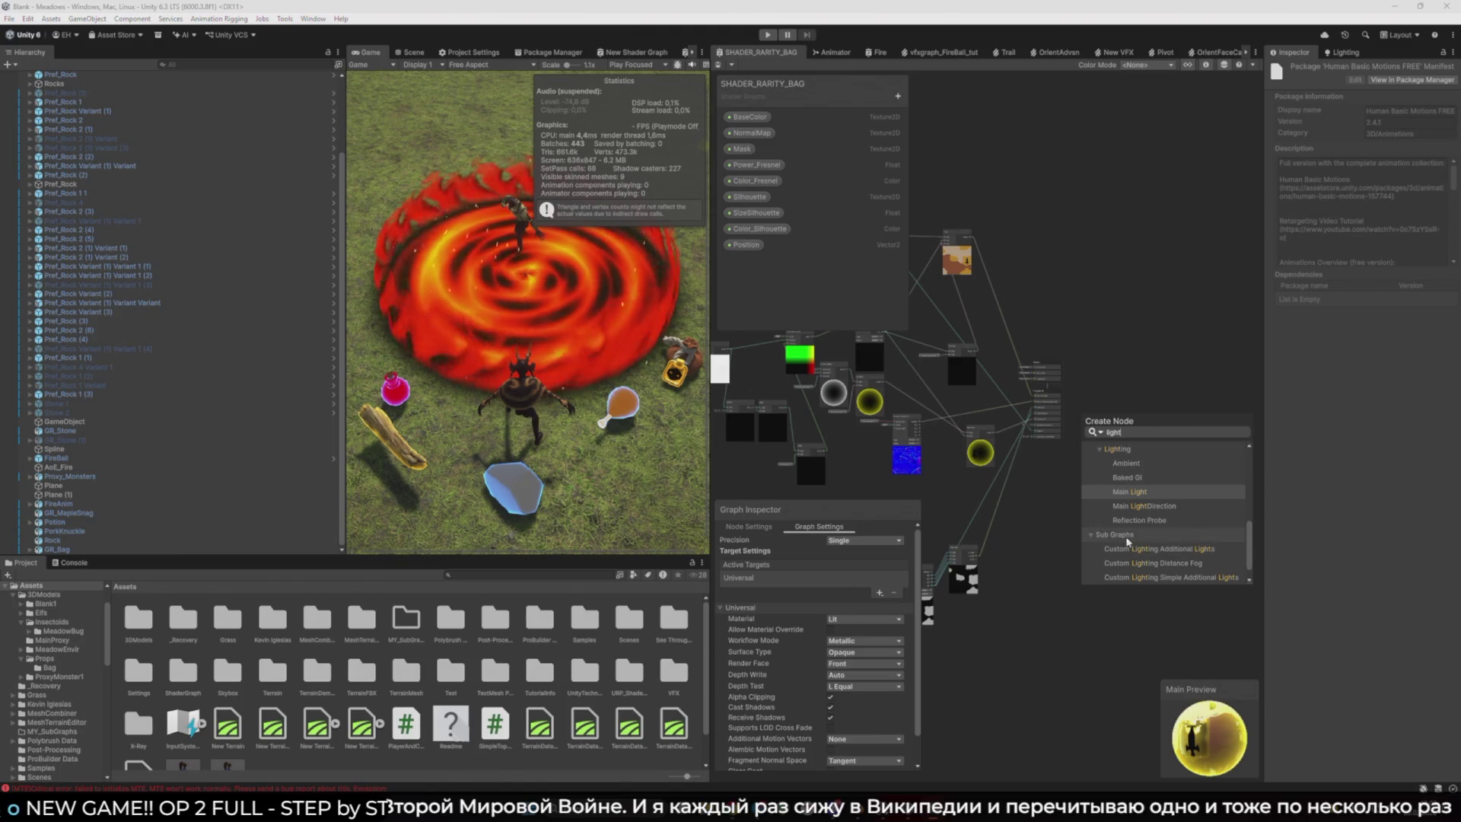
left_click(1164, 564)
scroll(1125, 541, "up", 3)
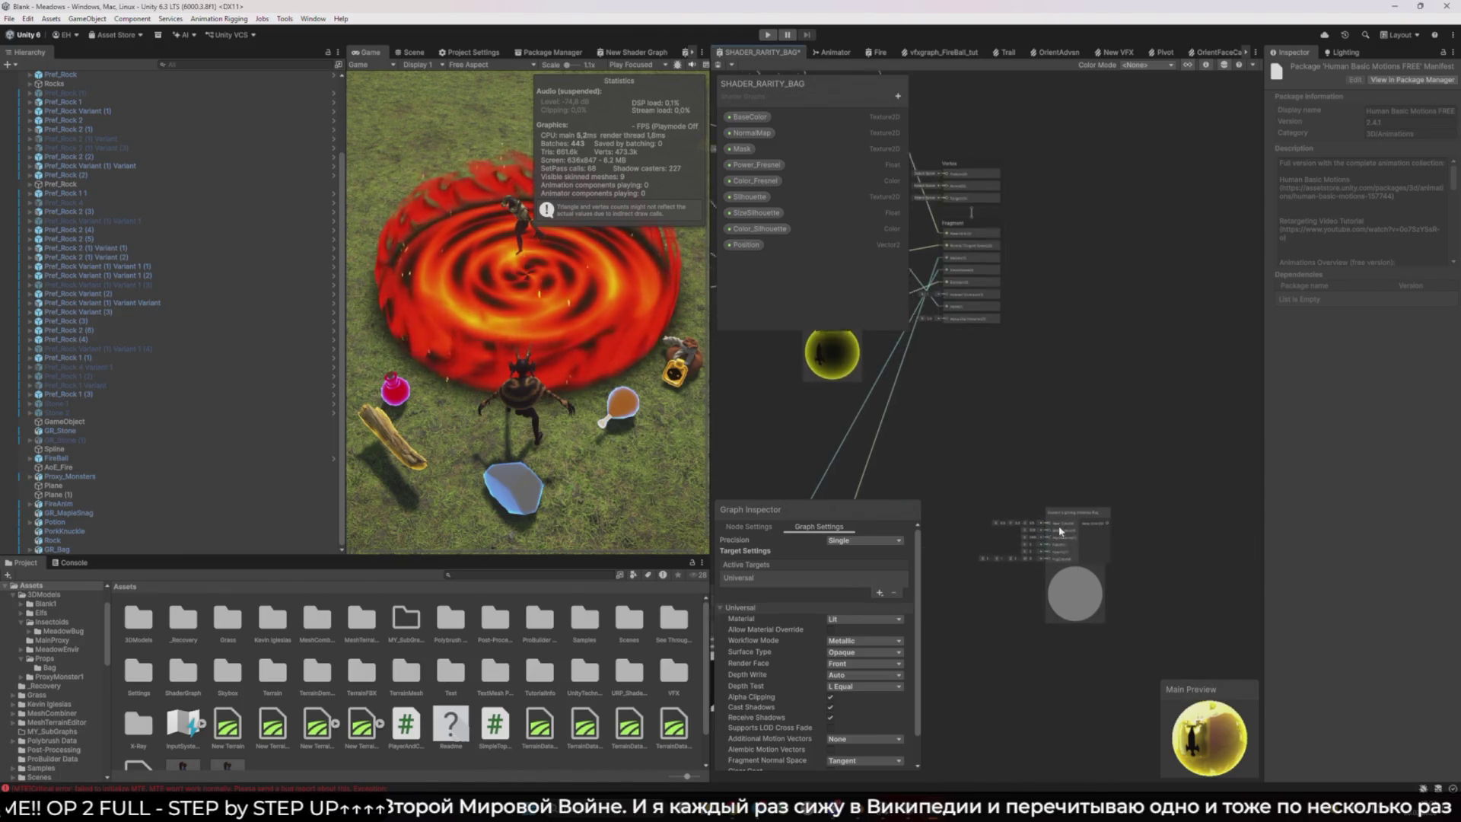
left_click(1167, 401)
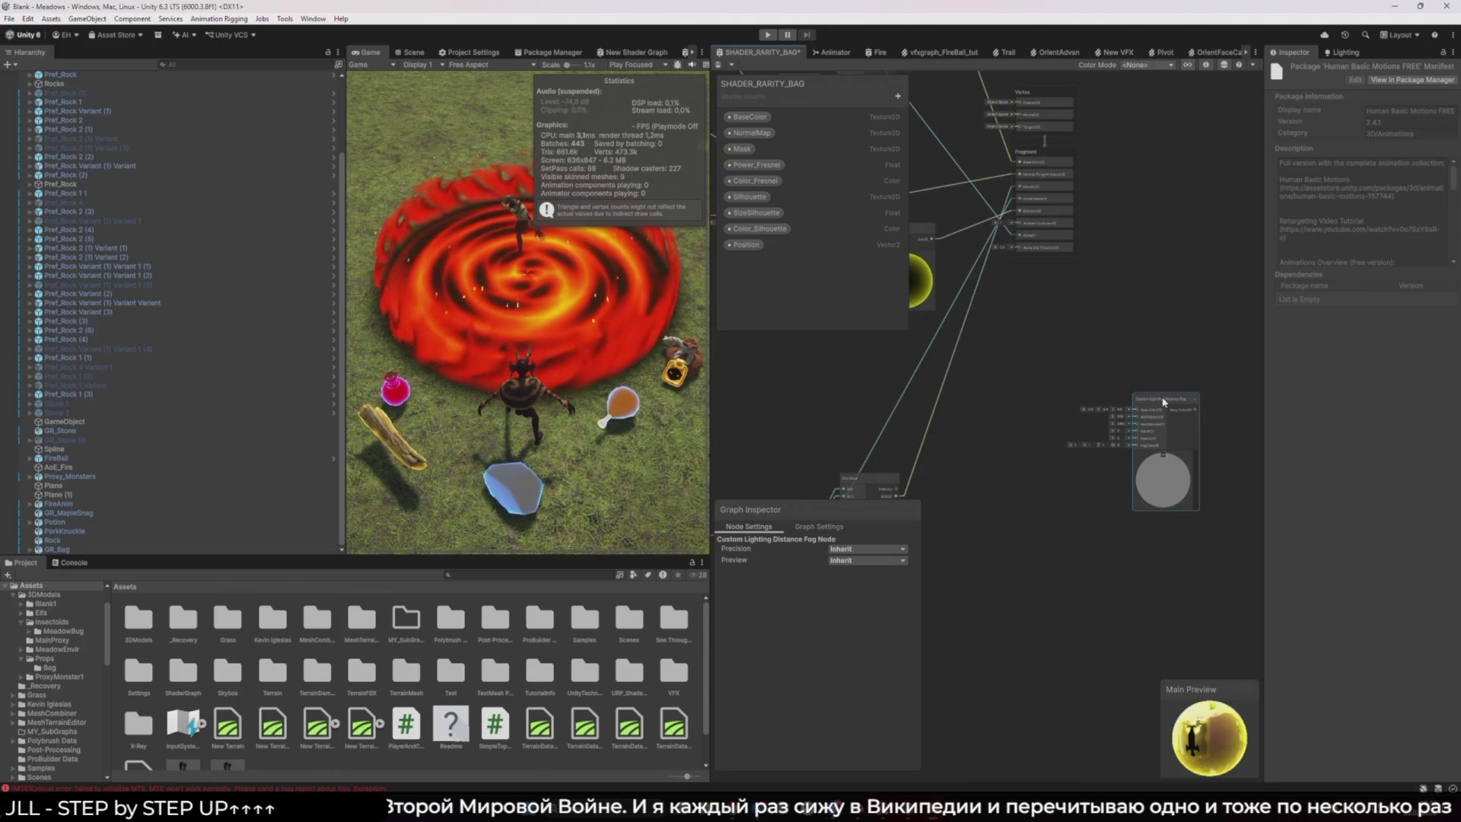
key("ctrl+z")
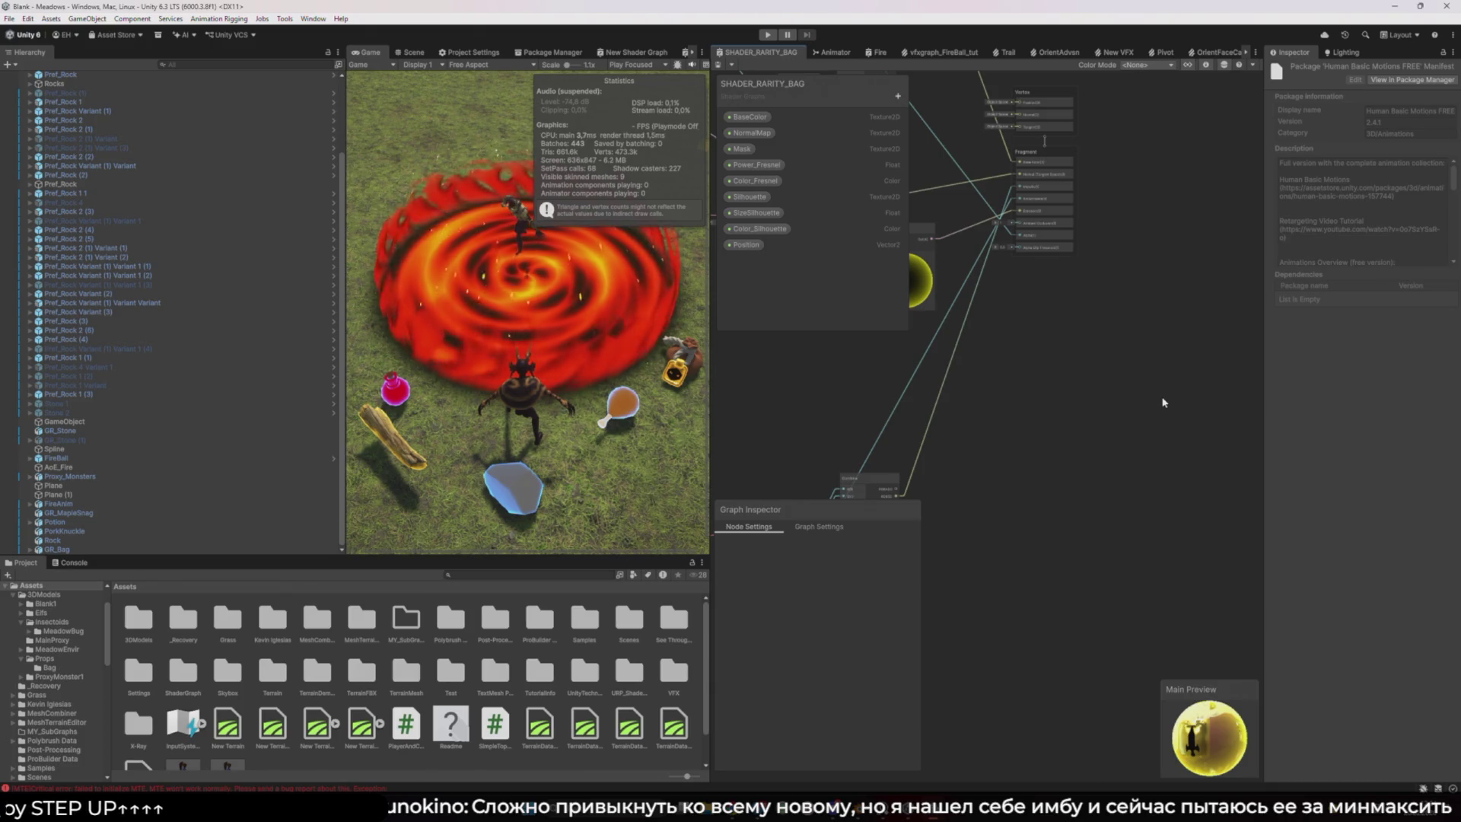
left_click(547, 53)
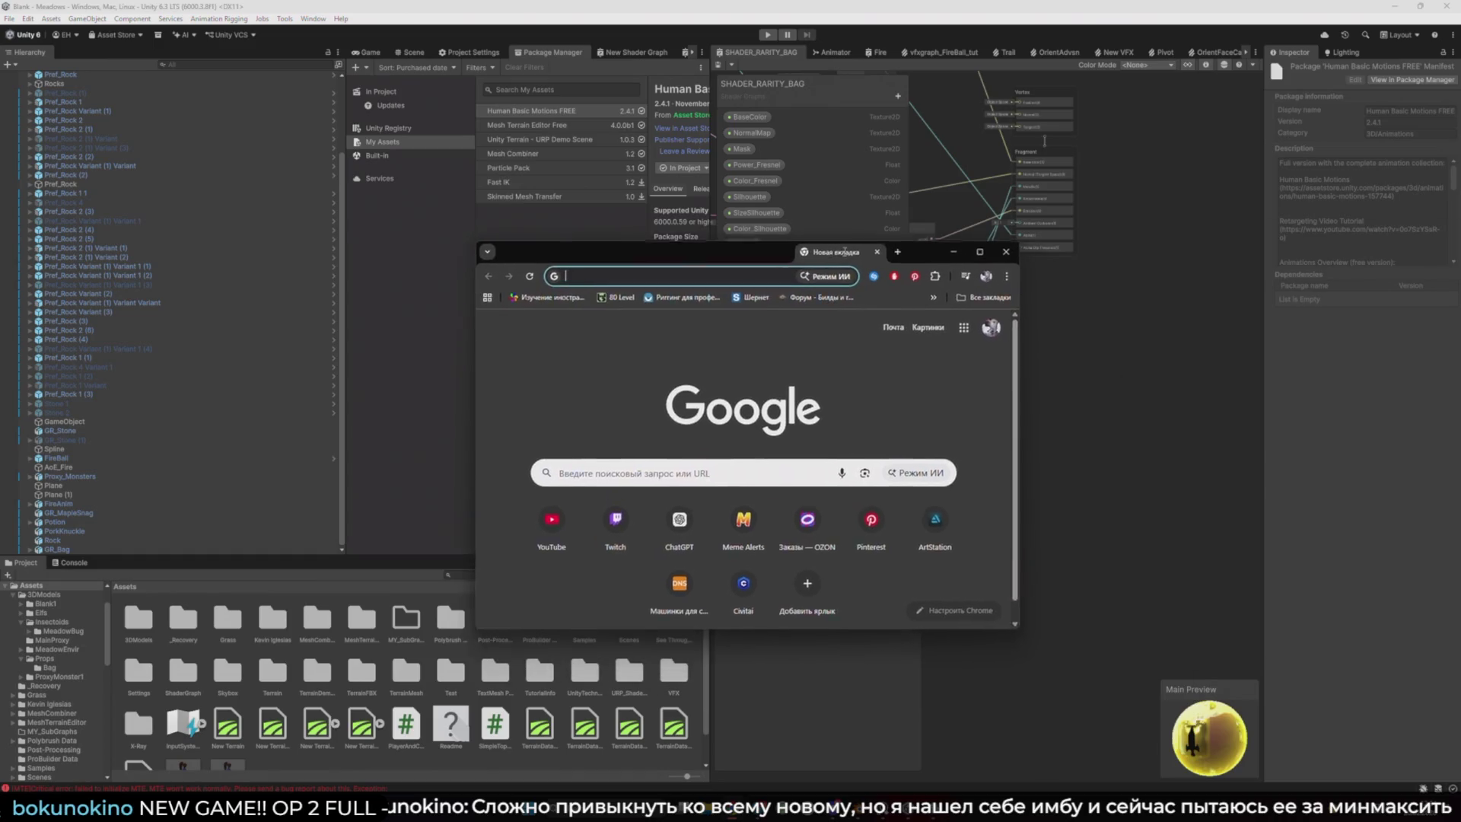
In a new Chrome window, search Google for 'Unity marketplace' via the 'Unity ma' suggestion
left_click(971, 245)
type("Unity ma")
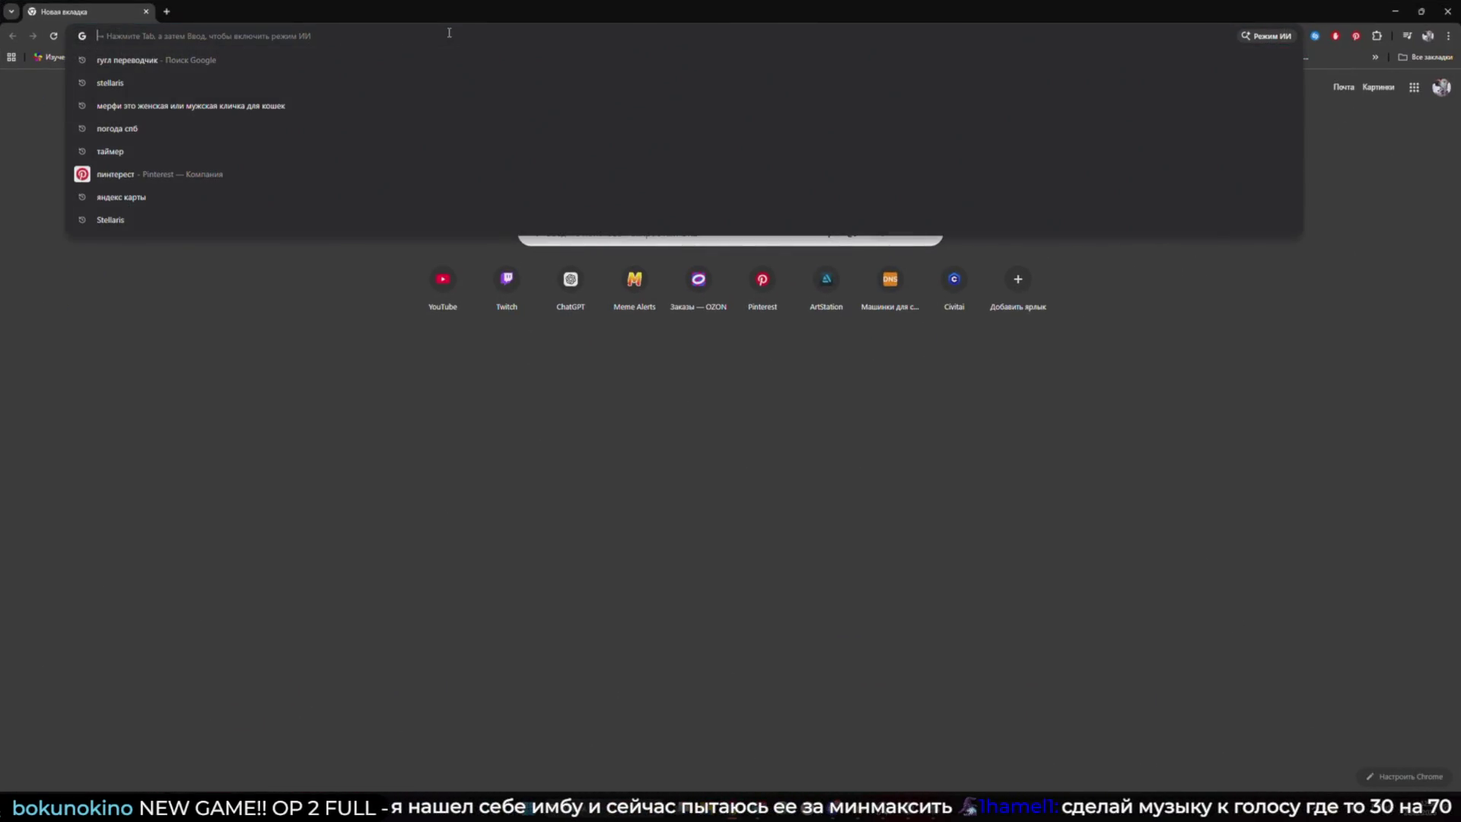
key("Down")
key("Return")
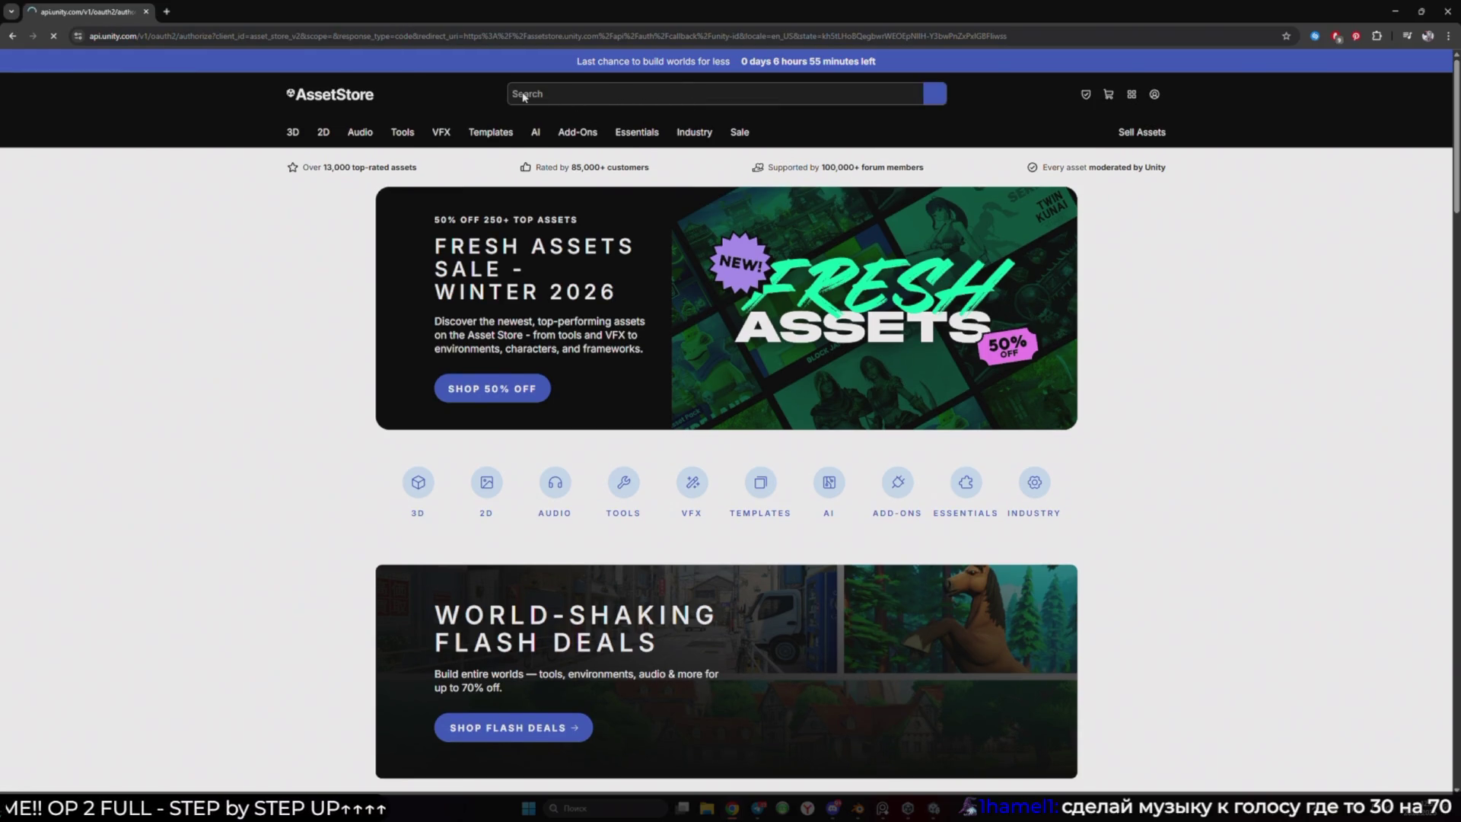
Search the Unity Asset Store for 'lasp'
left_click(660, 94)
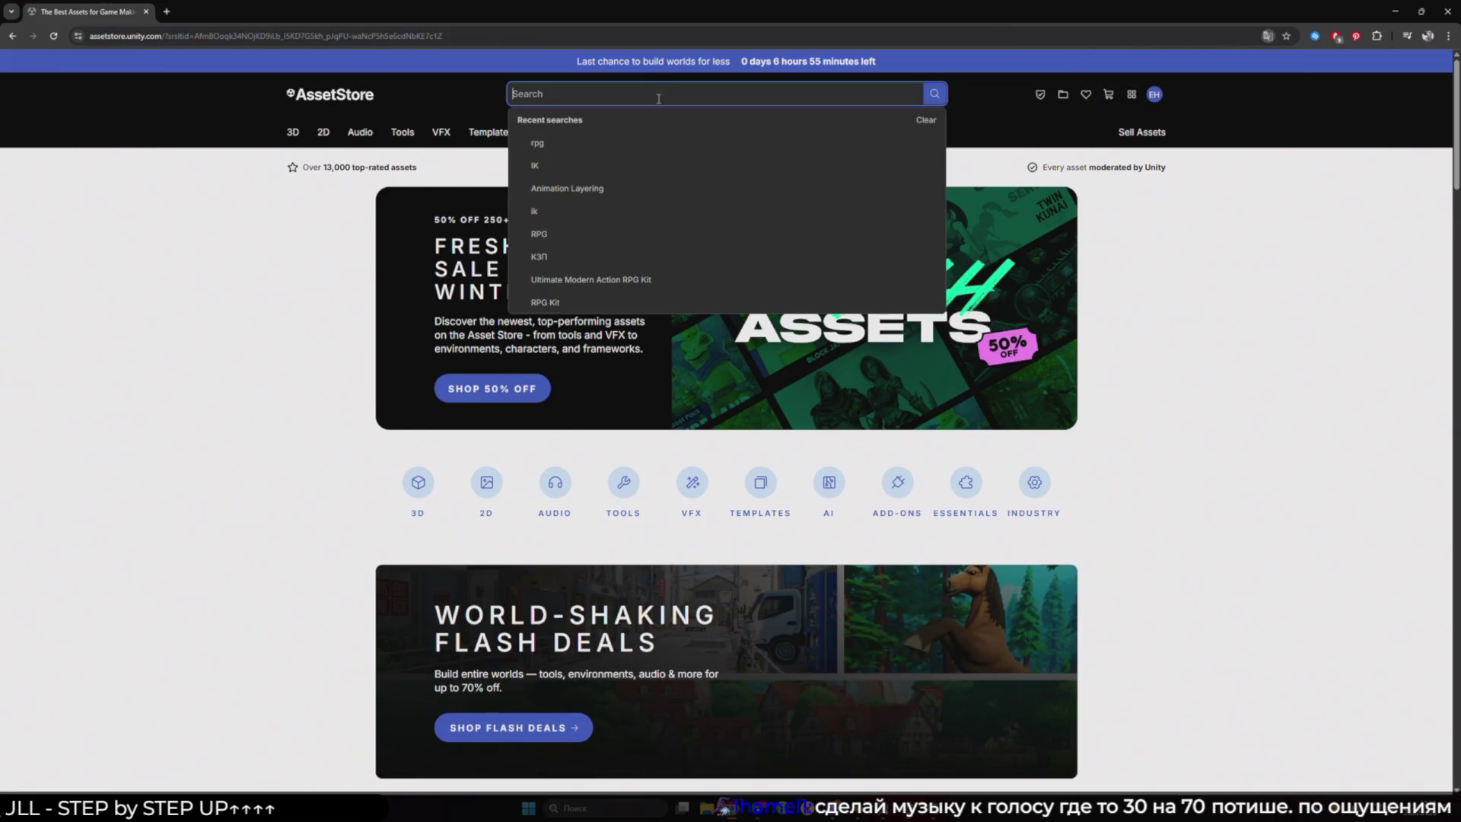
type("Ilasp")
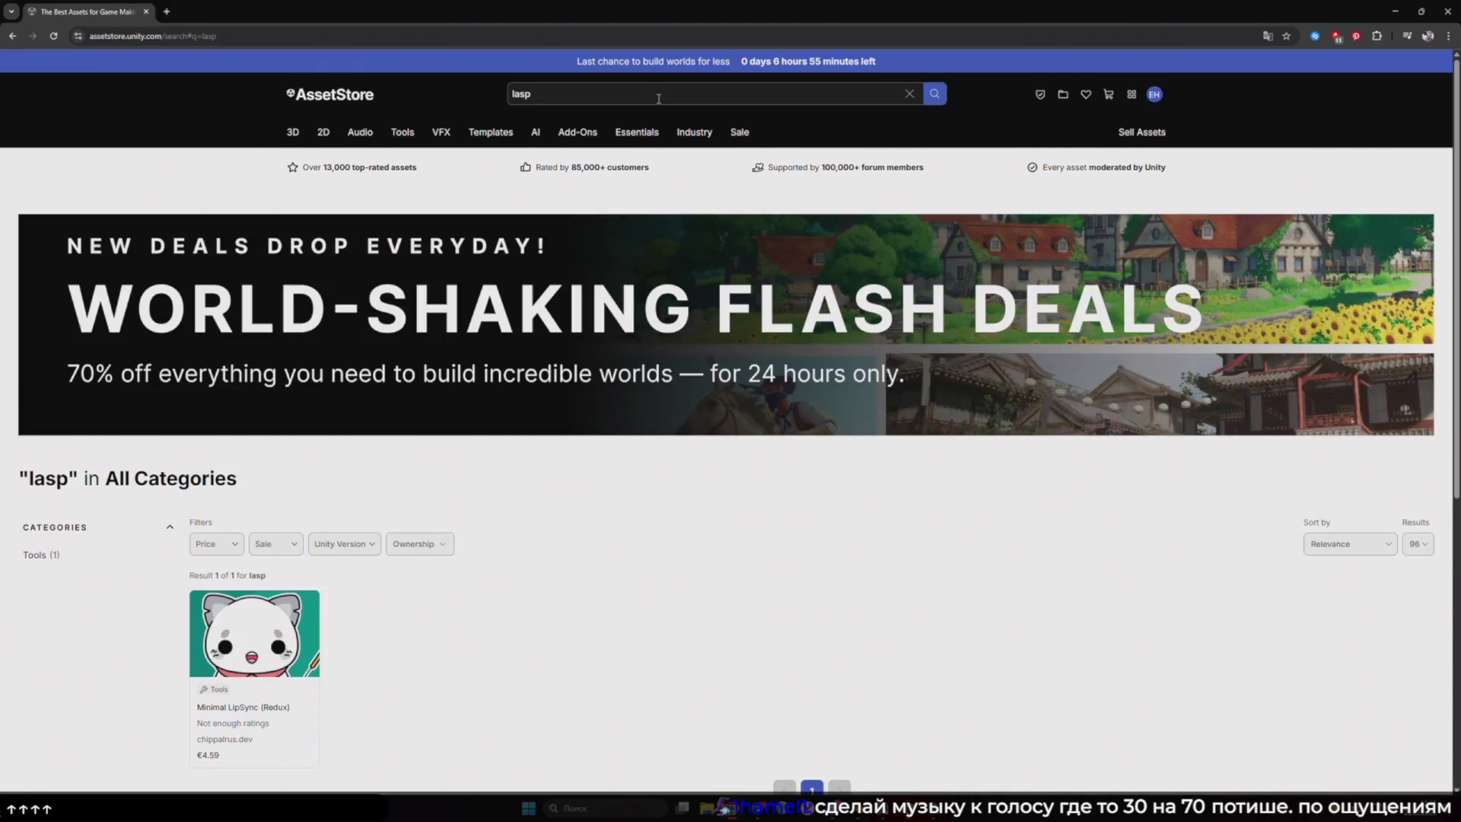
mouse_move(632, 132)
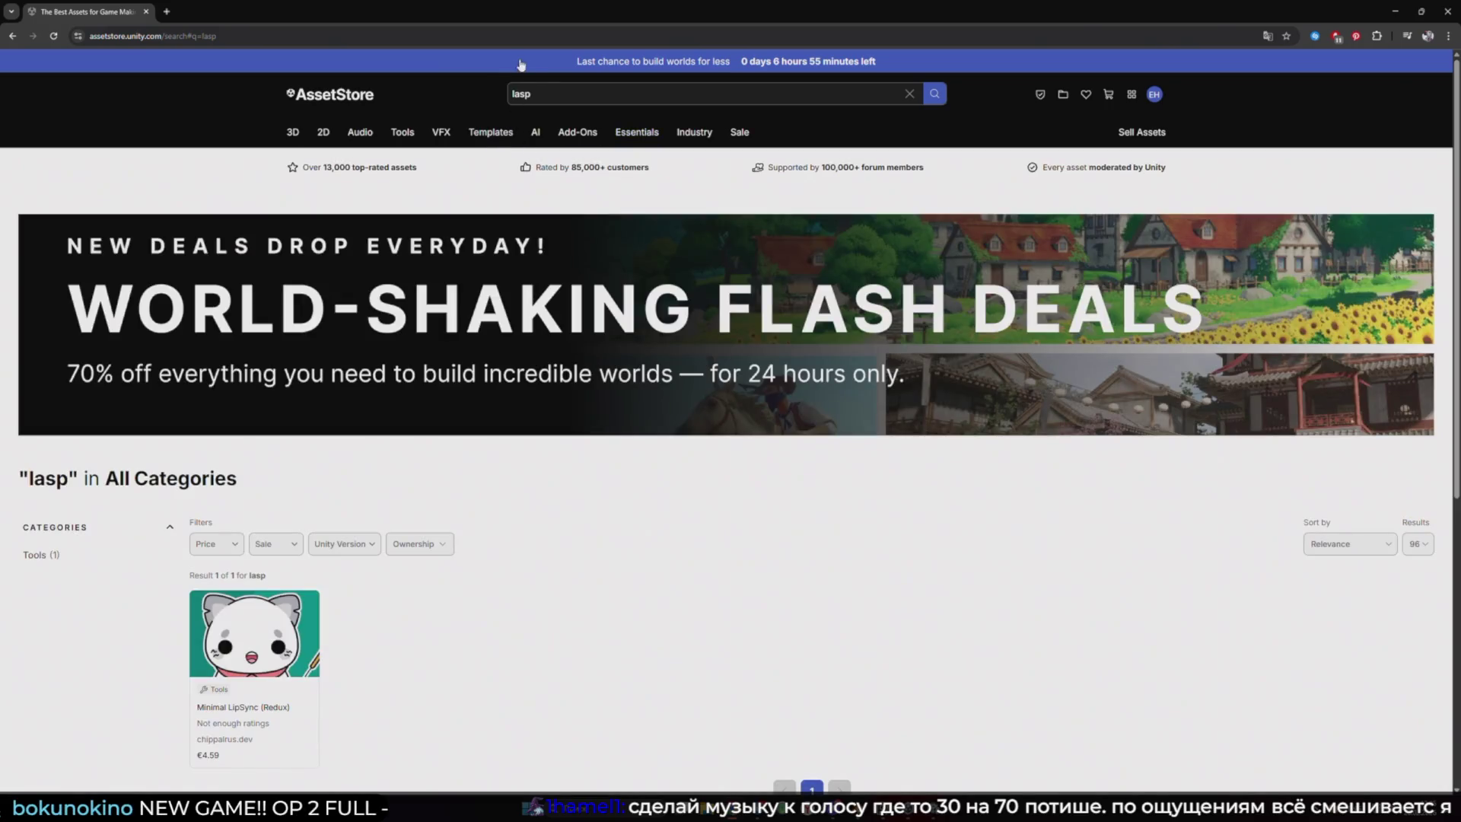
left_click(555, 96)
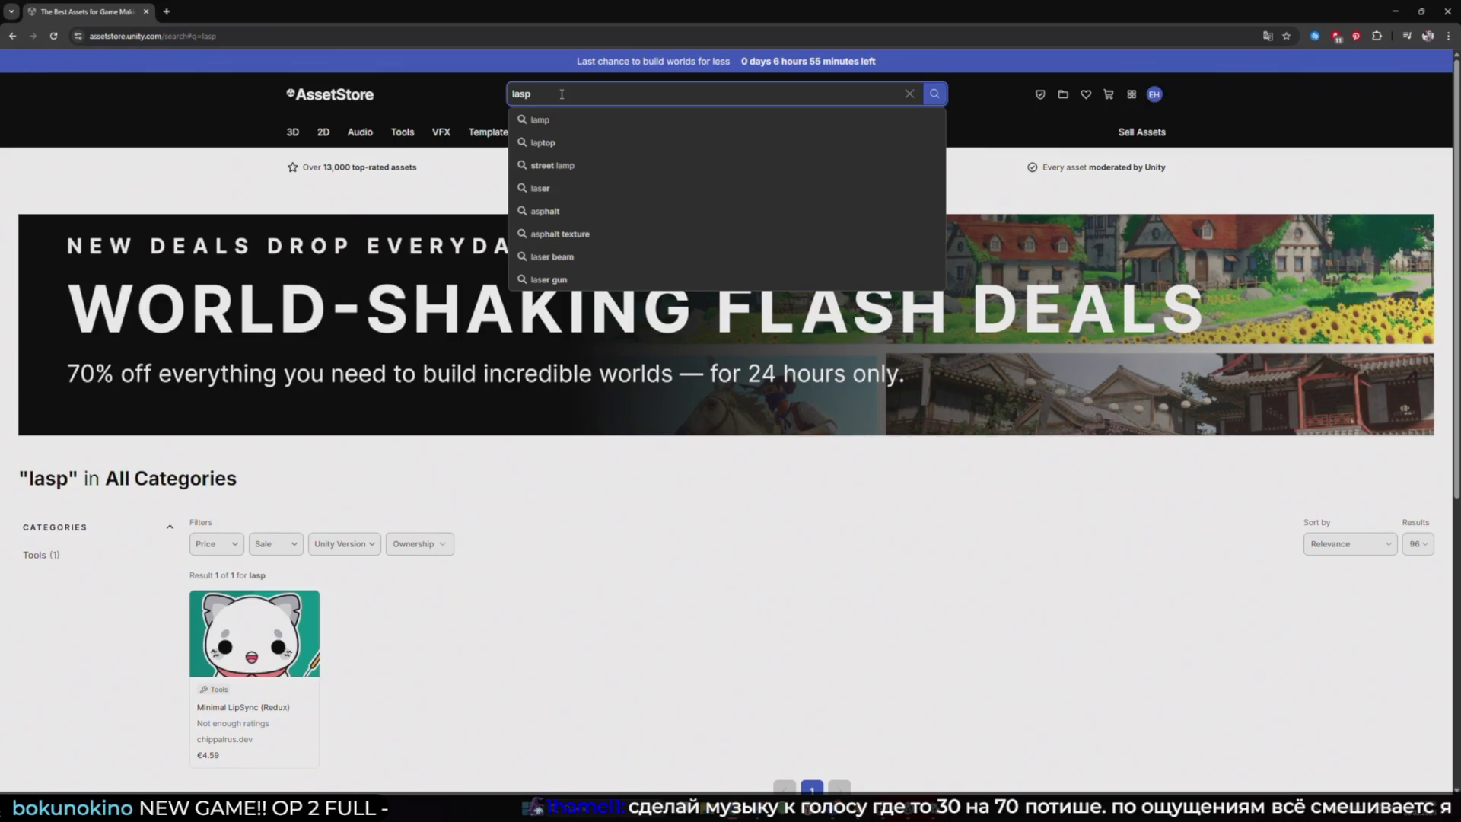
left_click(614, 582)
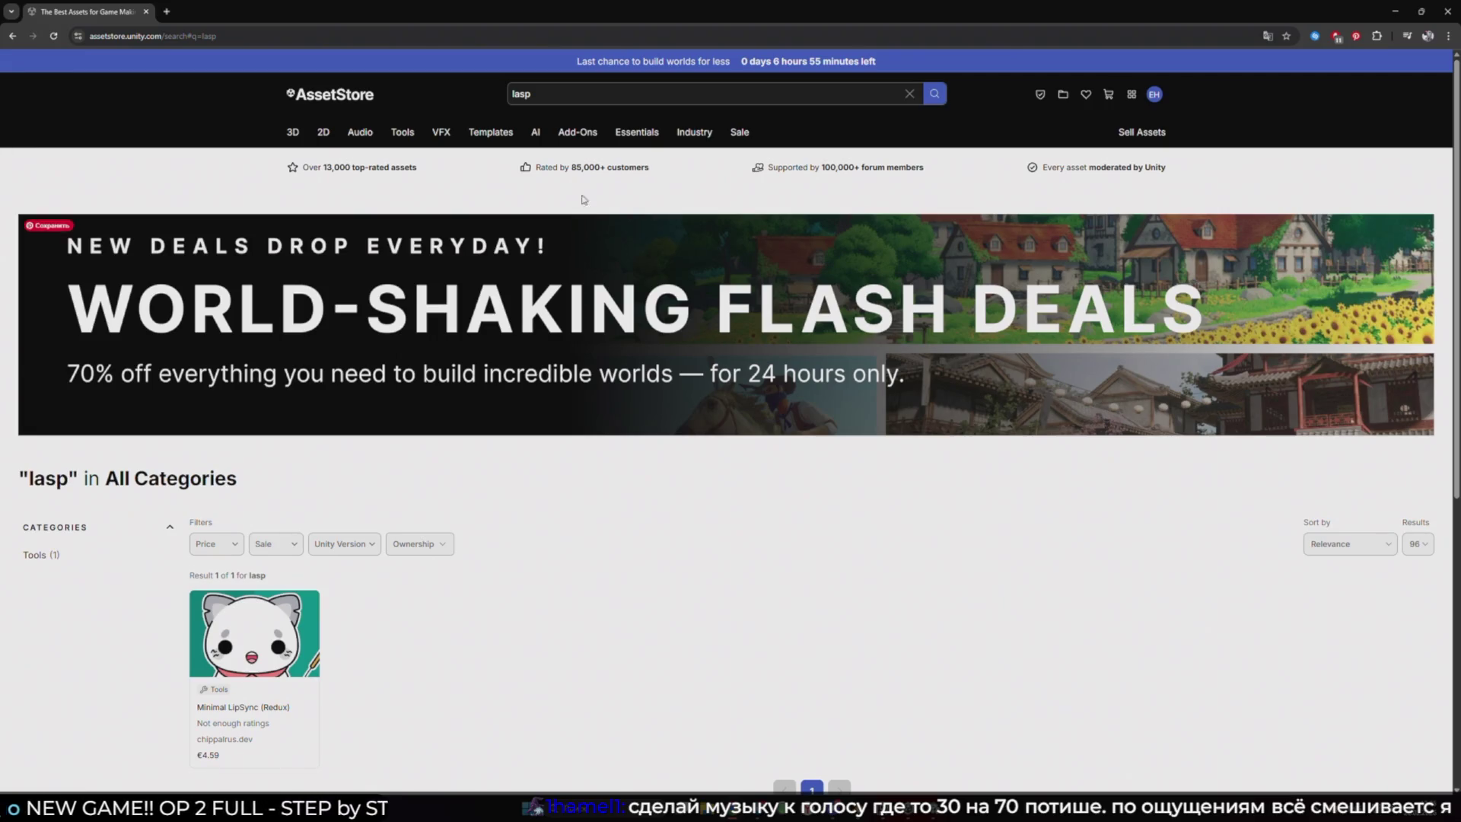
left_click(514, 93)
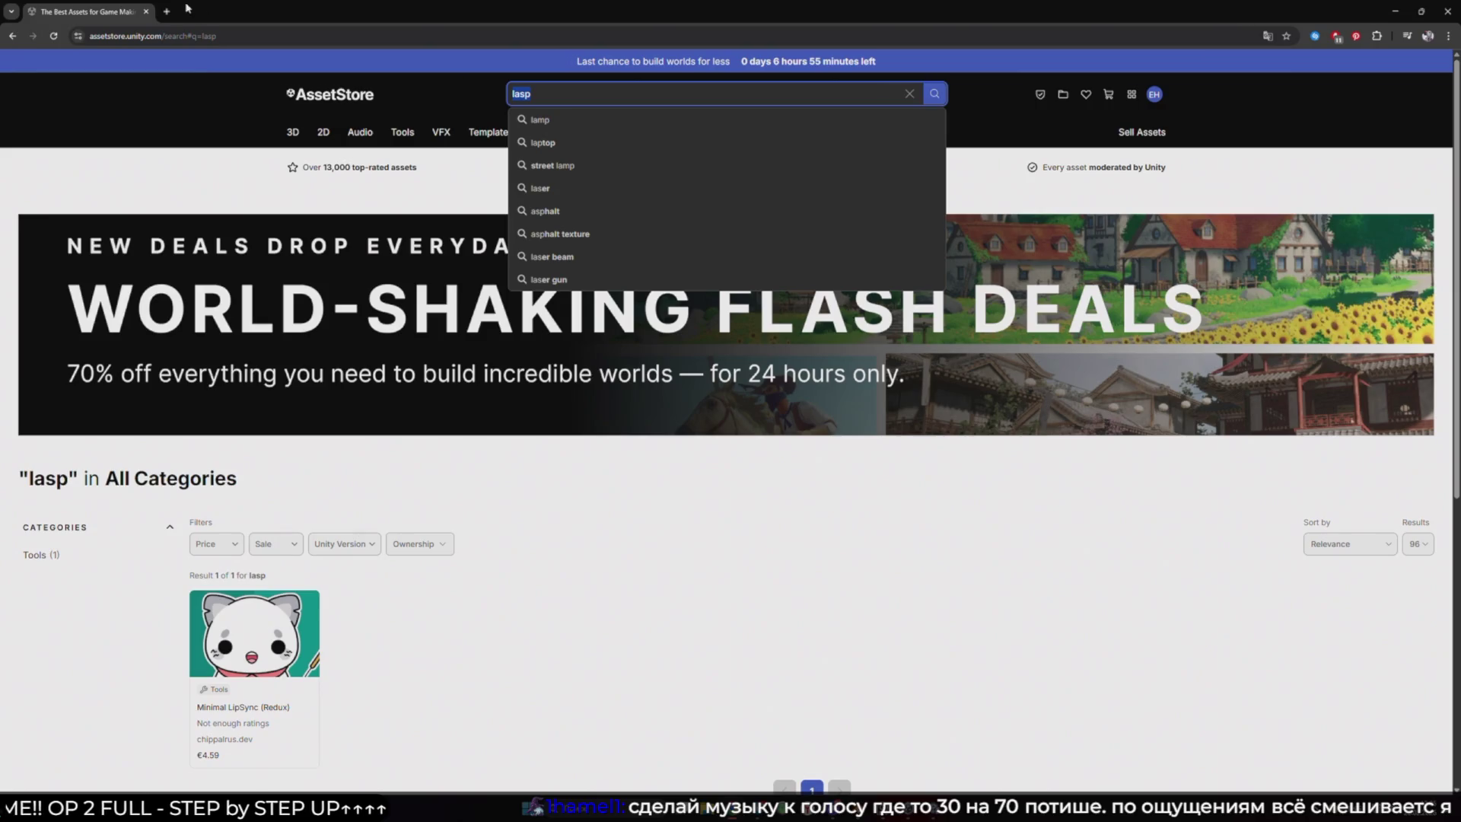
Search Google for 'lasp unity' in a new tab
key("ctrl+t")
type("lasp unity")
key("Return")
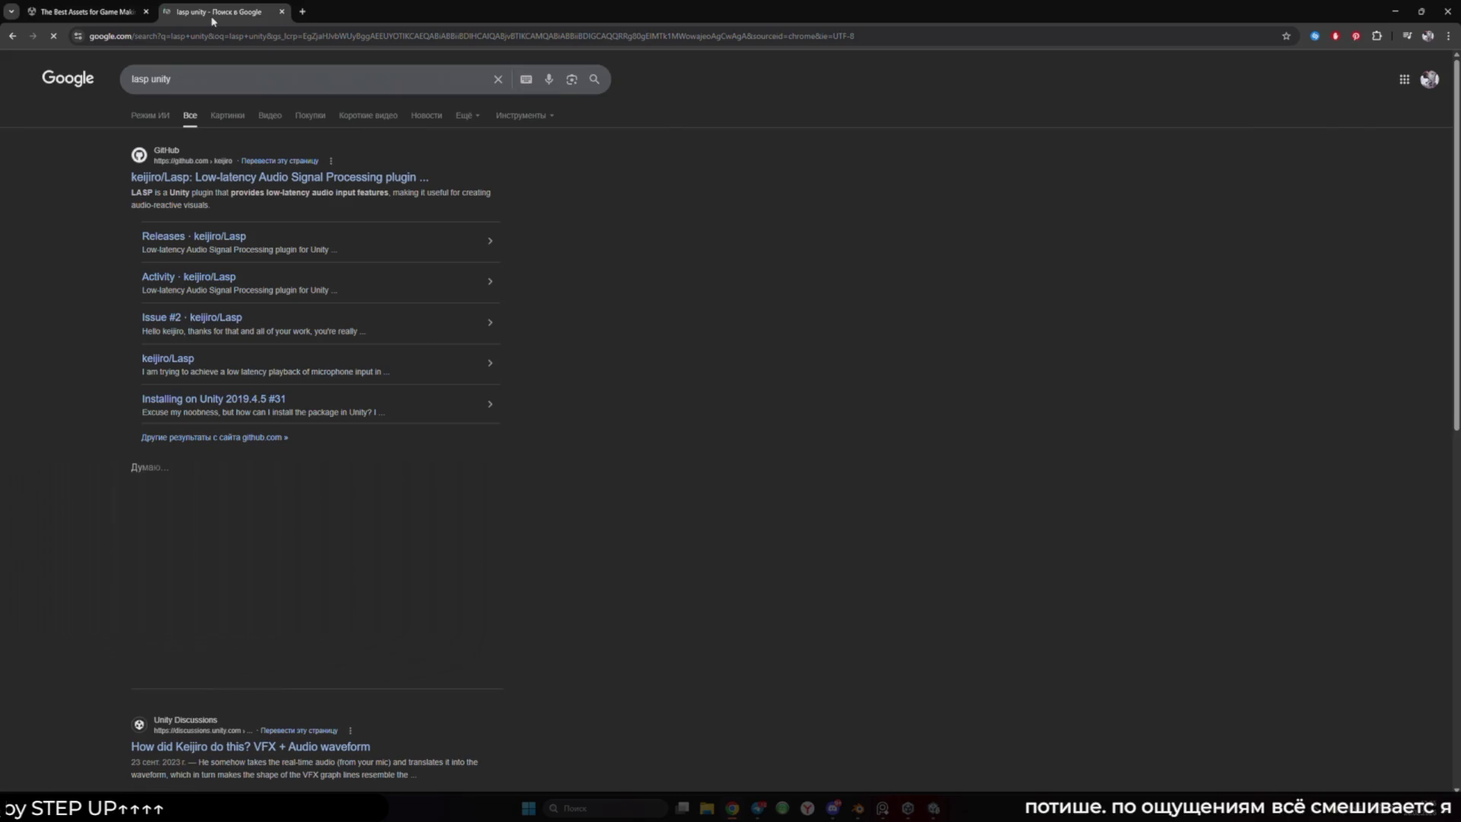
Open the keijiro/Lasp GitHub repository and translate the page into Russian
left_click(255, 179)
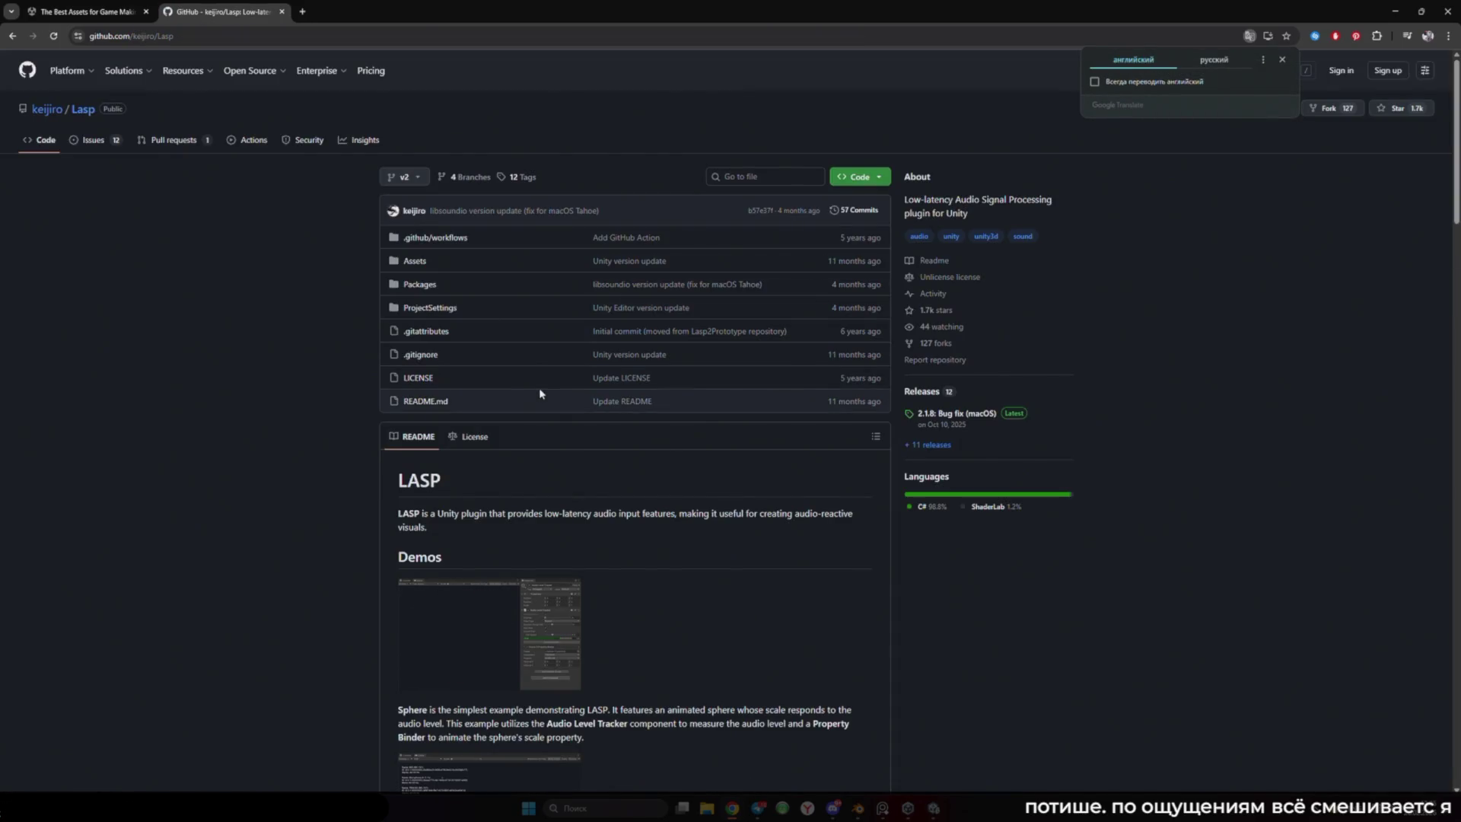
left_click(1214, 59)
scroll(309, 377, "down", 2)
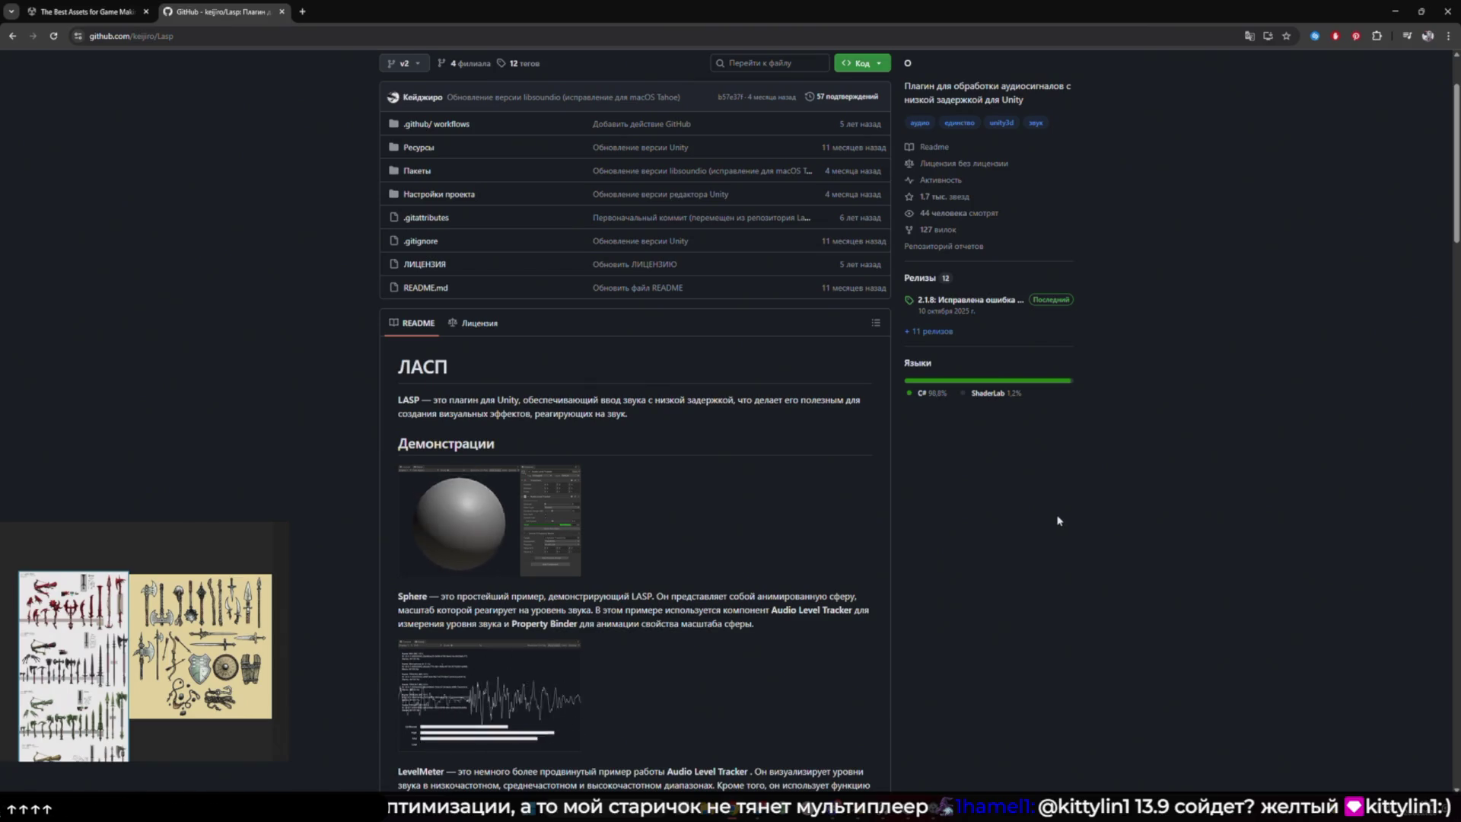
Scroll to the README's Installation section and highlight the jp.keijiro.lasp install sentence
scroll(904, 504, "down", 5)
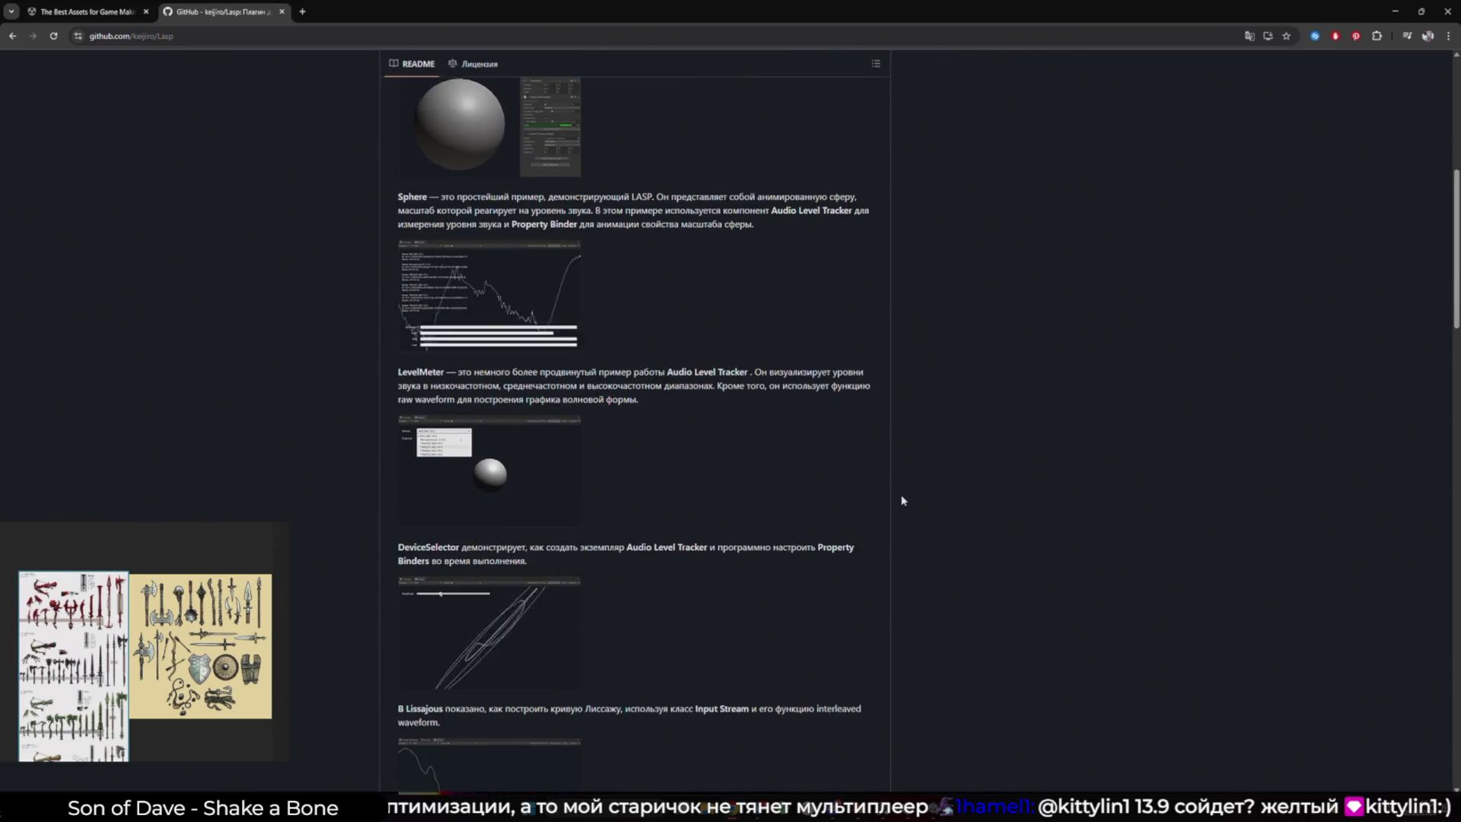
scroll(904, 500, "down", 3)
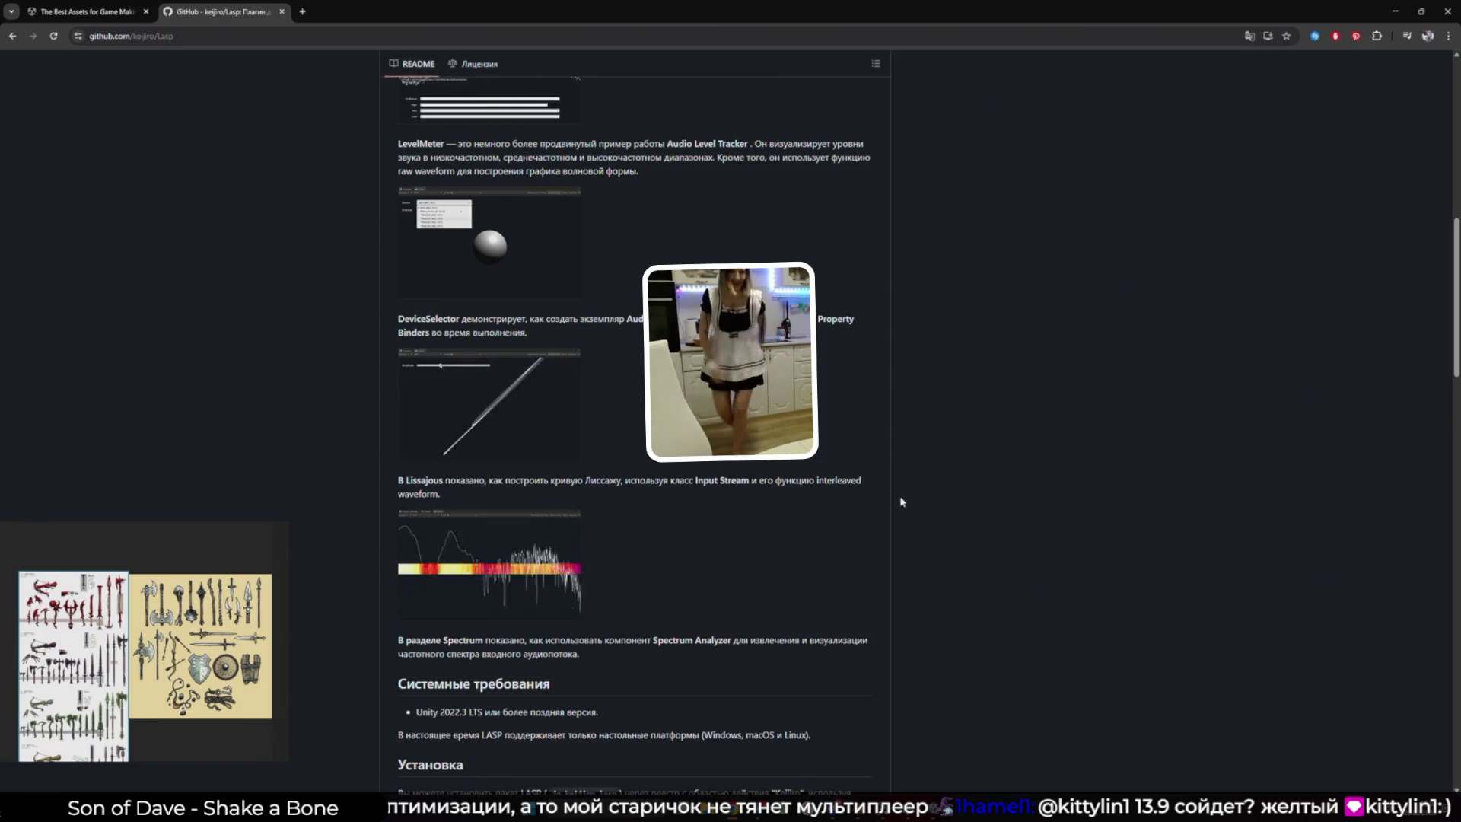
scroll(936, 499, "down", 2)
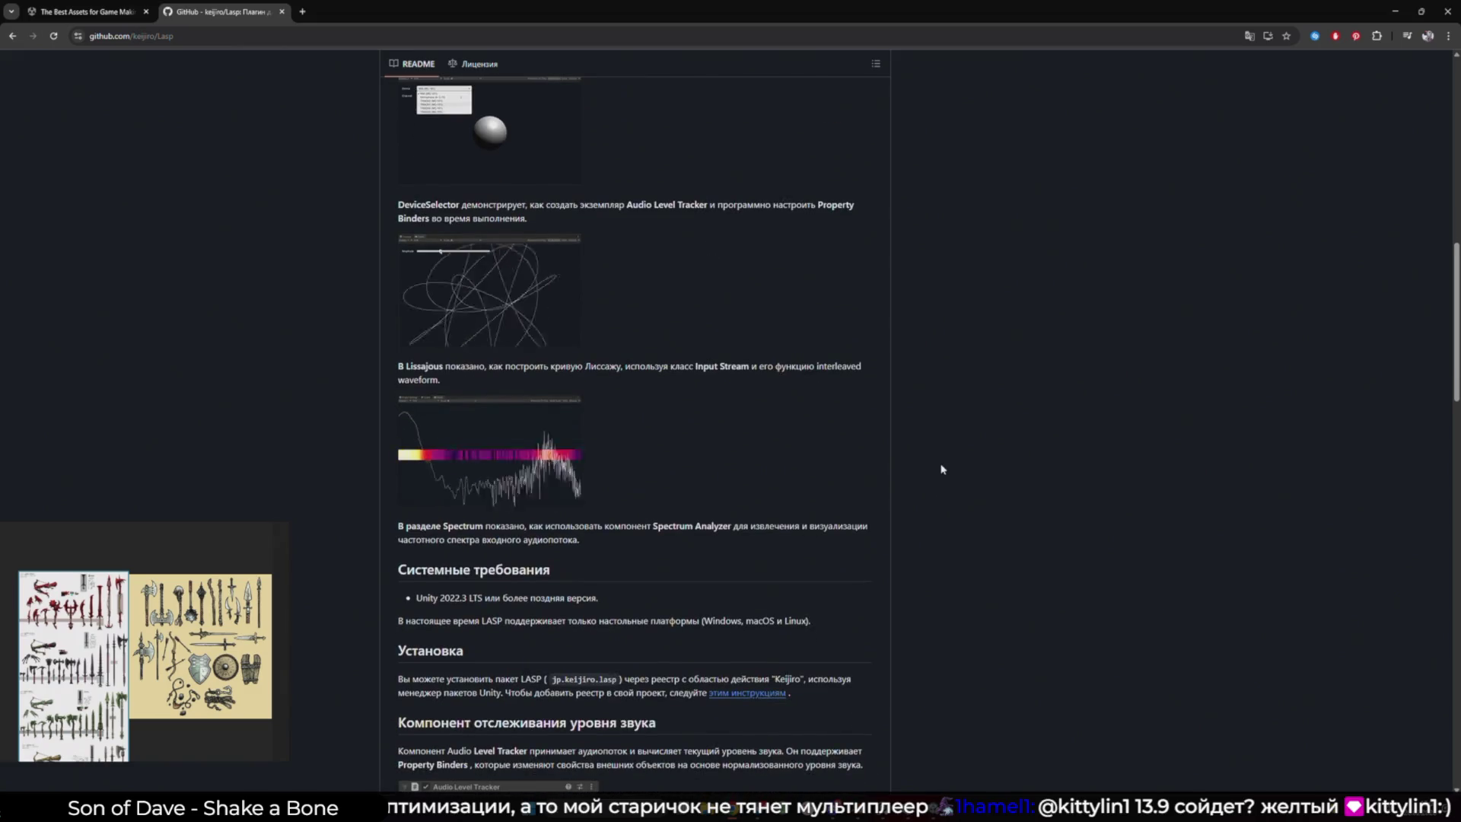
scroll(959, 468, "down", 2)
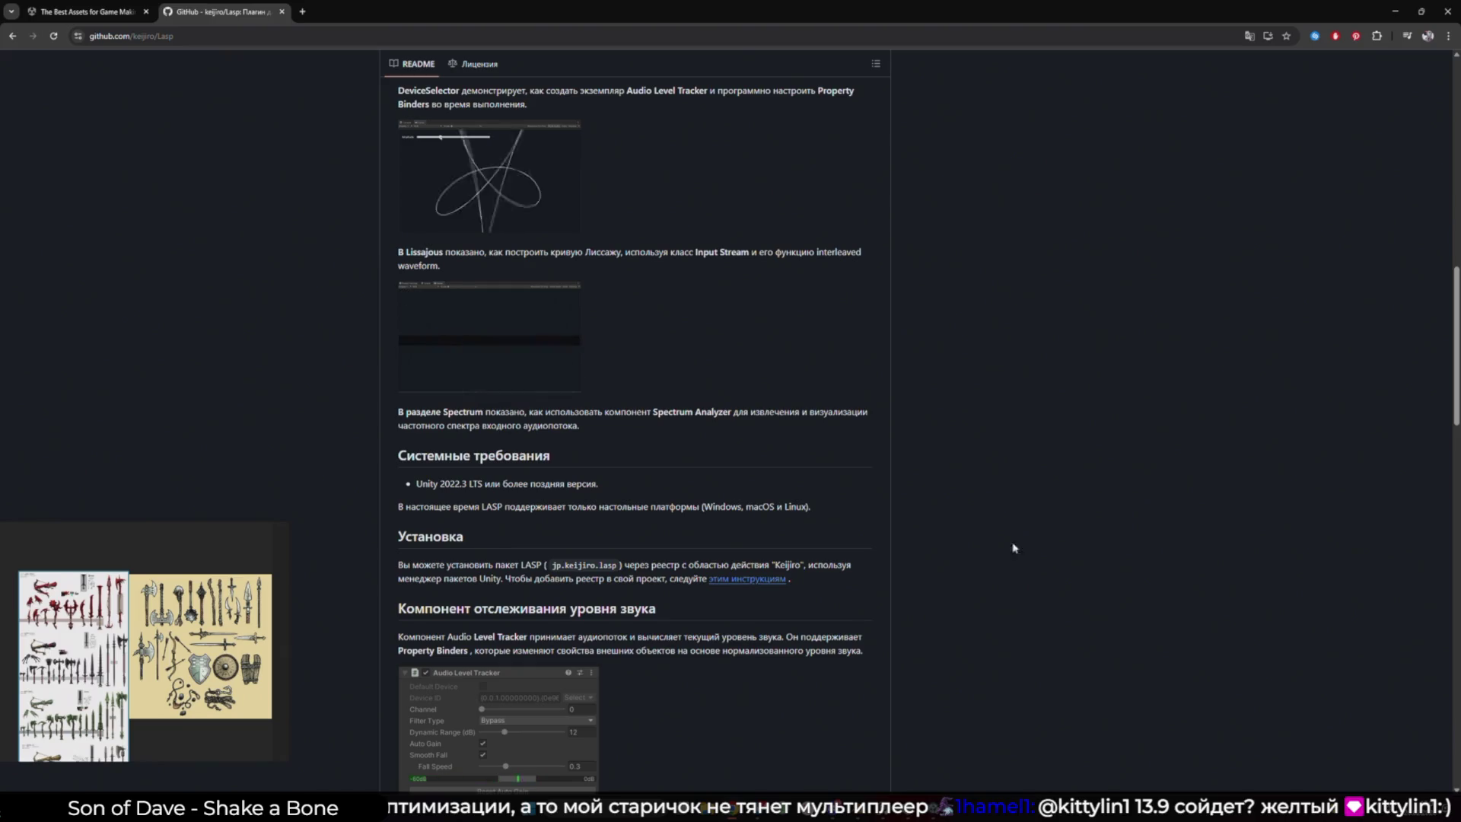
scroll(480, 408, "down", 3)
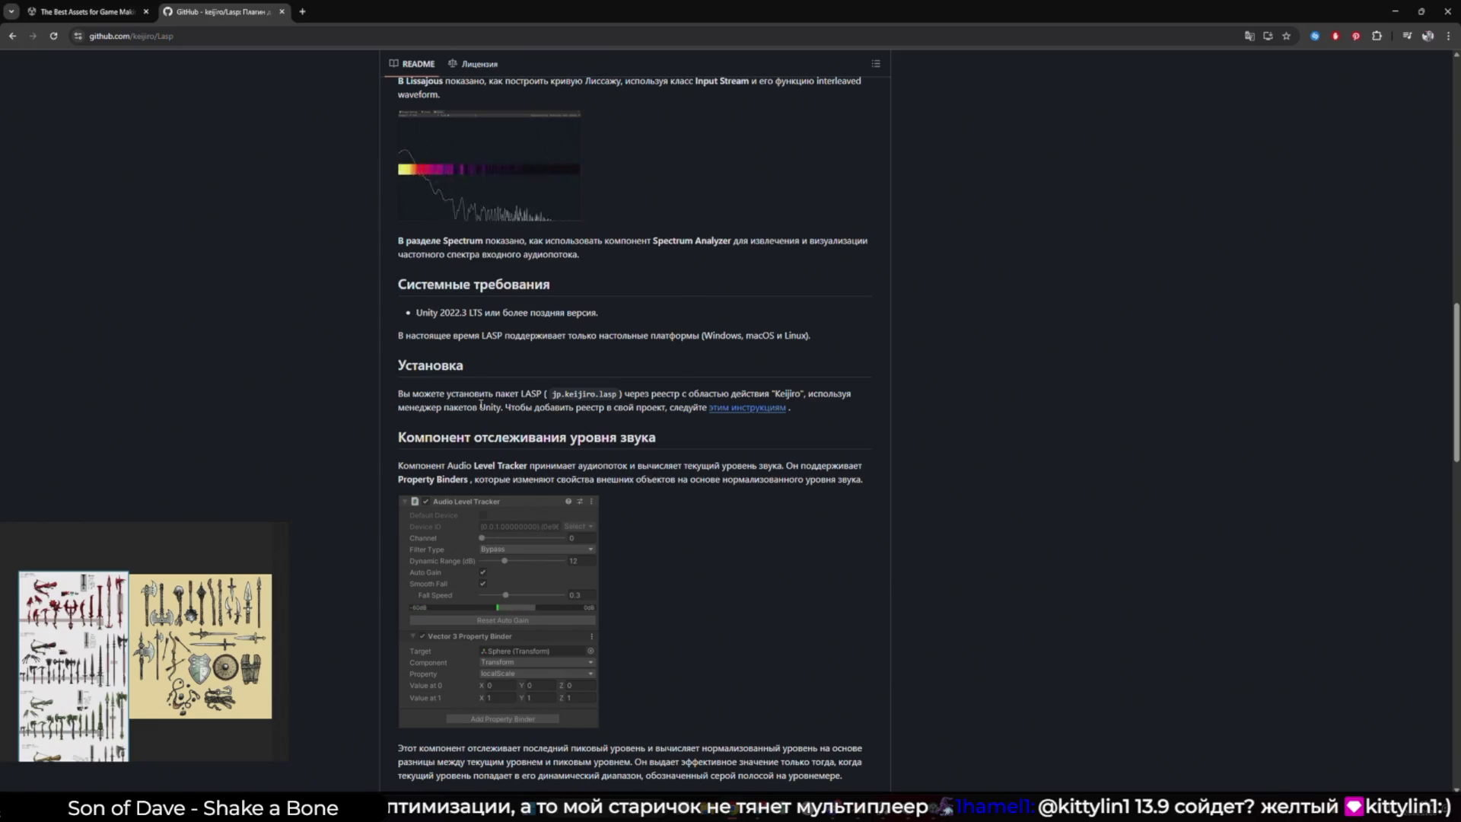
left_click_drag(398, 394, 845, 393)
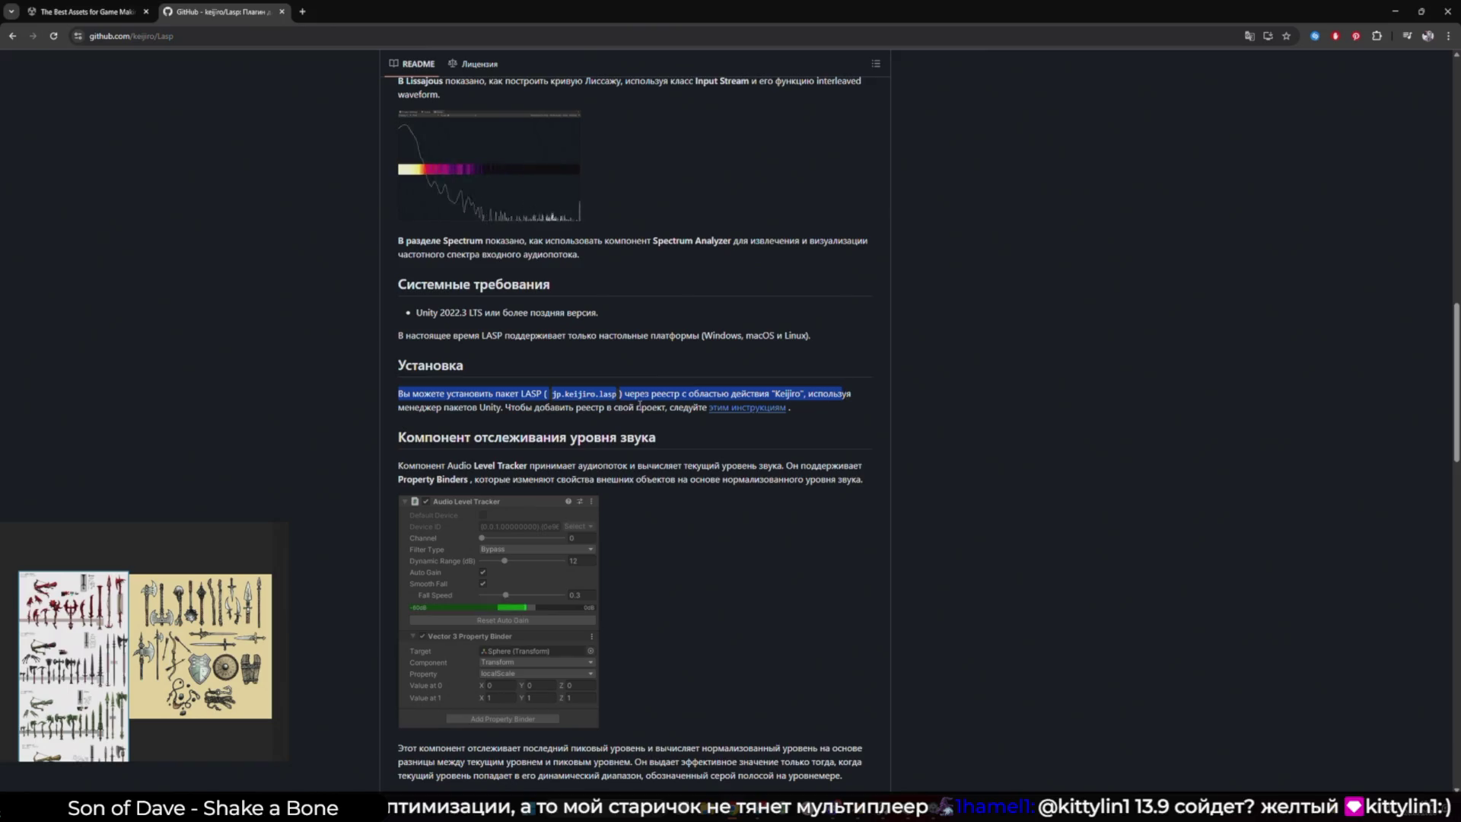
left_click(845, 394)
Read keijiro's scoped-registry gist, then return to Unity's Package Manager Services list
left_click(748, 407)
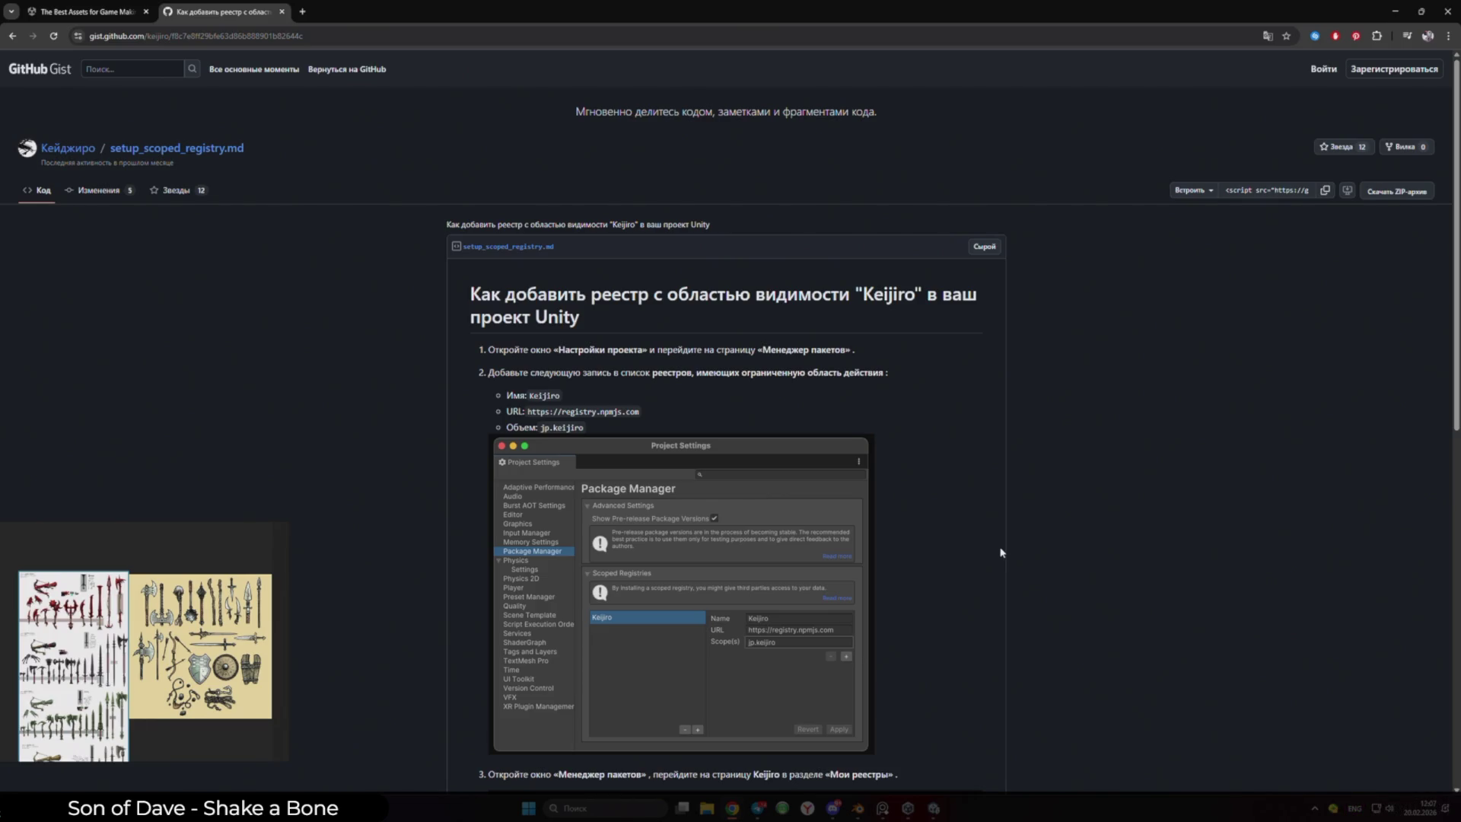
scroll(1023, 500, "down", 2)
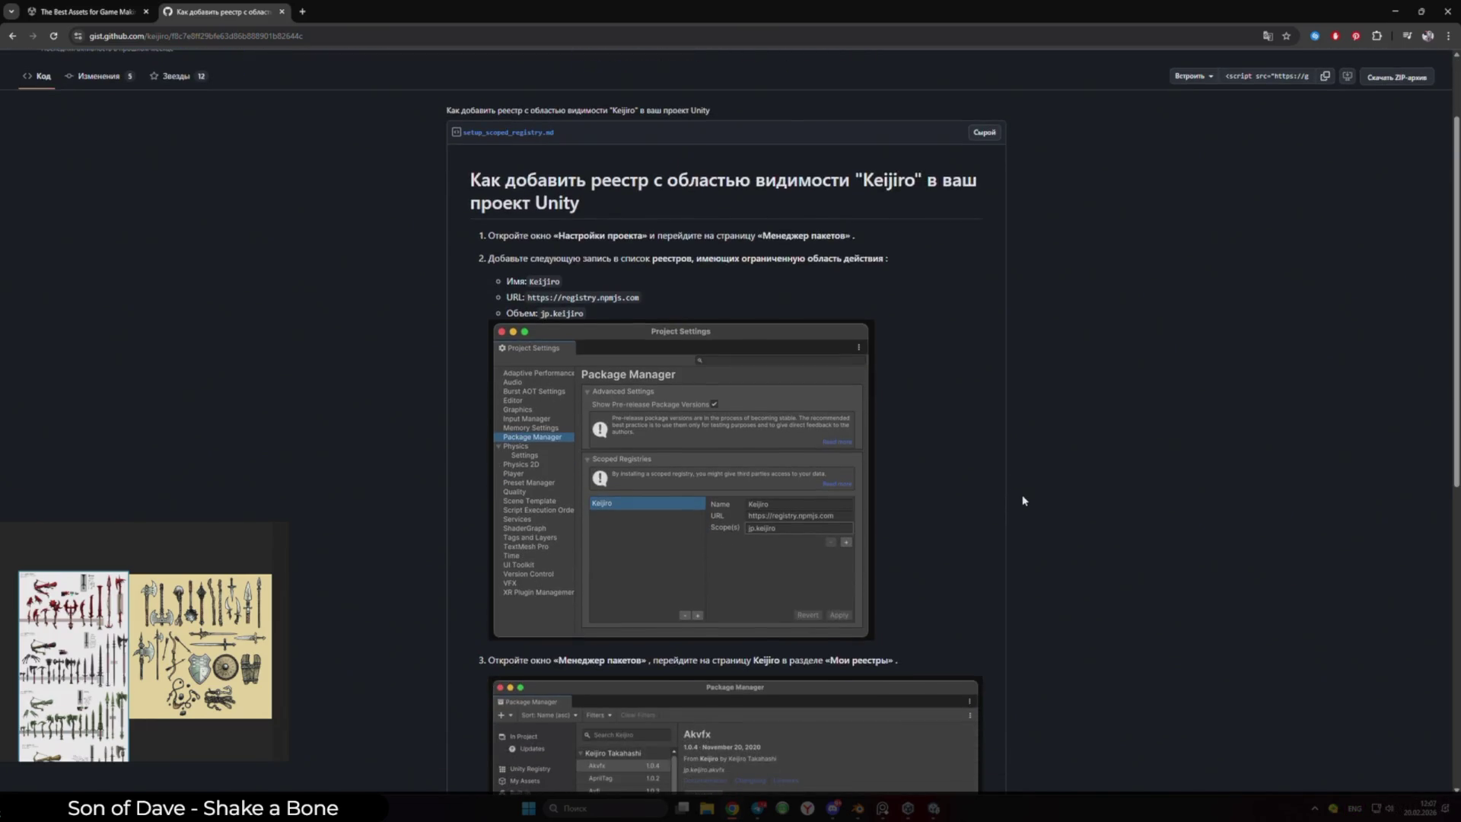
scroll(1023, 500, "down", 3)
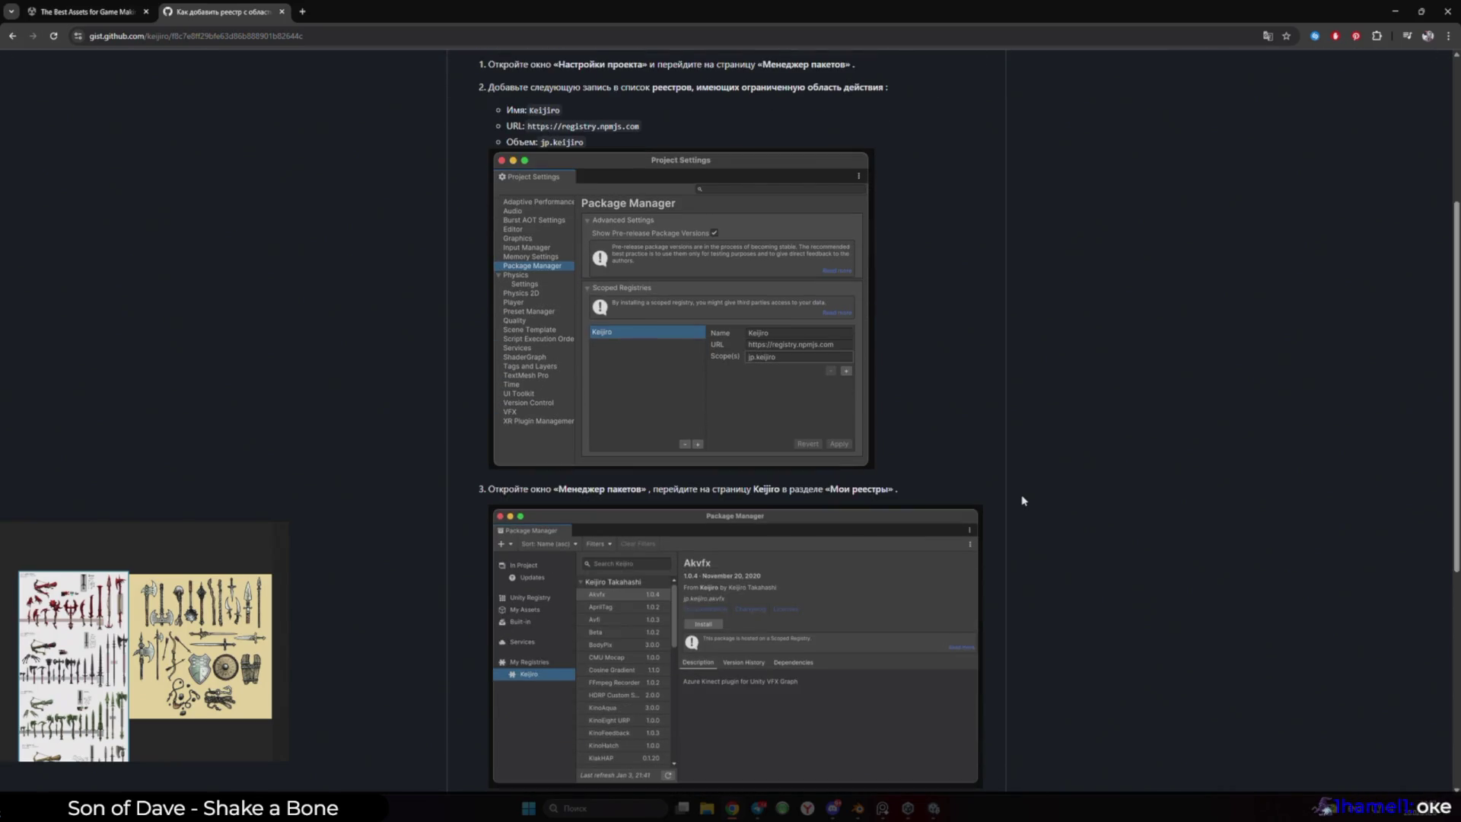
scroll(1023, 500, "down", 5)
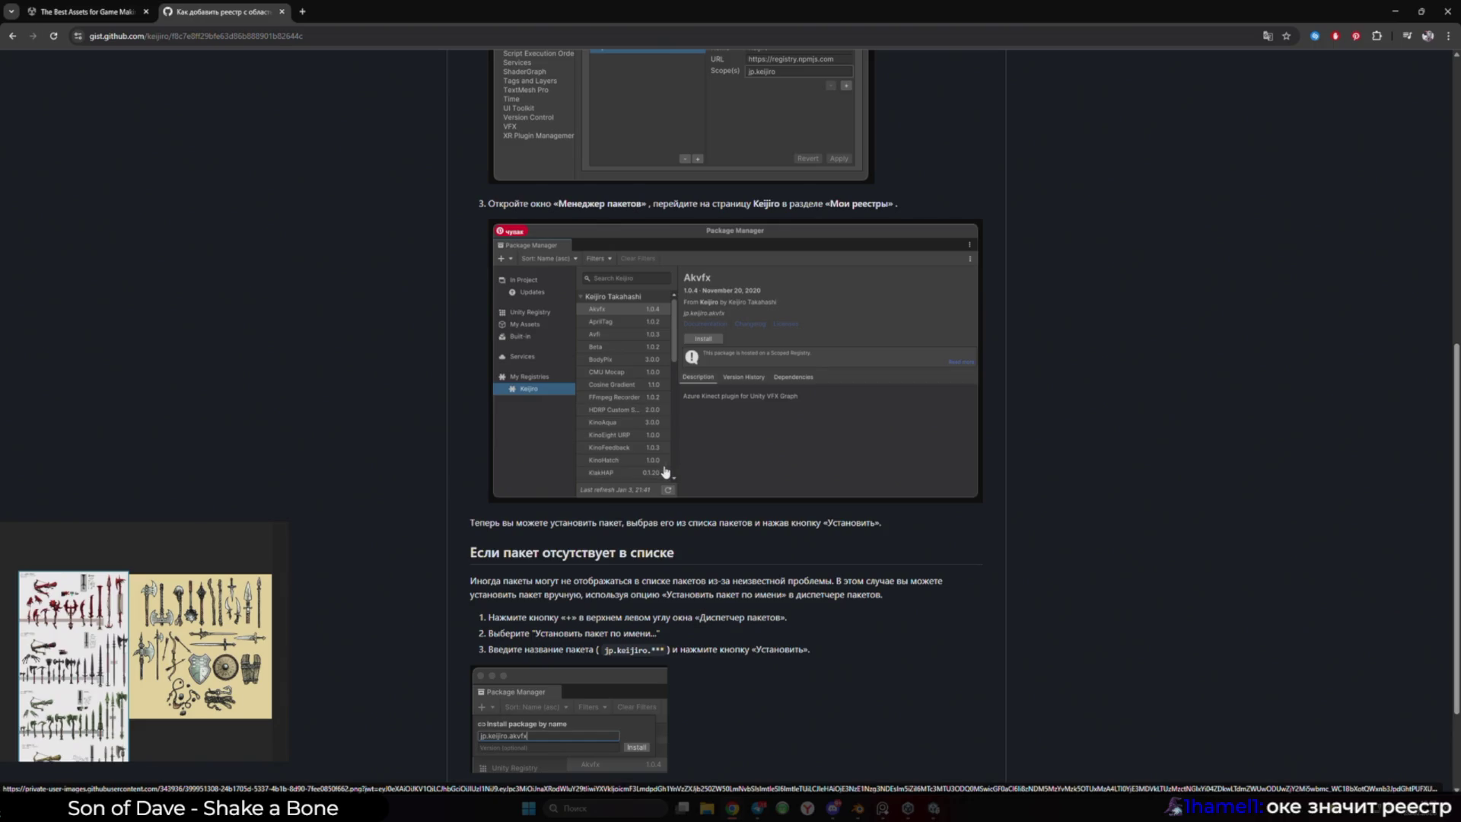
scroll(659, 473, "up", 3)
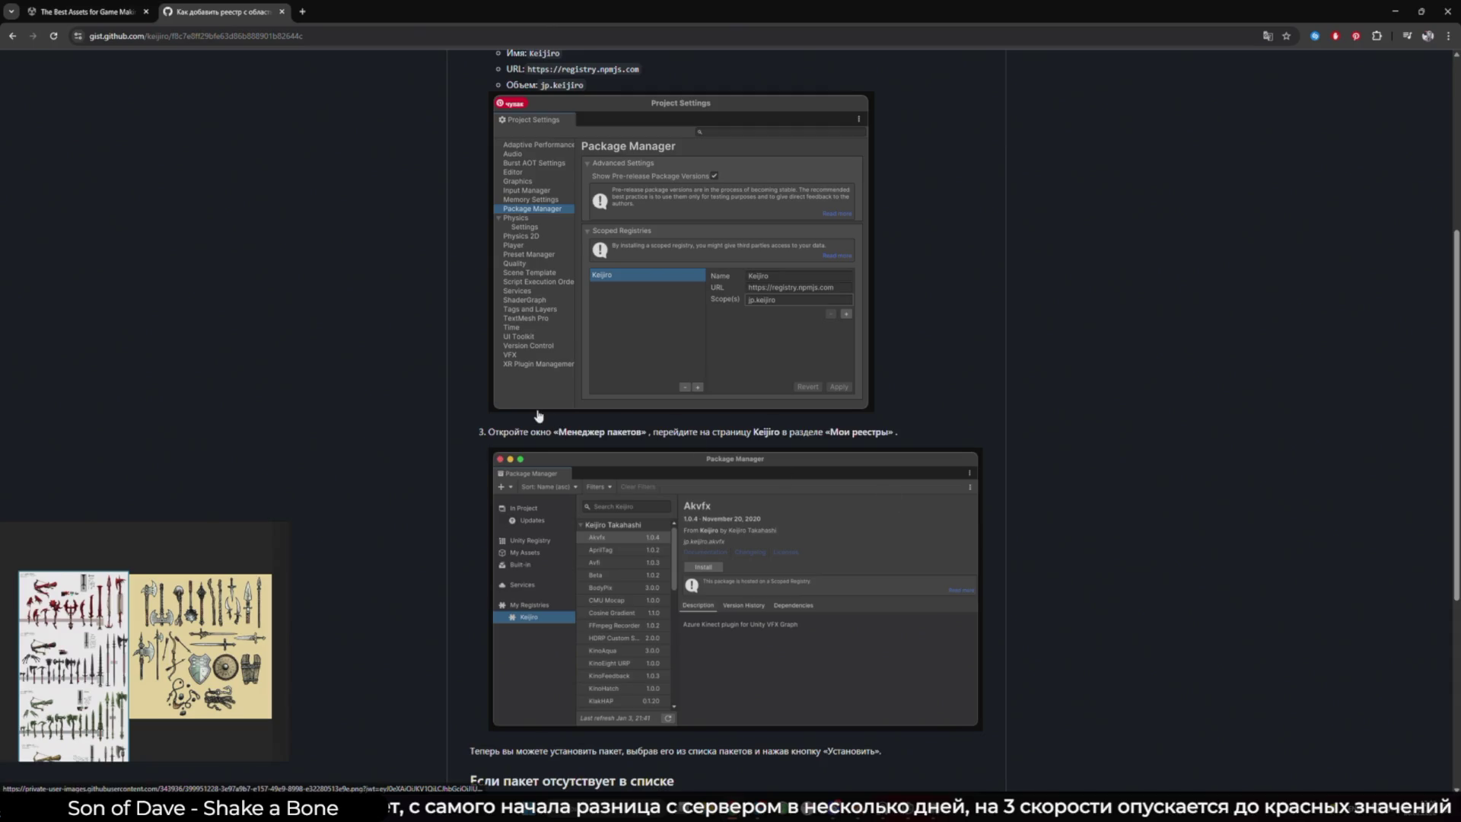
scroll(761, 462, "down", 2)
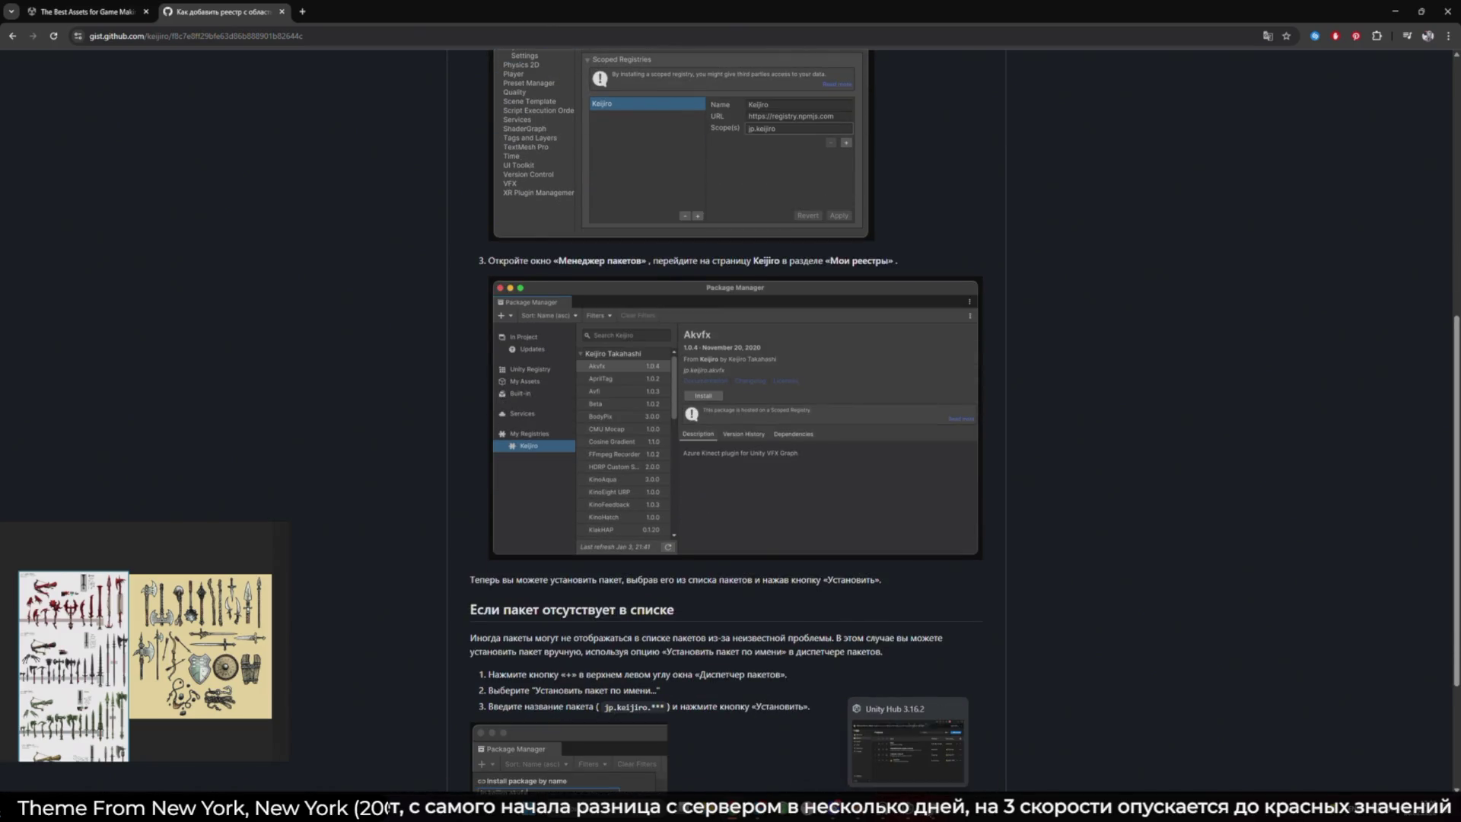
left_click(933, 746)
left_click(395, 181)
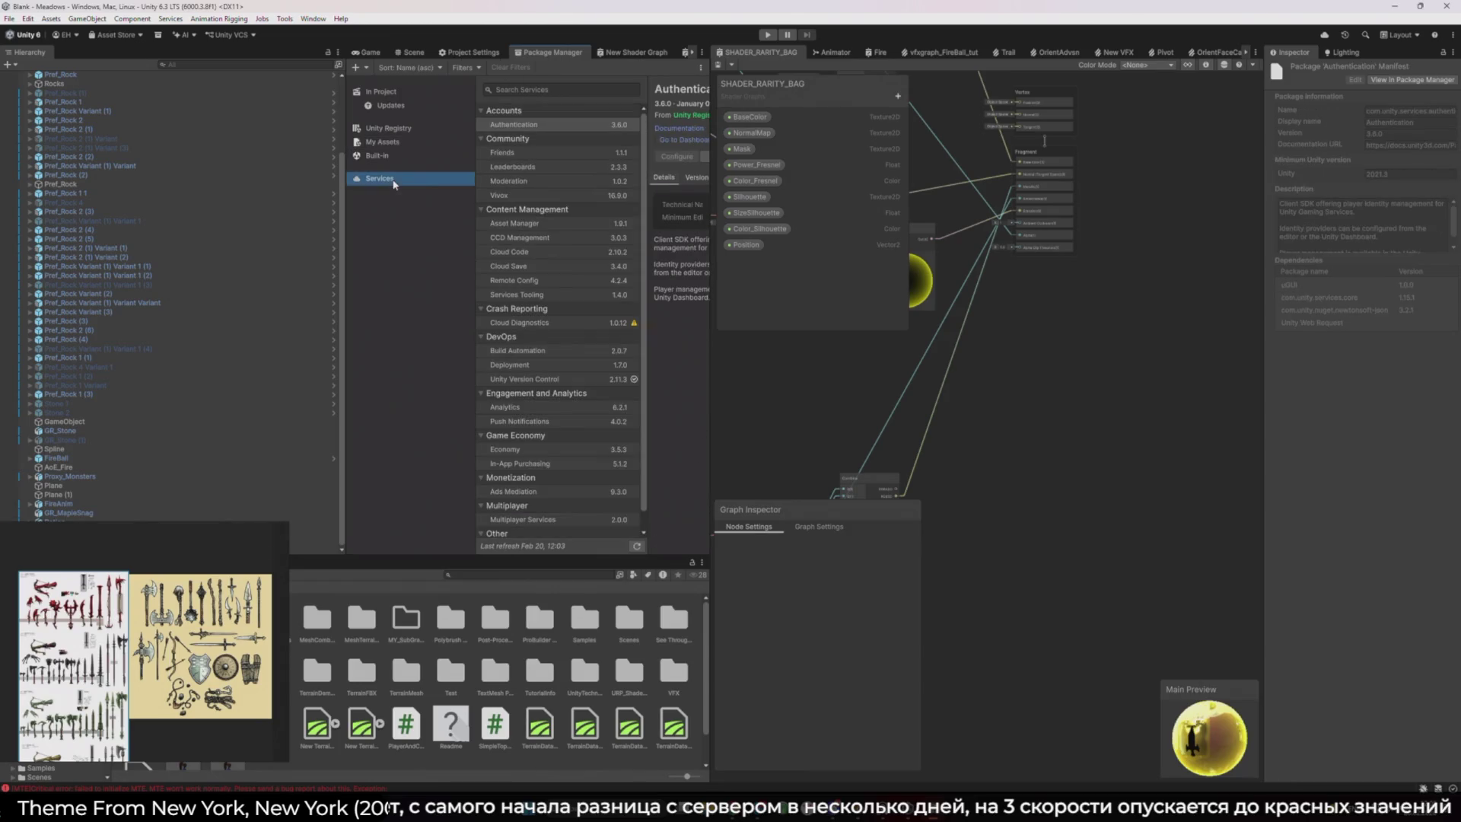
List My Assets, select Human Basic Motions FREE, then switch back to the Blender axe scene
mouse_move(720, 278)
left_mouse_down()
mouse_move(837, 279)
mouse_move(719, 328)
mouse_move(813, 315)
left_mouse_up()
left_click(447, 145)
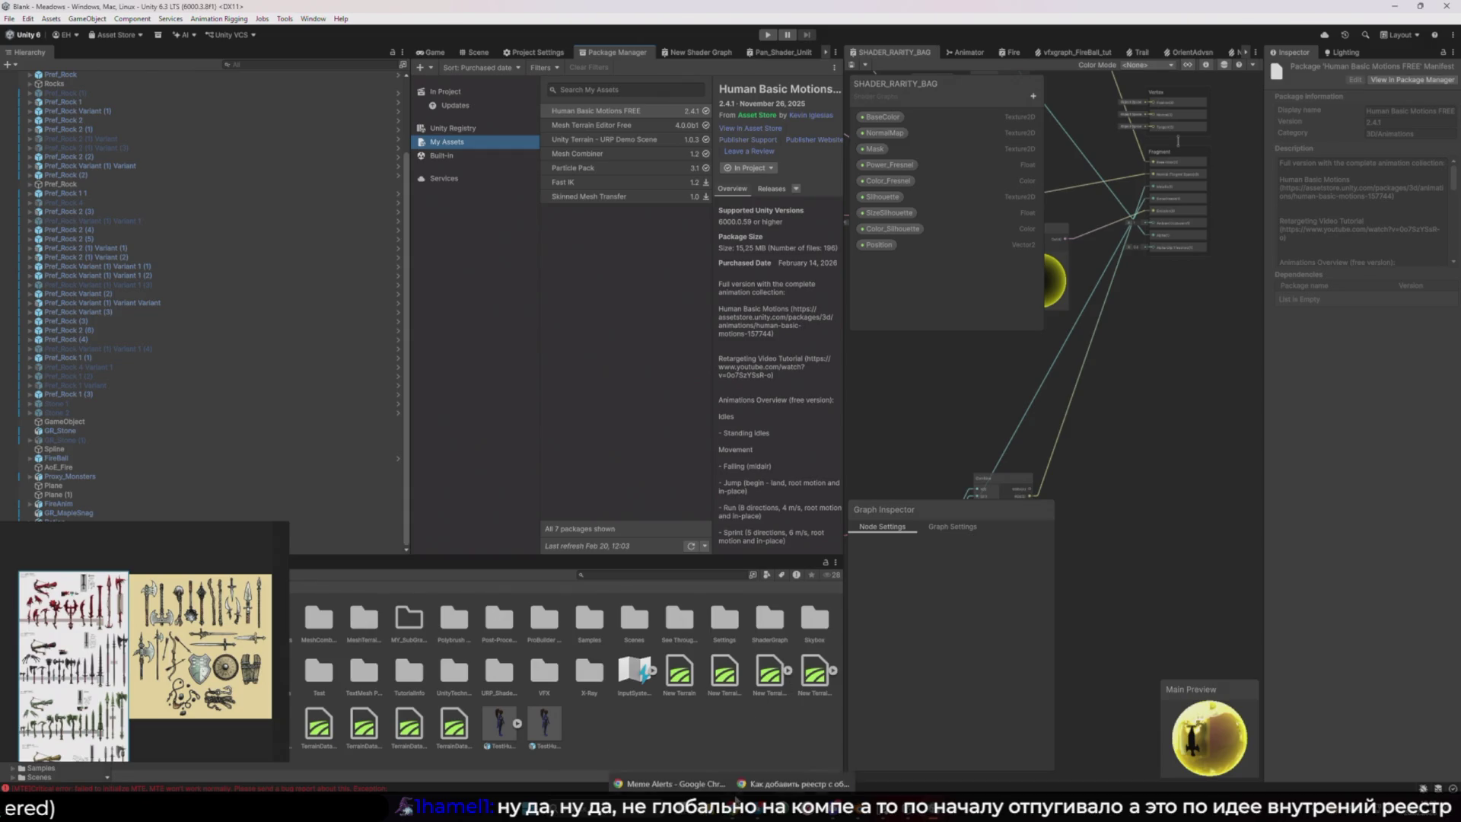
left_click(551, 420)
left_click(515, 422)
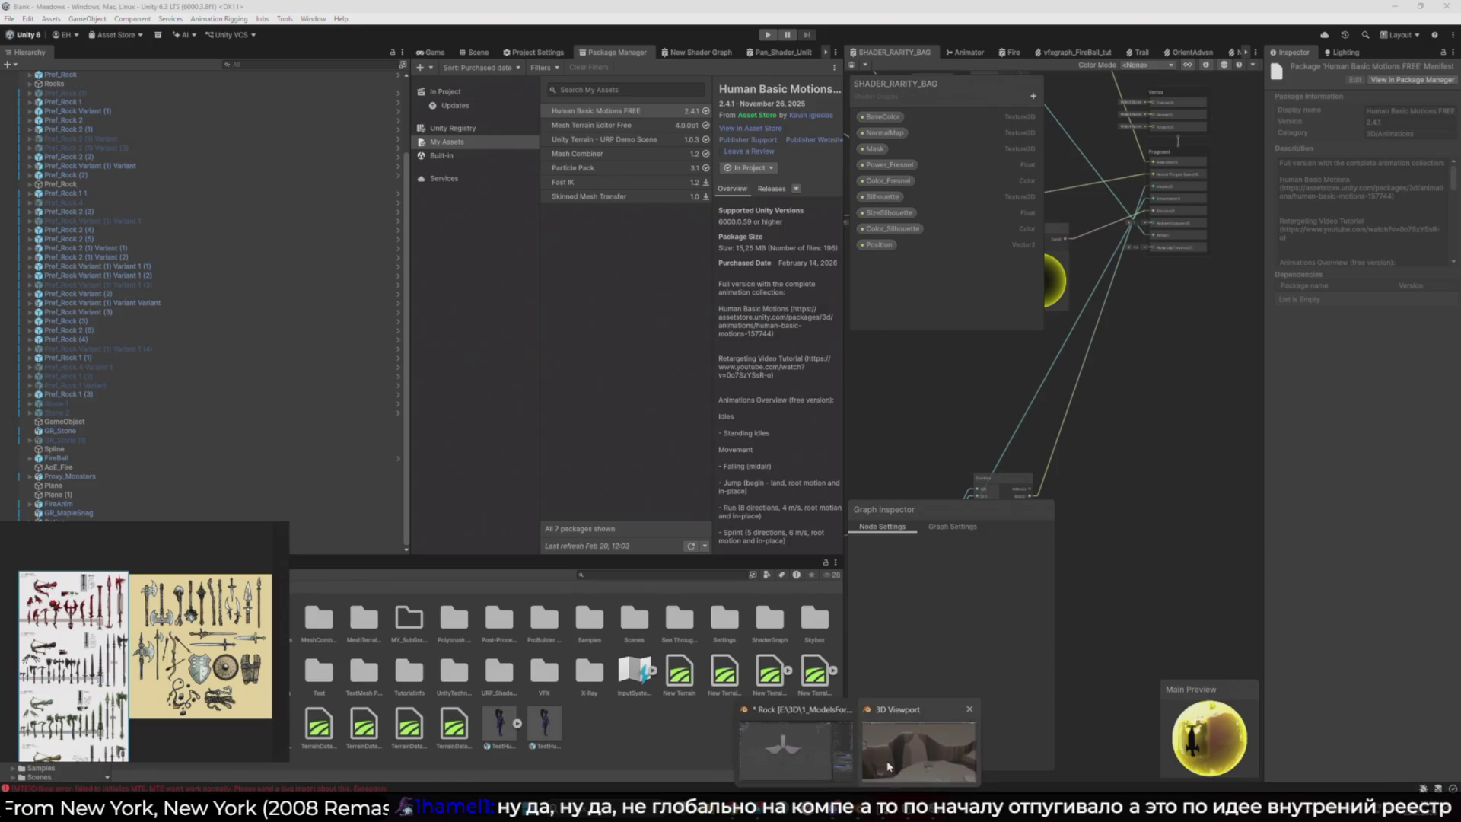
left_click(887, 766)
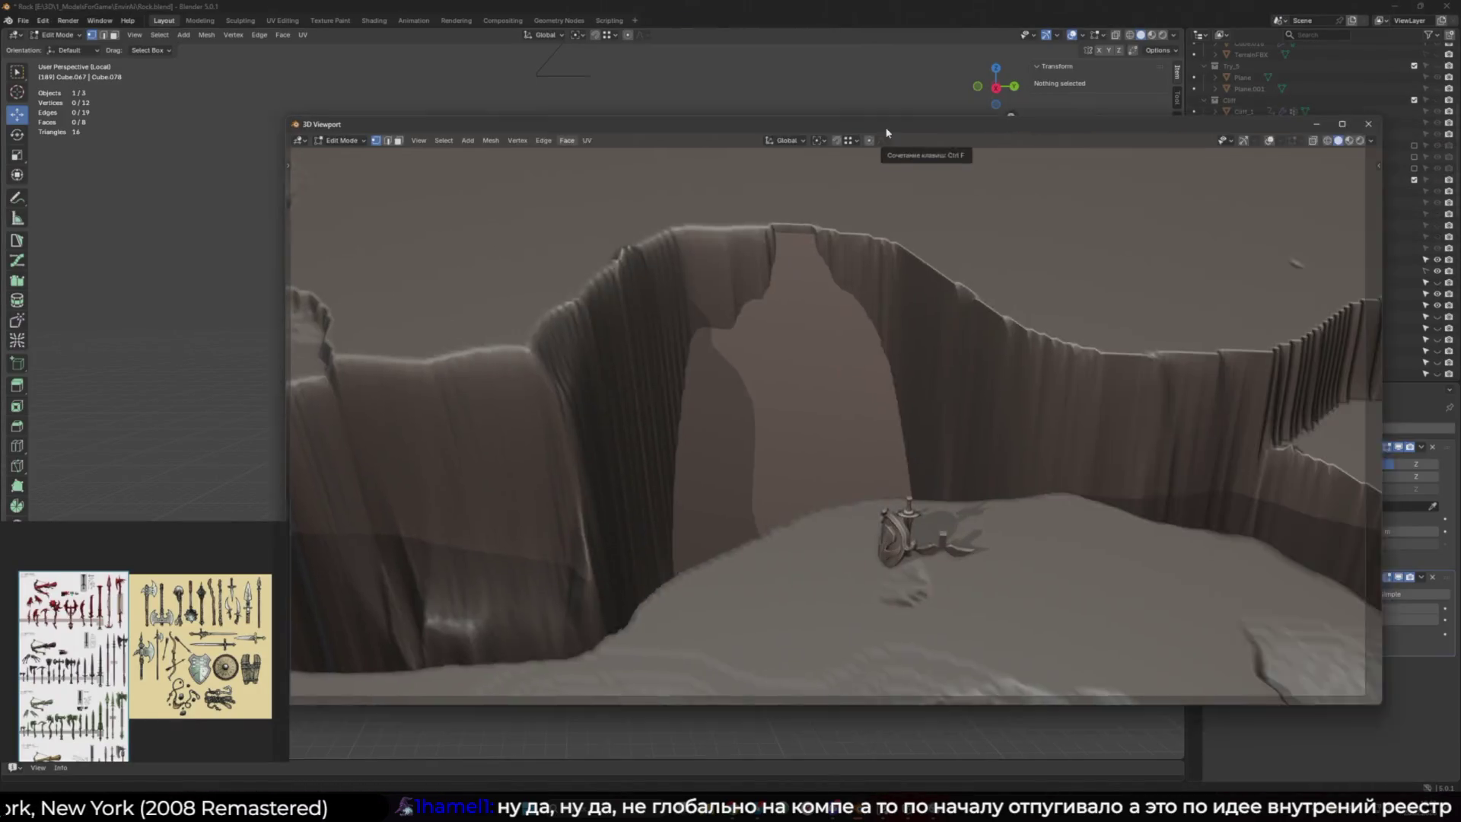
left_click_drag(893, 136, 599, 88)
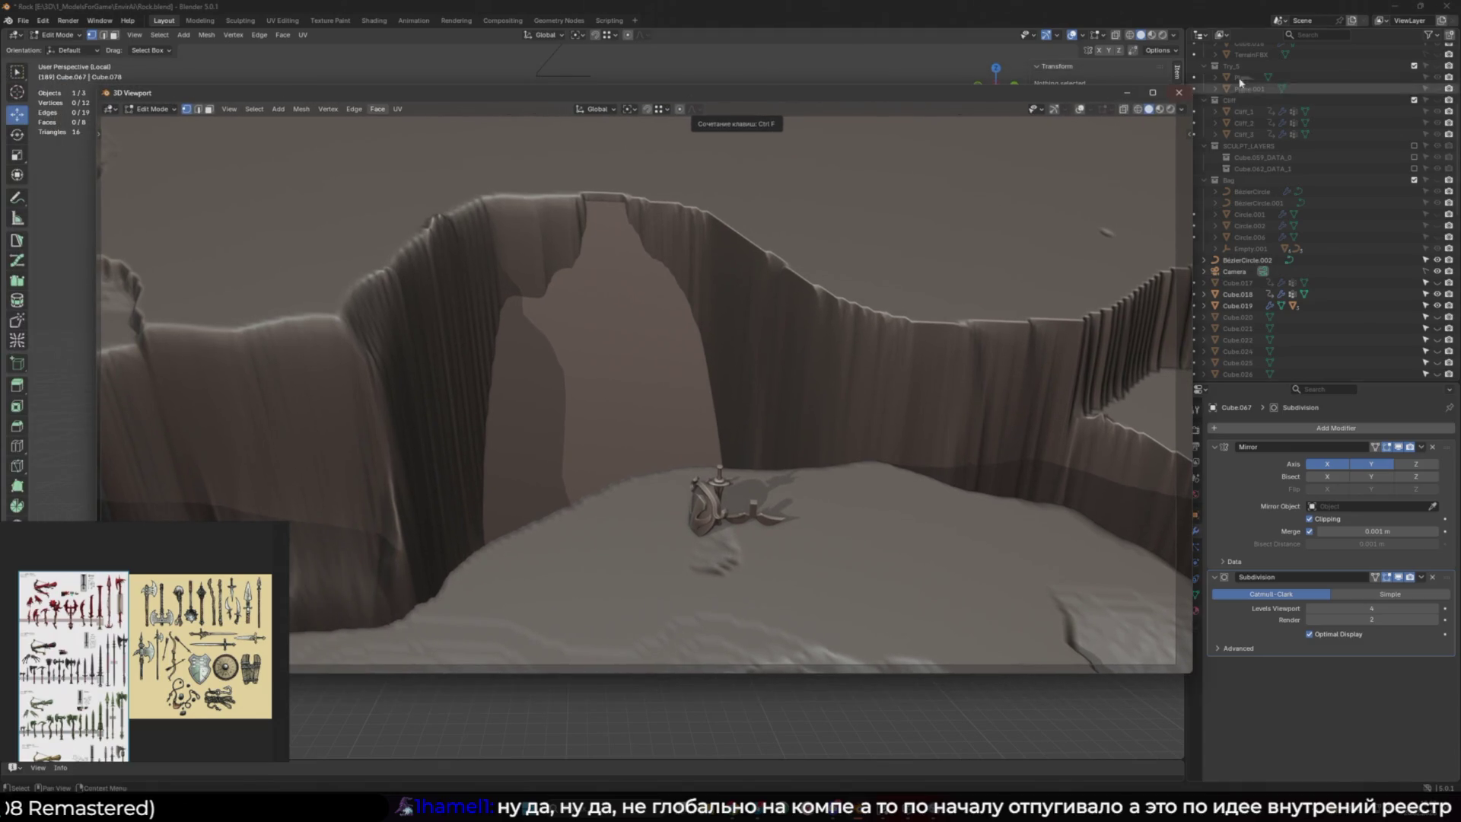
double_click(599, 88)
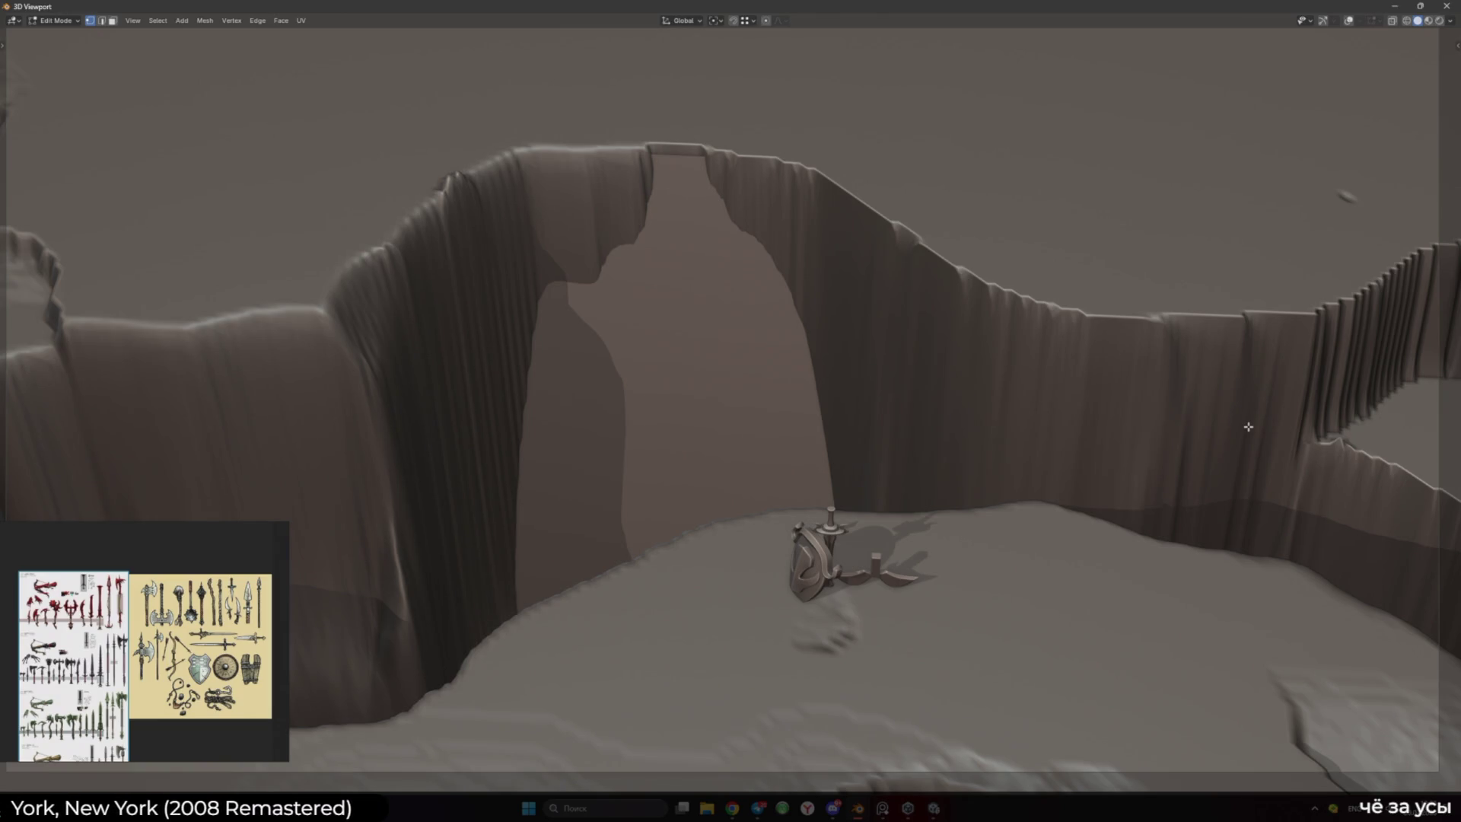
key("super+Down")
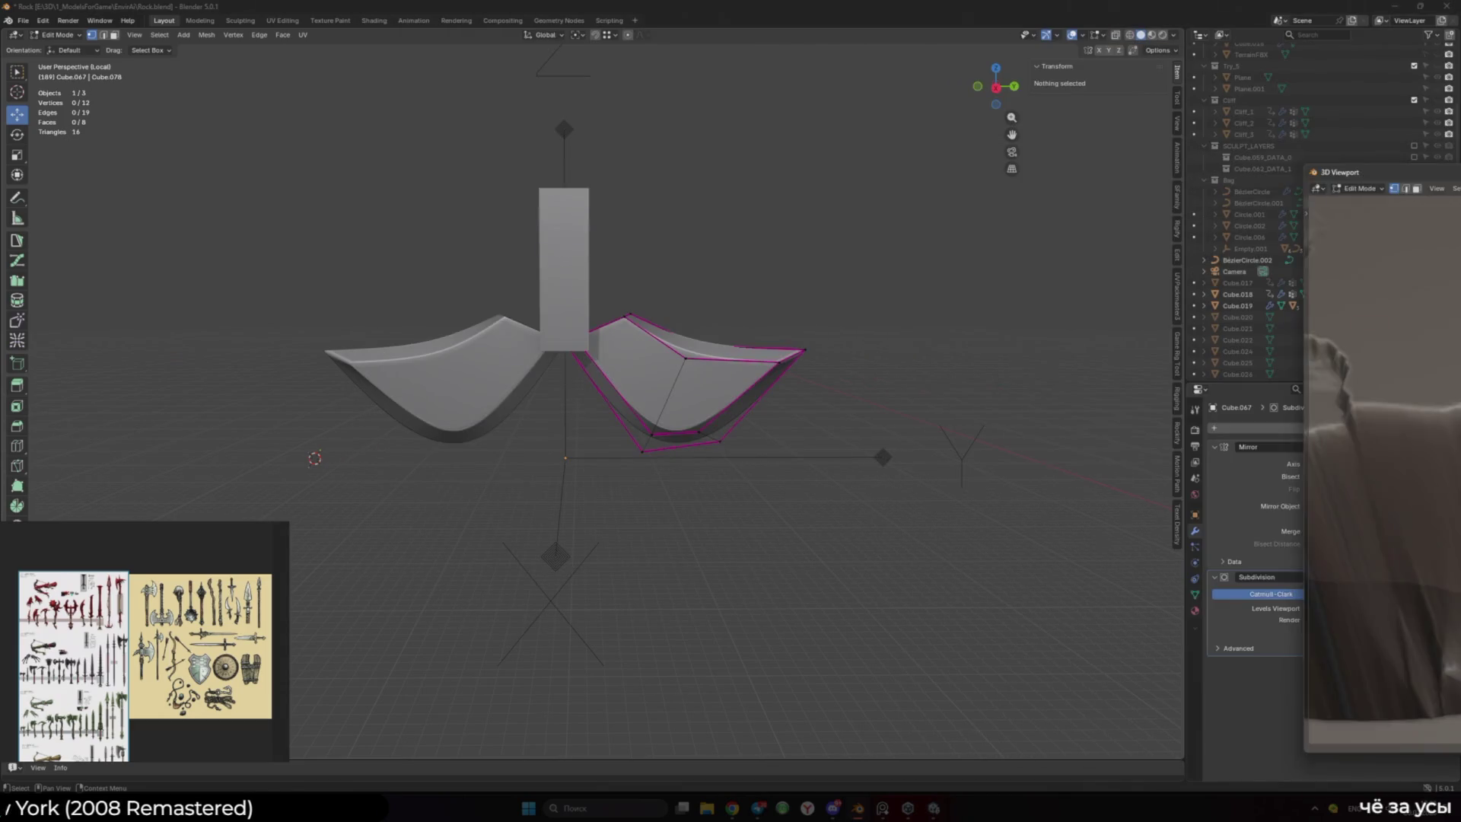
In Right Ortho view, move the right blade's top edge near the haft upward
key("super+Down")
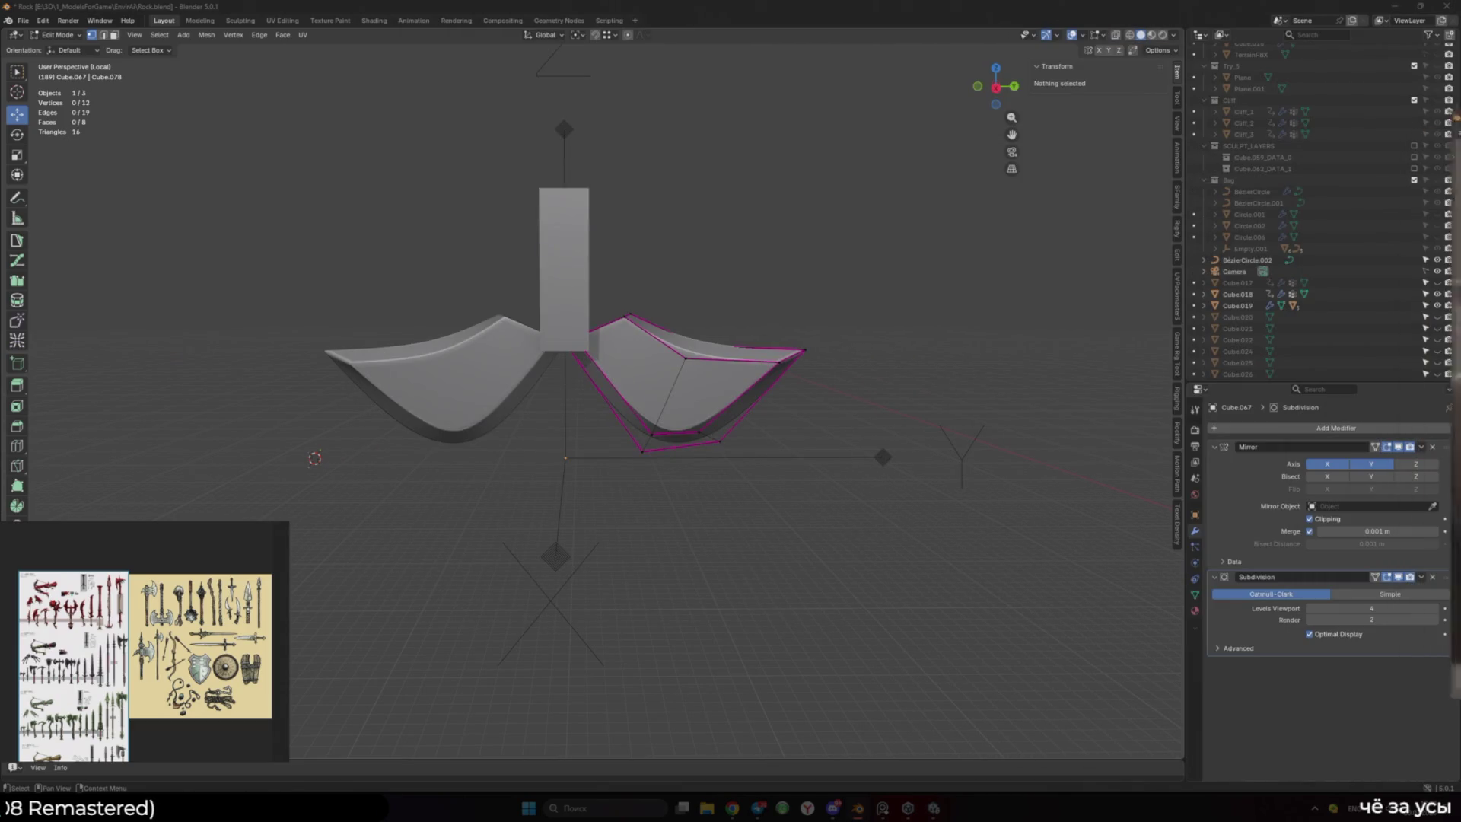
mouse_move(734, 415)
middle_mouse_down("ctrl")
mouse_move(734, 453)
mouse_move(903, 463)
mouse_move(696, 461)
middle_mouse_up("ctrl")
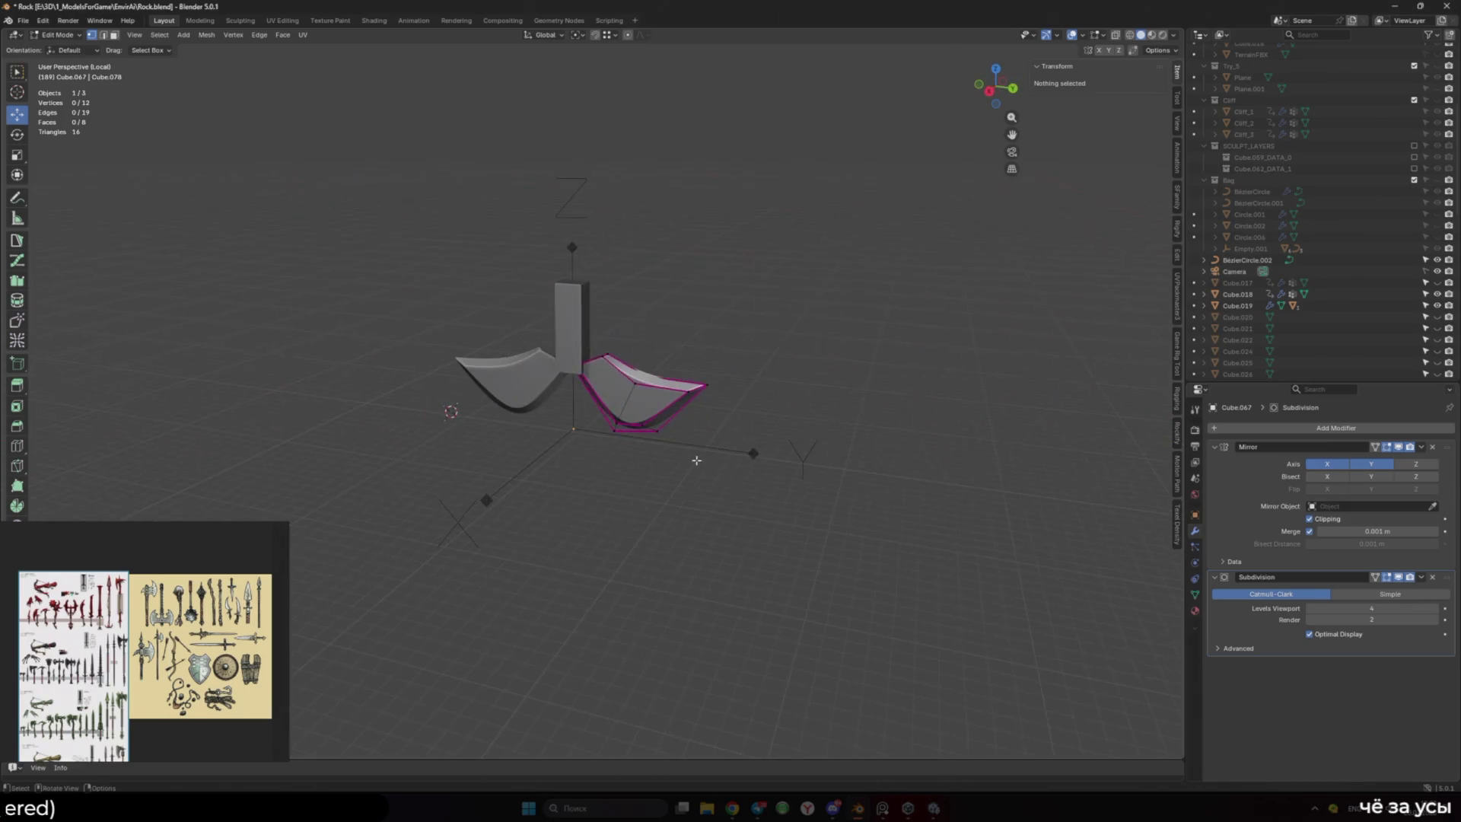
scroll(144, 641, "up", 5)
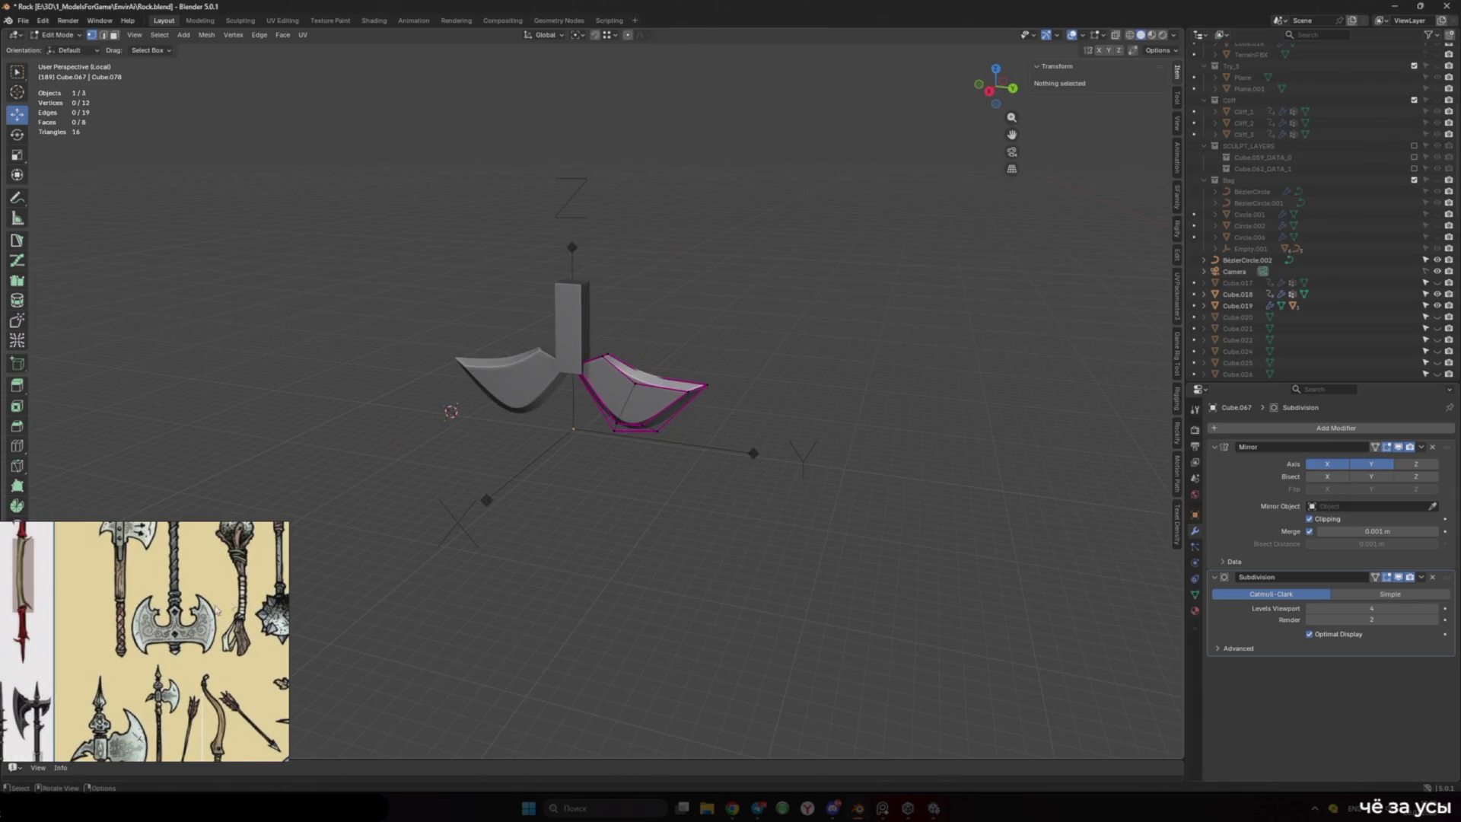
key("KP_3")
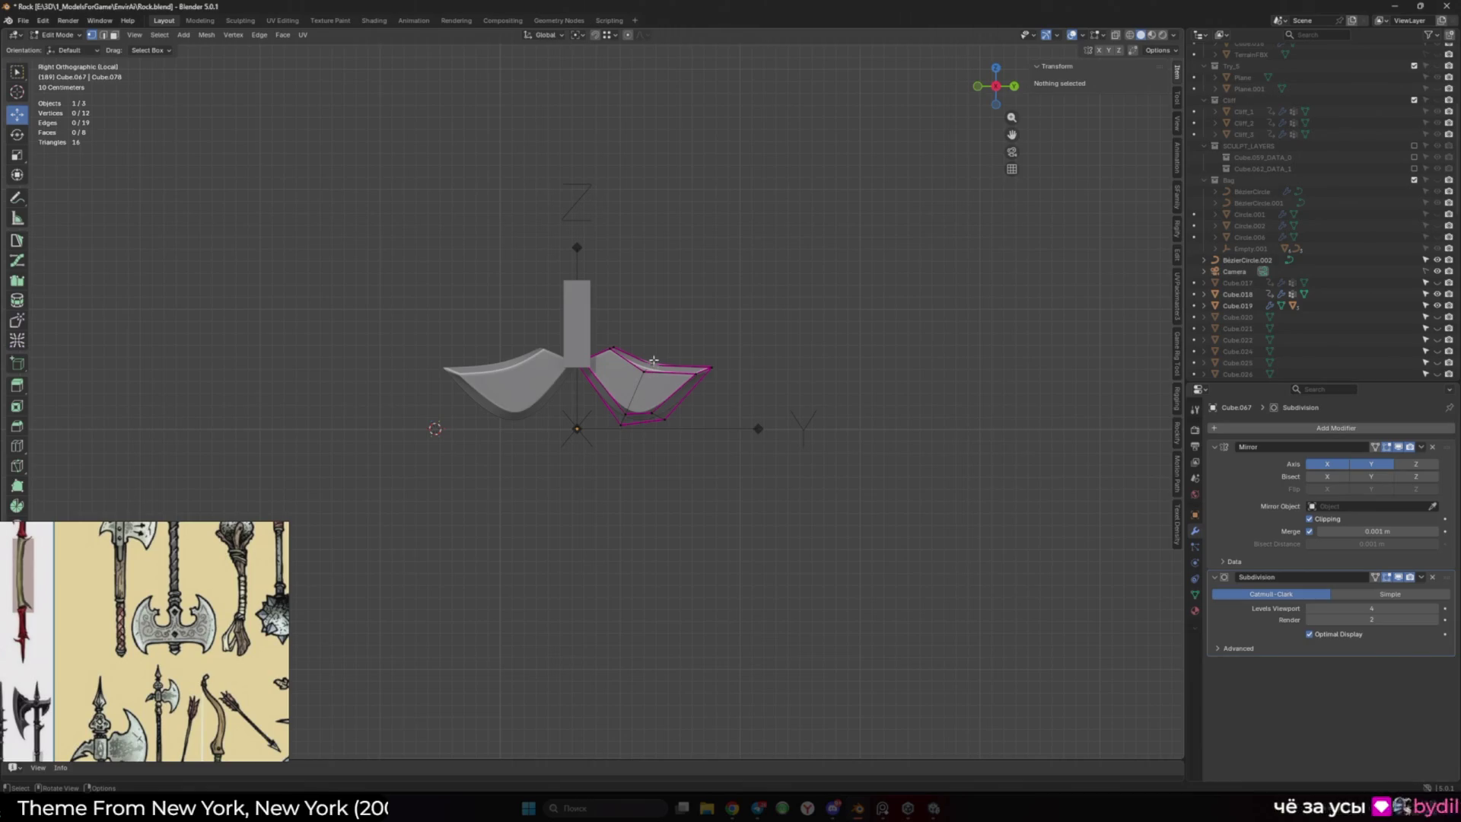
left_click(652, 363)
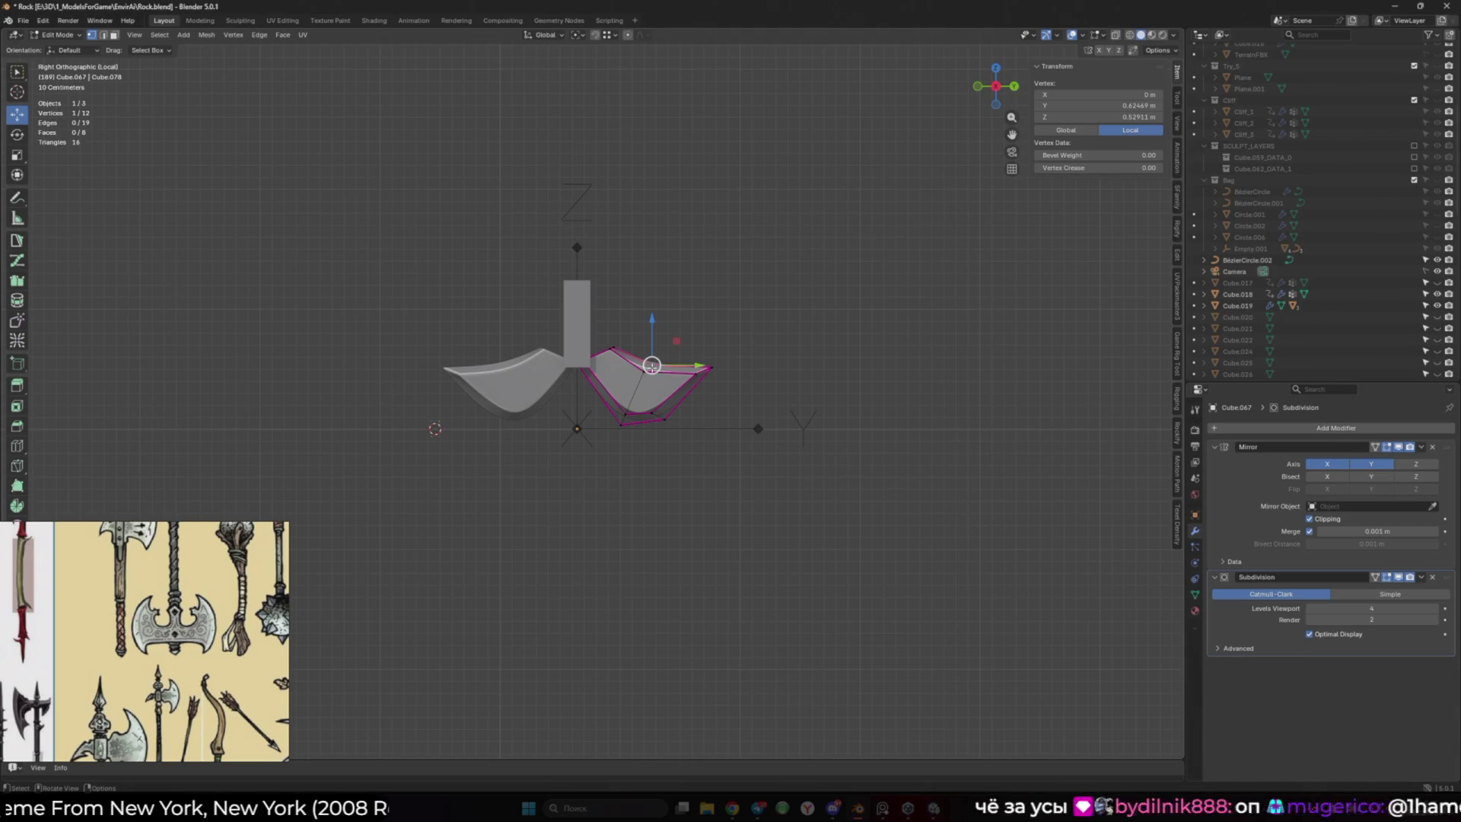
scroll(601, 378, "up", 2)
left_click(633, 349, "alt")
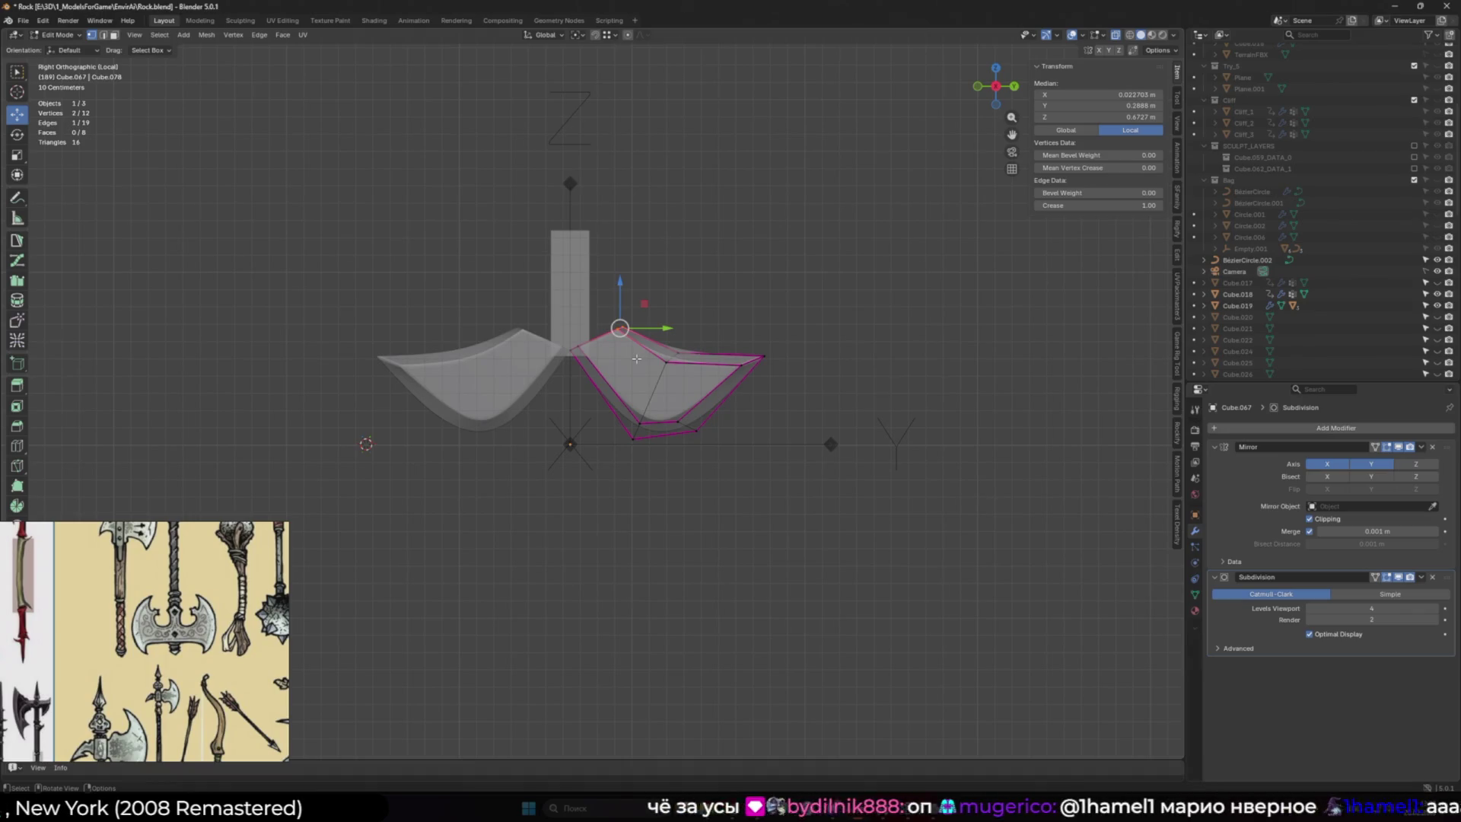
key("g")
key("shift+x")
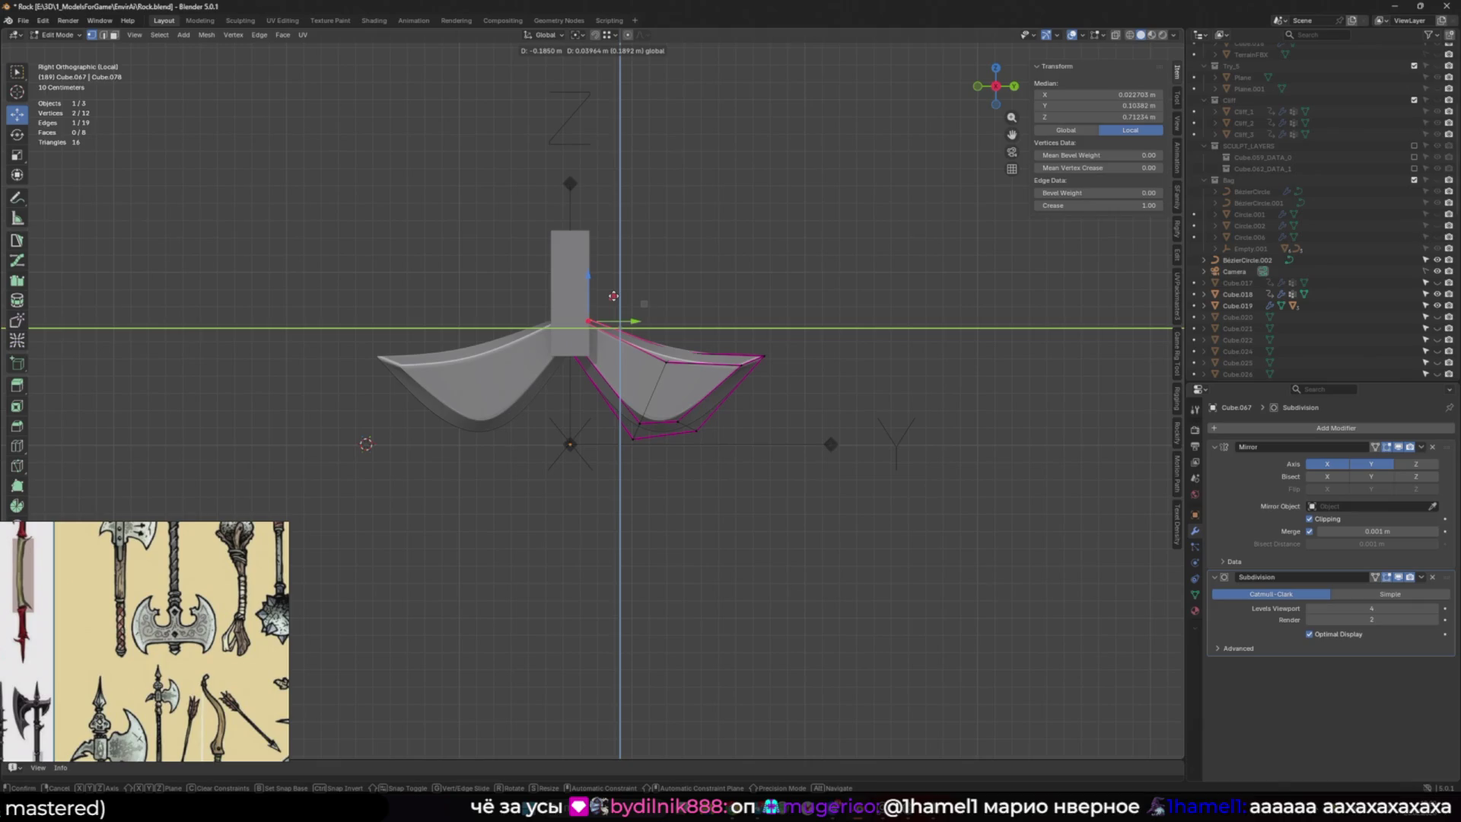
left_click(614, 296)
Pull the blade tip vertices up and outward into a curved point, then extrude from them
left_click(673, 357)
key("g")
key("y")
key("Escape")
mouse_move(666, 323)
left_mouse_down()
mouse_move(668, 311)
mouse_move(669, 325)
left_mouse_up()
left_click_drag(669, 376, 671, 376, "shift")
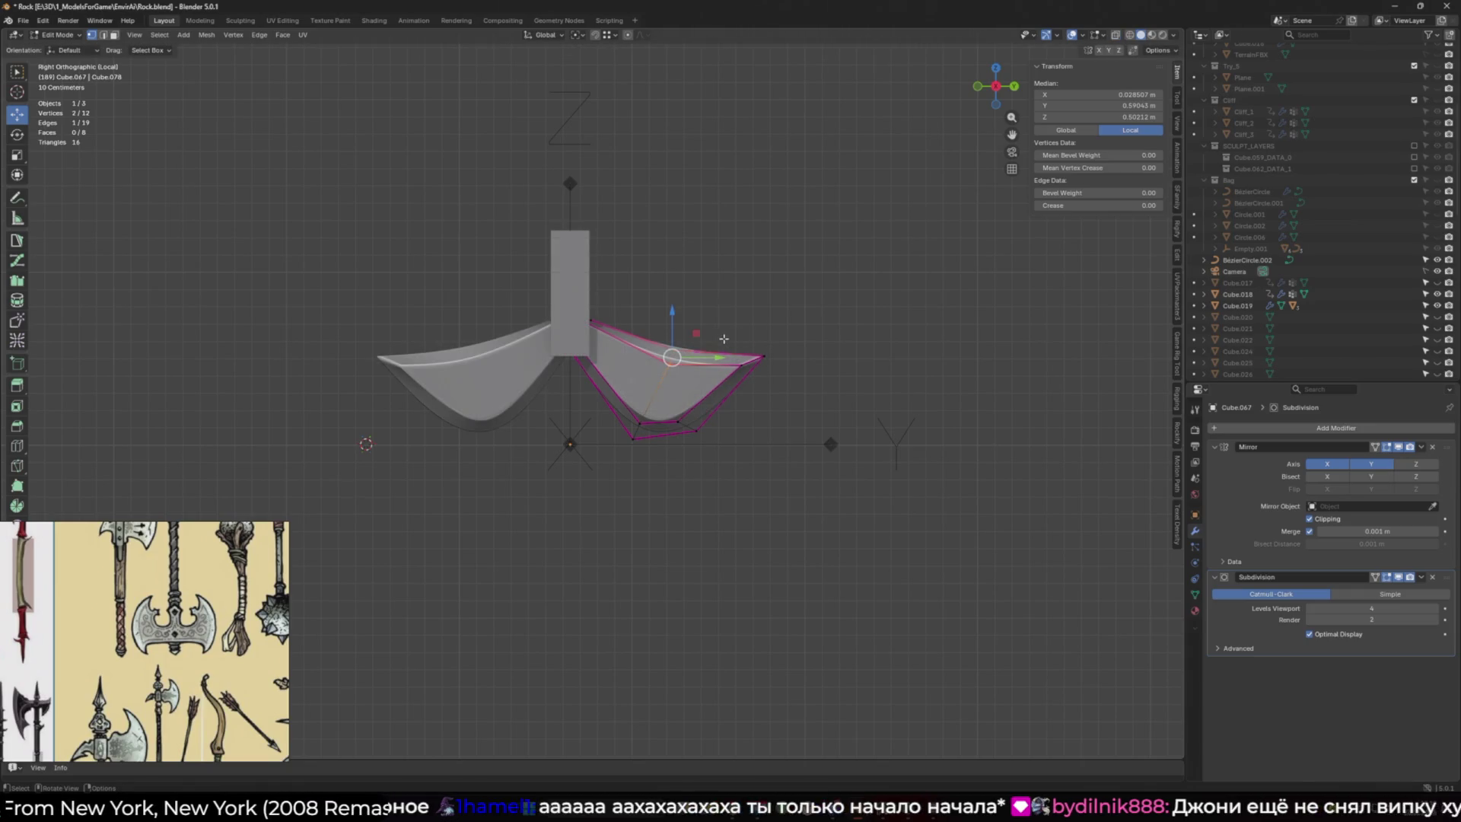
mouse_move(697, 333)
left_mouse_down()
mouse_move(721, 255)
mouse_move(693, 298)
mouse_move(699, 262)
mouse_move(693, 295)
mouse_move(606, 288)
left_mouse_up()
left_click(598, 311)
left_click_drag(699, 333, 808, 411)
mouse_move(778, 338)
left_mouse_down()
mouse_move(797, 320)
mouse_move(807, 237)
mouse_move(760, 212)
mouse_move(761, 396)
mouse_move(823, 340)
left_mouse_up()
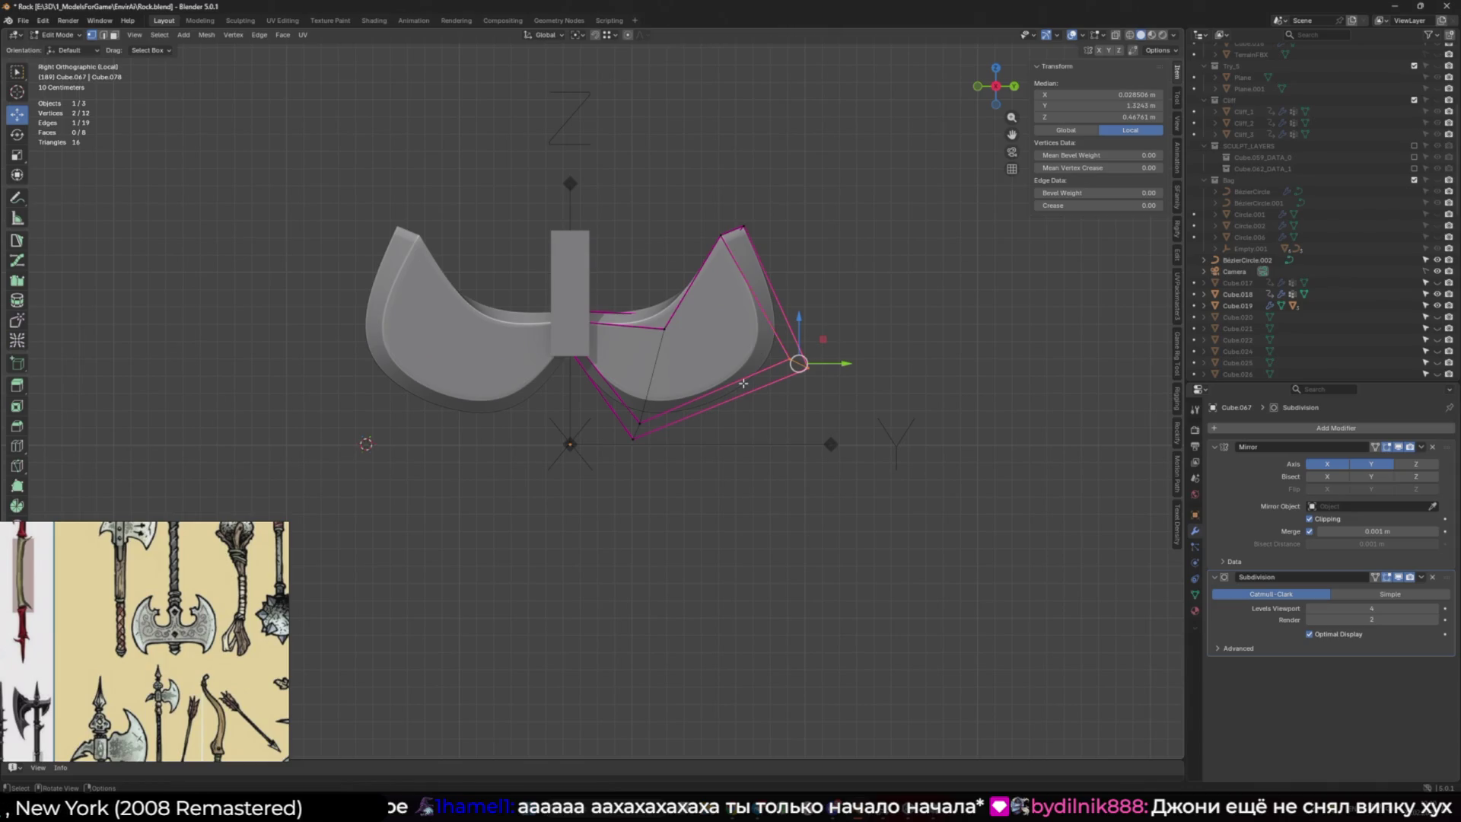
right_click(743, 383, "ctrl")
Pull the right blade's lower vertices down to round its lower curve
right_click(718, 397, "ctrl")
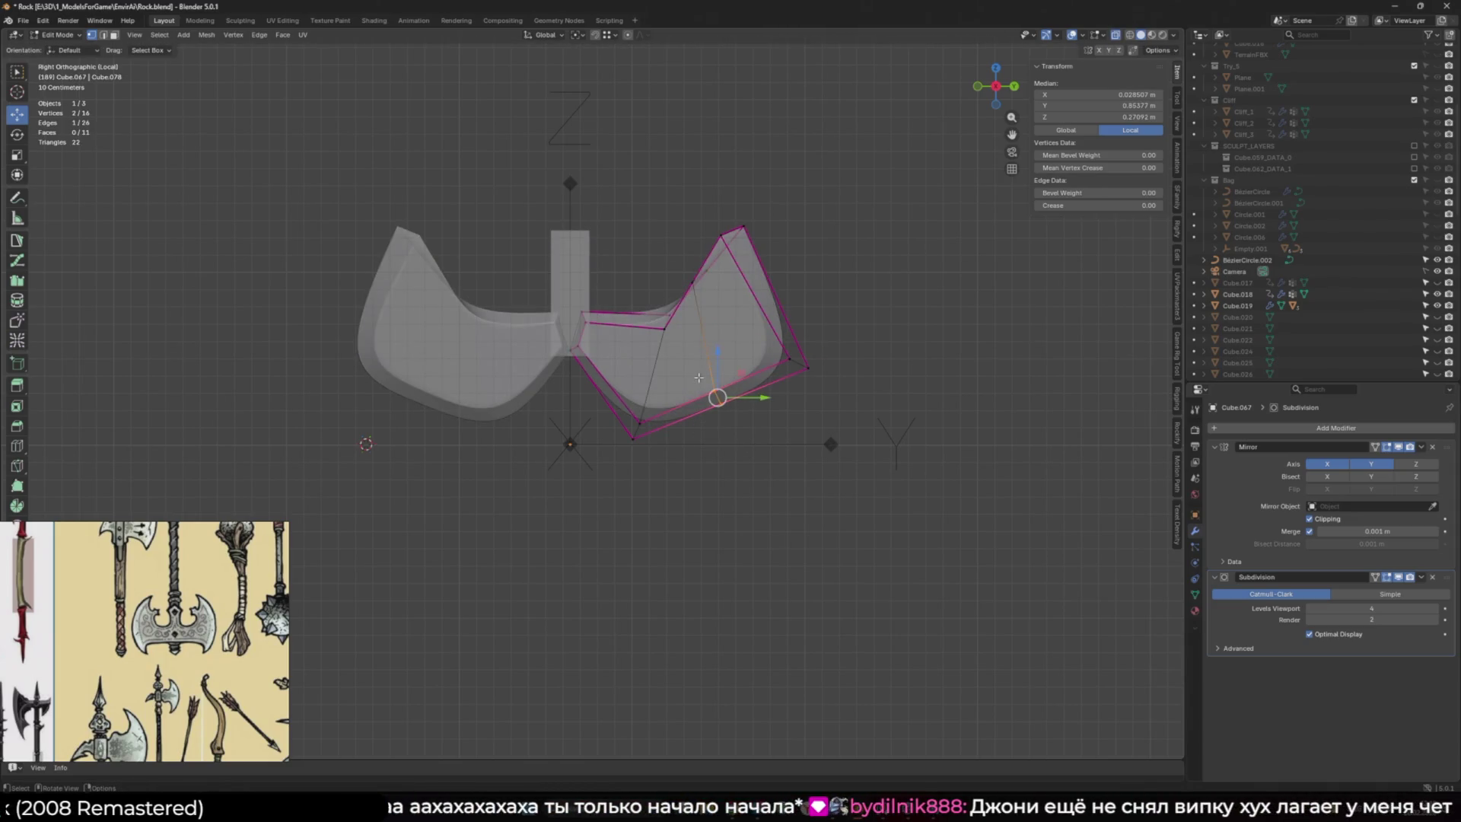
key("alt+z")
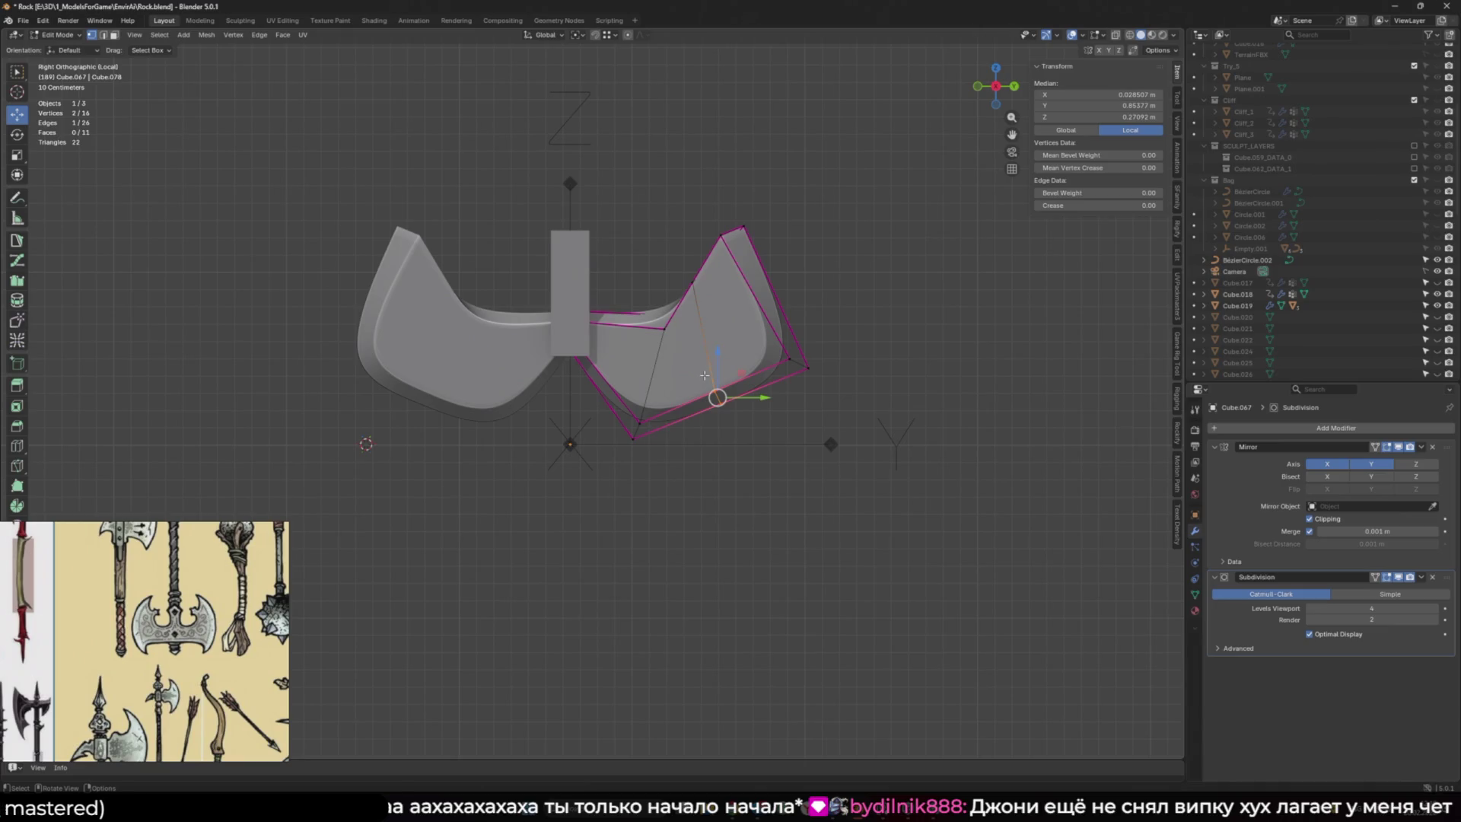
left_click_drag(743, 377, 761, 452)
left_click_drag(672, 470, 671, 470)
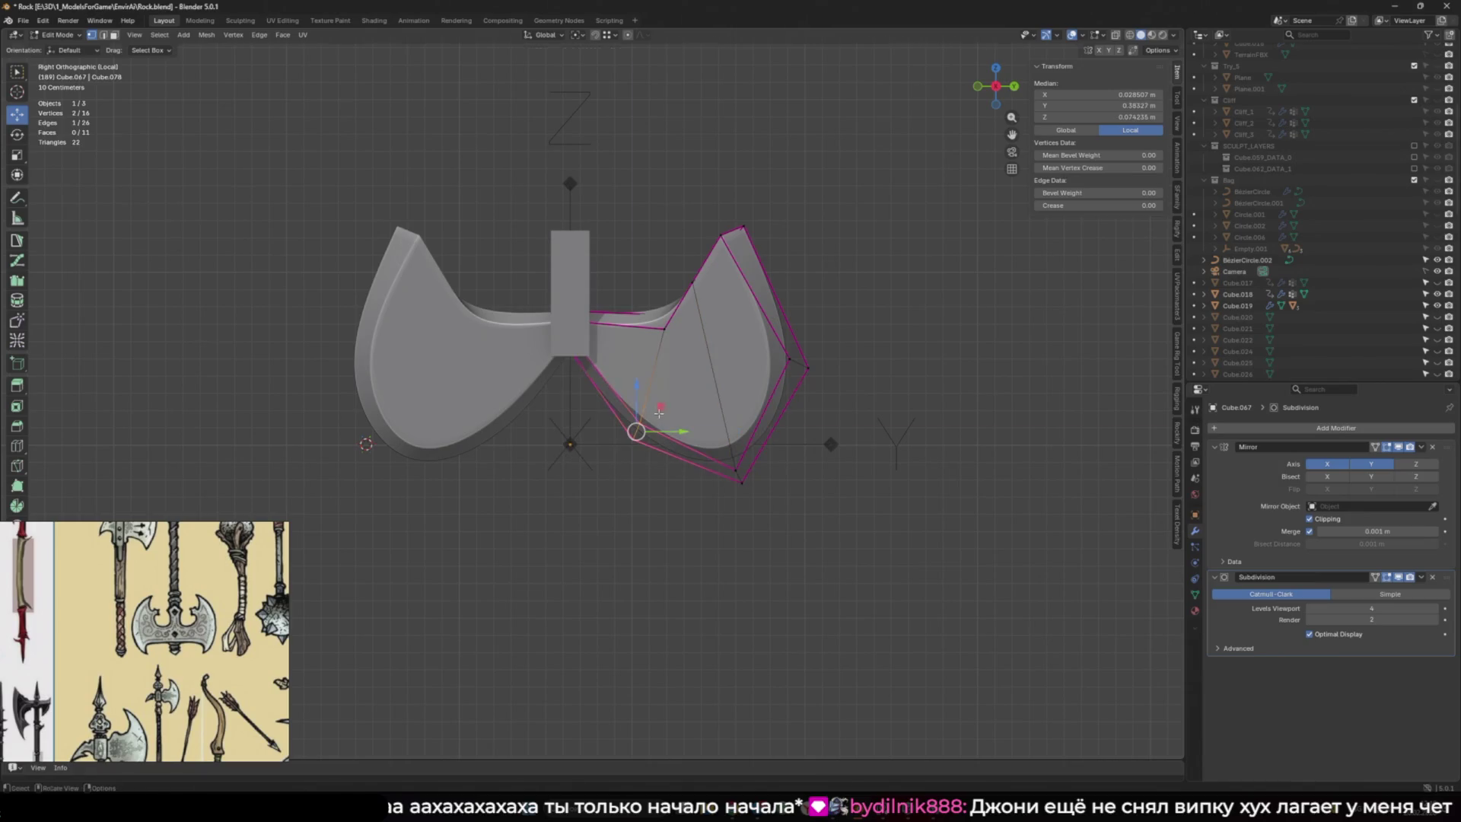
key("g")
left_click(636, 428)
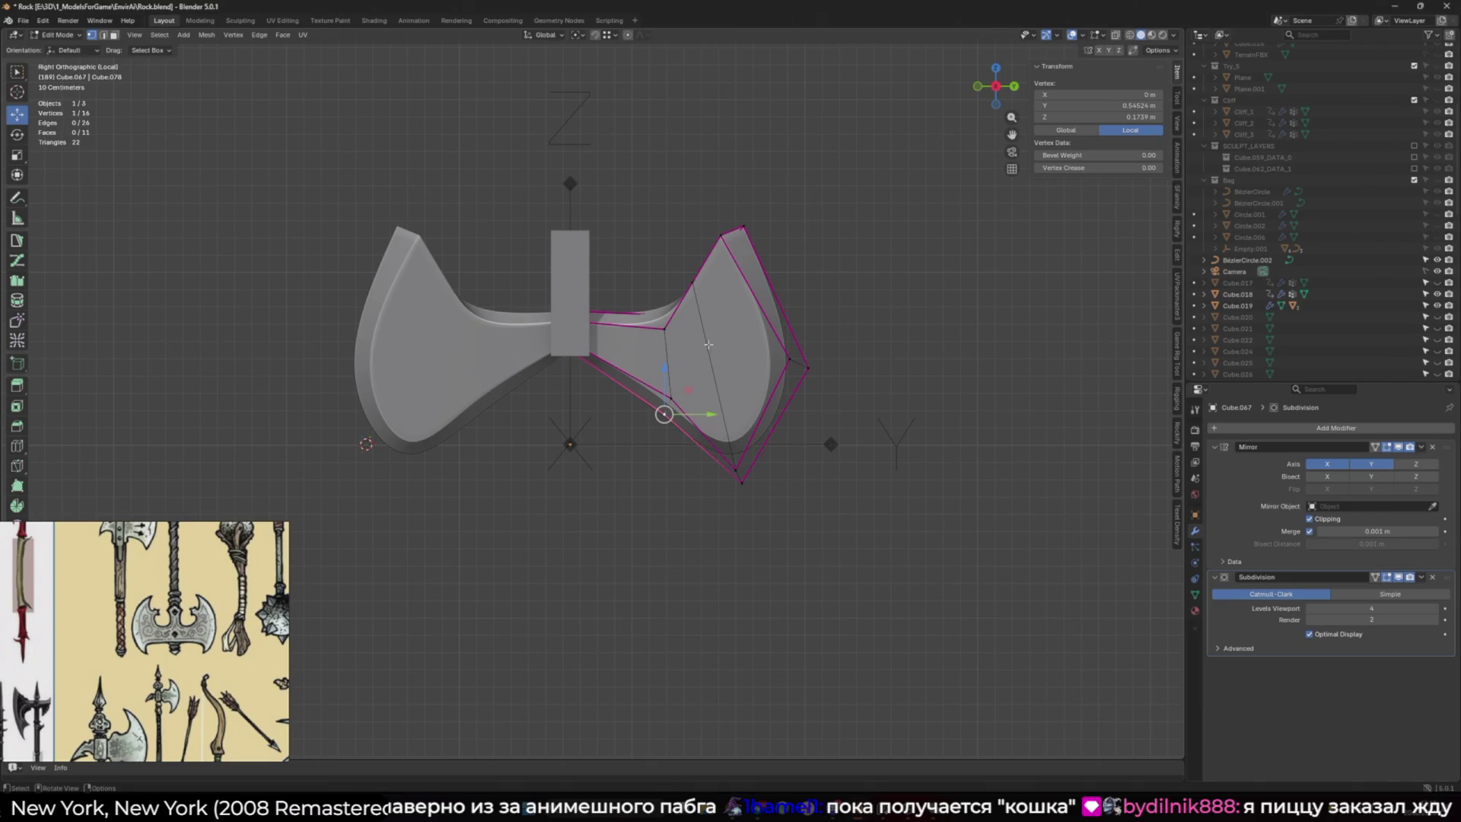
Fully crease the blade's bottom edge to 1 with Shift+E
key("alt+z")
left_click(738, 475)
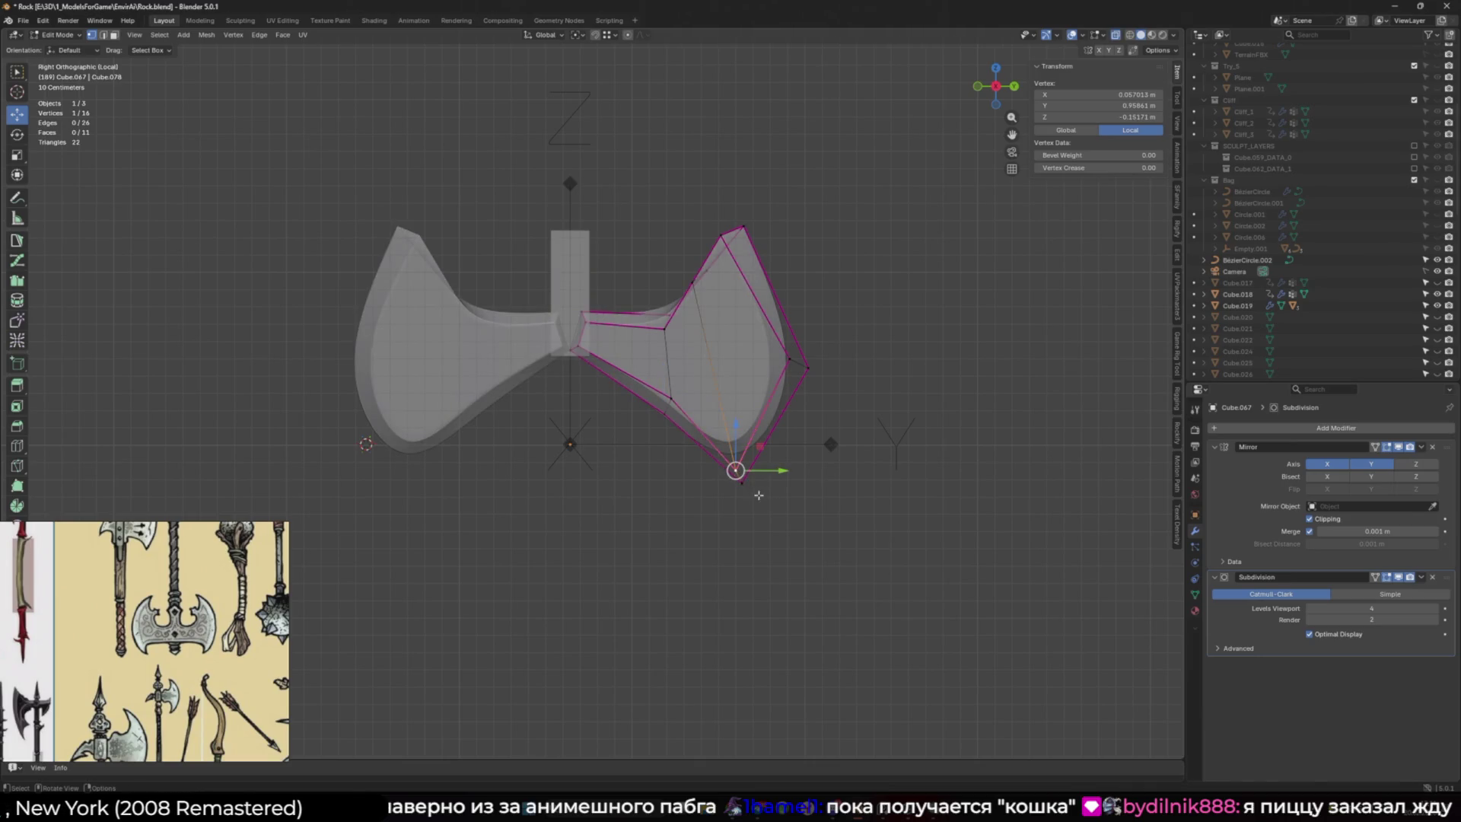
key("s")
key("shift+e")
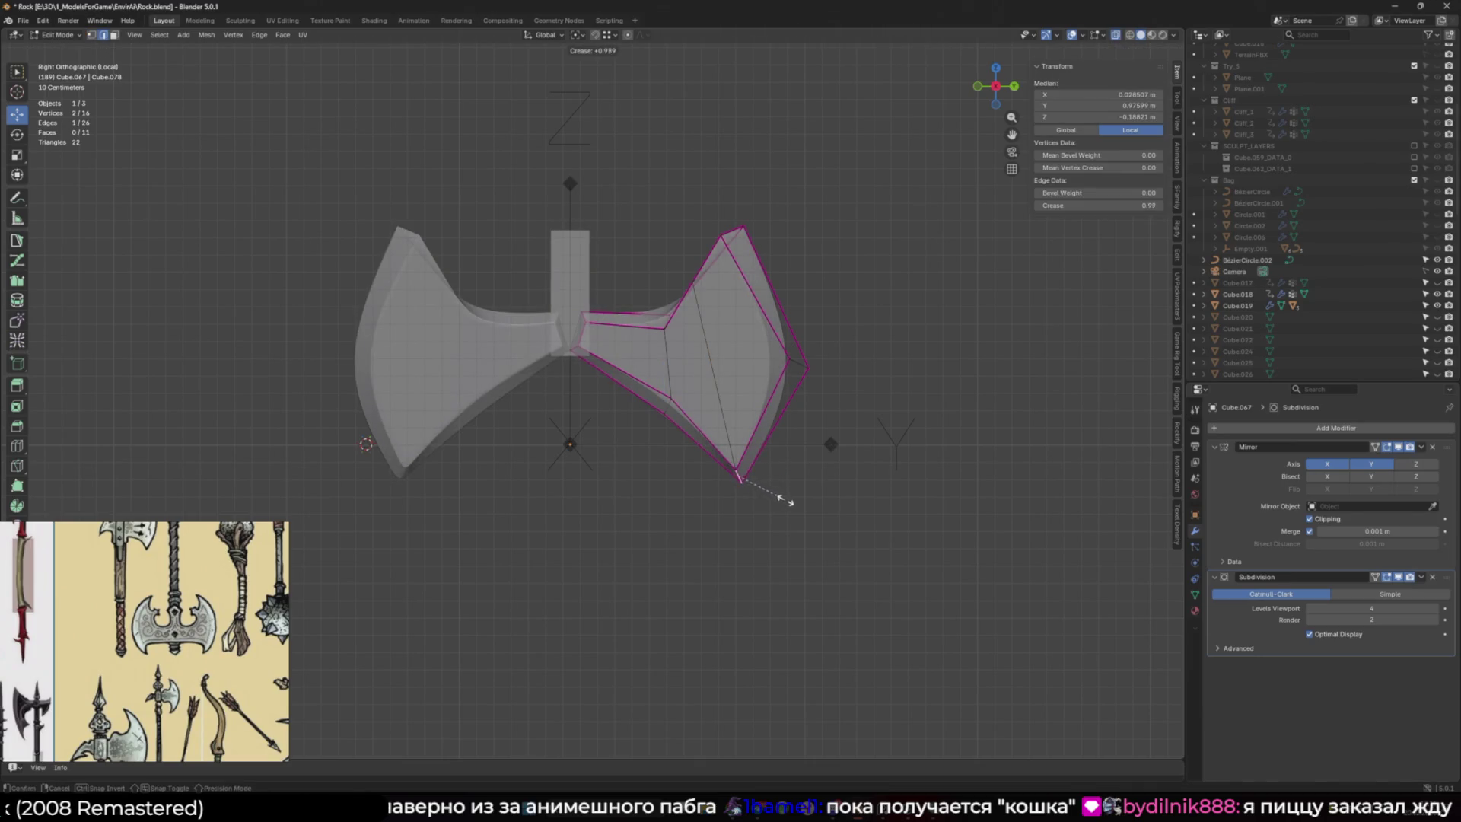
left_click(797, 504)
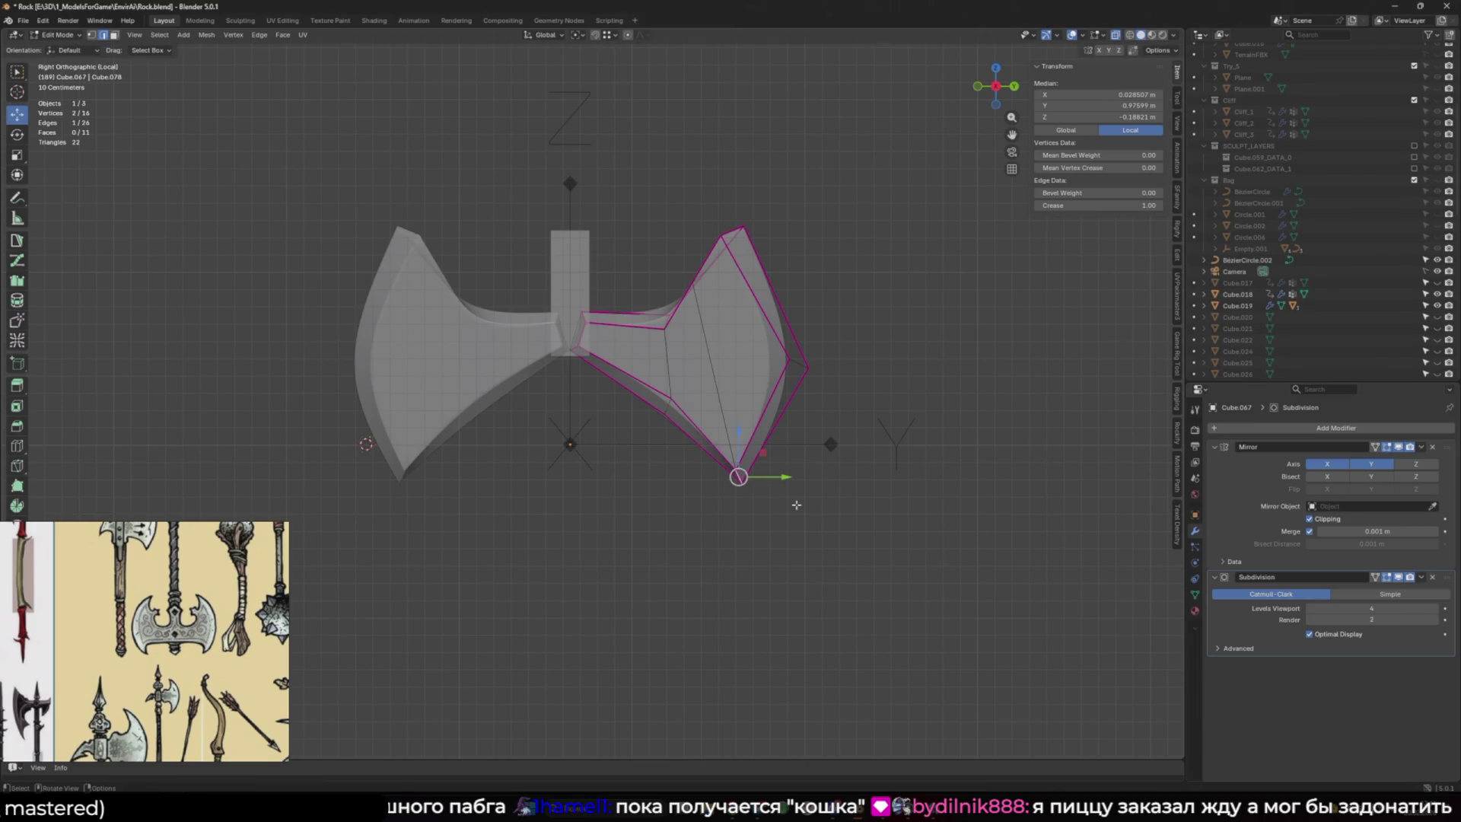
Move the bottom tip vertex within the side plane, checking depth from the front view
key("alt+z")
left_click(738, 473)
left_click_drag(761, 453, 768, 439)
key("KP_1")
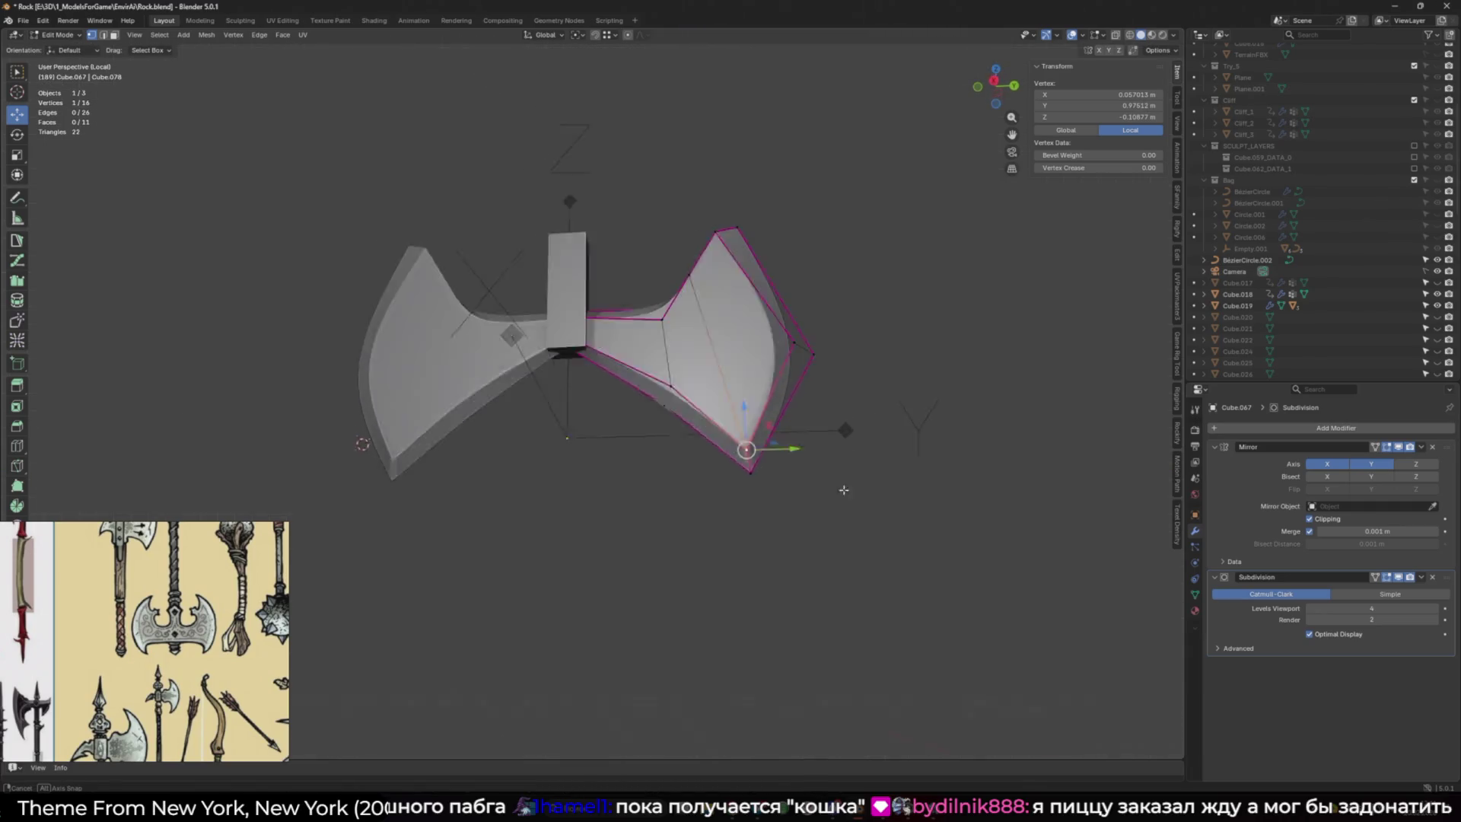
key("KP_3")
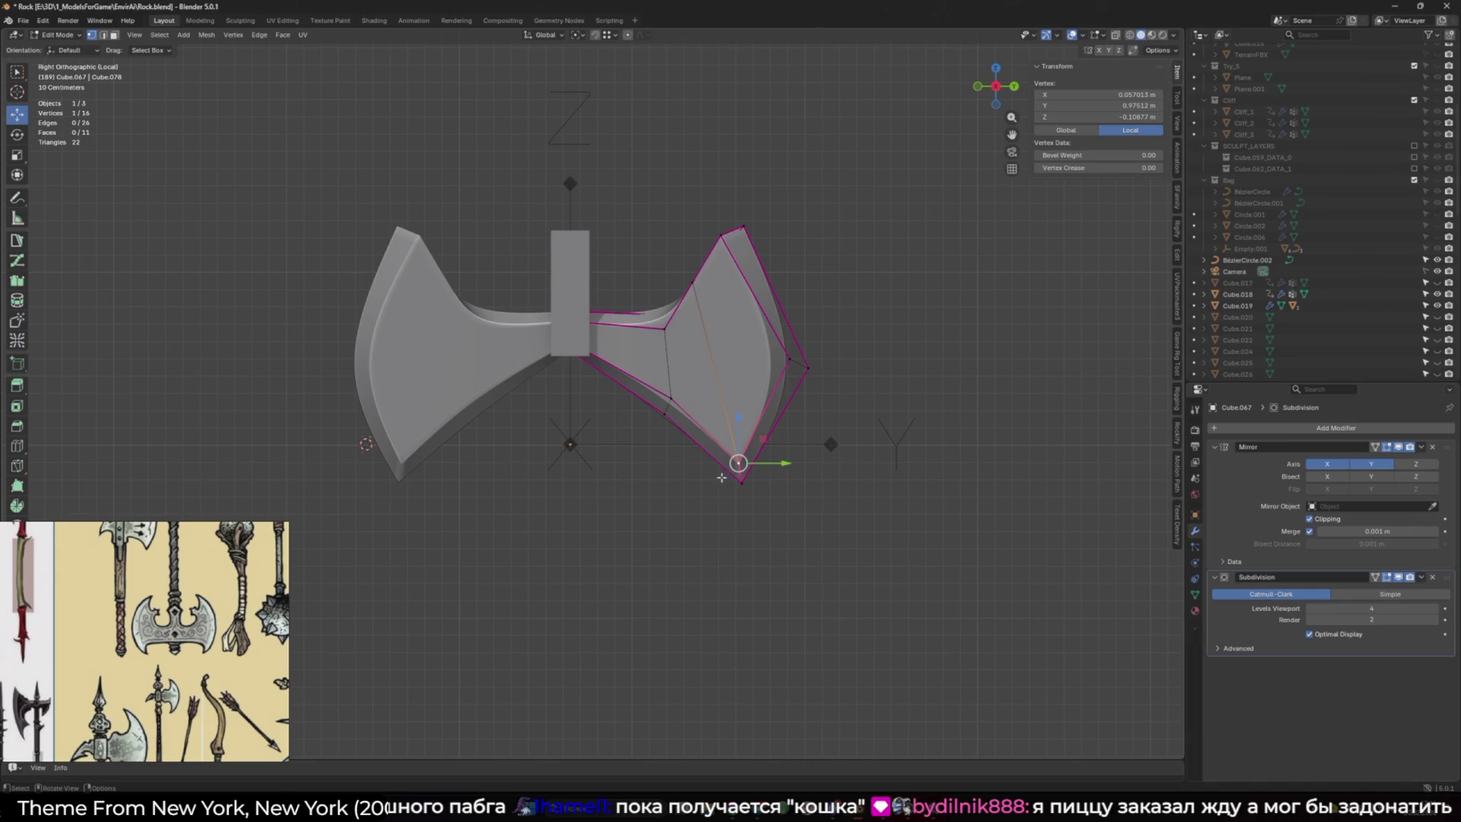
Move the inner edge where the blade meets the haft slightly toward the centre
left_click_drag(692, 443, 586, 369)
key("g")
left_click(618, 317)
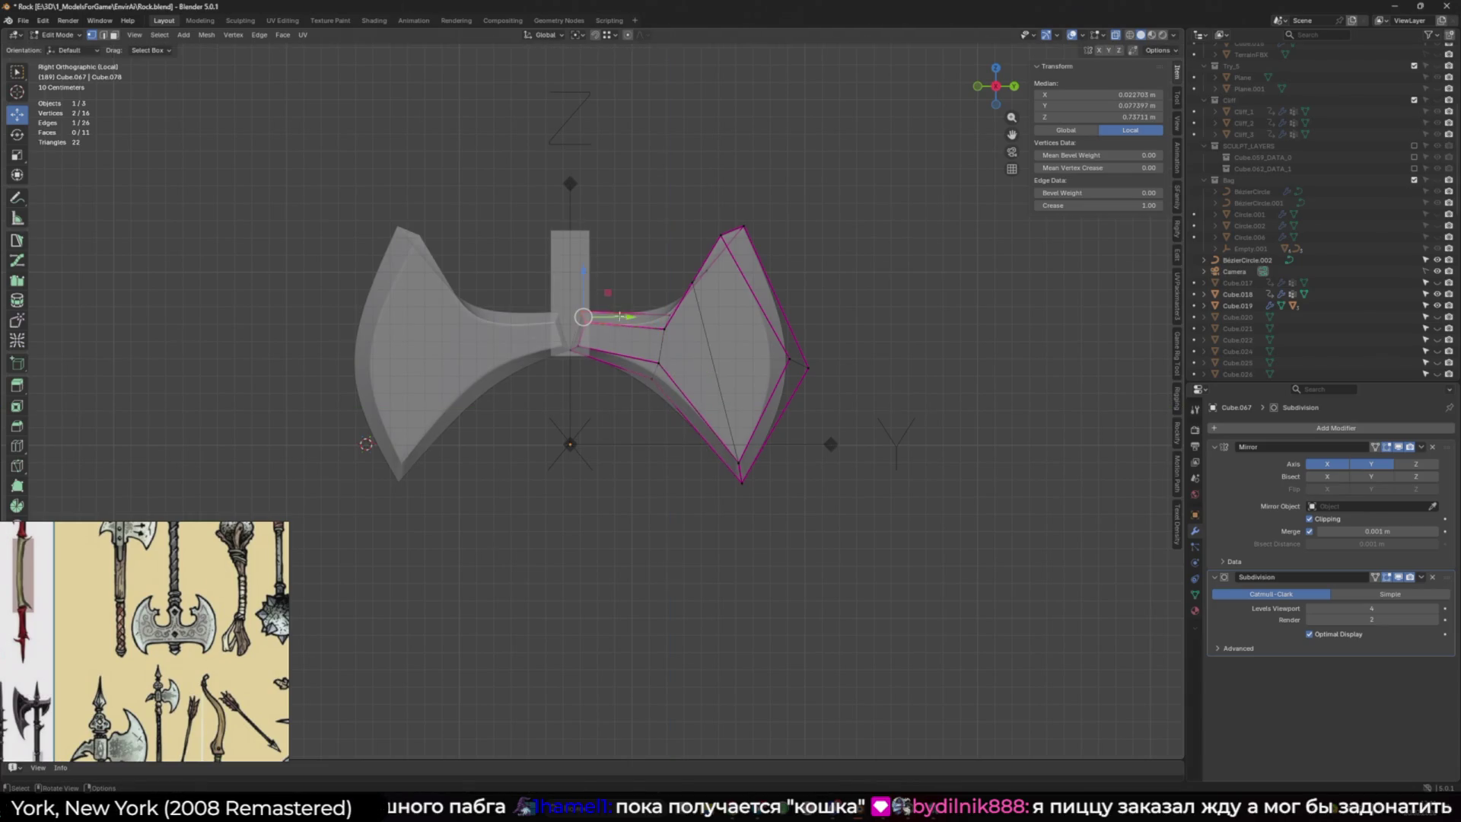
left_click_drag(618, 317, 610, 322)
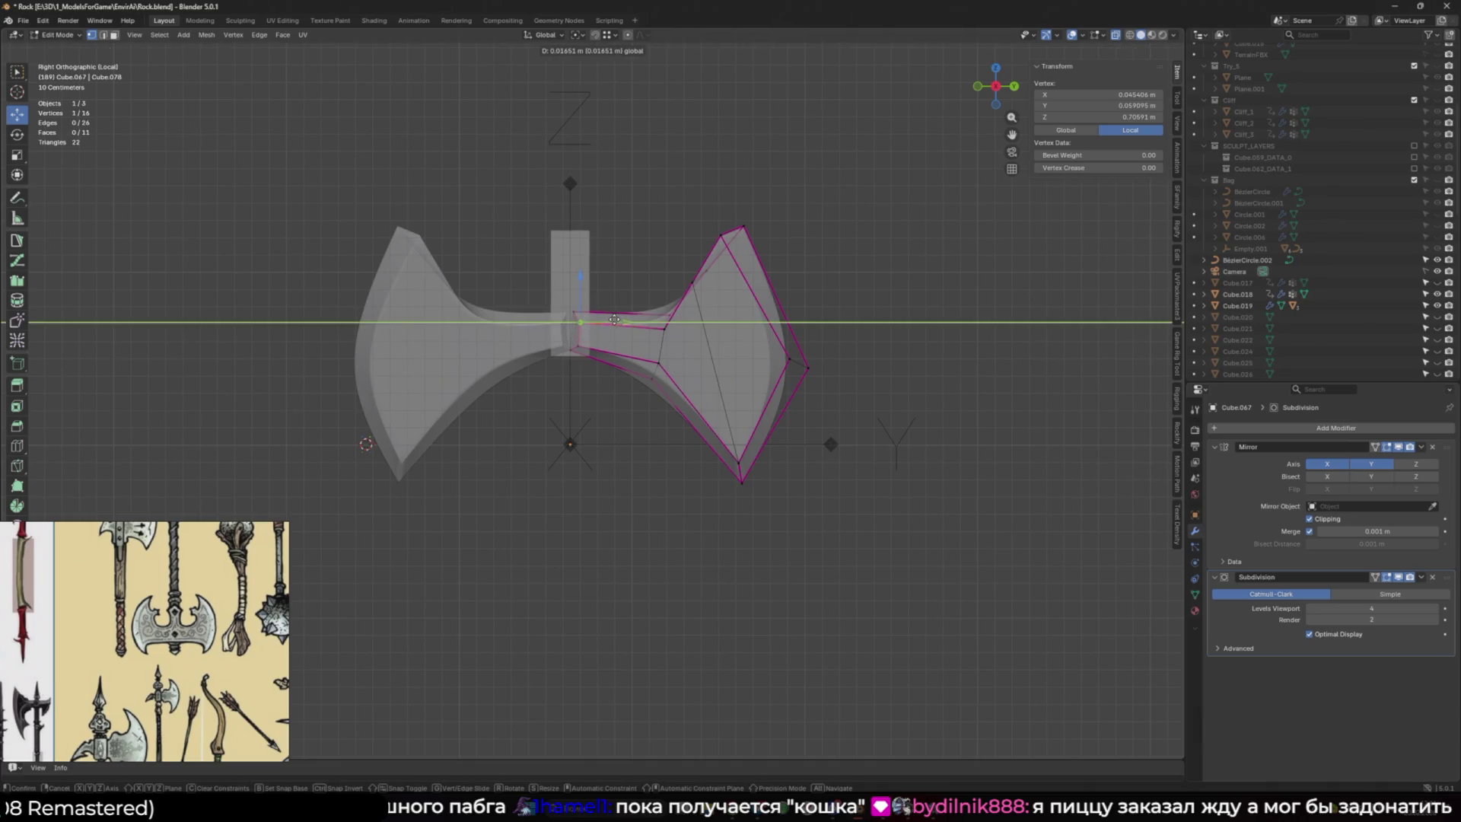
left_click(615, 319)
Reposition the blade's top edge to form a sharper upper point, then select most blade vertices
key("alt+z")
left_click(721, 237)
middle_click_drag(738, 287, 727, 305, "shift")
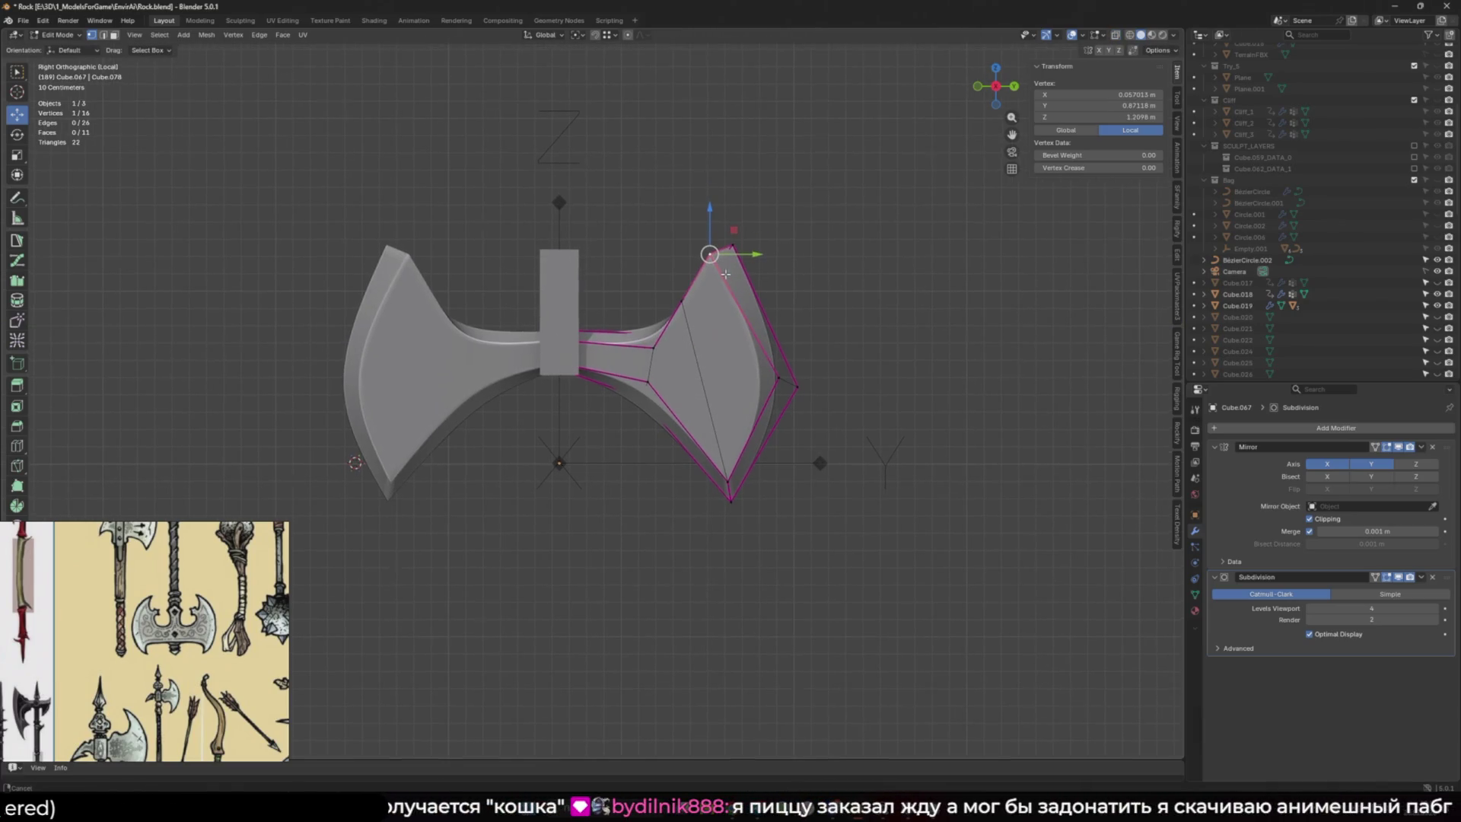
left_click(682, 302, "shift")
mouse_move(695, 278)
left_mouse_down()
mouse_move(746, 273)
mouse_move(670, 310)
left_mouse_up()
left_click(695, 300)
key("alt+z")
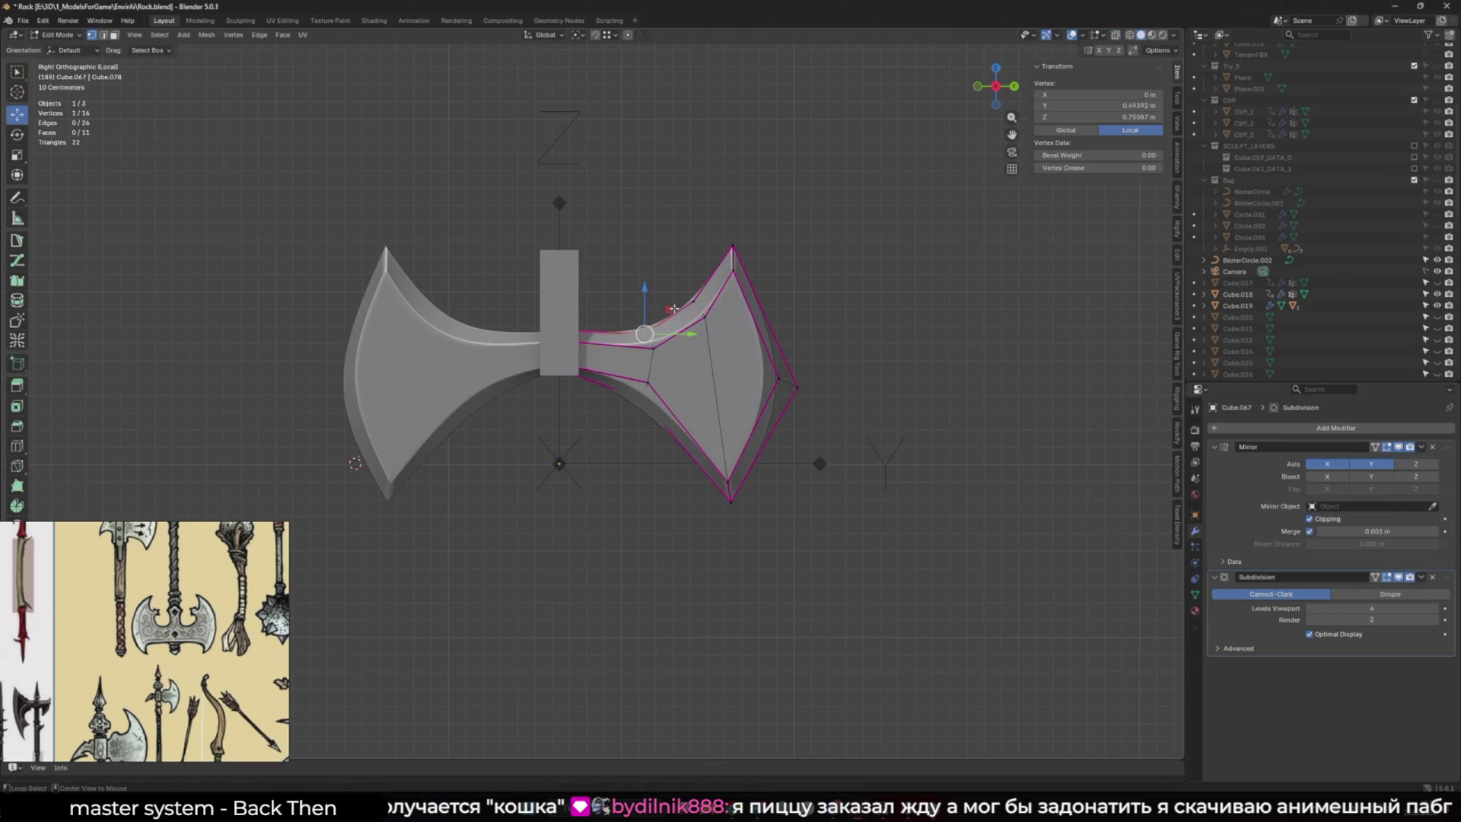
mouse_move(671, 310)
middle_mouse_down()
mouse_move(729, 342)
mouse_move(867, 362)
mouse_move(755, 359)
middle_mouse_up()
left_click_drag(972, 551, 565, 257)
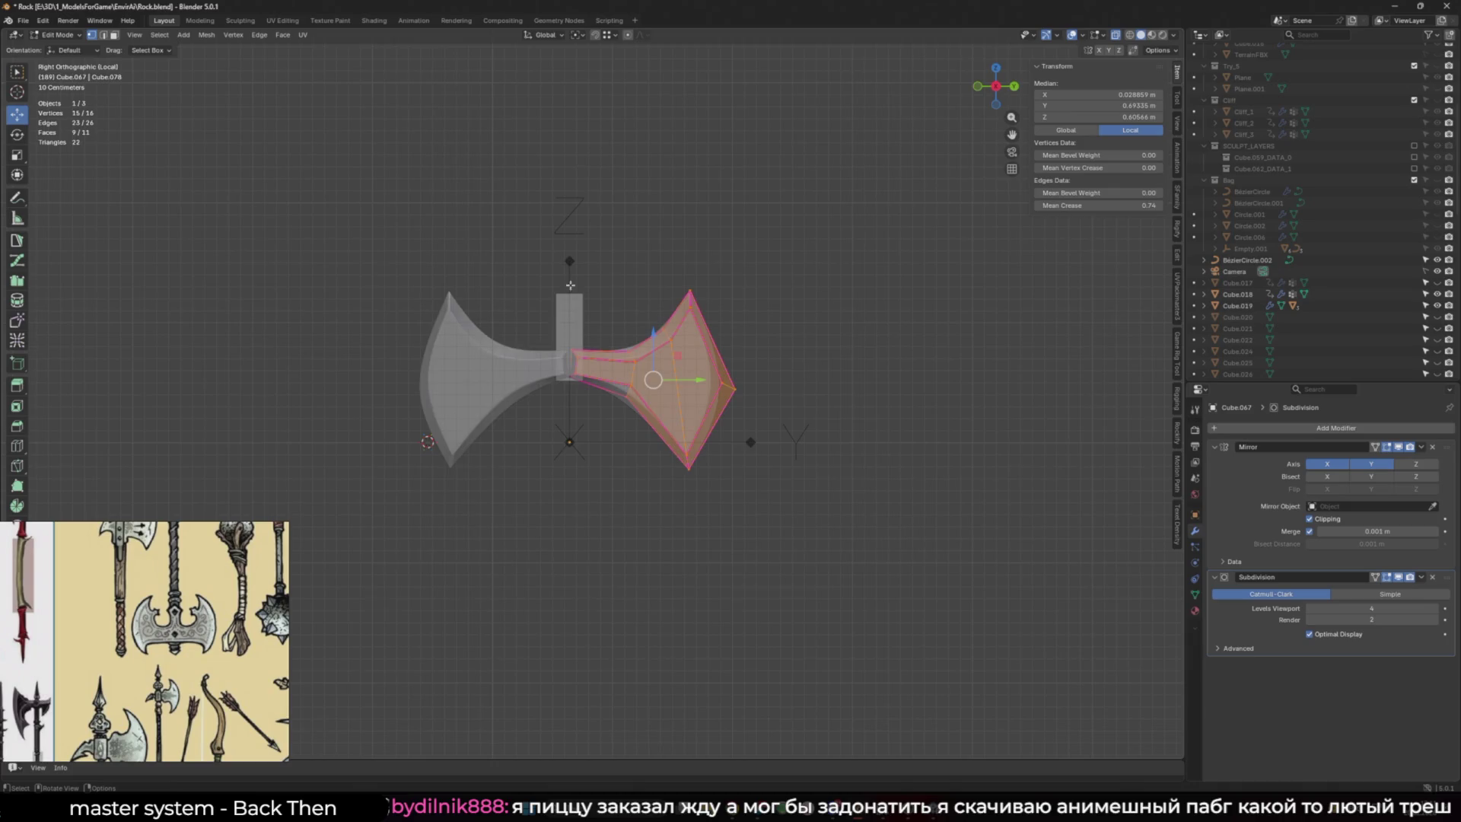
Shift two inner vertices near the haft along the Y axis
scroll(573, 339, "up", 3)
left_click(570, 336)
scroll(563, 339, "up", 4)
key("g")
key("y")
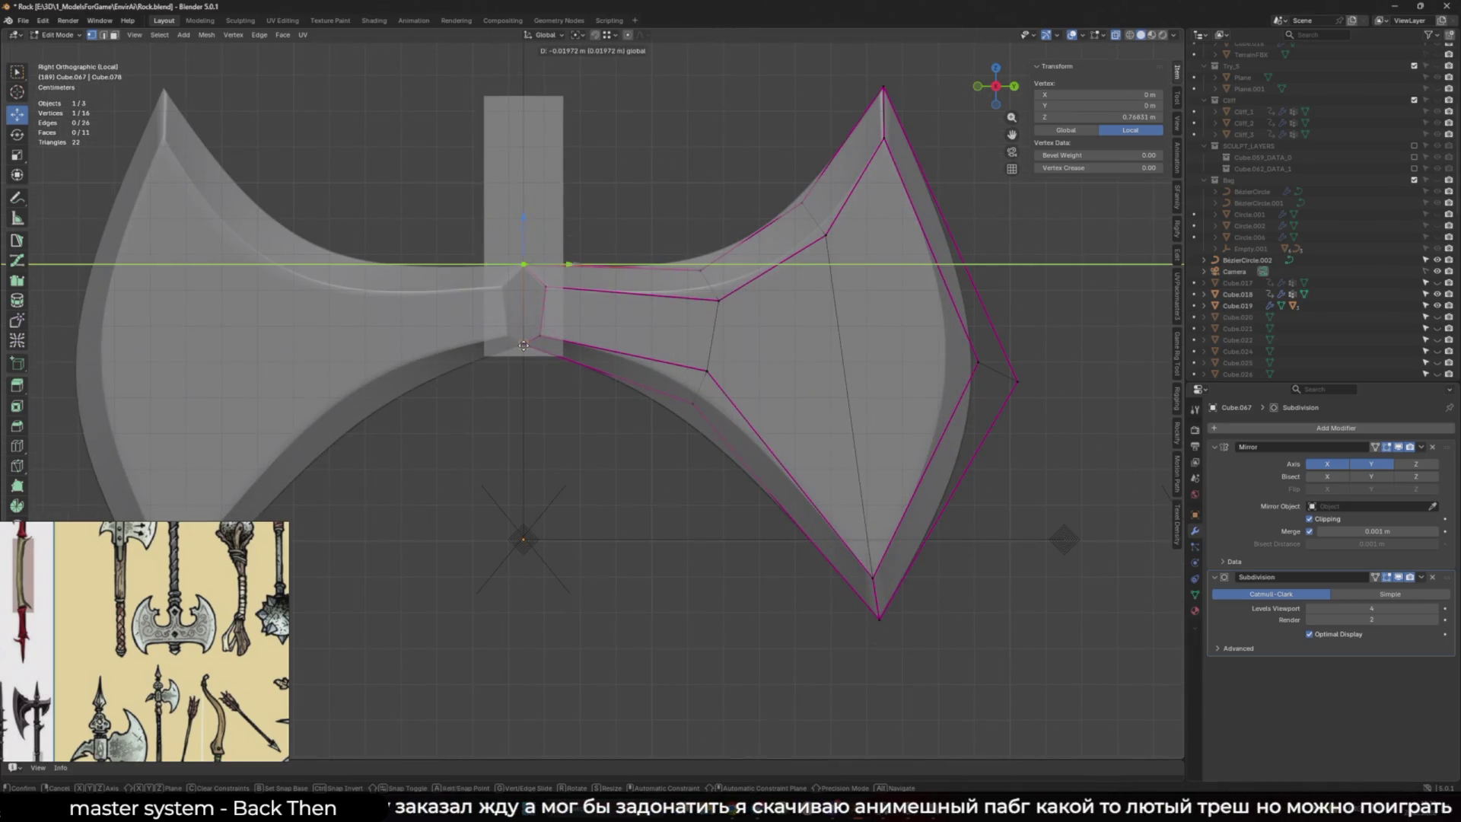
left_click(520, 344)
middle_click_drag(520, 344, 563, 379, "shift")
left_click(621, 320)
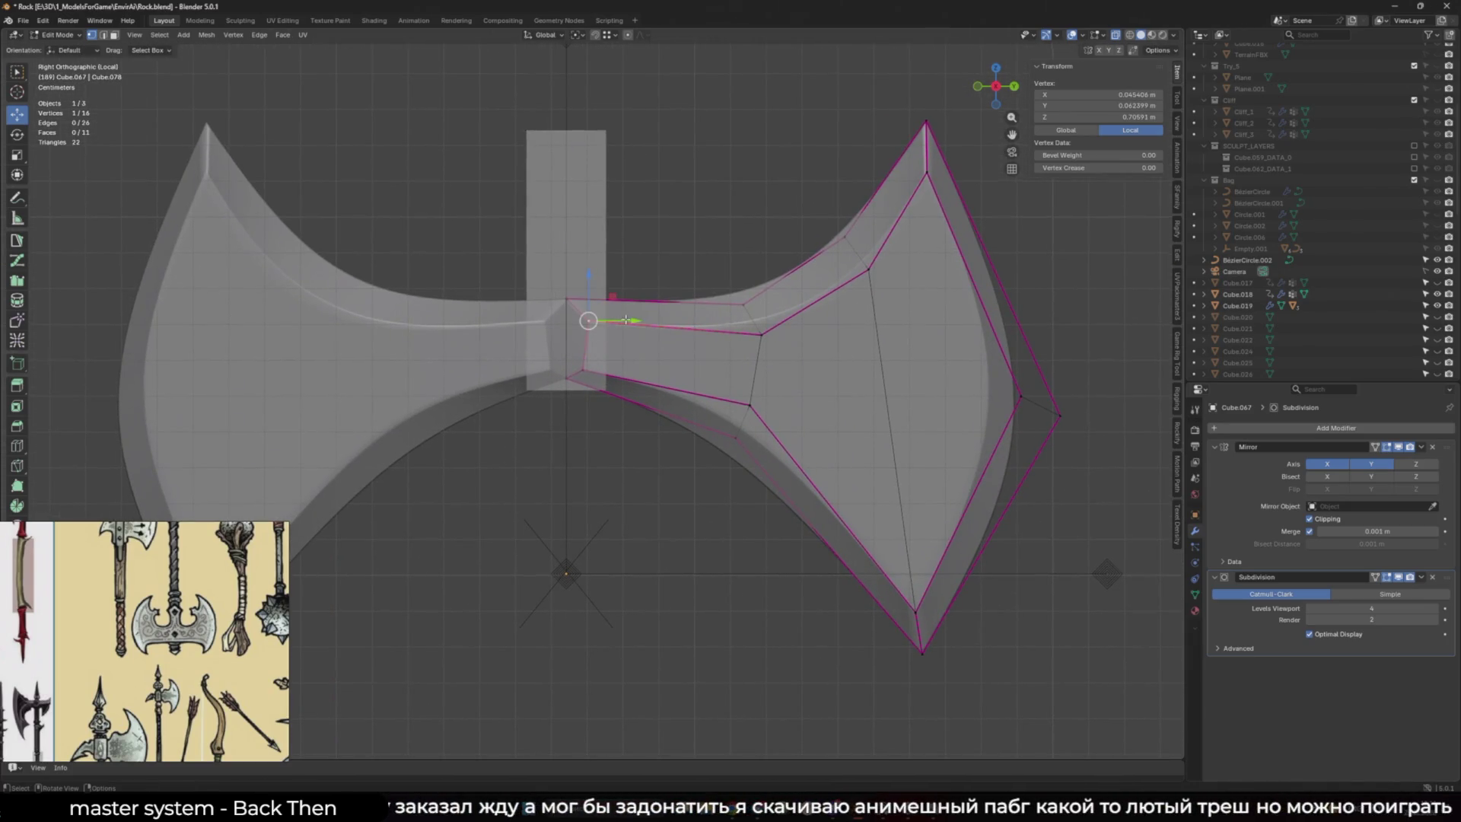
key("g")
key("y")
left_click(584, 372)
Snap the inner edge onto the 3D cursor at the centre mirror seam
left_click(564, 326, "shift")
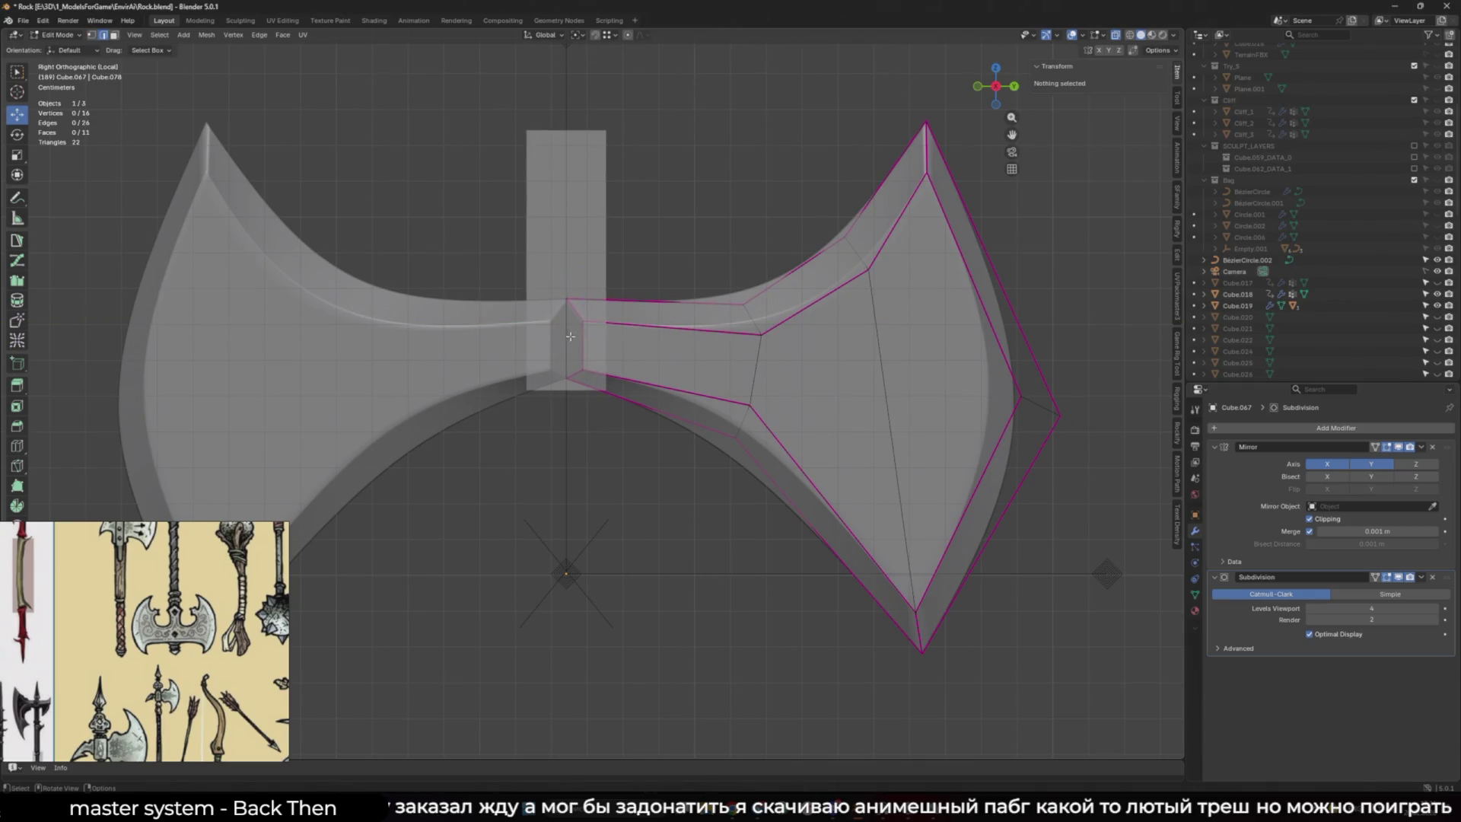
key("shift+s")
left_click(563, 273)
scroll(754, 395, "down", 4)
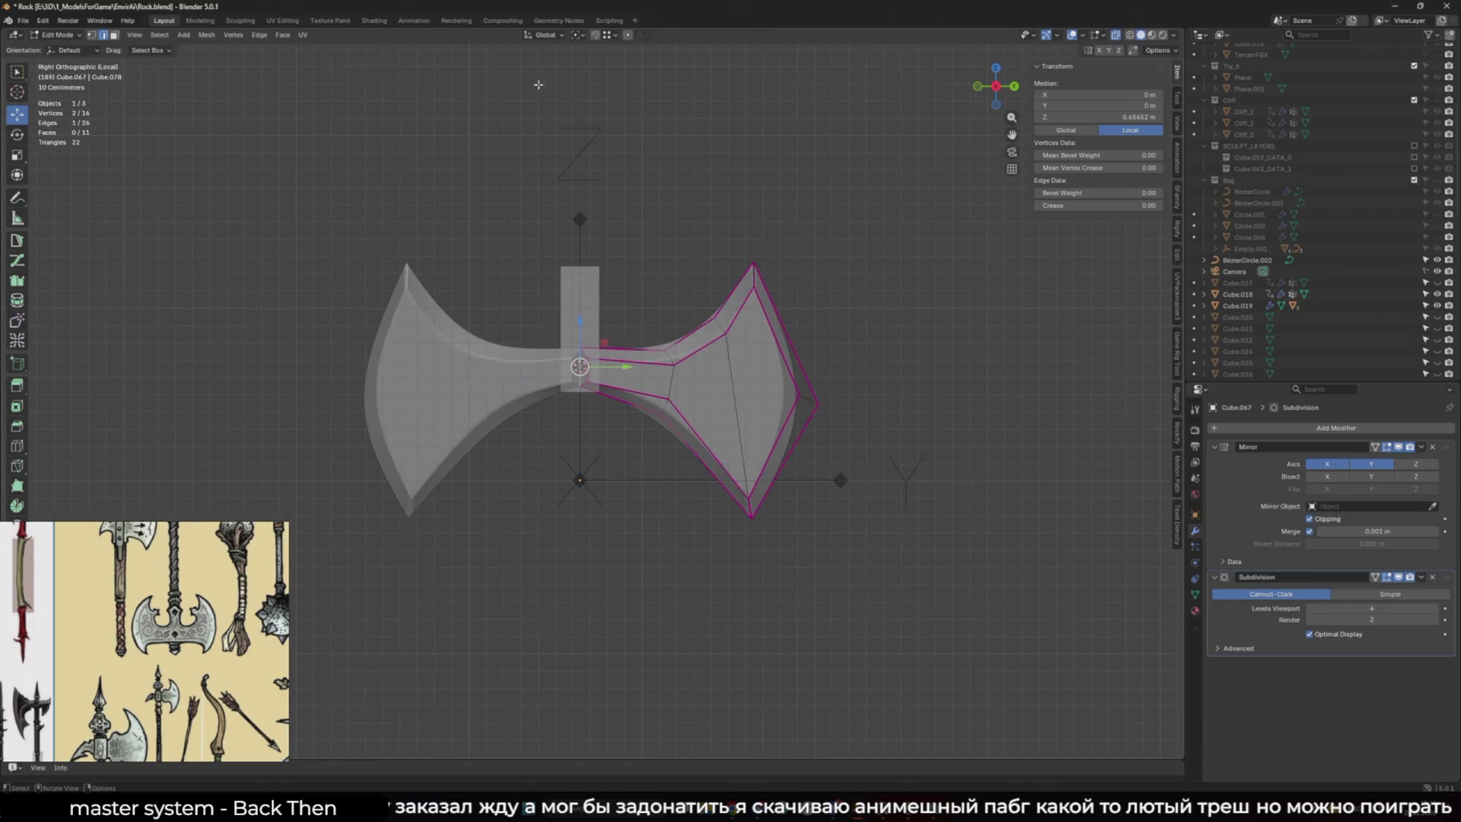
Narrow the whole right blade half along Y, scaling about the 3D cursor
key("a")
left_click(578, 35)
left_click(609, 76)
key("shift+e")
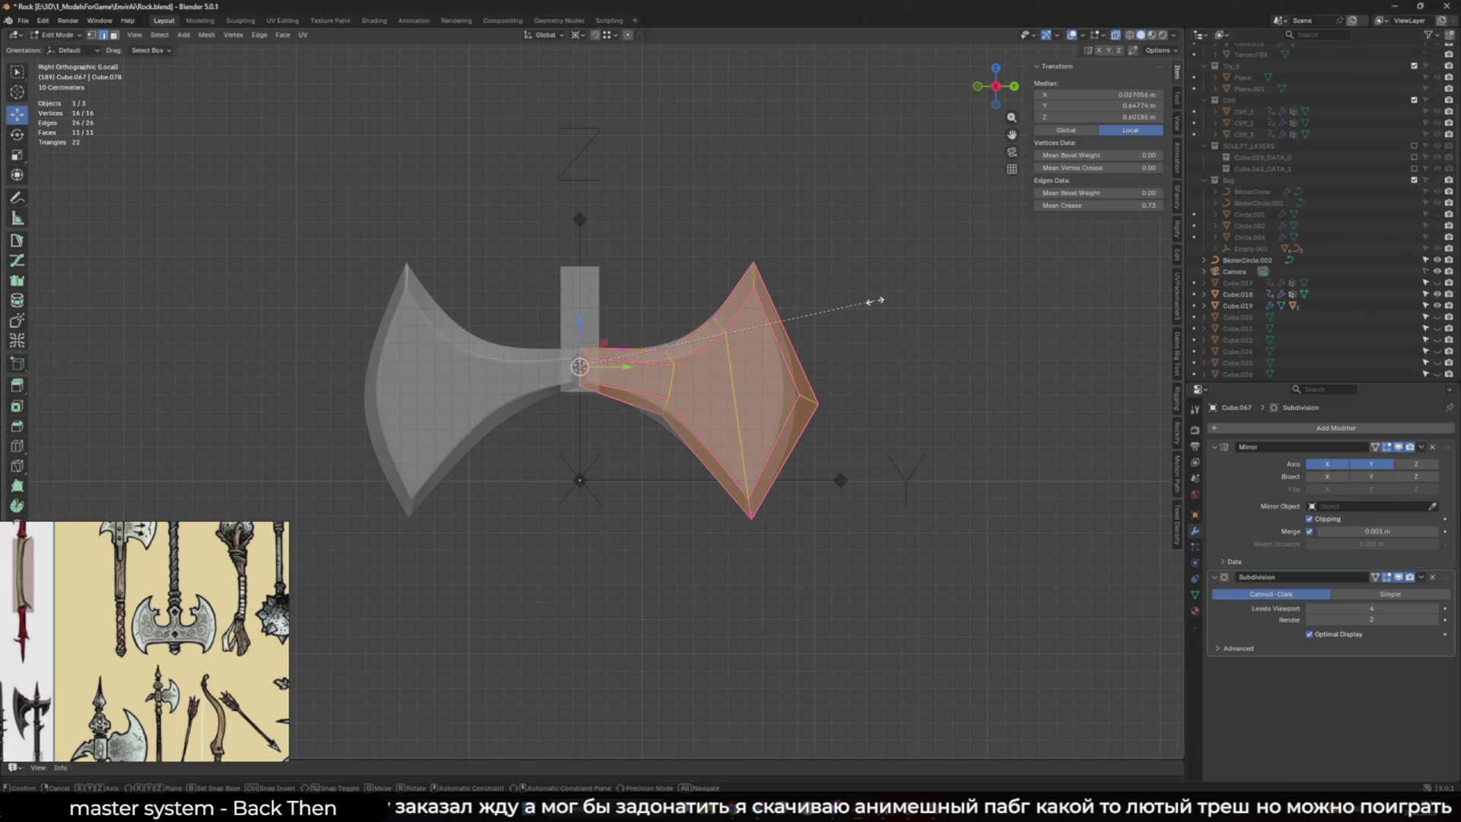
key("s")
key("y")
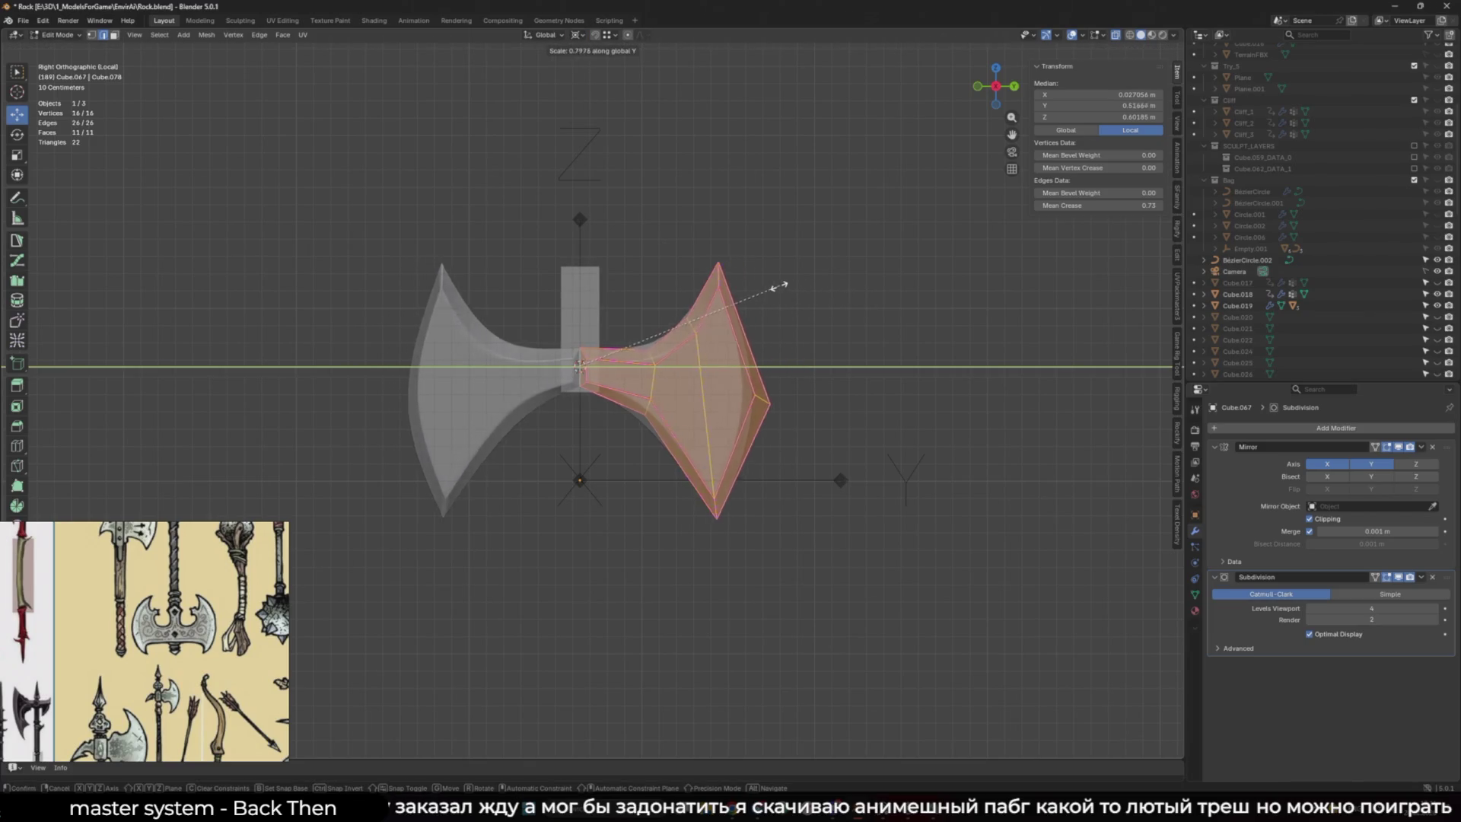
left_click(696, 300)
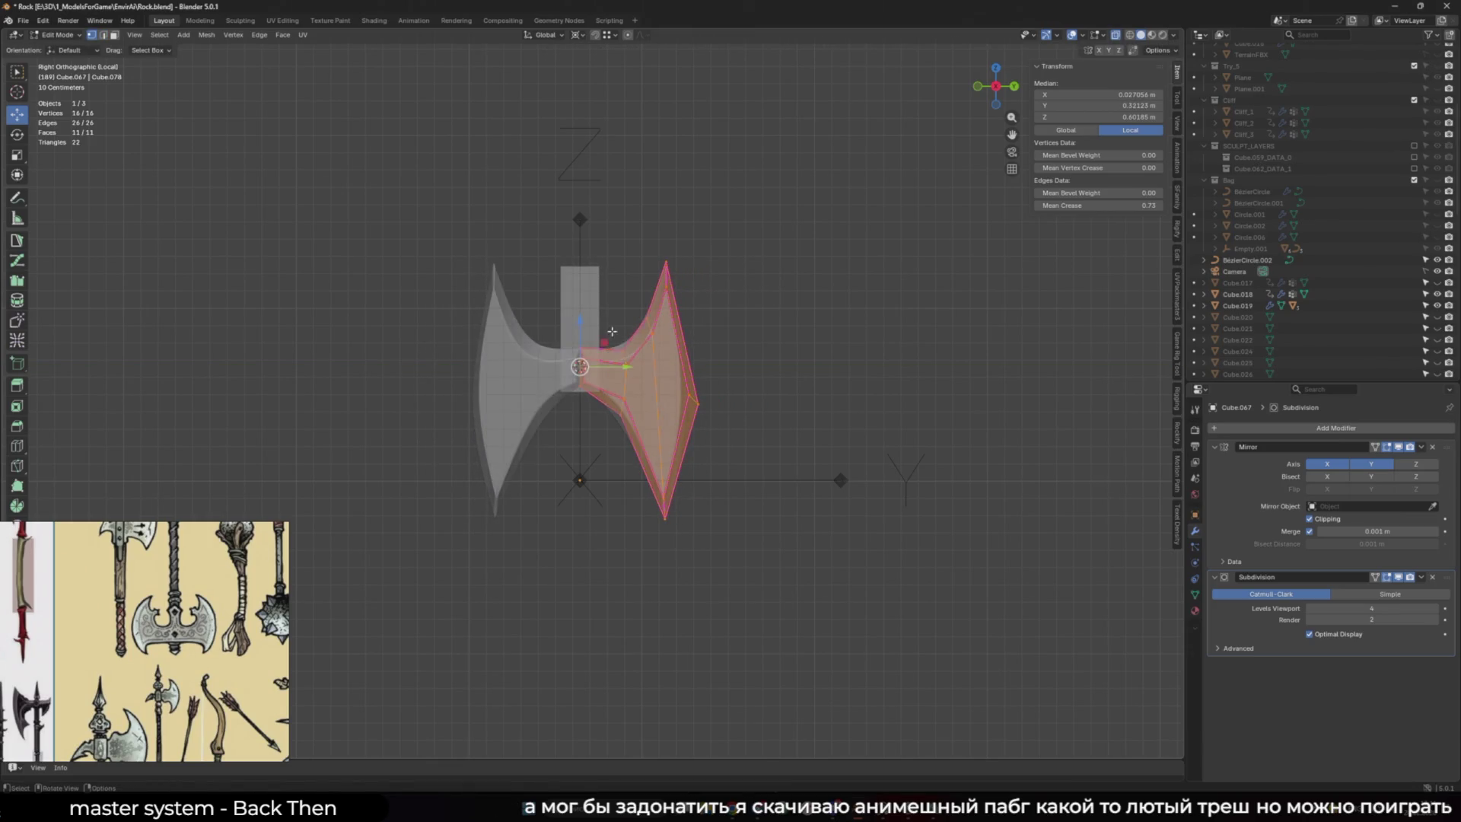
left_click(578, 35)
left_click(612, 76)
Move four blade-edge vertices along Y toward the centre
right_click(685, 186)
left_click(620, 418, "alt")
scroll(645, 409, "up", 2)
key("g")
key("y")
left_click(728, 593)
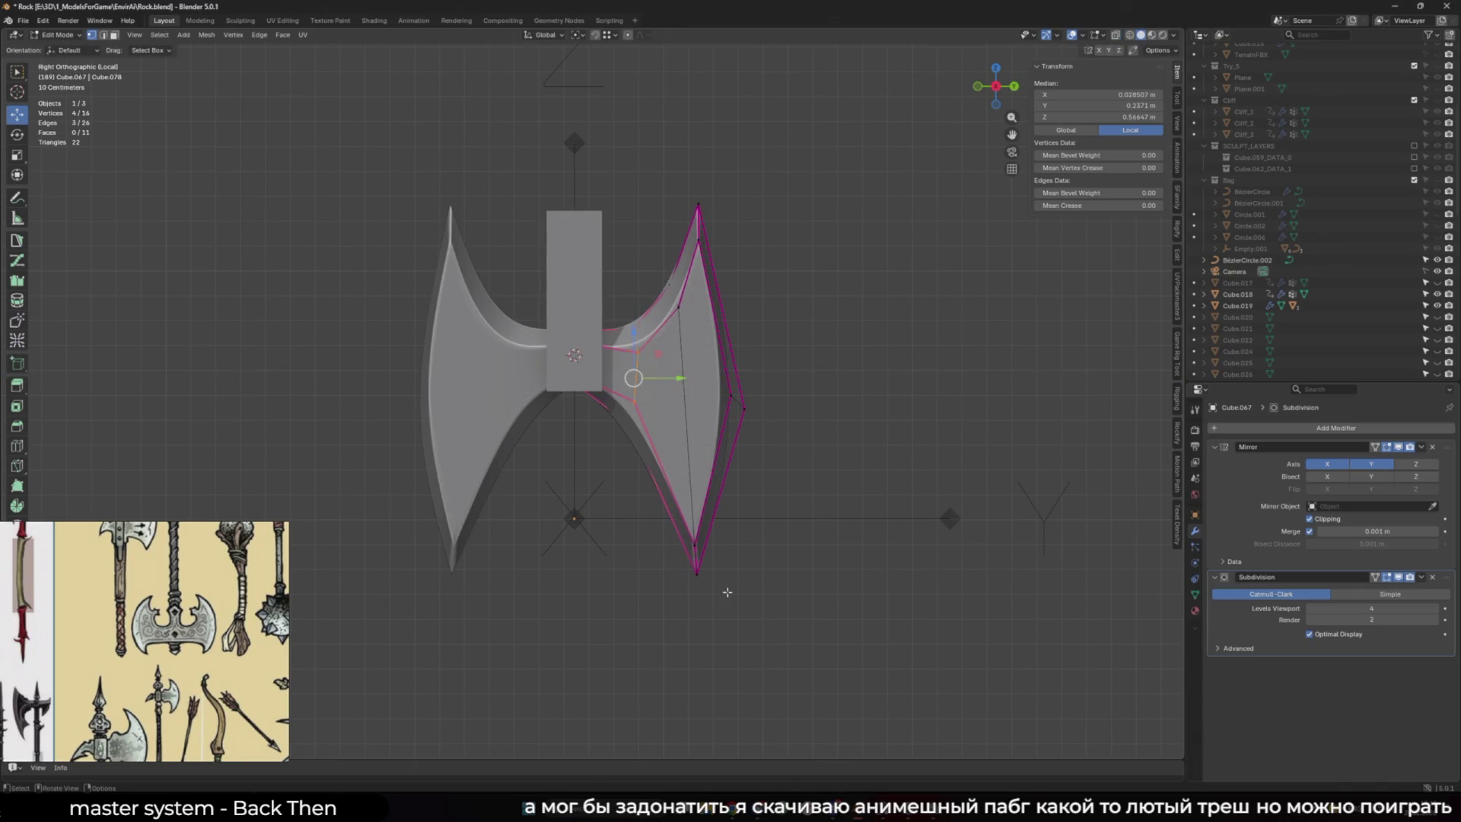
Raise the two tip vertices along Z and push them outward along Y
left_click(697, 573)
left_click(696, 530, "shift")
key("g")
key("z")
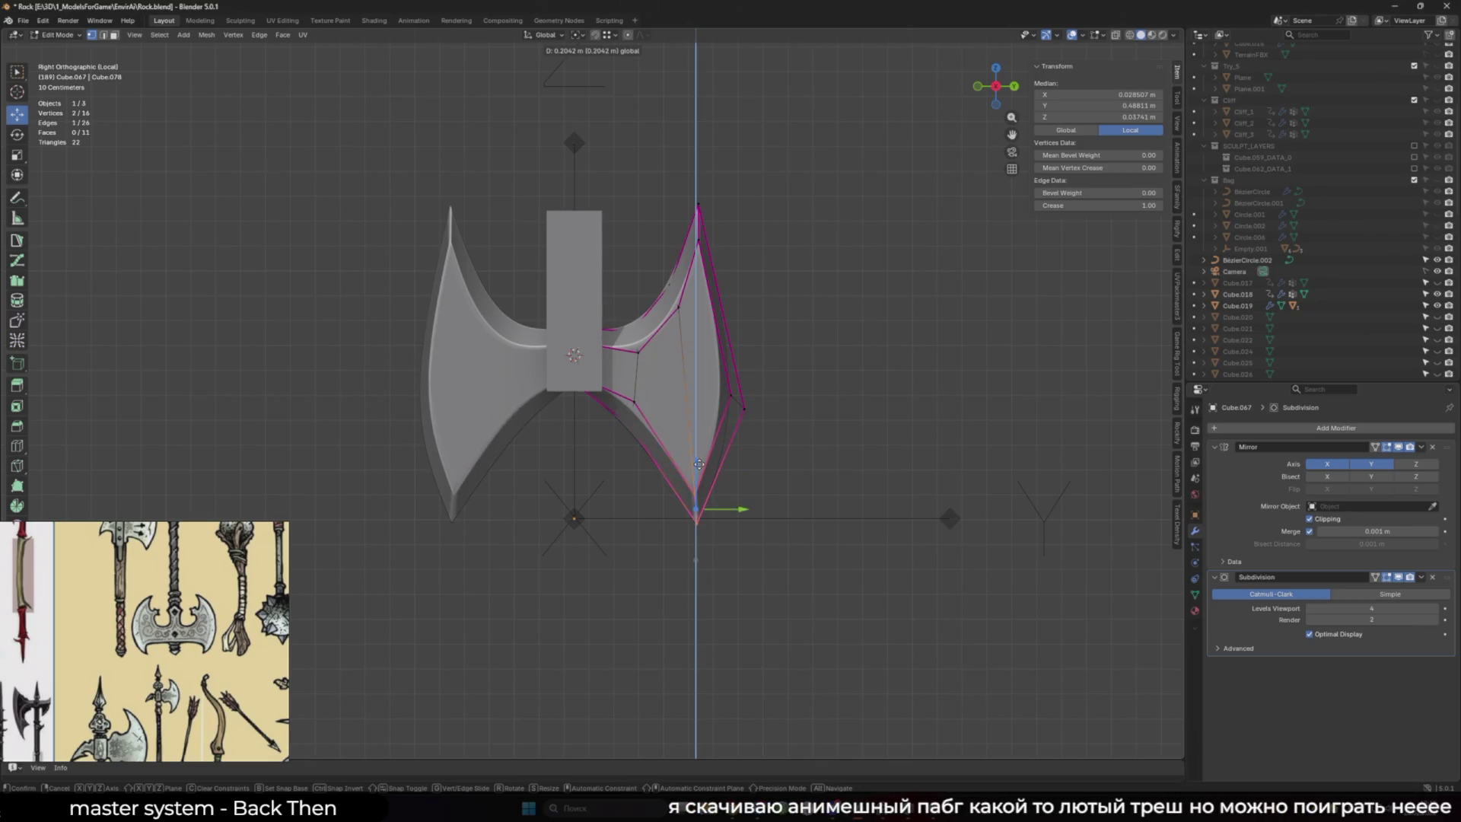
left_click(699, 464)
key("g")
key("y")
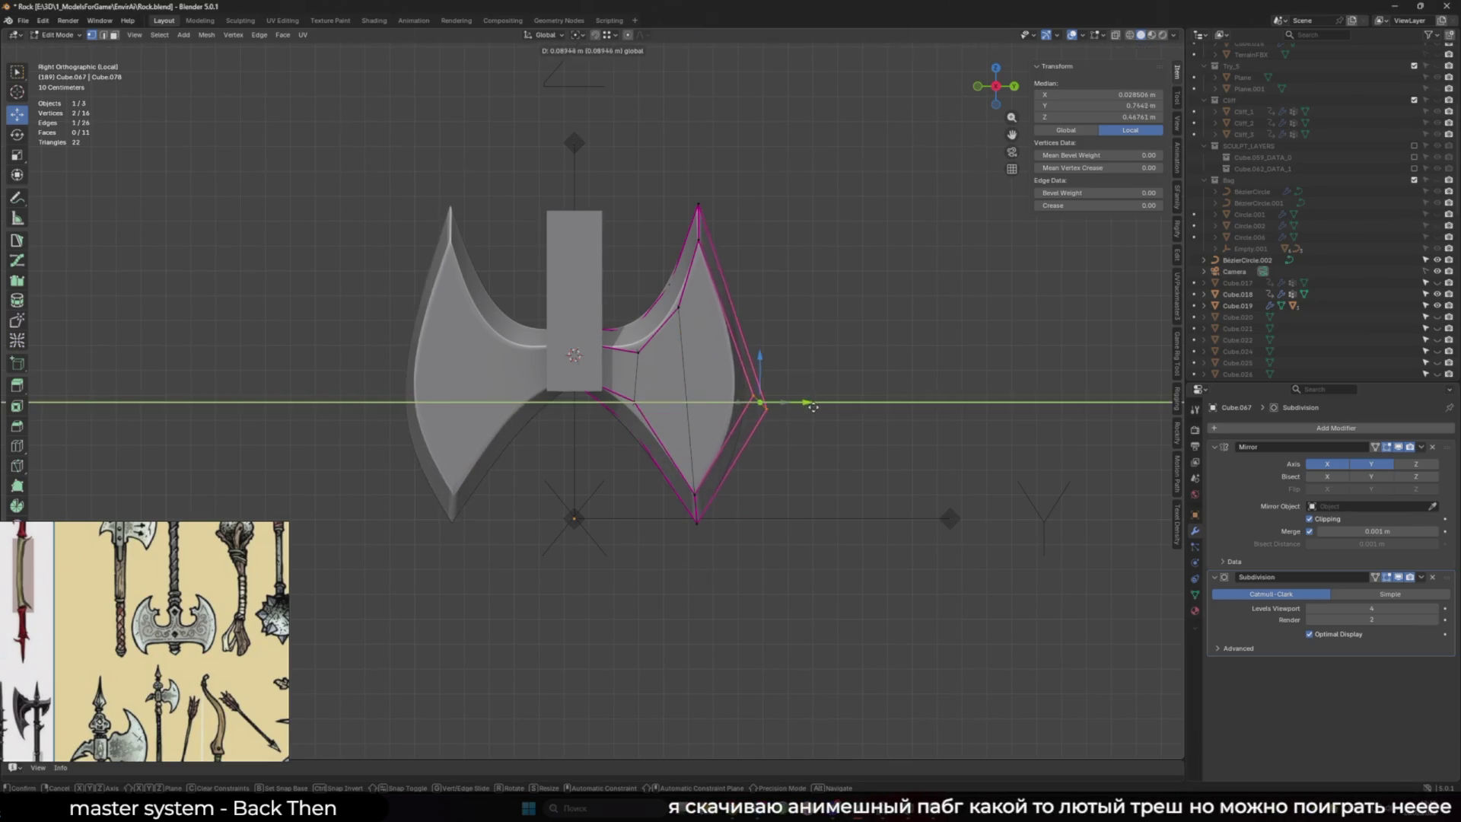
left_click(848, 404)
Add a centred edge loop across the blade and move its upper-right vertex up and right
key("ctrl+r")
left_click(715, 335)
right_click(716, 286)
left_click_drag(738, 295, 763, 318)
key("g")
left_click(796, 259)
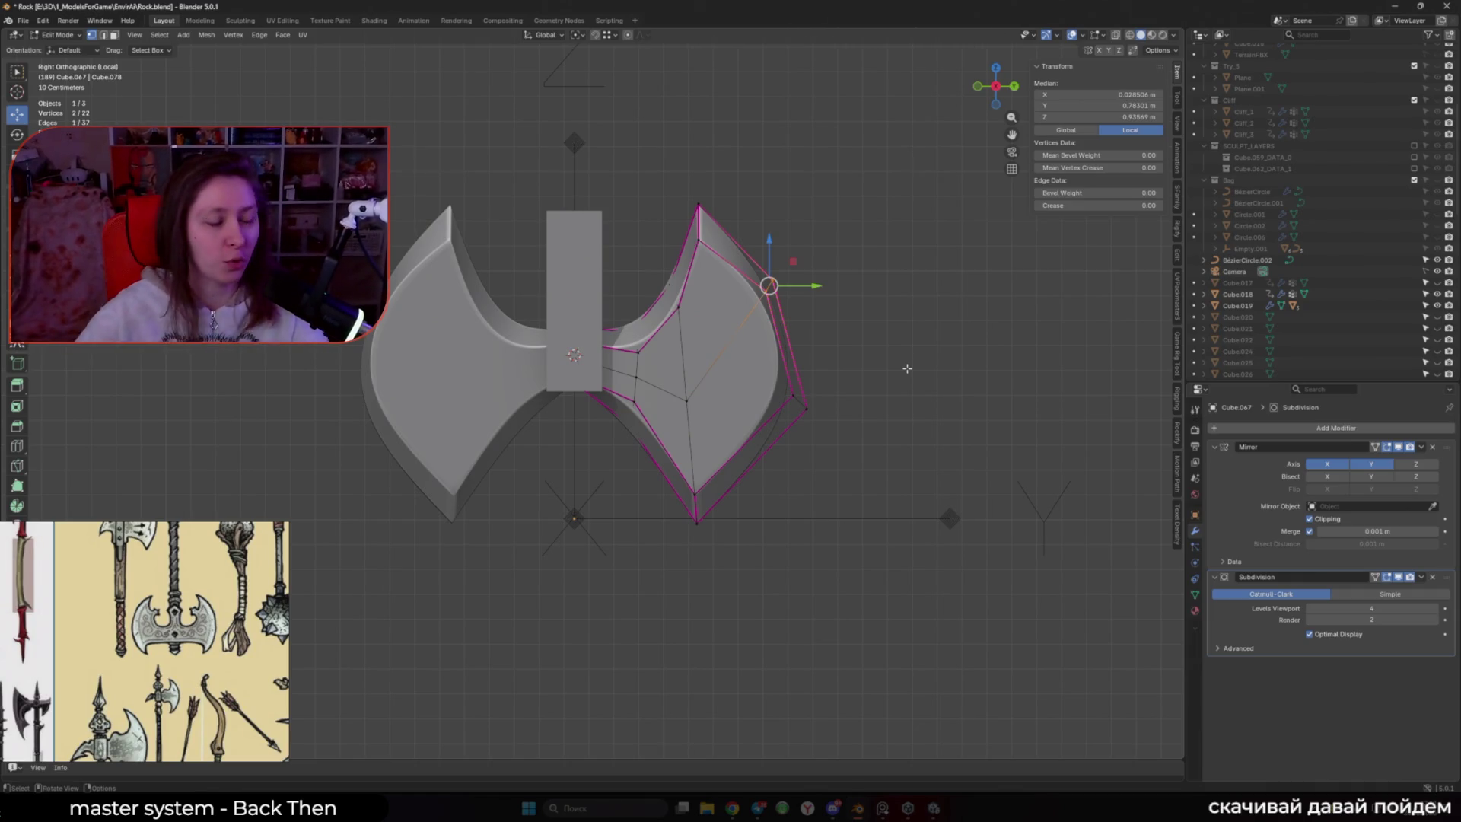
Raise the blade's upper inner vertex higher
key("ctrl+z")
left_click(670, 284)
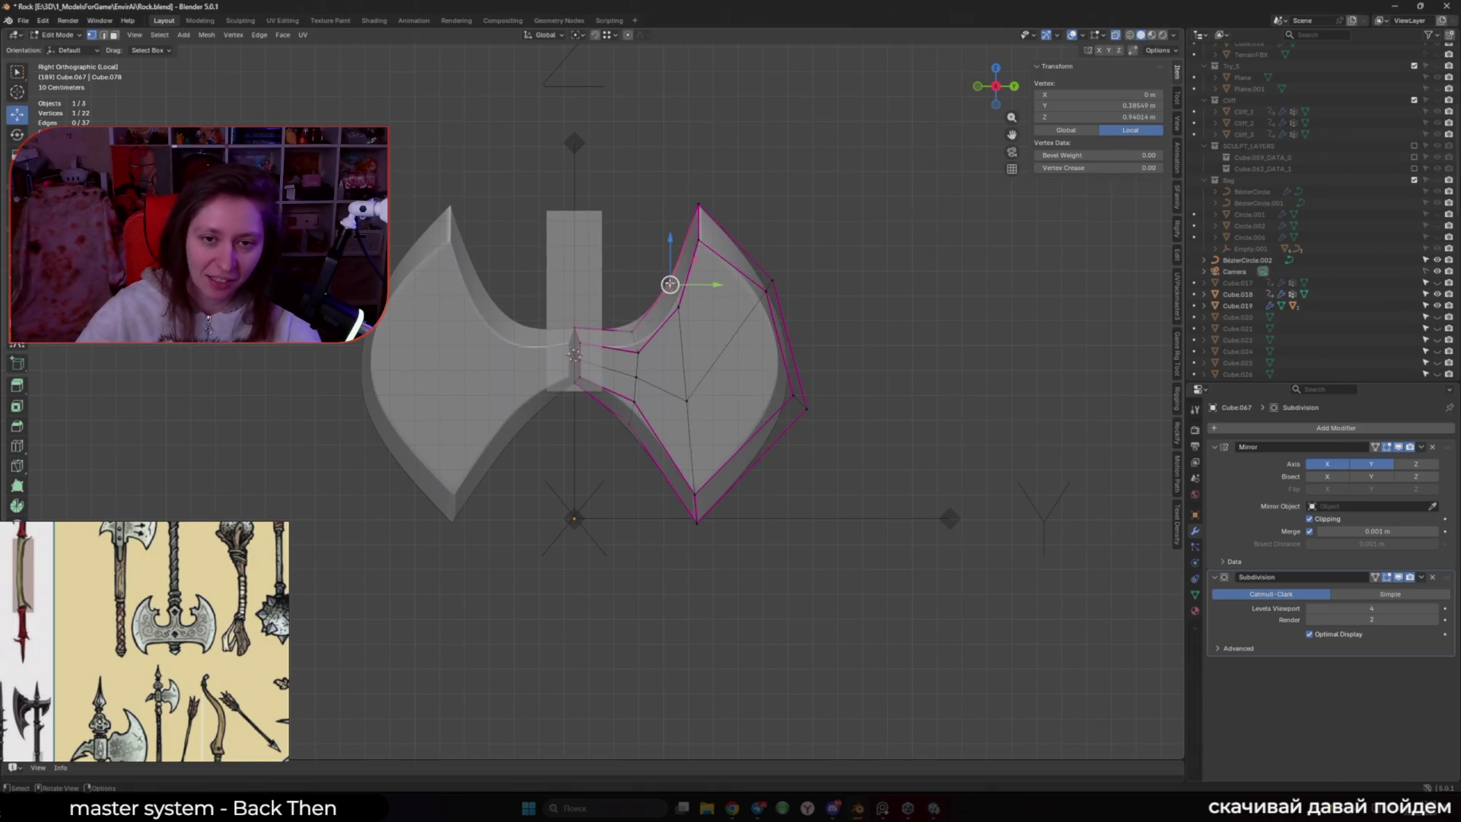
key("ctrl+z")
key("g")
left_click(696, 251)
key("g")
left_click(691, 310)
Move the lower inner vertex down and outward within the side plane
left_click(679, 309)
key("g")
key("Escape")
left_click(660, 328)
key("g")
key("shift+x")
key("g")
key("shift+x")
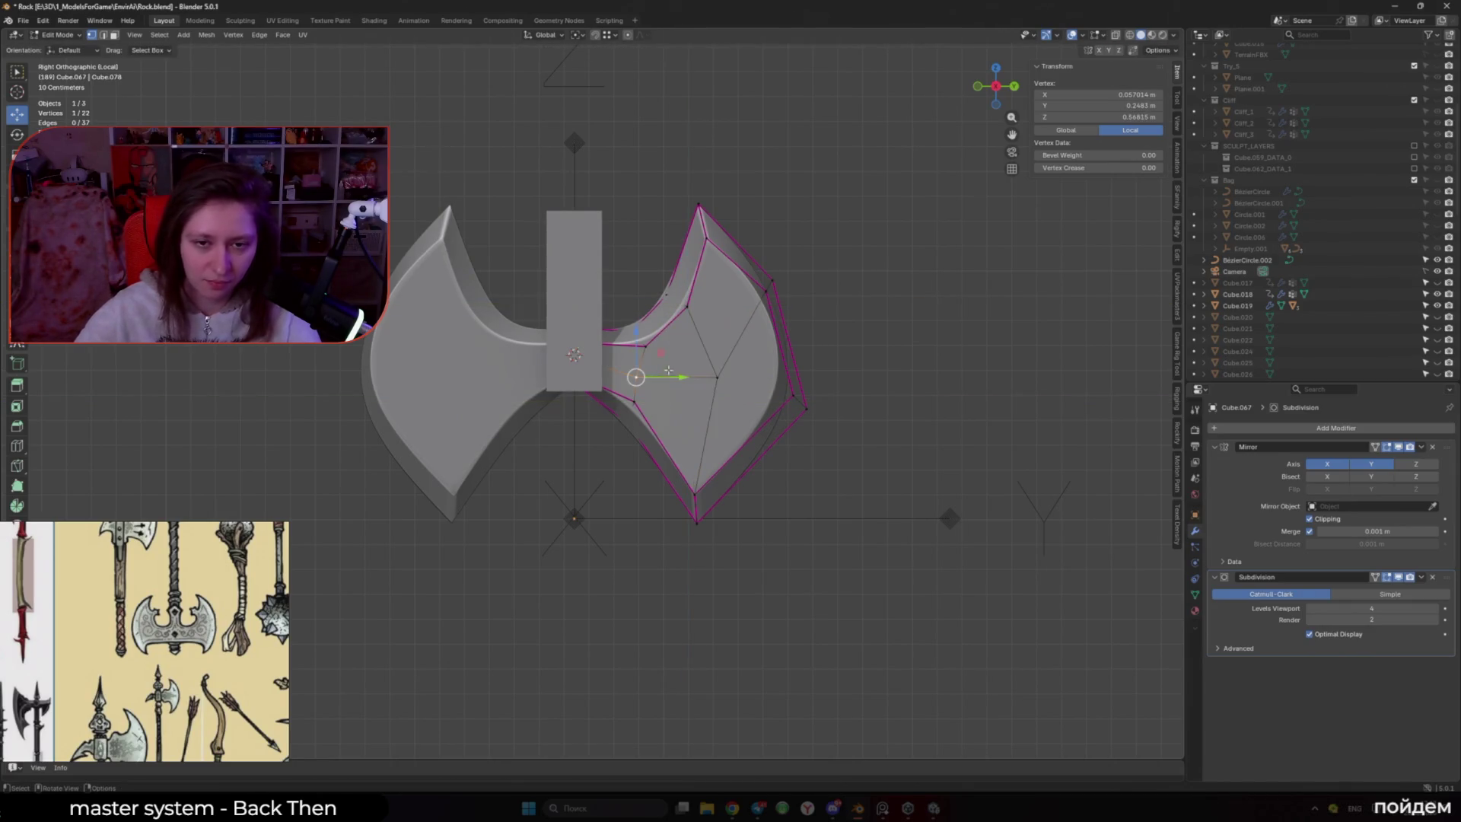
left_click(679, 357)
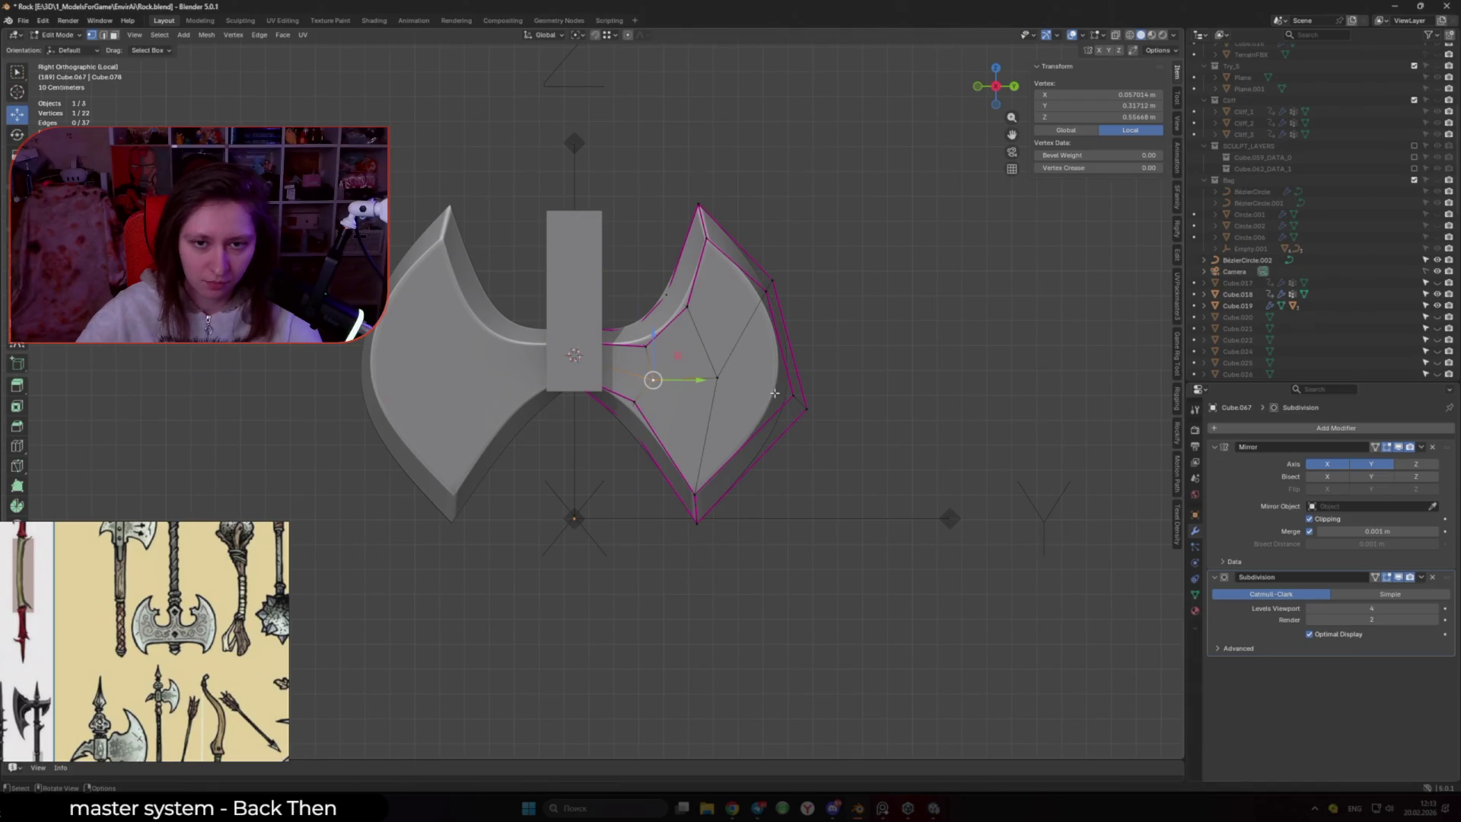
Preview the smoothed axe in Object Mode, then return to editing the mesh
key("Tab")
scroll(748, 433, "down", 3)
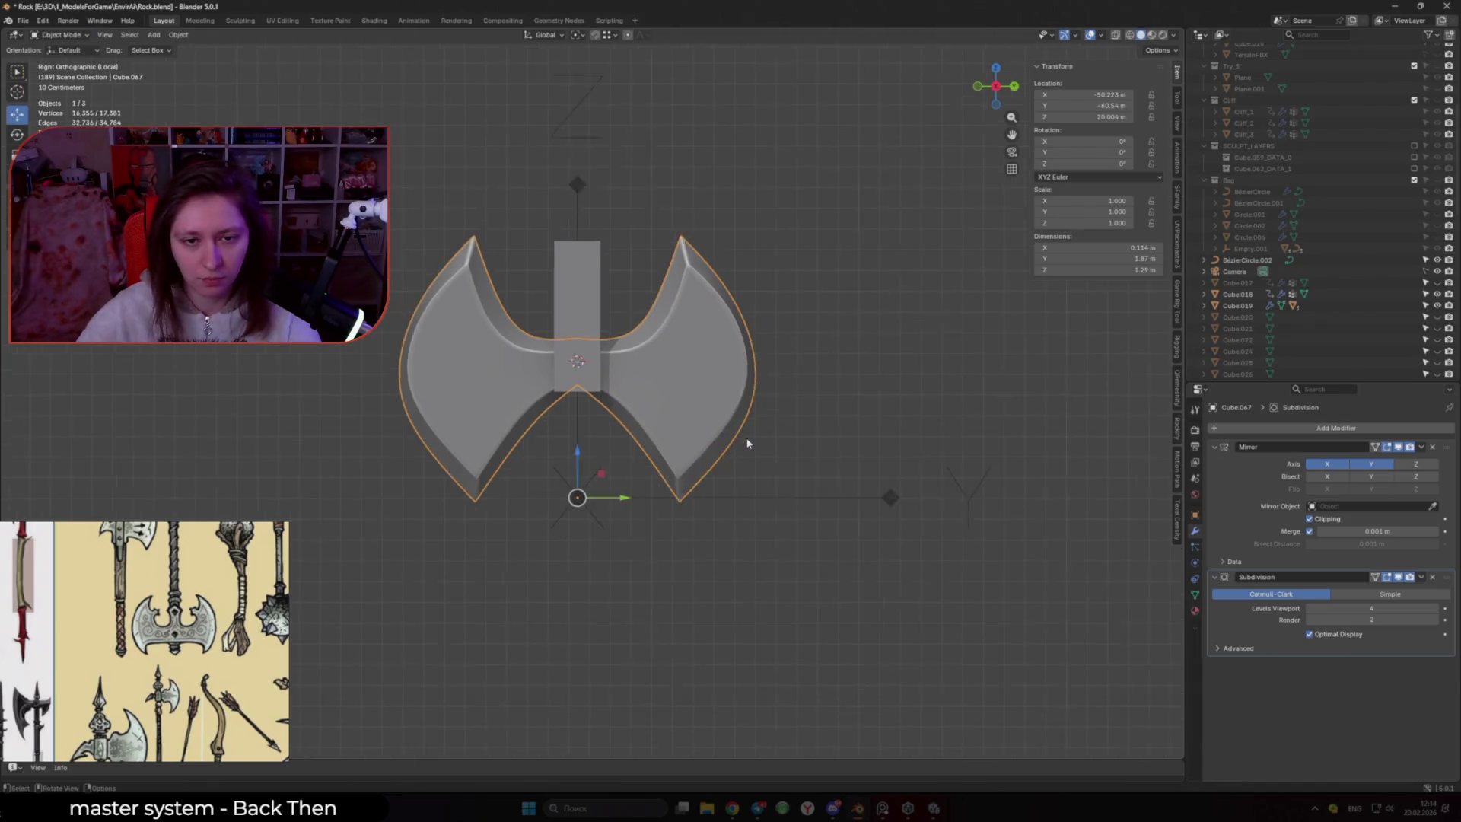
key("ctrl+z")
scroll(649, 403, "up", 2)
Adjust one inner-curve vertex within the side plane
left_click(636, 384, "alt")
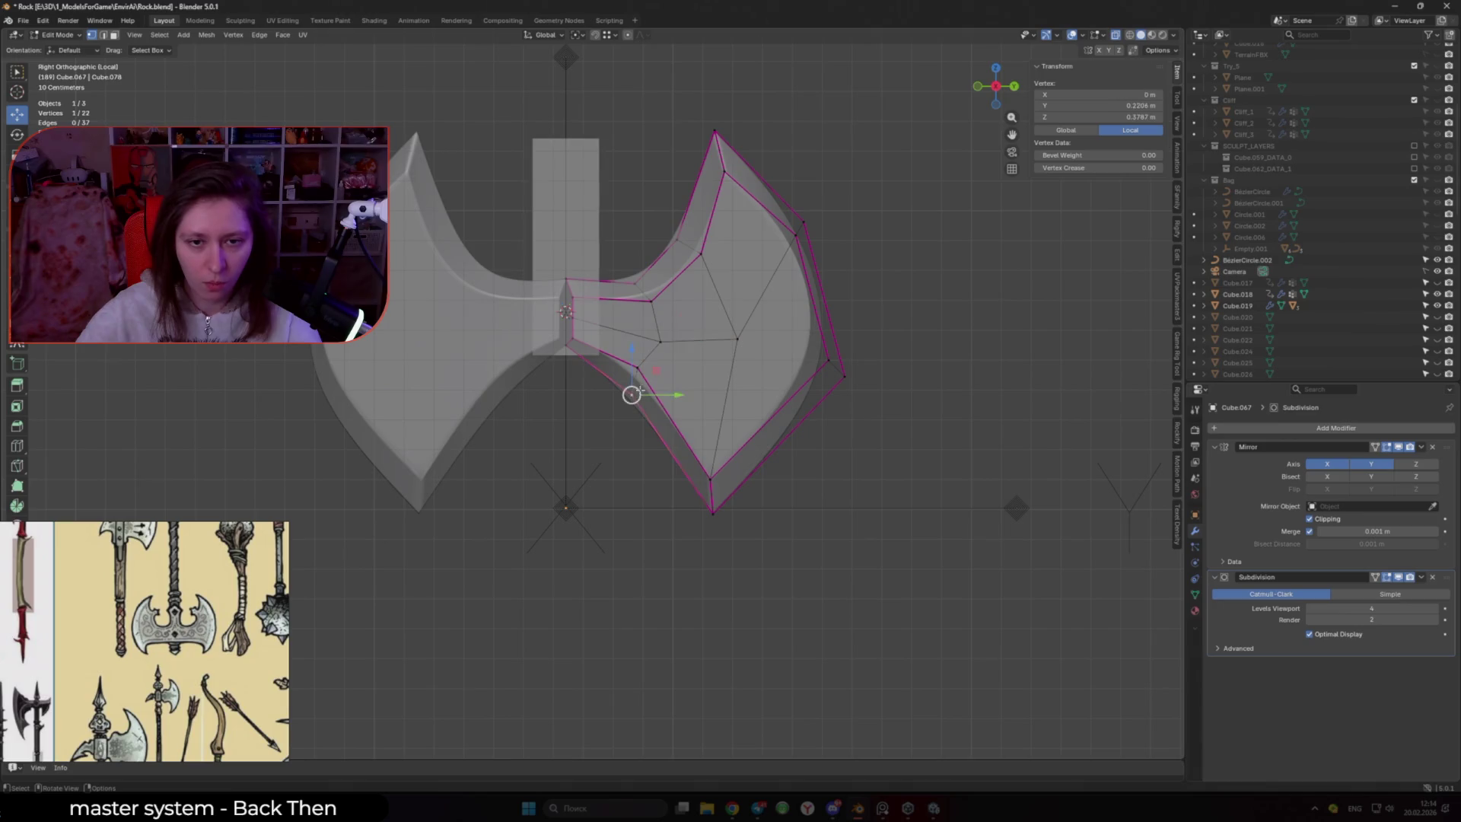
key("r")
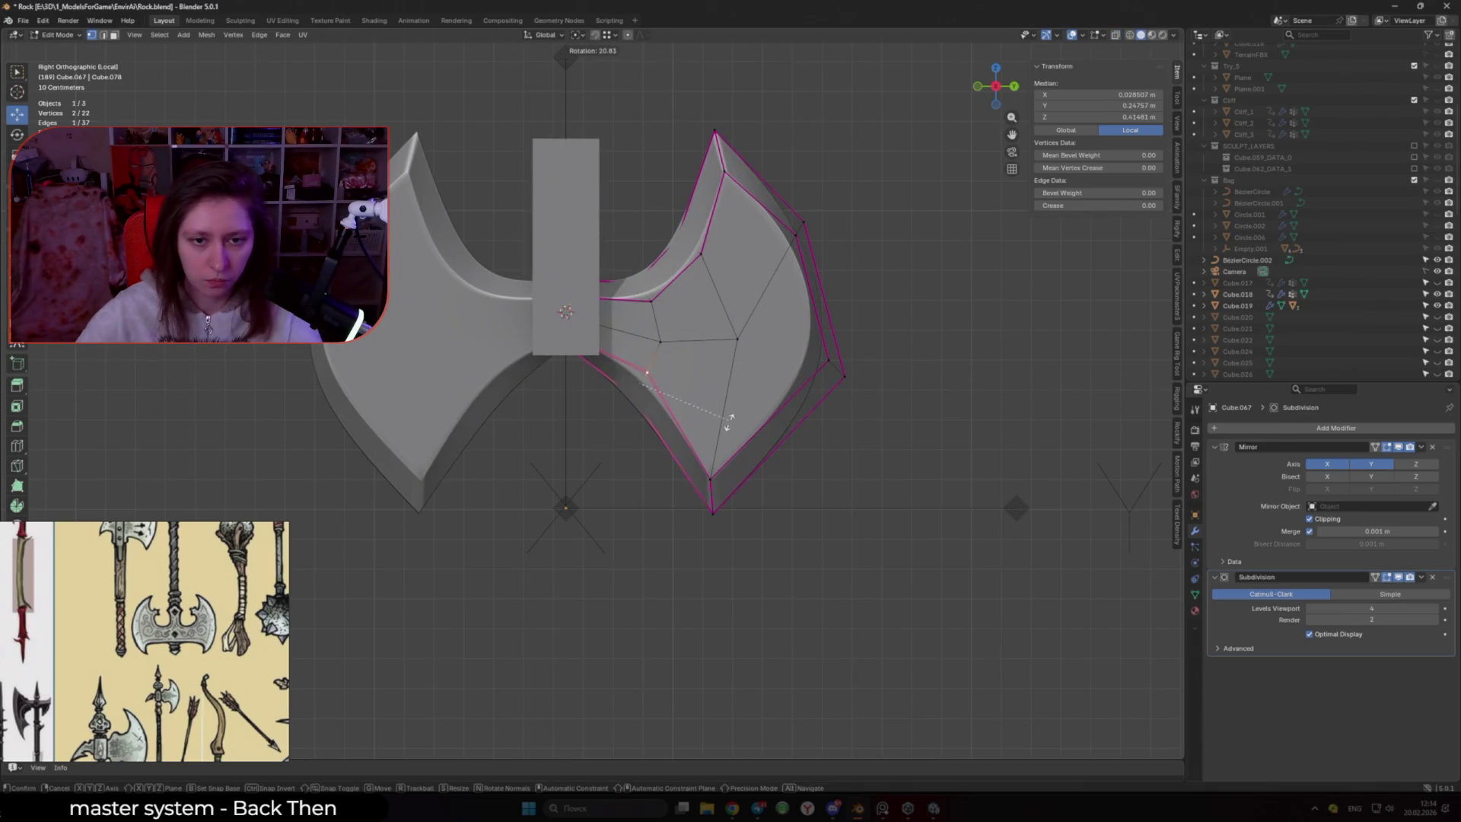
key("Escape")
left_click(646, 373)
key("g")
key("shift+x")
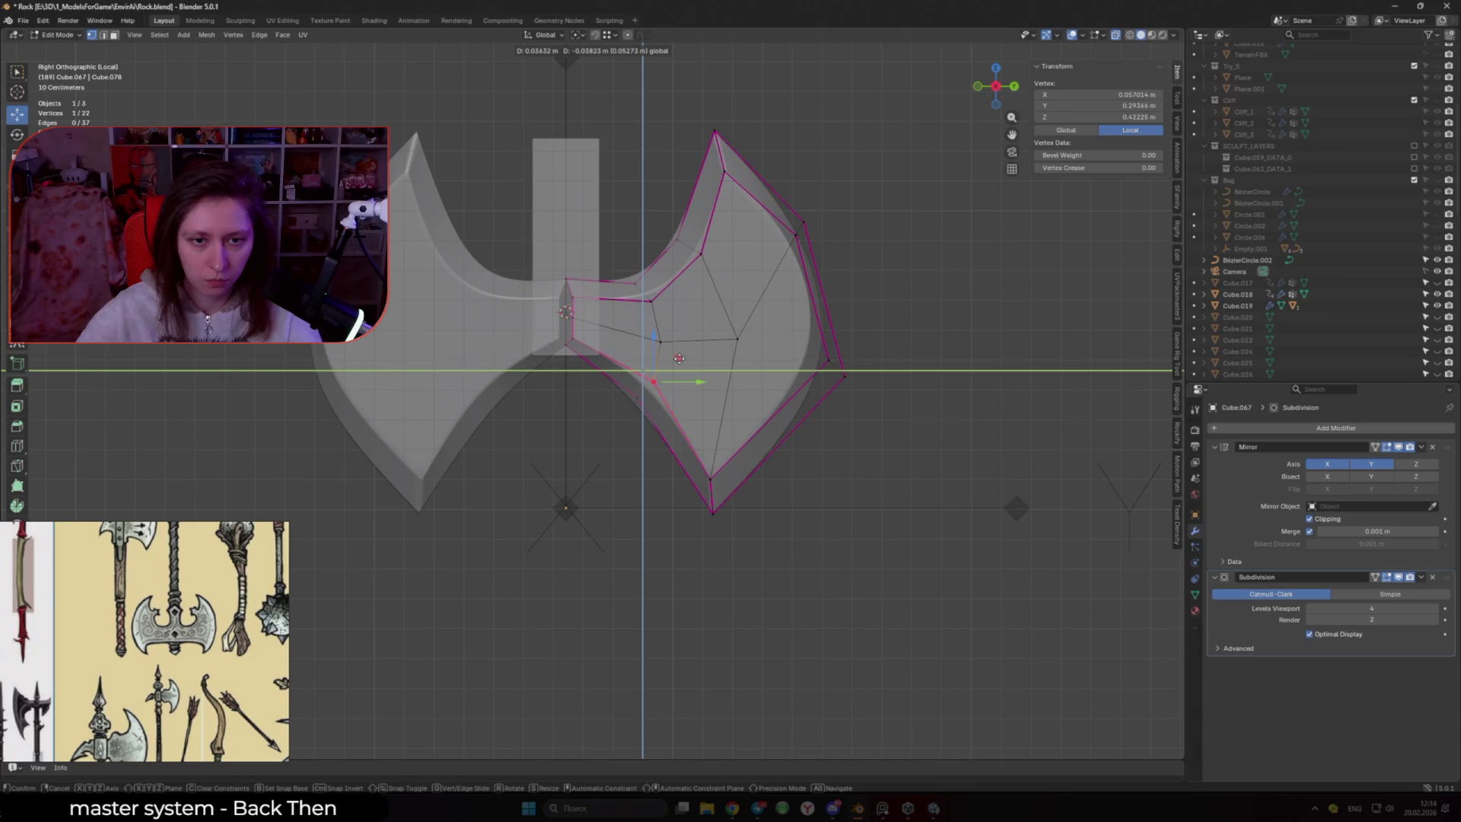
left_click(681, 359)
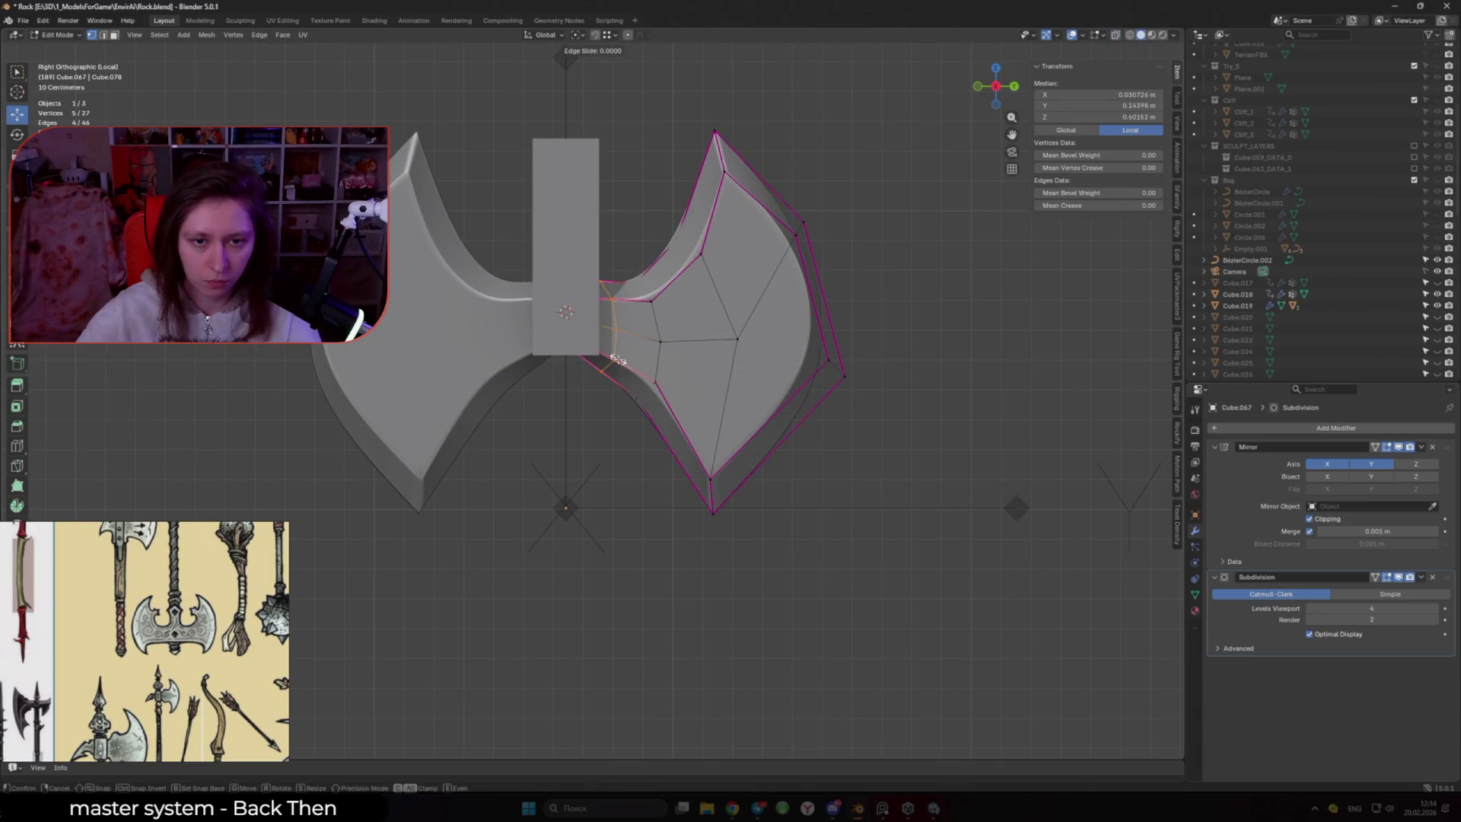
Knife a new vertex near the inner curve, raise it along Z, and return to Object Mode
right_click(616, 335, "ctrl")
key("g")
key("z")
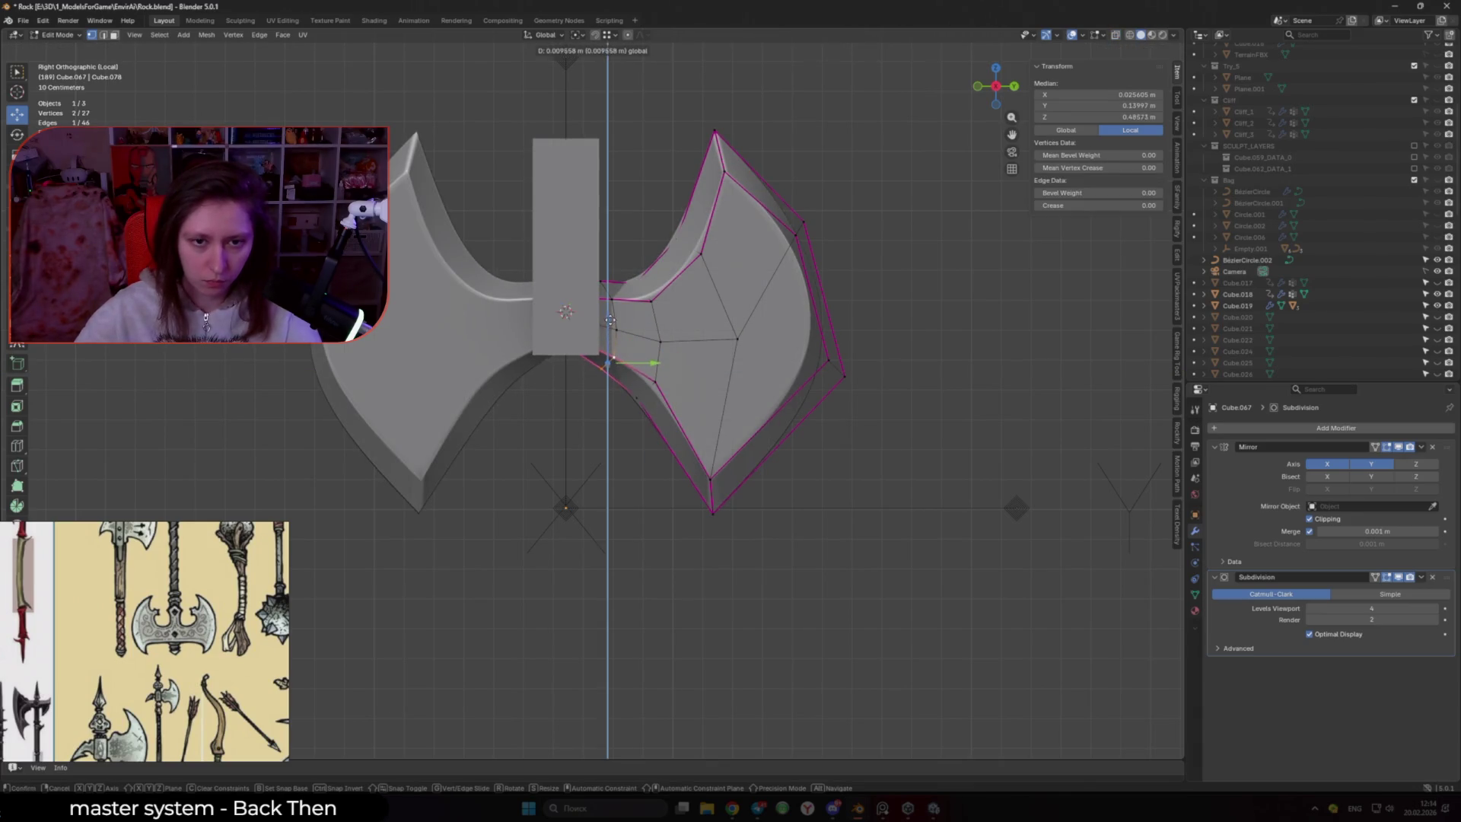
left_click(611, 312)
mouse_move(611, 312)
middle_mouse_down()
mouse_move(737, 352)
mouse_move(871, 460)
middle_mouse_up()
scroll(522, 404, "up", 5)
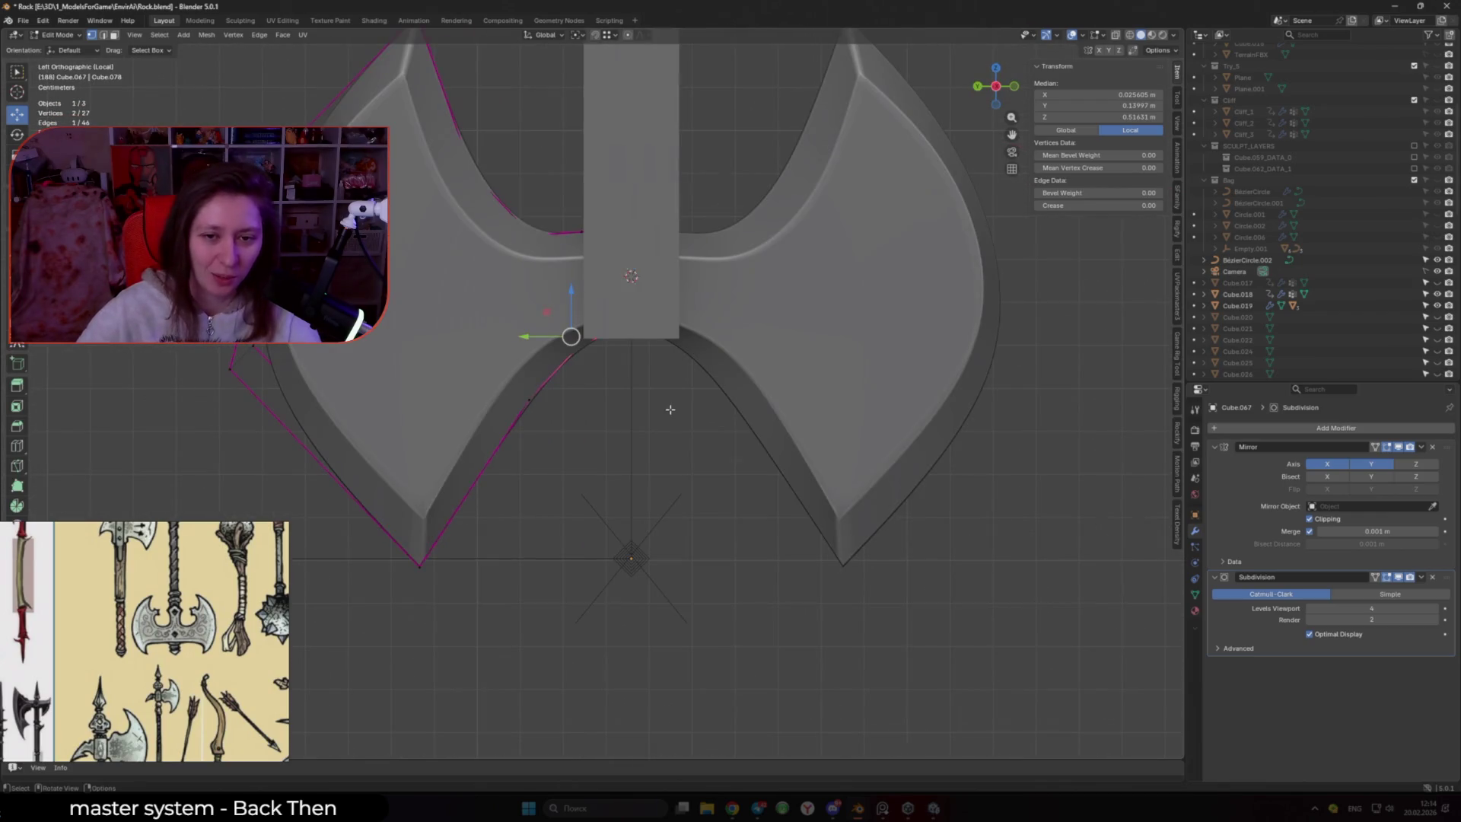
scroll(707, 422, "down", 4)
key("Tab")
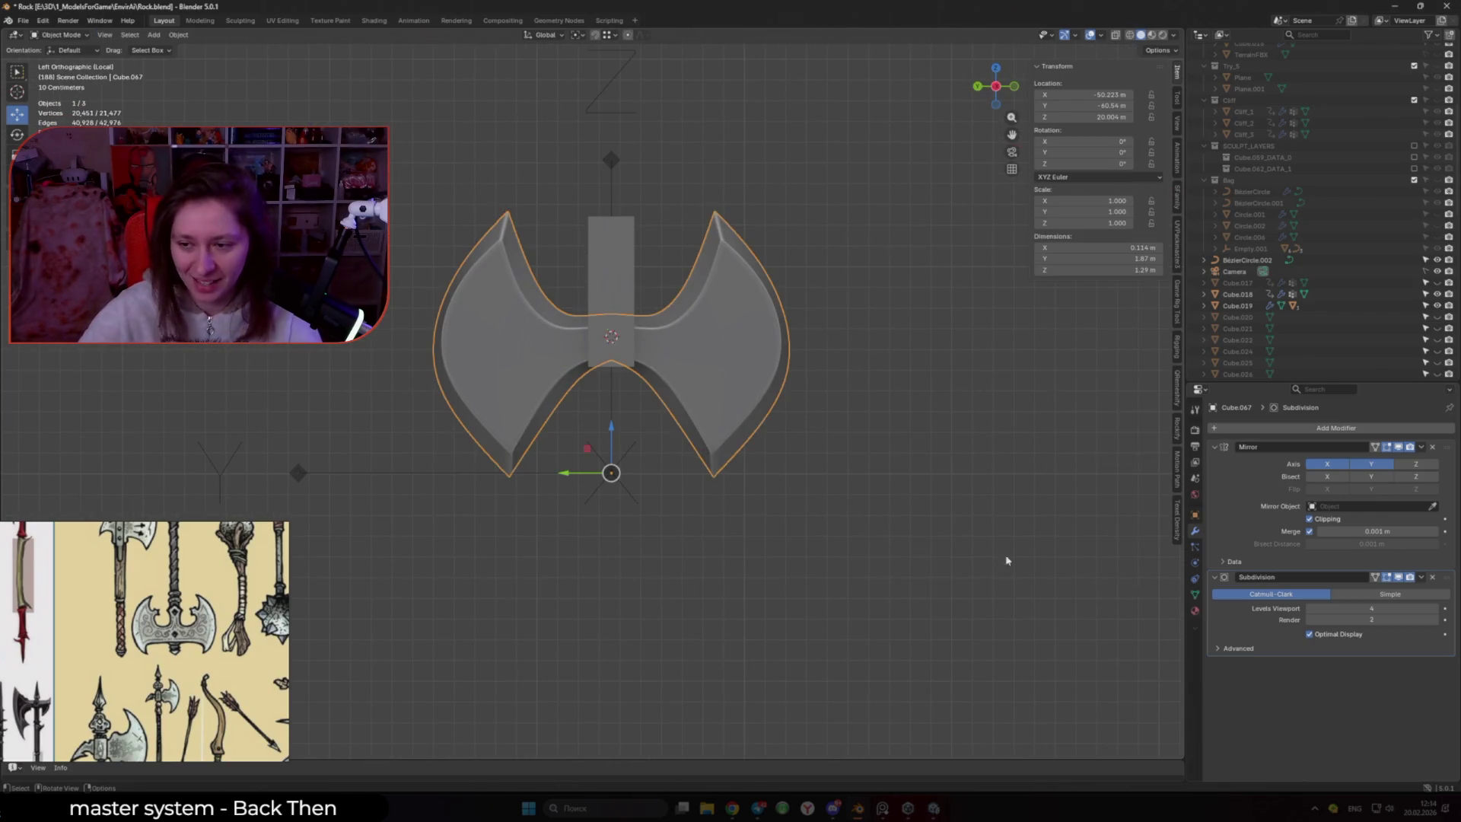
Set the head's viewport subdivision to 5 and nudge its outer-edge vertices slightly upward
left_click(1440, 608)
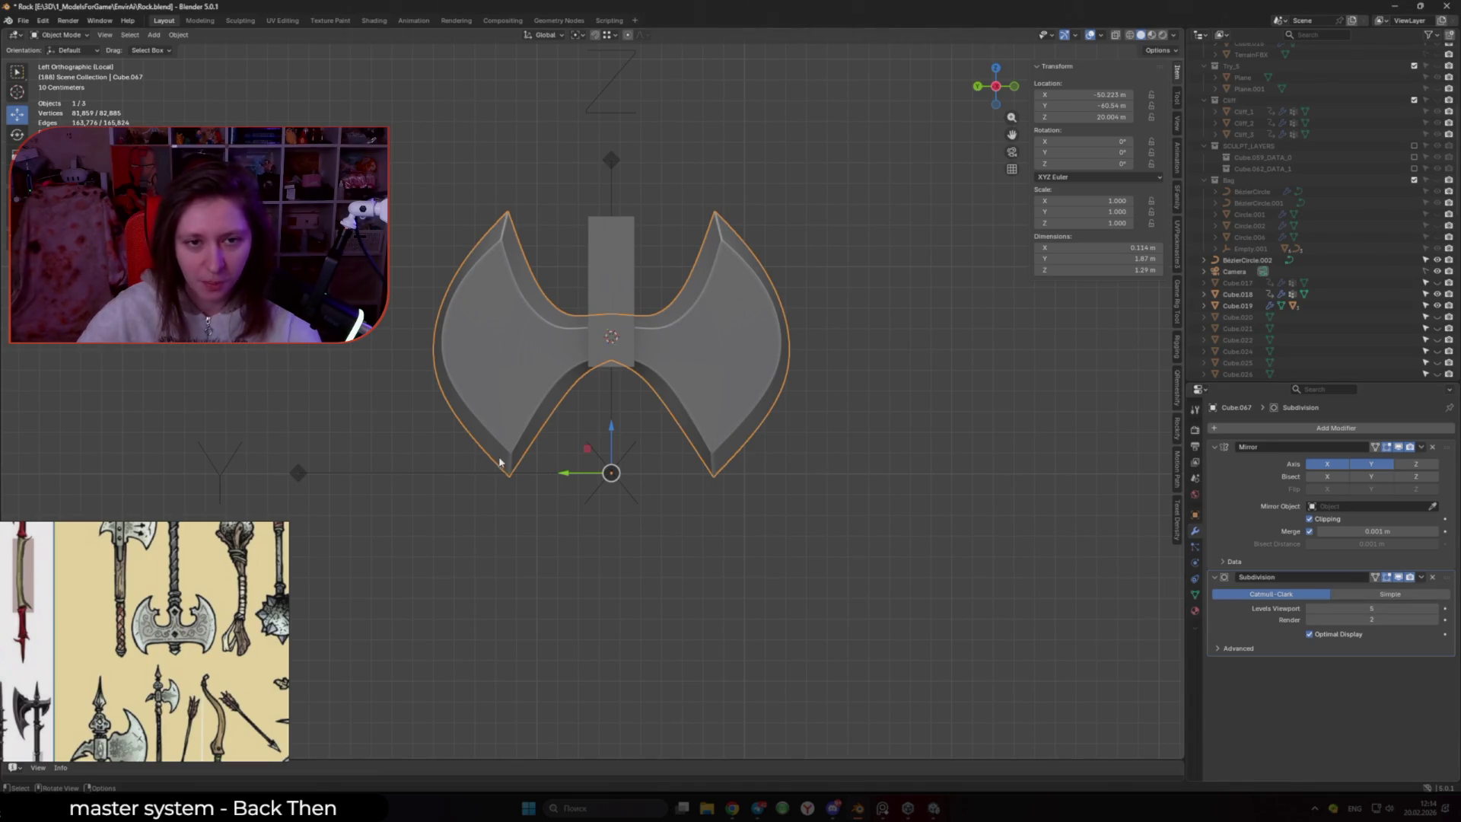
scroll(548, 441, "up", 3)
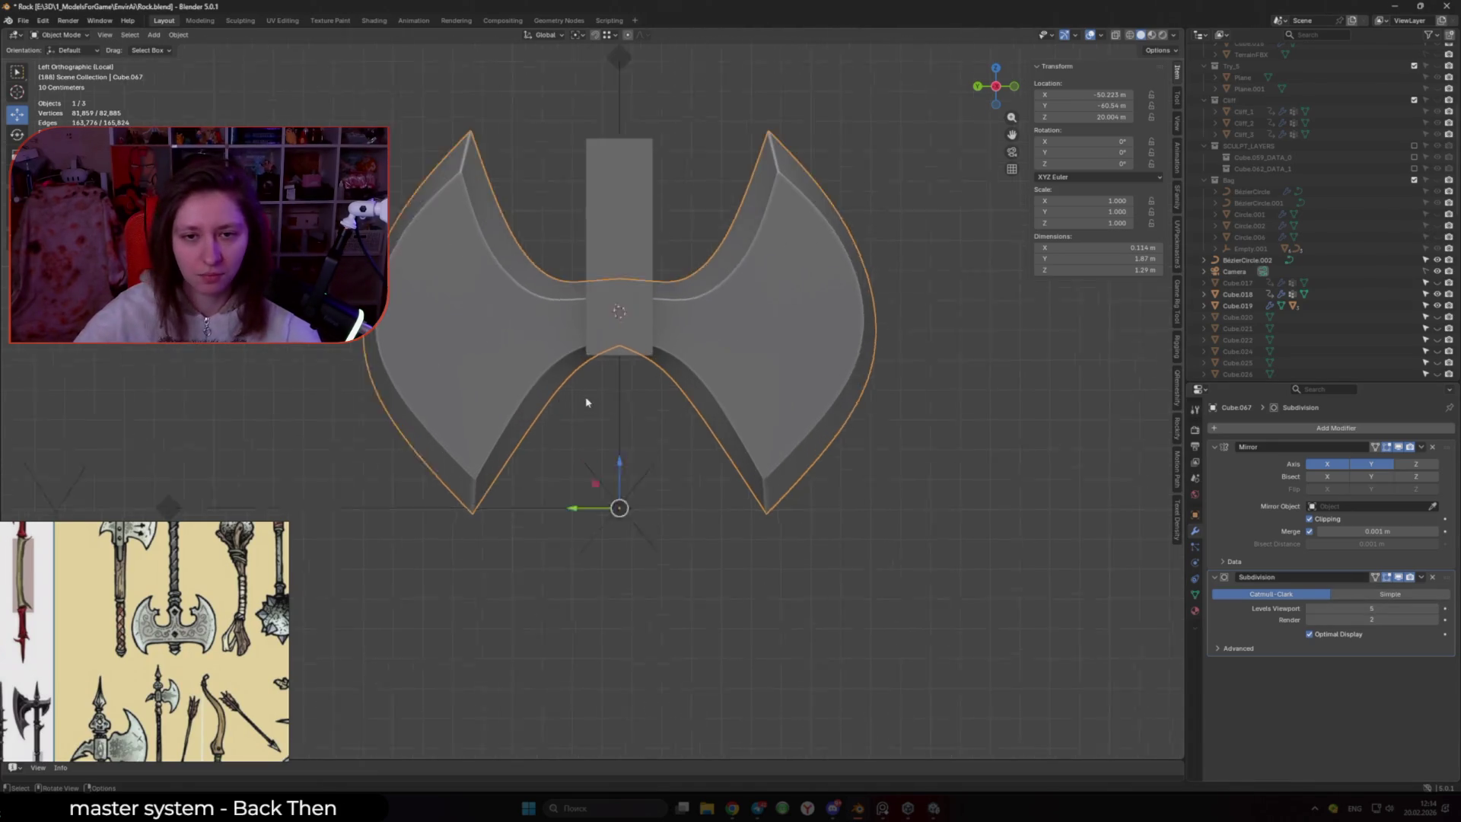
key("Tab")
left_click_drag(572, 244, 630, 290)
key("alt+z")
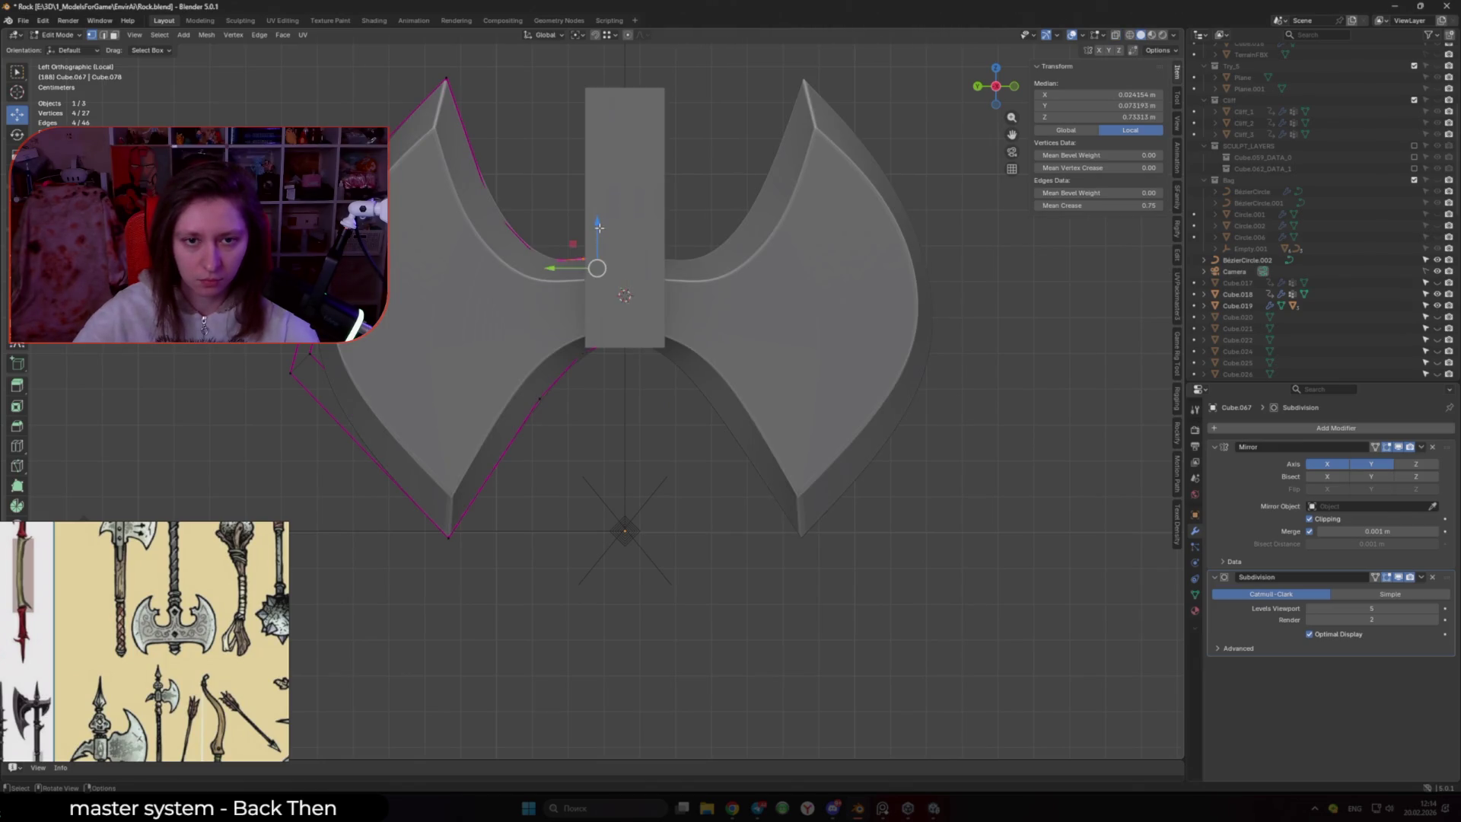
key("ctrl+KP_3")
left_click_drag(586, 227, 591, 234)
key("Tab")
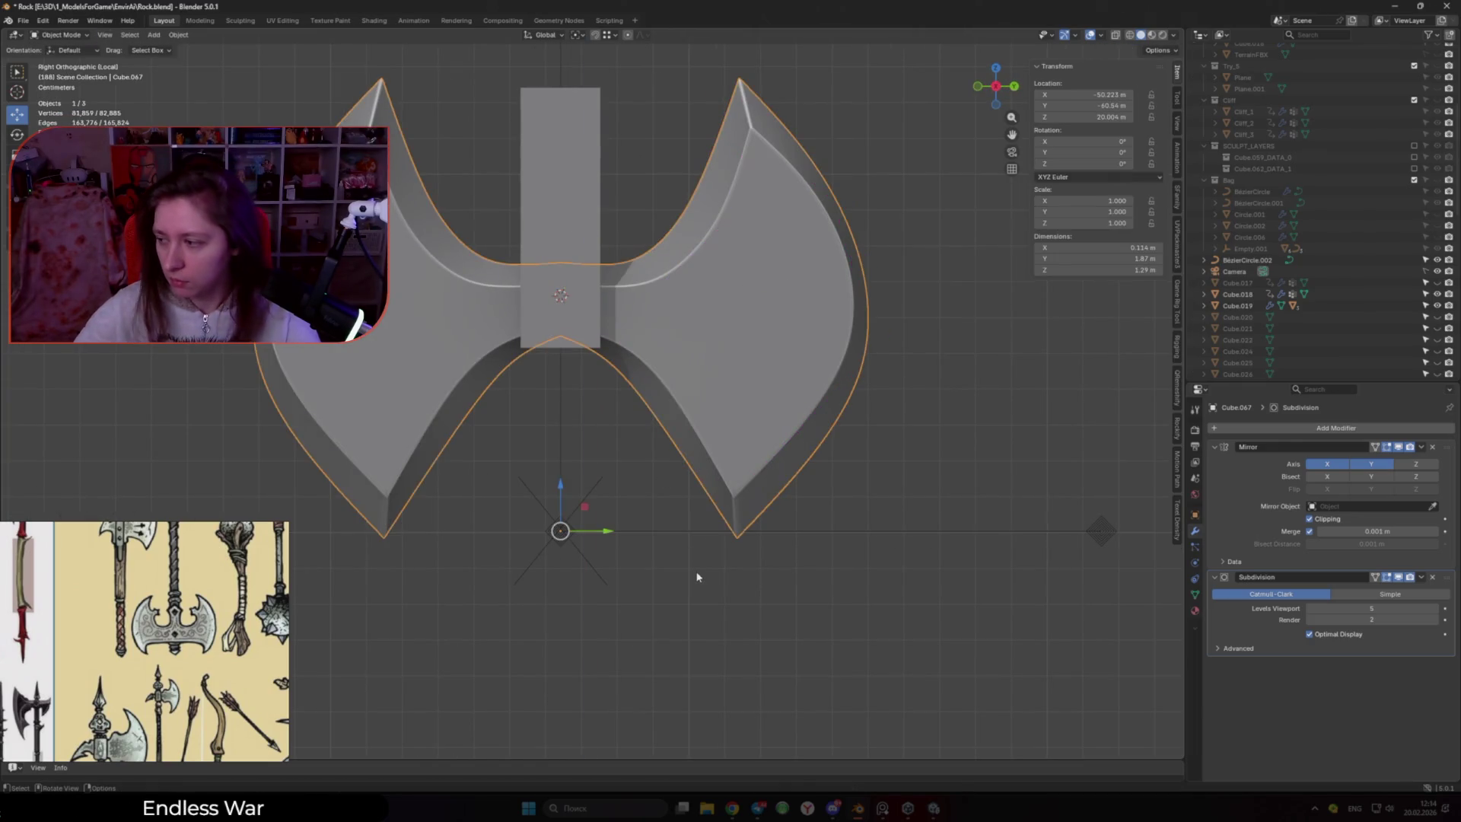
Select the haft, set its subdivision level to 1, and enter Edit Mode
scroll(700, 577, "down", 5)
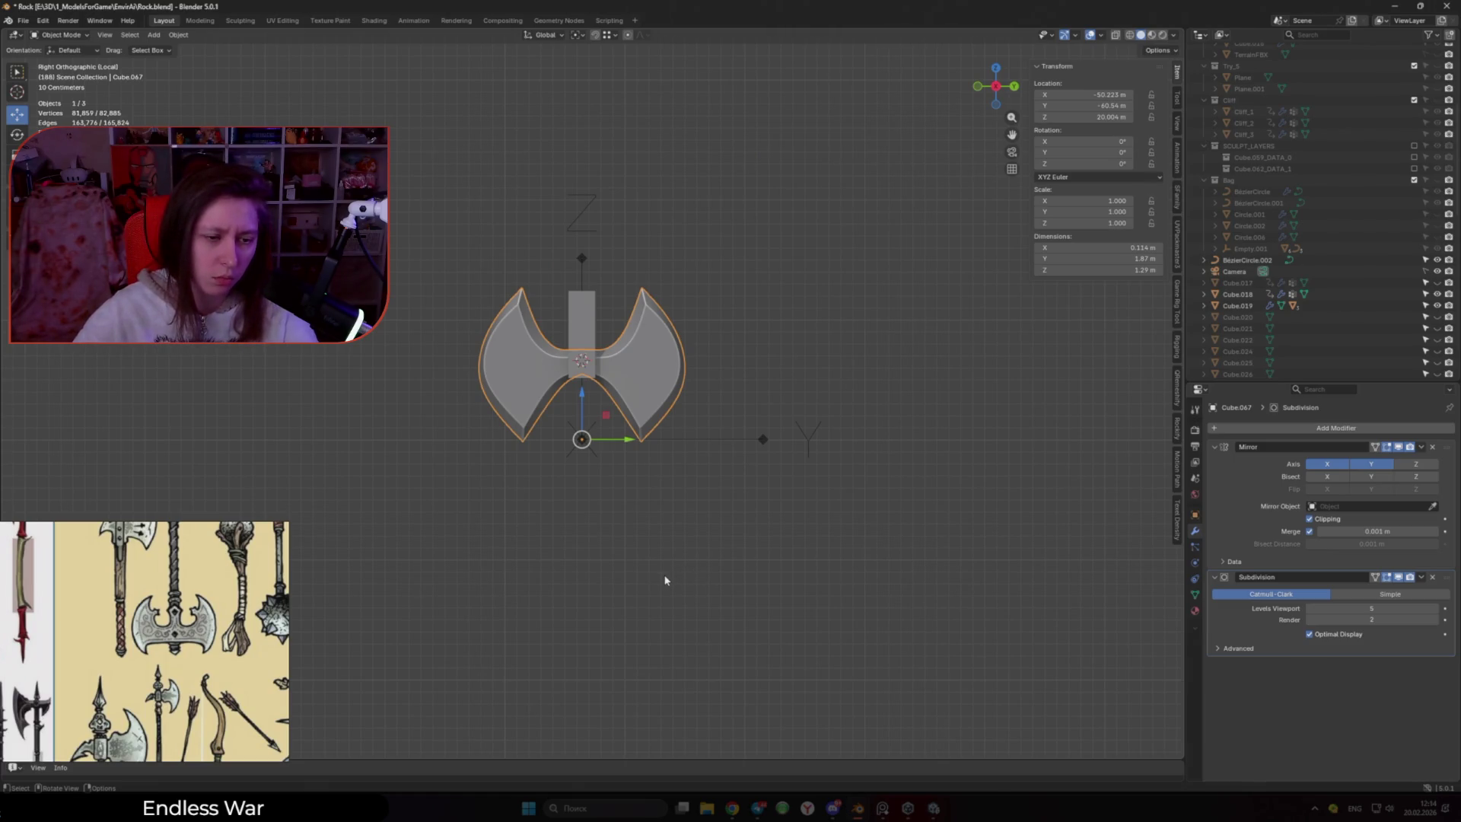
scroll(665, 581, "up", 2)
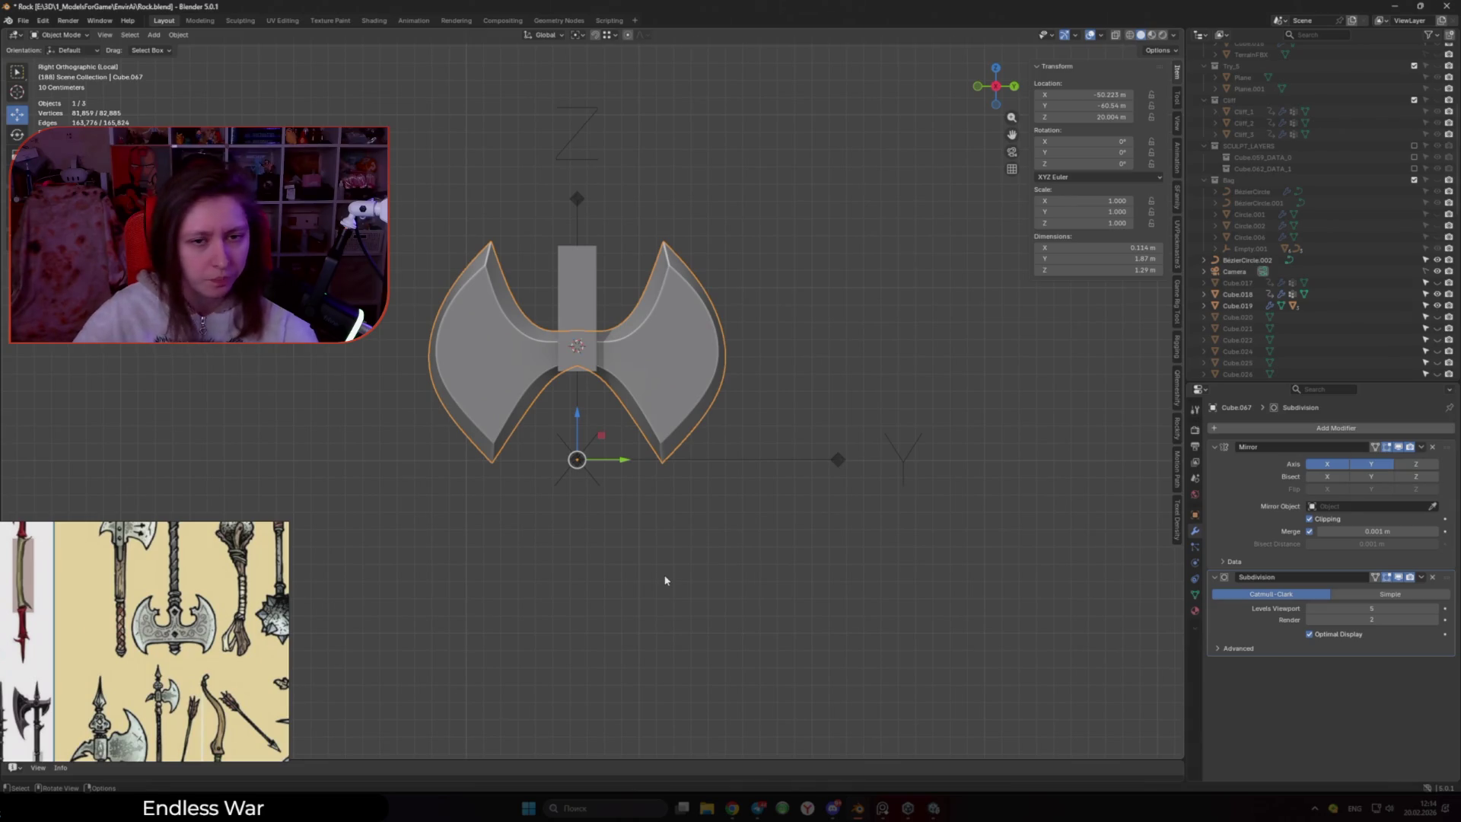
left_click(578, 305)
mouse_move(579, 305)
middle_mouse_down()
mouse_move(602, 328)
mouse_move(685, 342)
mouse_move(635, 374)
middle_mouse_up()
key("ctrl+1")
key("Tab")
middle_click_drag(711, 411, 707, 432)
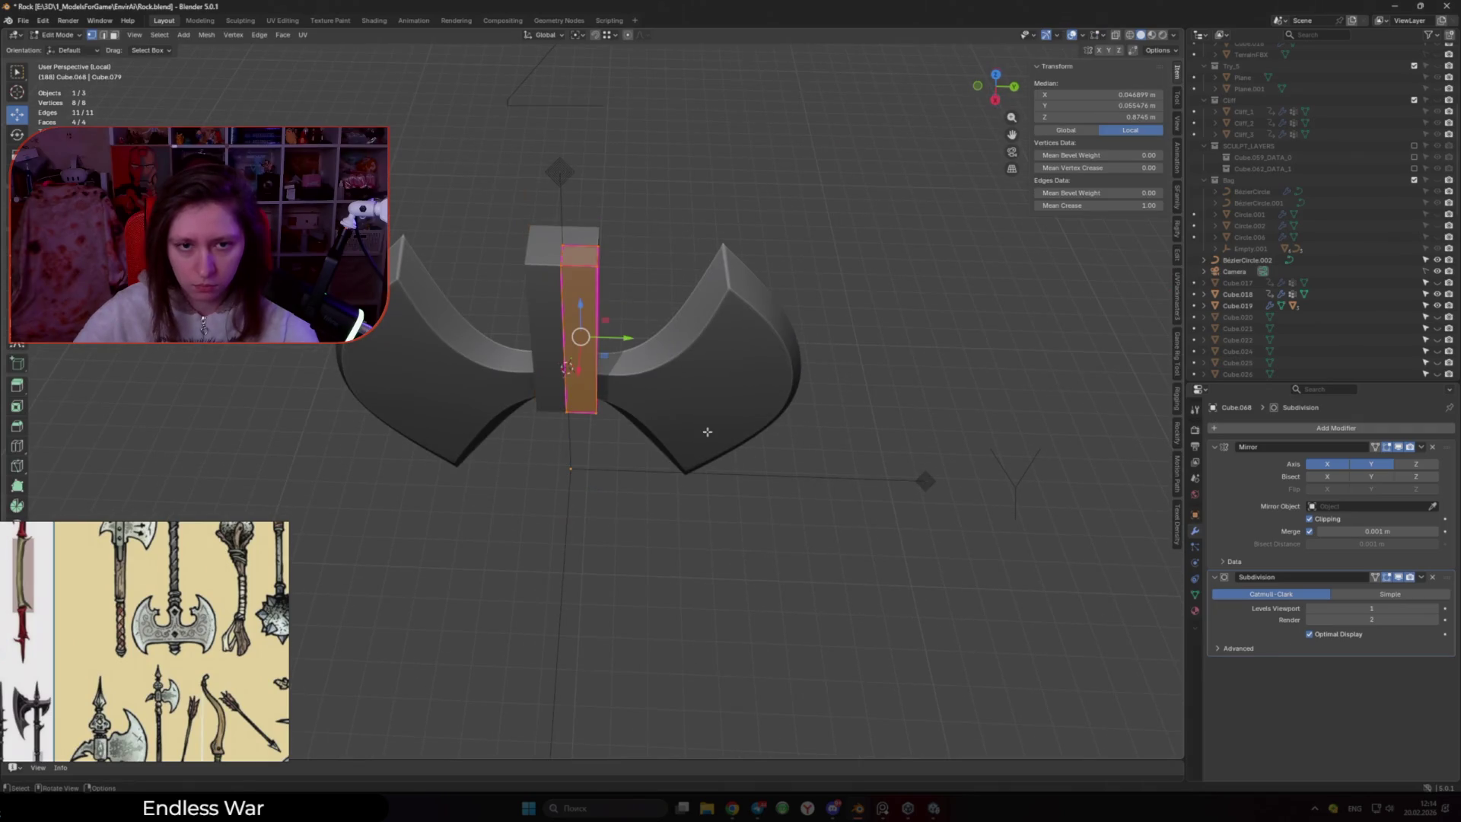
Reduce the haft's edge crease to round it, then set subdivision level 2
key("shift+e")
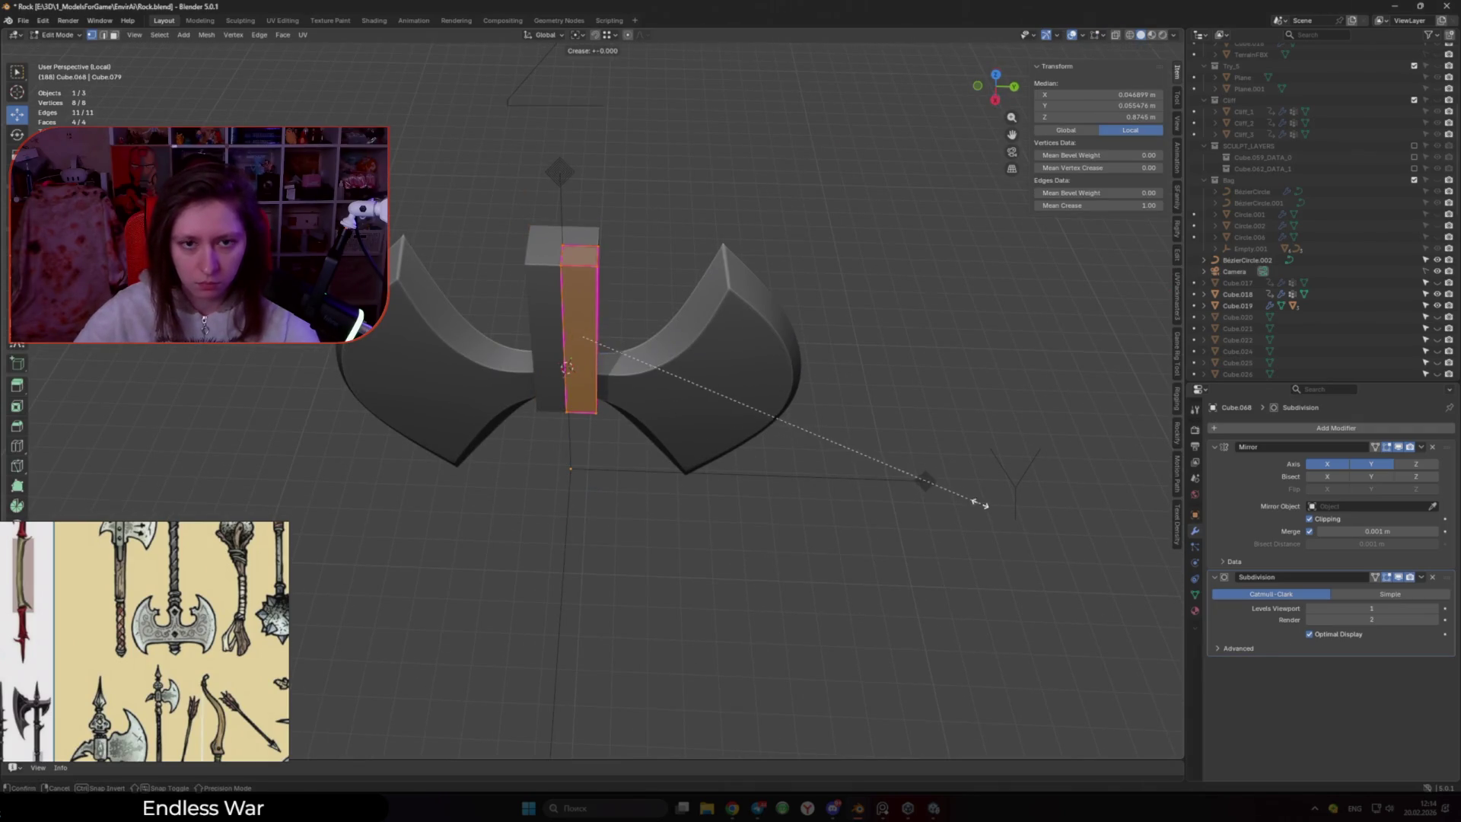
left_click(621, 485)
key("Tab")
key("ctrl+2")
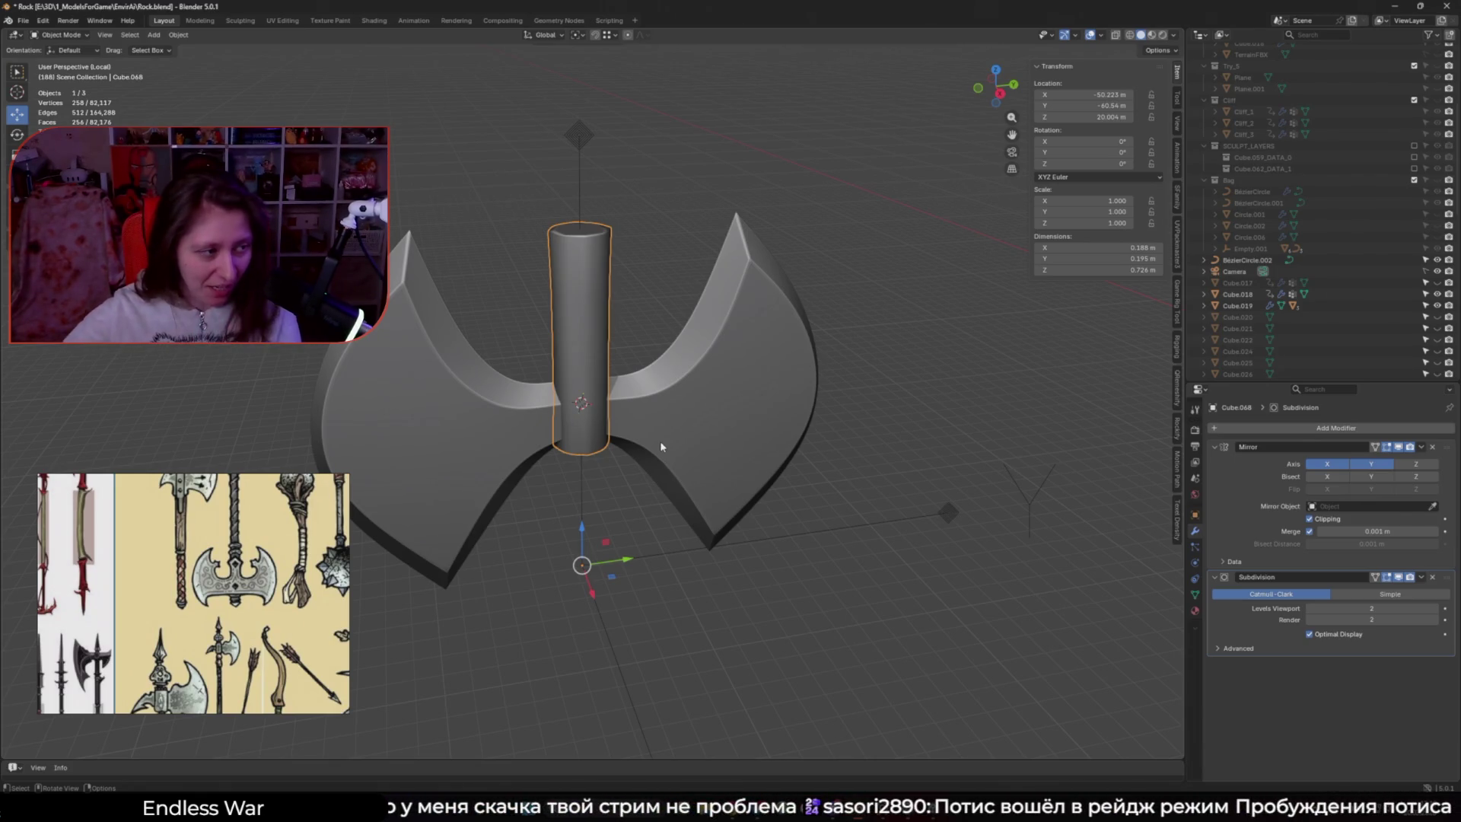
Select the whole haft mesh and try a horizontal-only scale, then cancel it
mouse_move(682, 489)
middle_mouse_down()
mouse_move(894, 425)
mouse_move(1039, 445)
mouse_move(660, 437)
mouse_move(685, 434)
mouse_move(643, 430)
mouse_move(617, 396)
middle_mouse_up()
key("Tab")
left_click(612, 388, "shift")
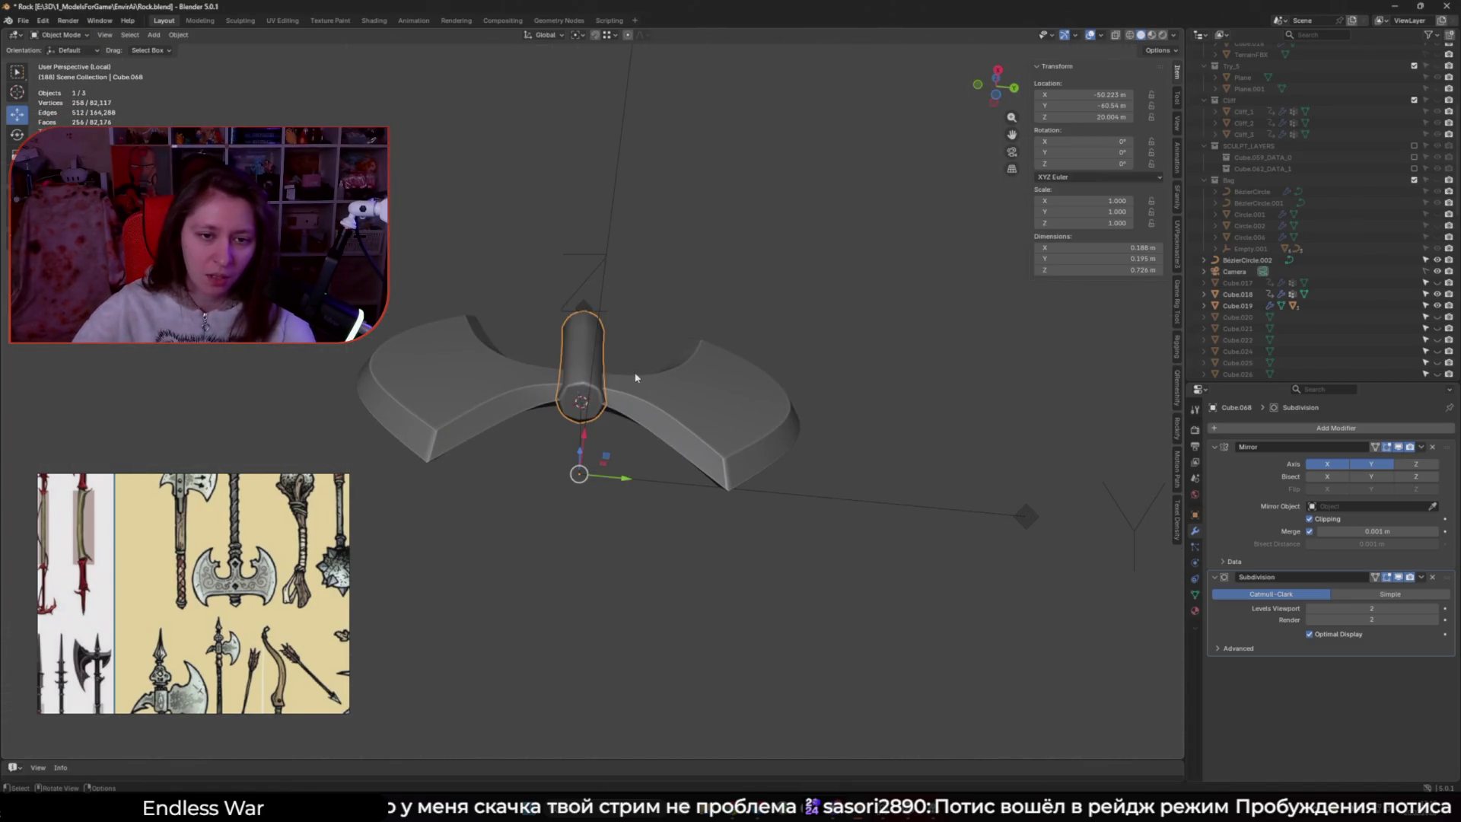
key("a")
middle_click_drag(803, 280, 805, 334)
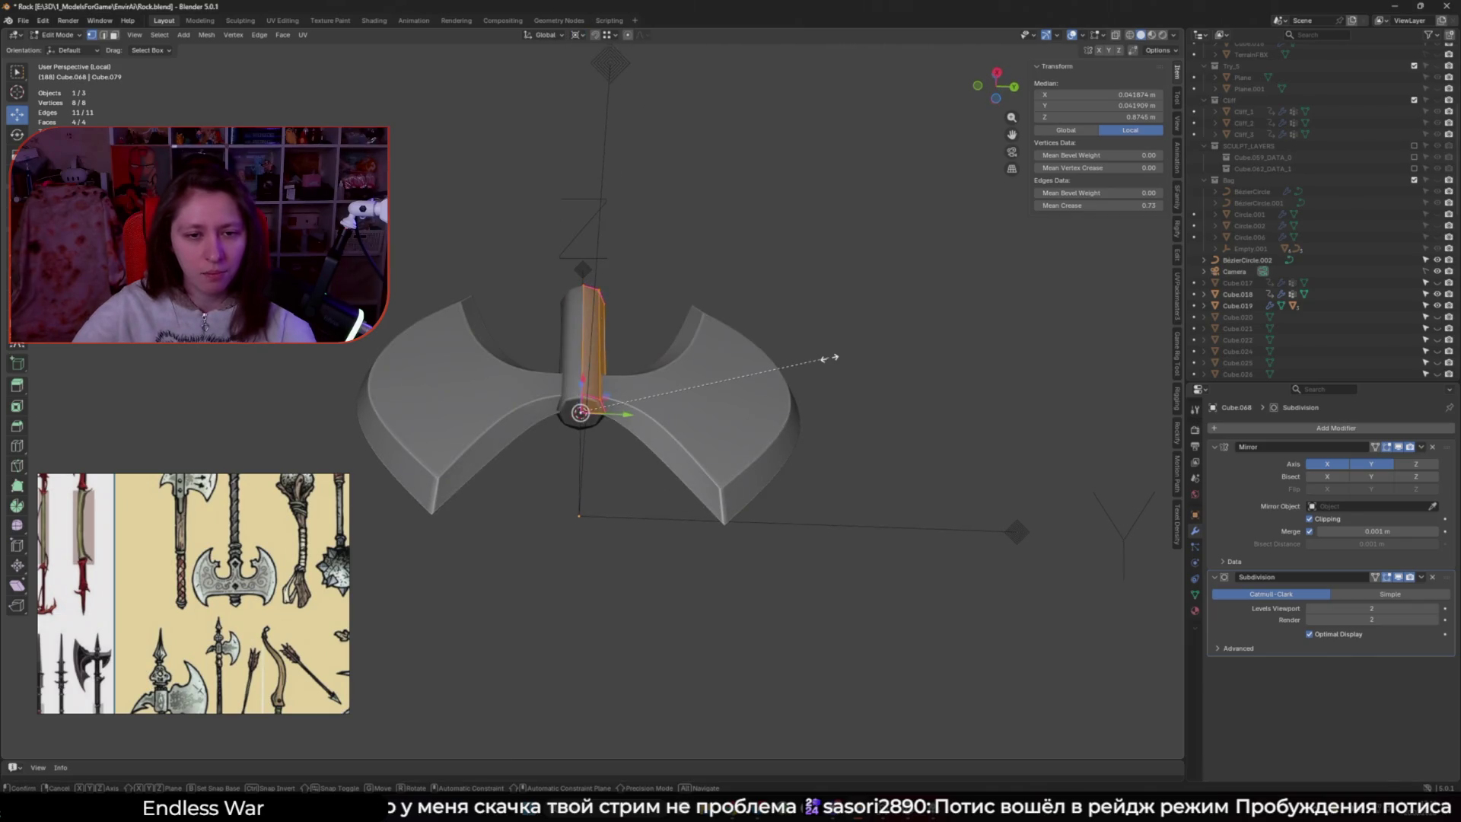
key("s")
key("shift+z")
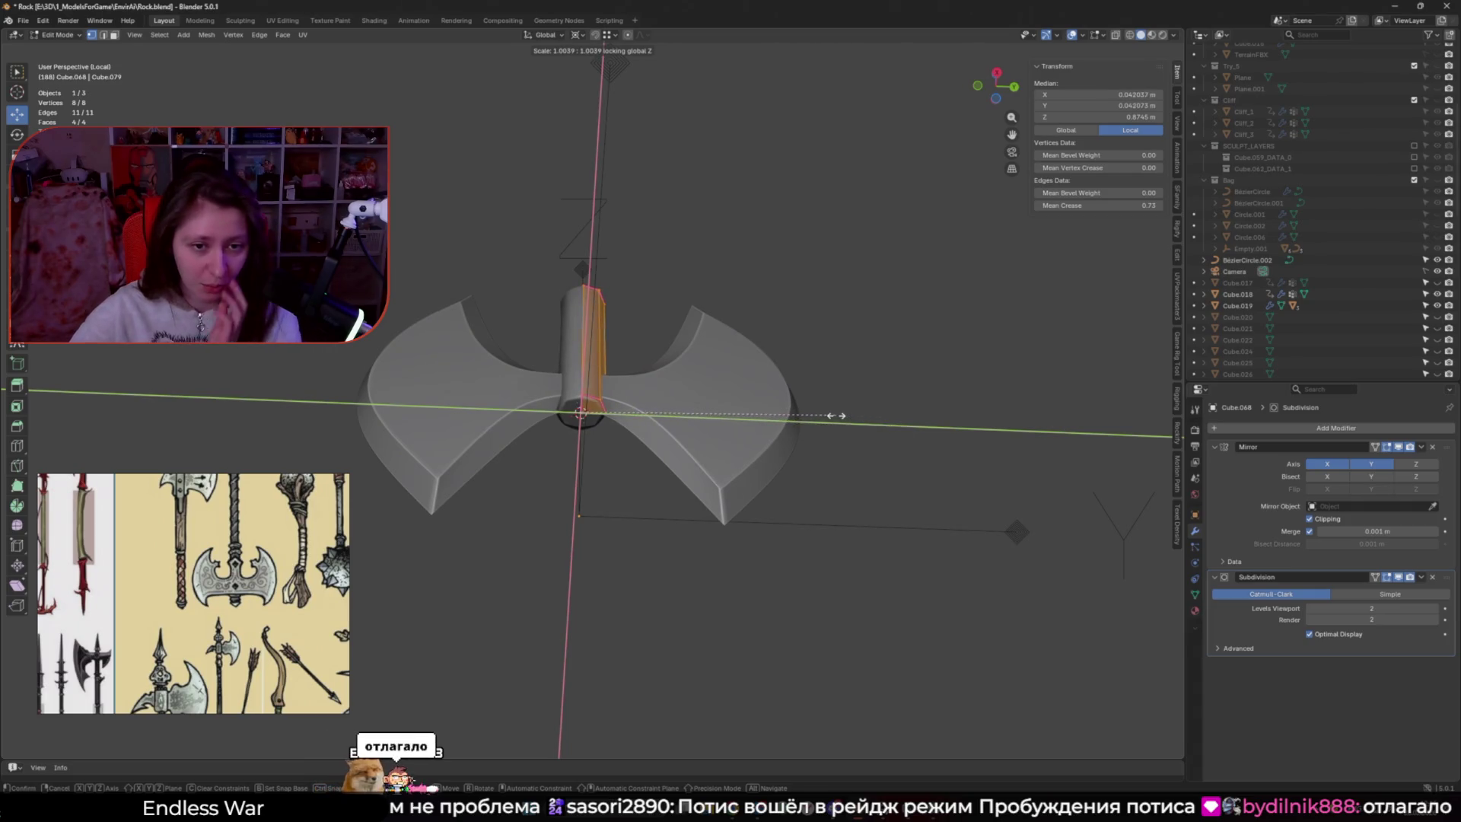
left_click(838, 417)
middle_click_drag(838, 418, 771, 432)
key("s")
key("x")
key("shift+z")
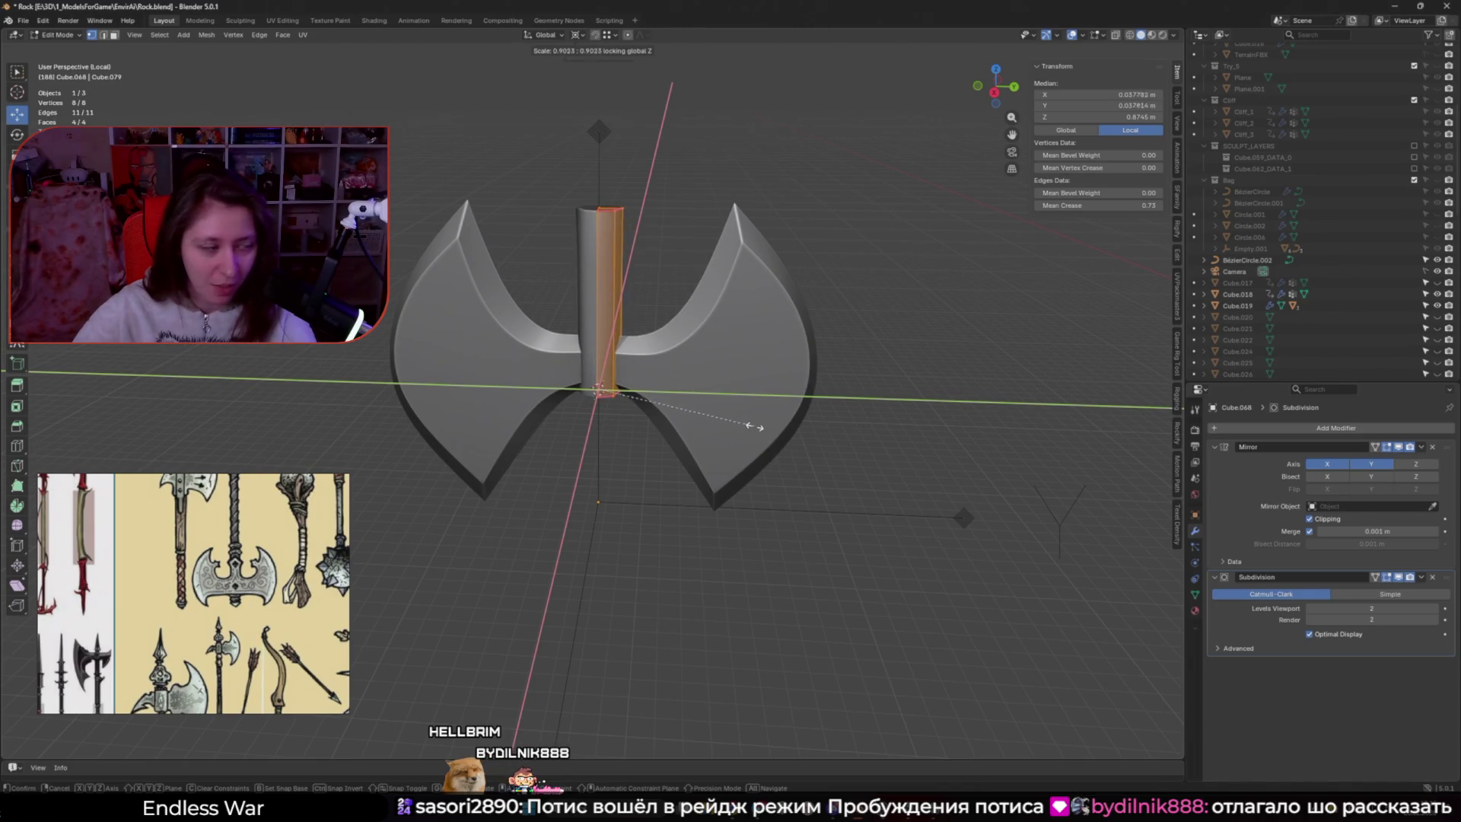
scroll(762, 428, "up", 3, "alt")
middle_click_drag(761, 428, 799, 447, "alt")
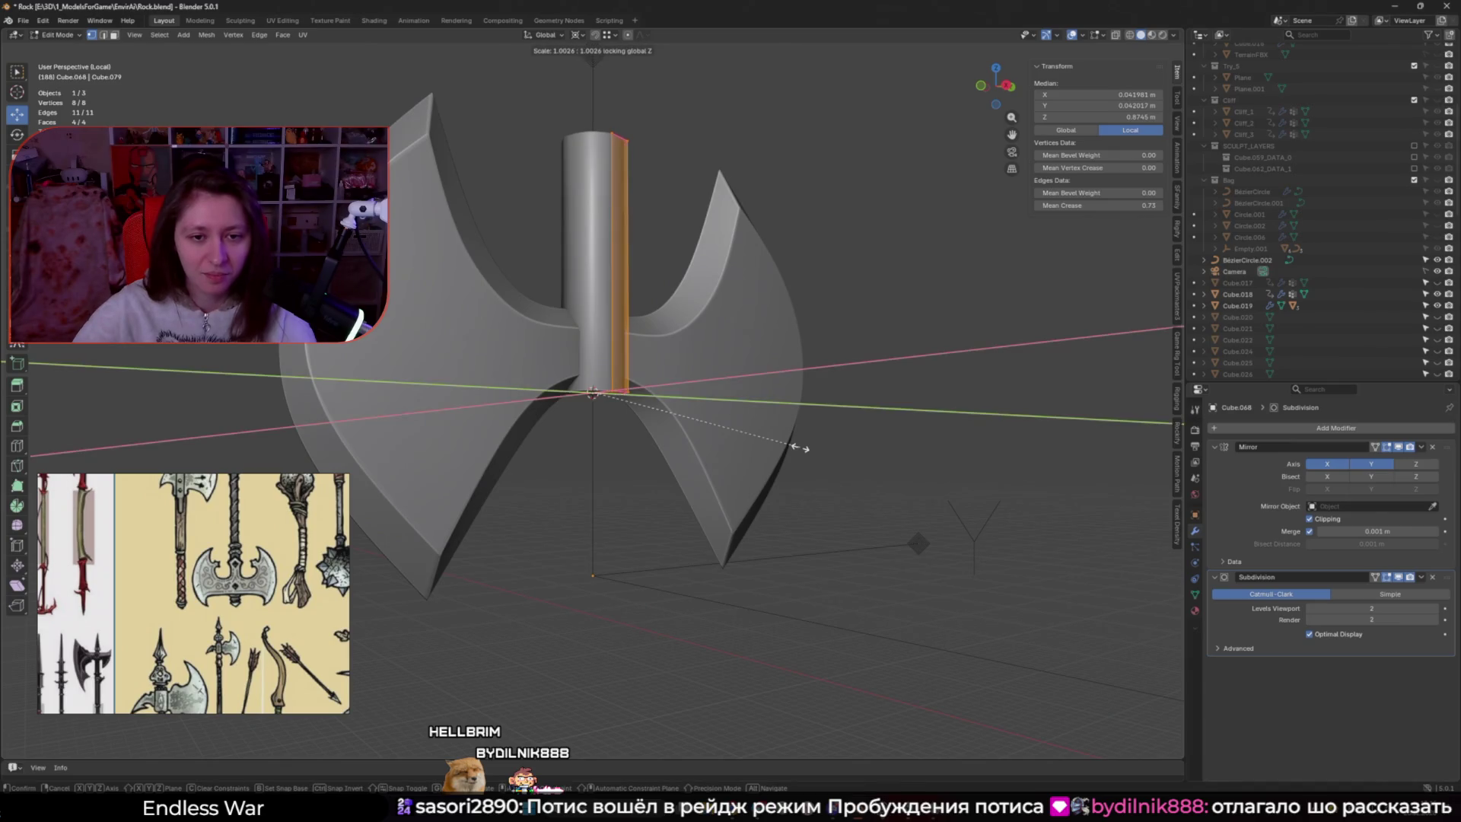
key("Escape")
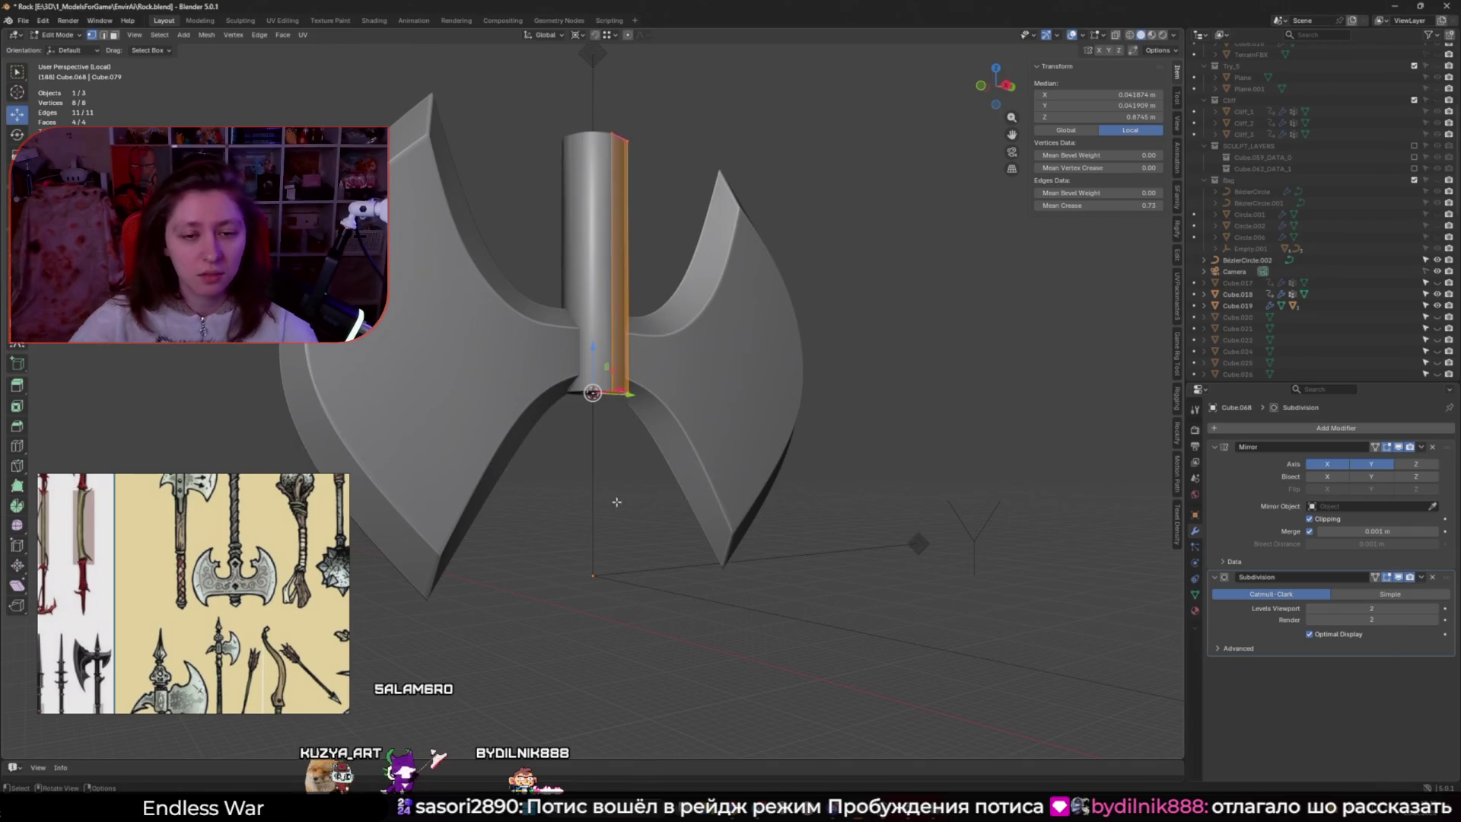
Raise the haft's bottom cap along Z so it ends at the blade head's base
mouse_move(841, 462)
middle_mouse_down()
mouse_move(626, 494)
mouse_move(588, 401)
mouse_move(606, 404)
middle_mouse_up()
scroll(601, 385, "up", 5)
left_click(607, 403)
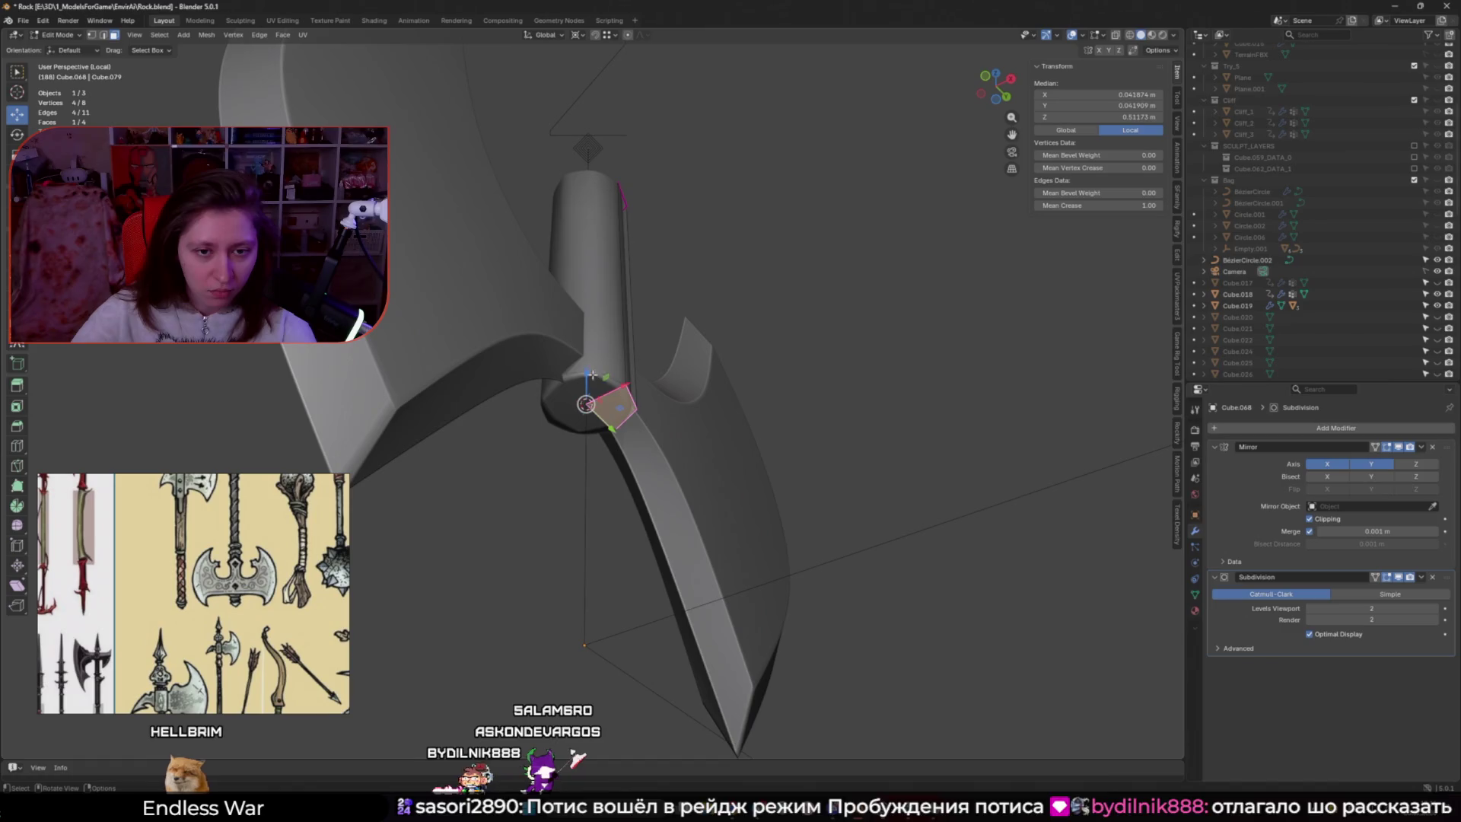
key("g")
key("z")
left_click(594, 381)
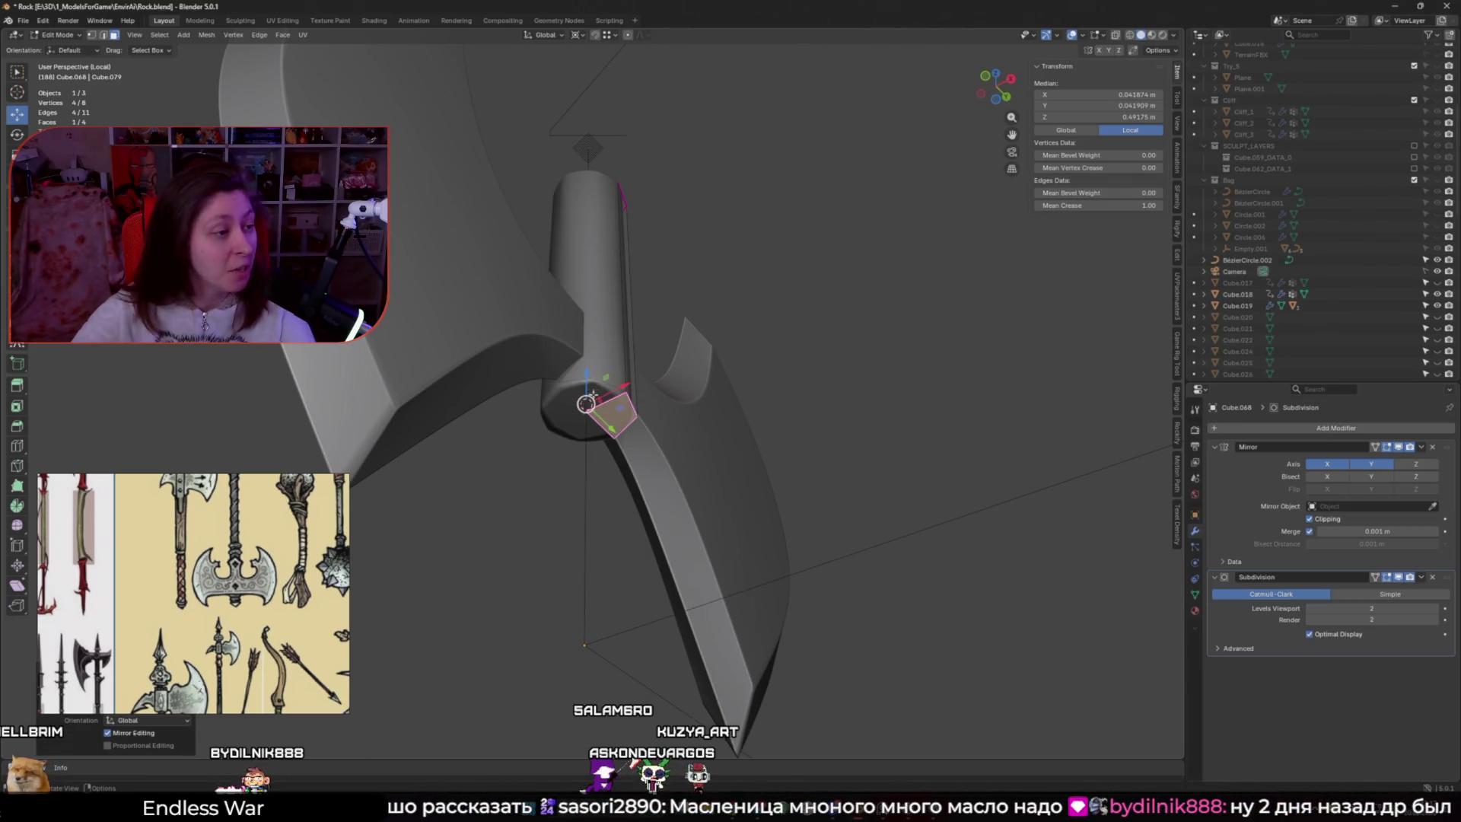
scroll(601, 403, "down", 3)
middle_click_drag(606, 417, 569, 480)
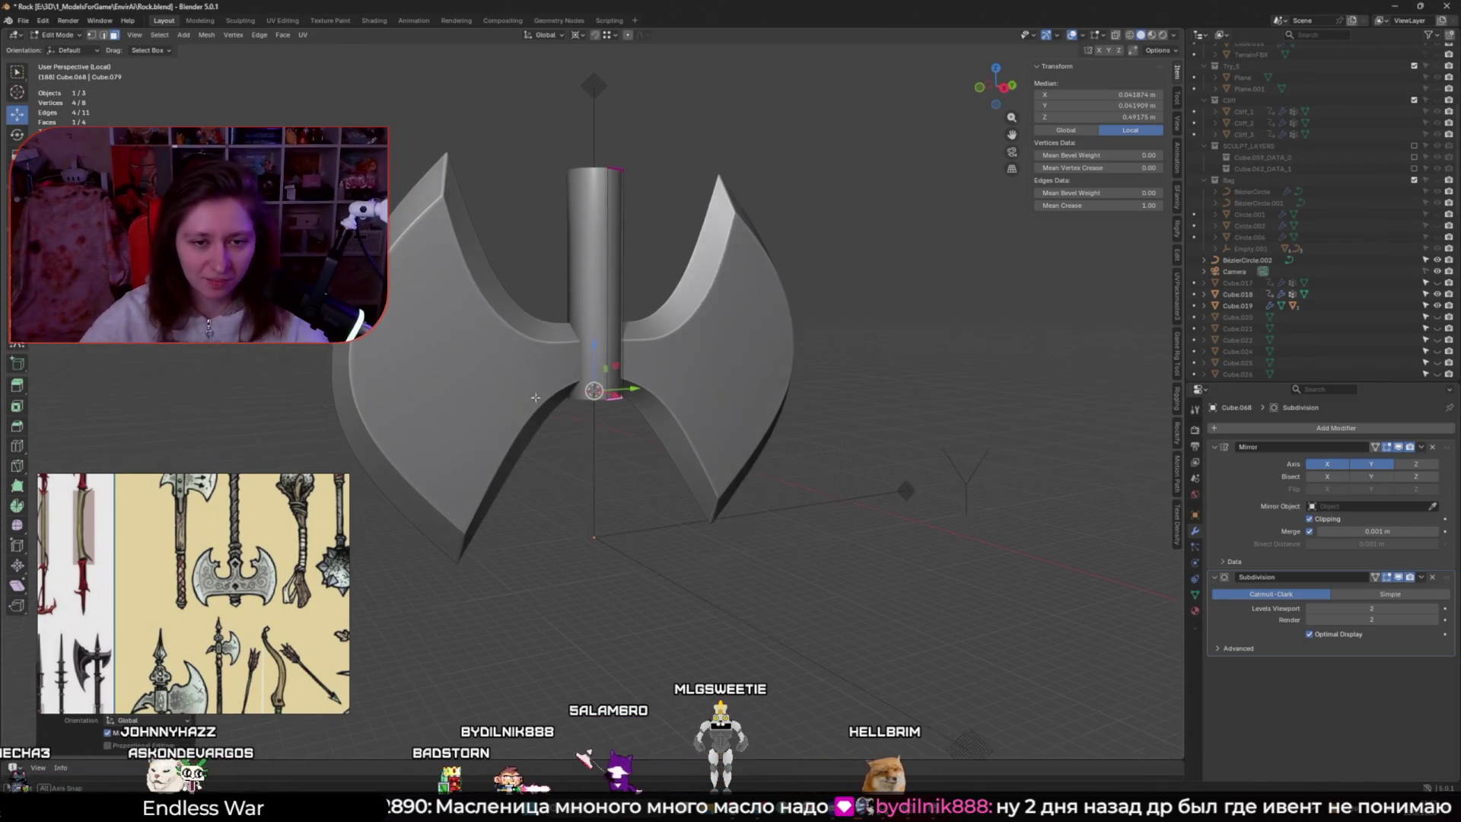
scroll(536, 397, "up", 3)
Shrink the new piece's faces horizontally and extrude them downward into a narrower grip
mouse_move(536, 397)
middle_mouse_down()
mouse_move(510, 313)
mouse_move(498, 410)
mouse_move(495, 384)
middle_mouse_up()
key("Tab")
key("Tab")
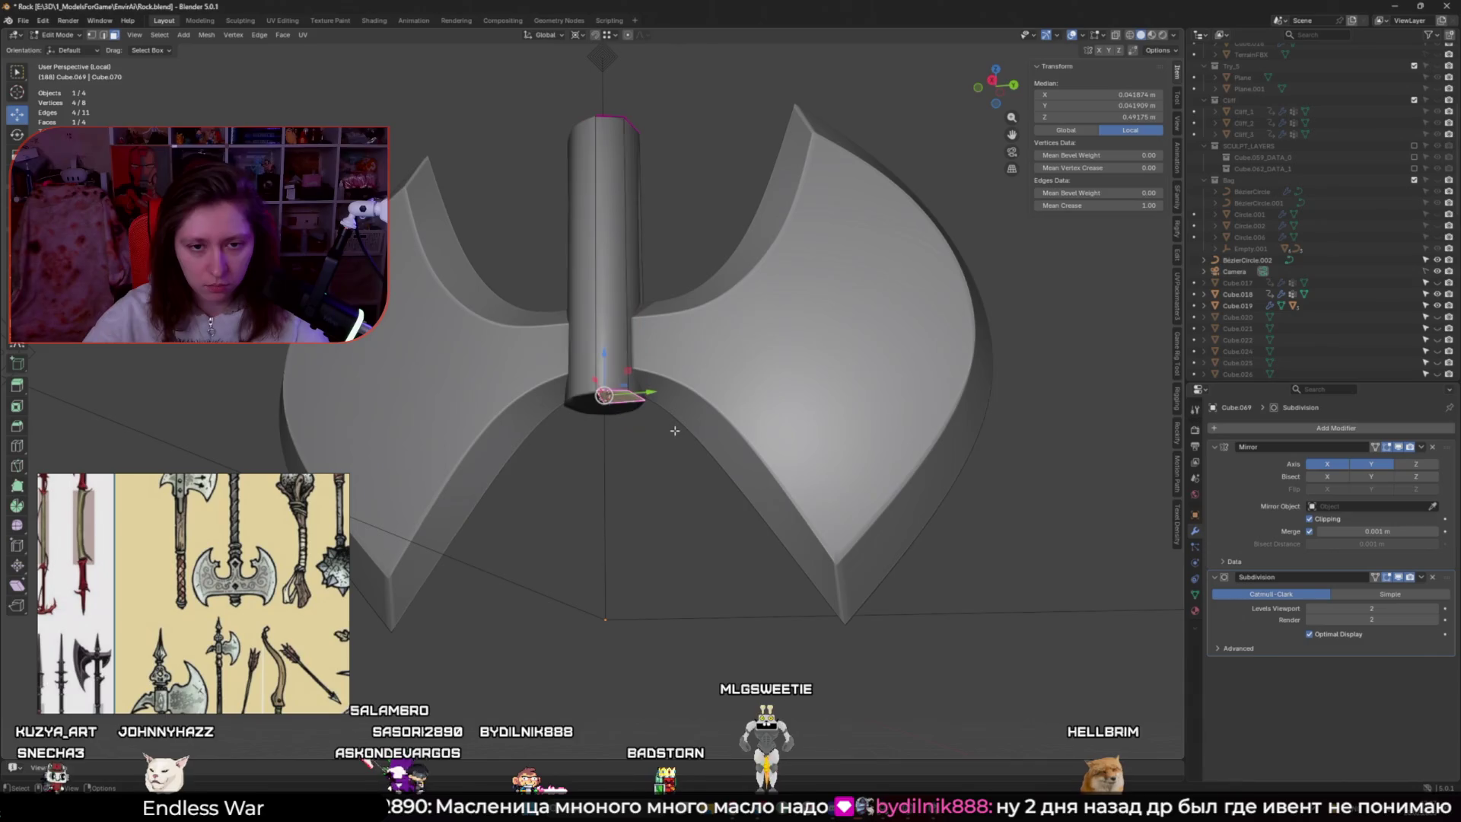
key("a")
mouse_move(670, 411)
middle_mouse_down()
mouse_move(683, 356)
mouse_move(782, 325)
middle_mouse_up()
key("s")
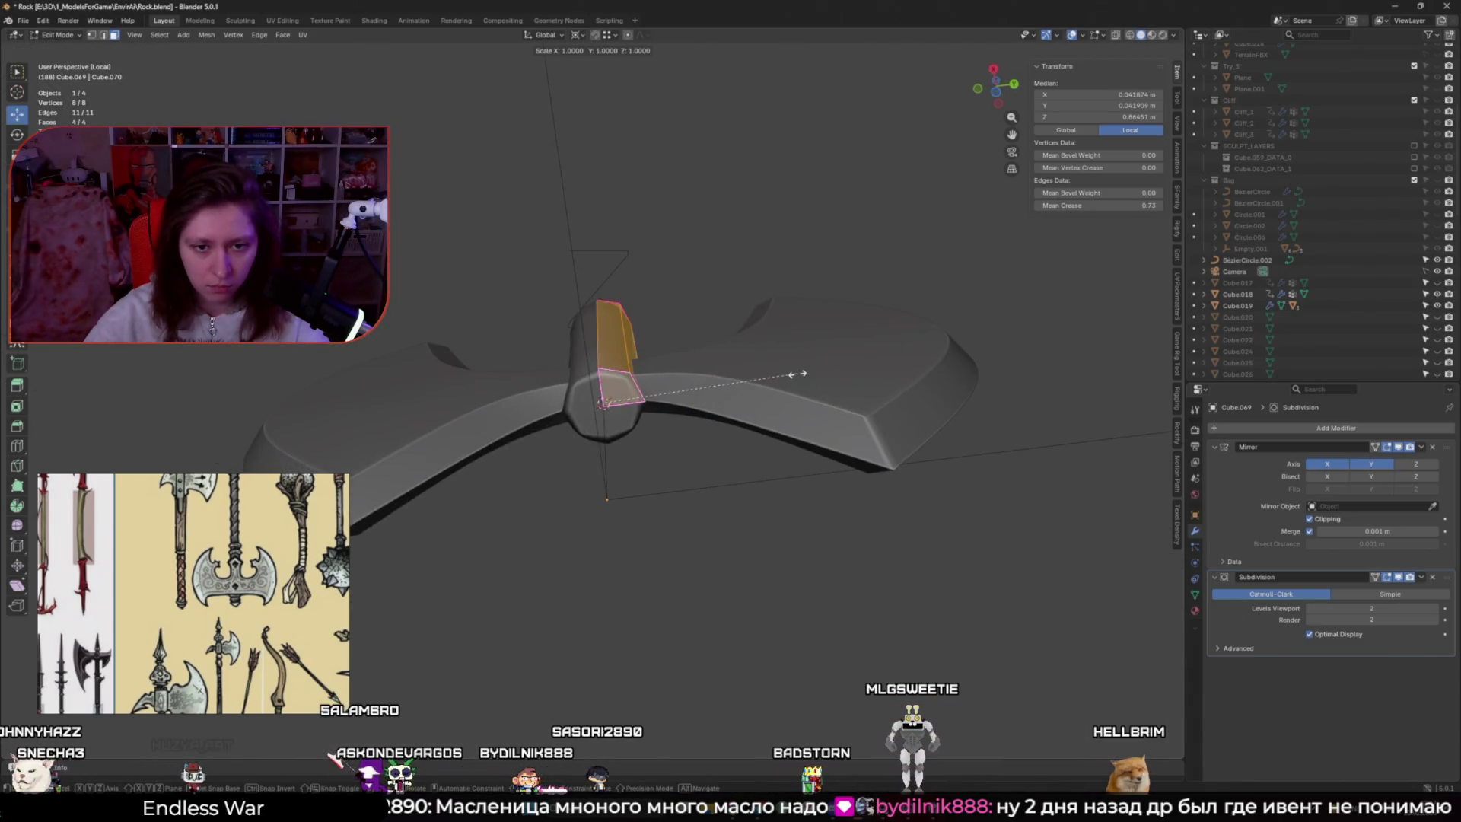
key("shift+z")
left_click(669, 378)
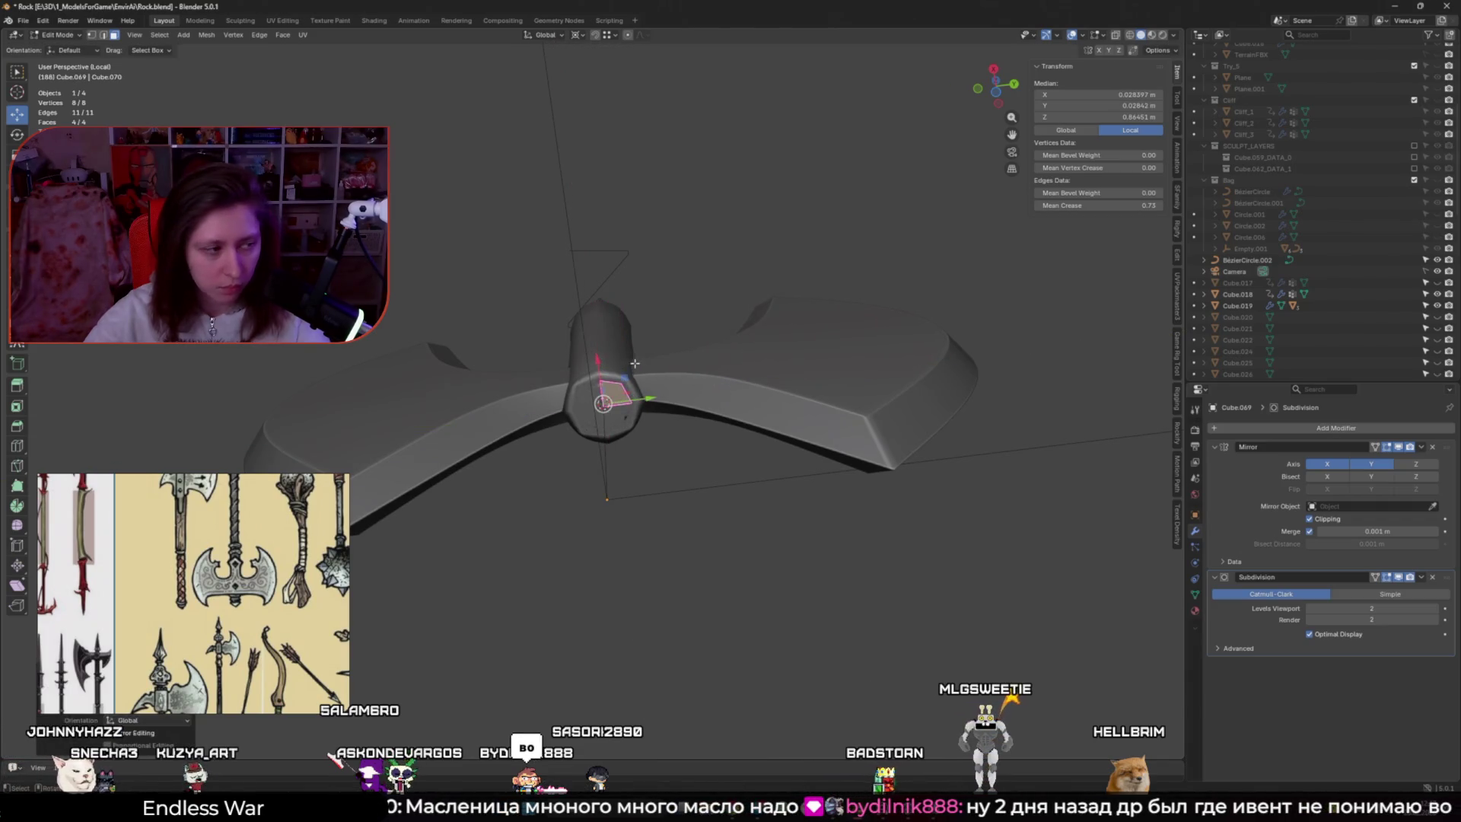
middle_click_drag(634, 364, 628, 427)
key("e")
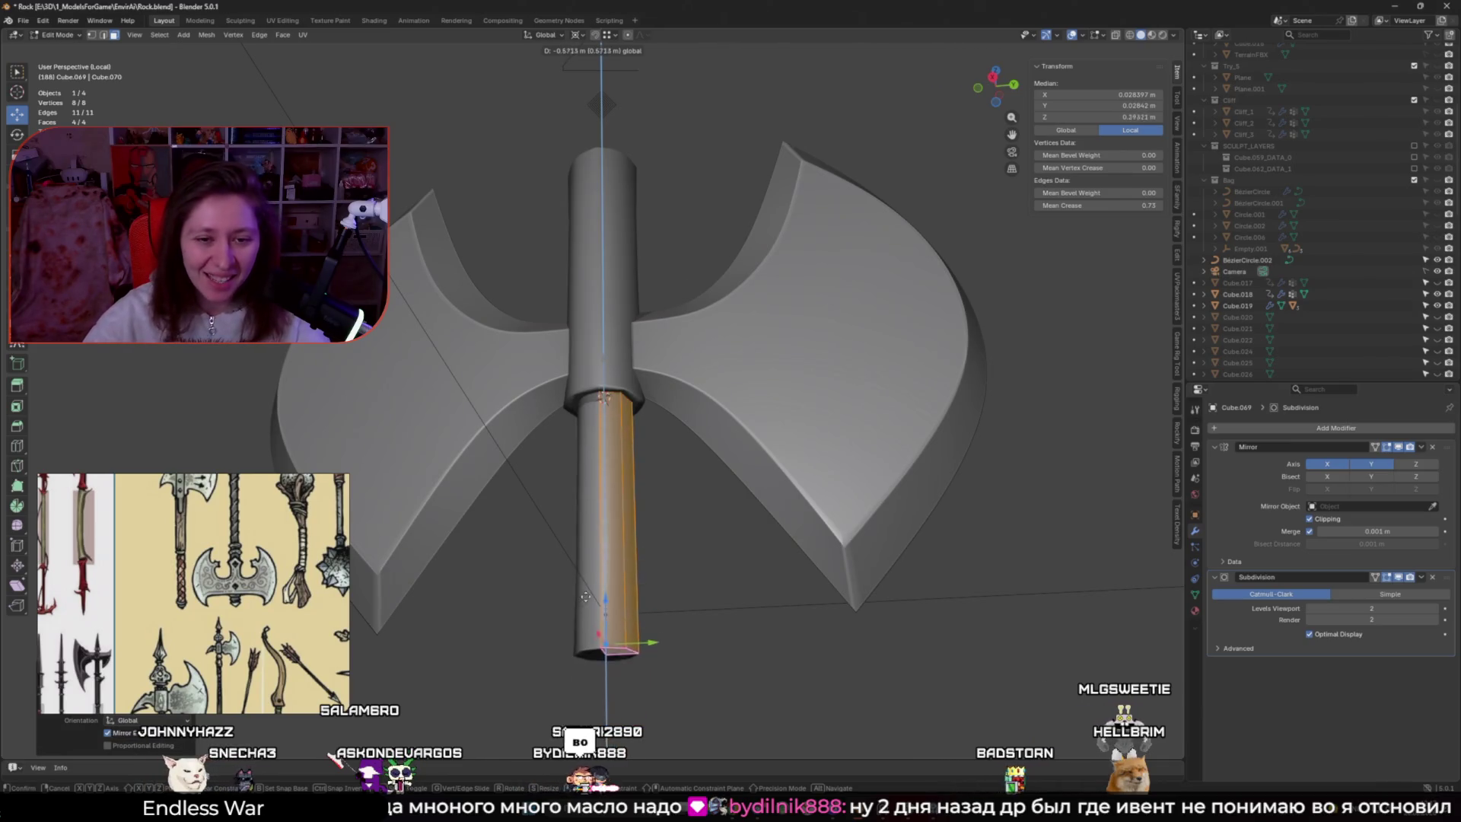
left_click(603, 533)
Select the grip's bottom cap face and adjust its height along Z
mouse_move(602, 533)
middle_mouse_down()
mouse_move(617, 418)
mouse_move(586, 493)
middle_mouse_up()
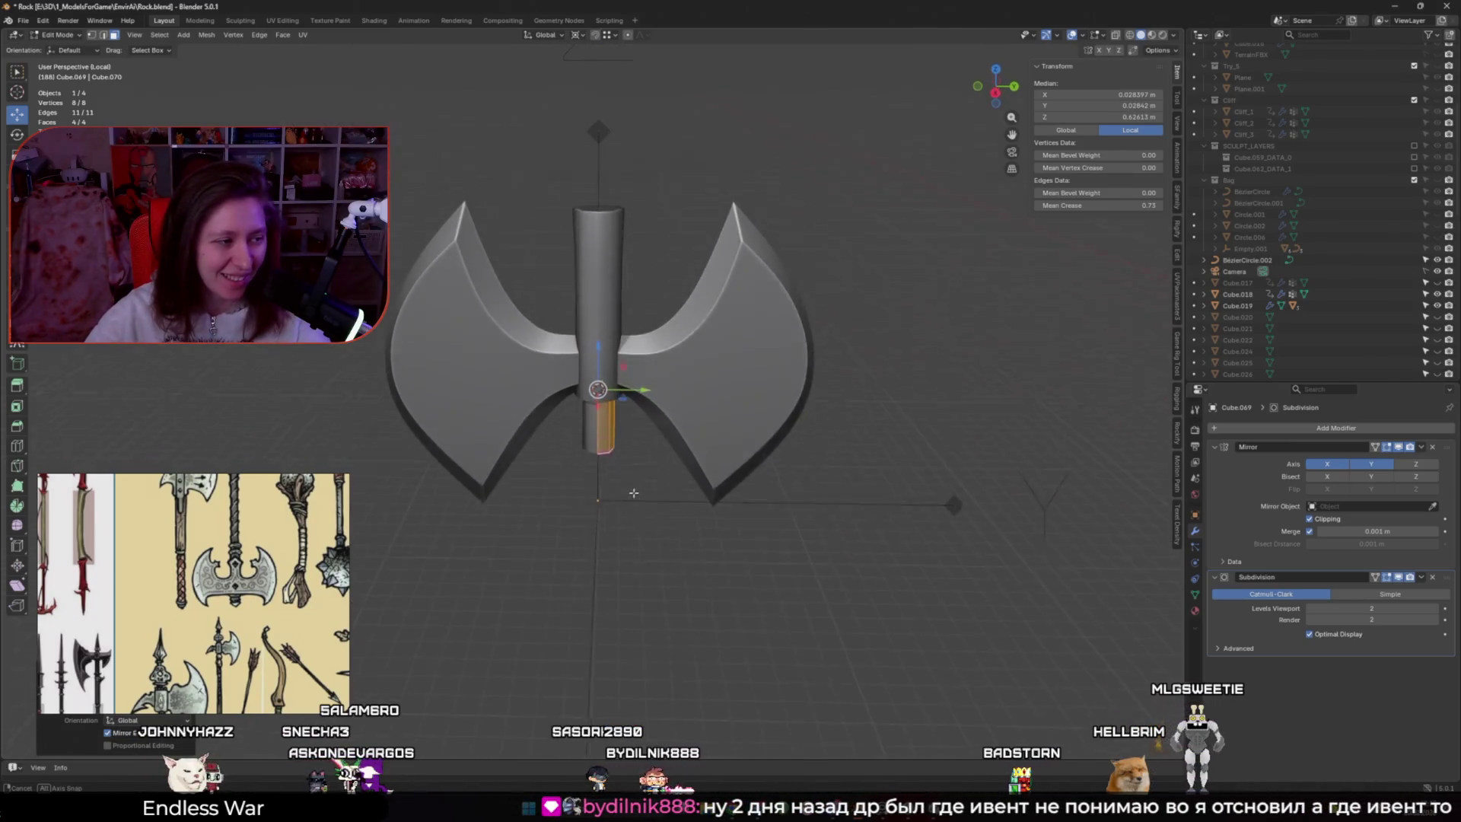
scroll(586, 493, "up", 3)
key("alt+z")
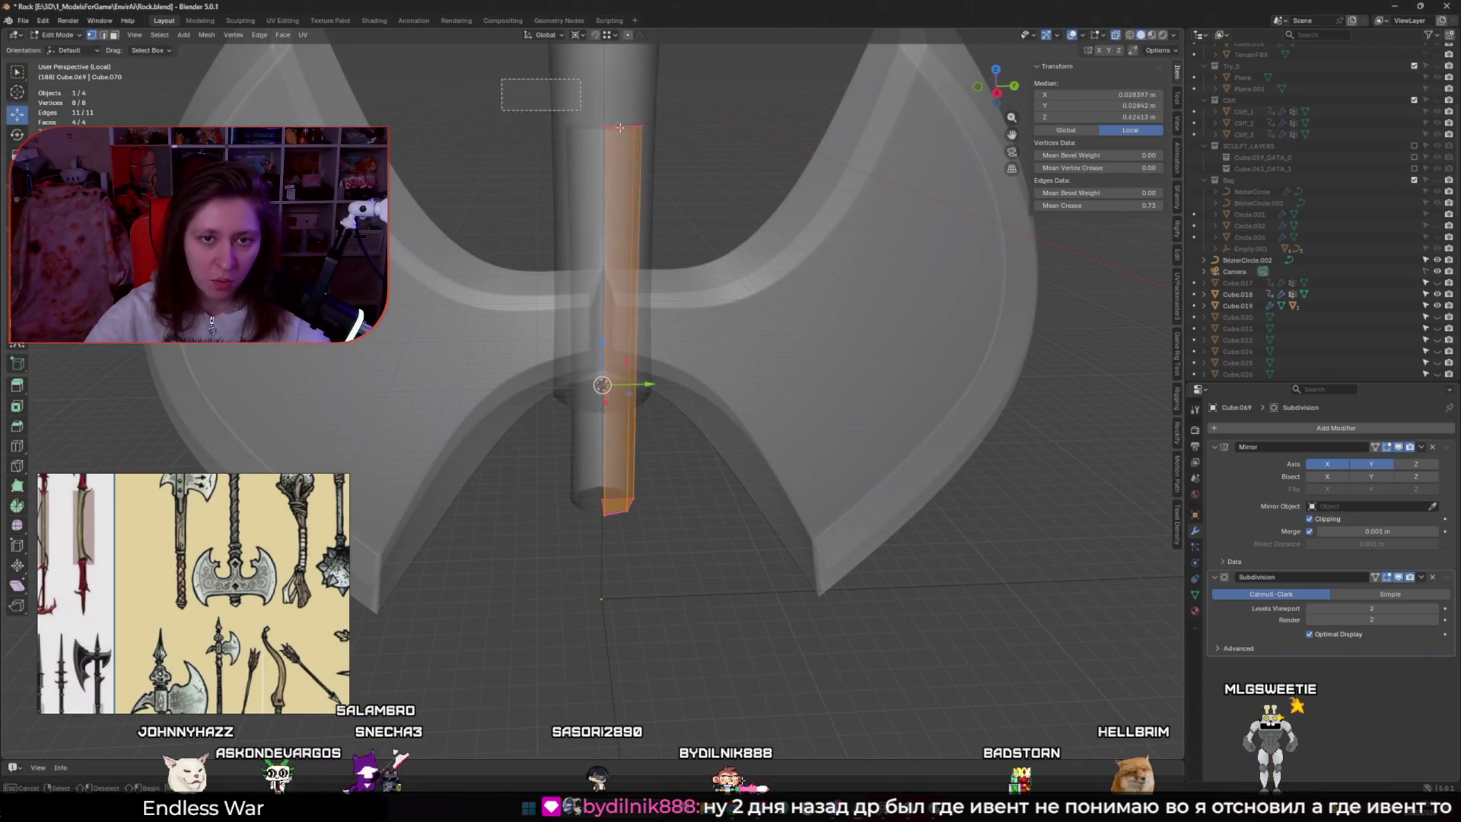
left_click(617, 498)
key("alt+z")
left_click(578, 35)
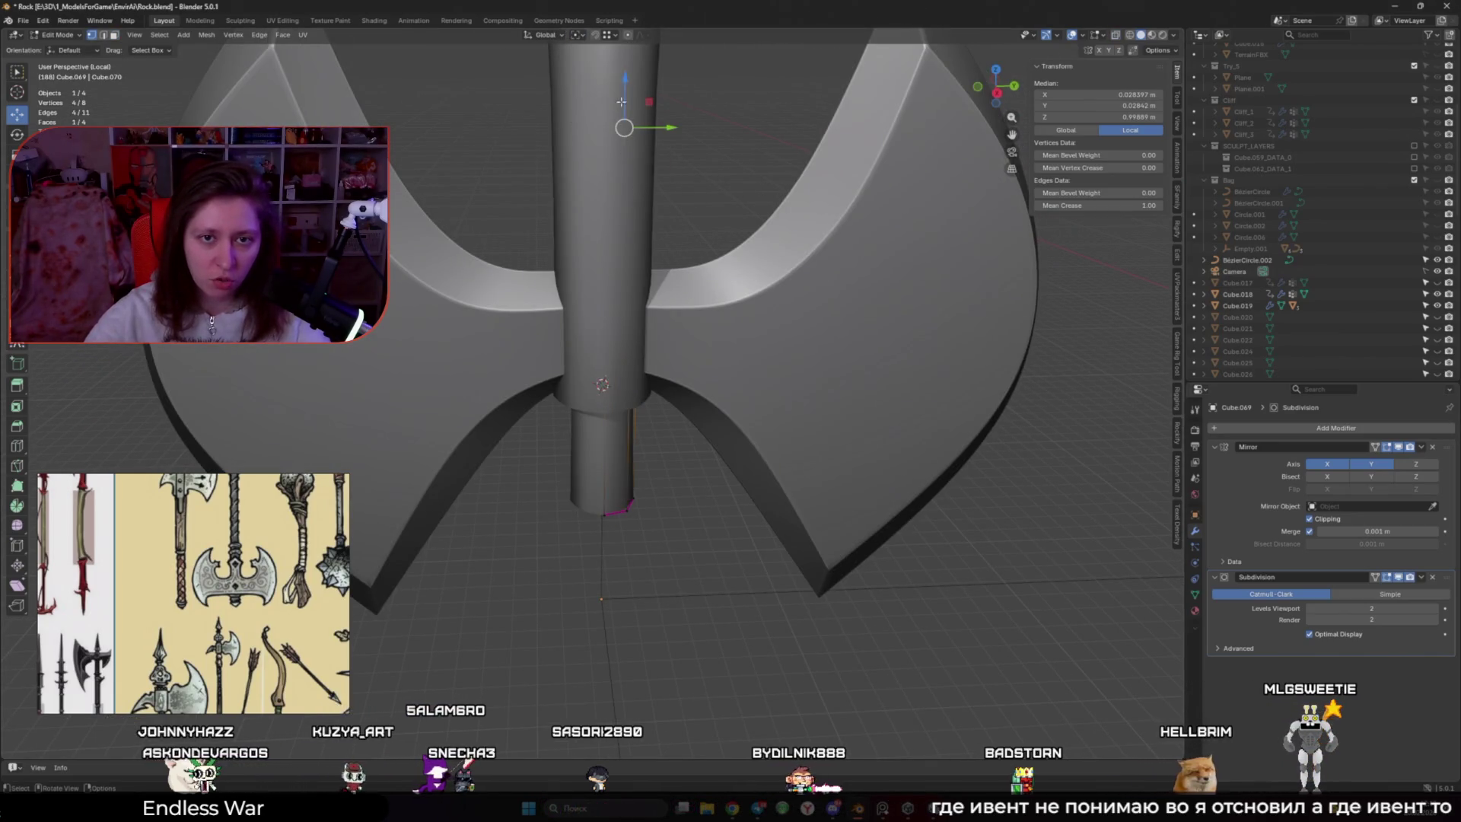
key("g")
key("z")
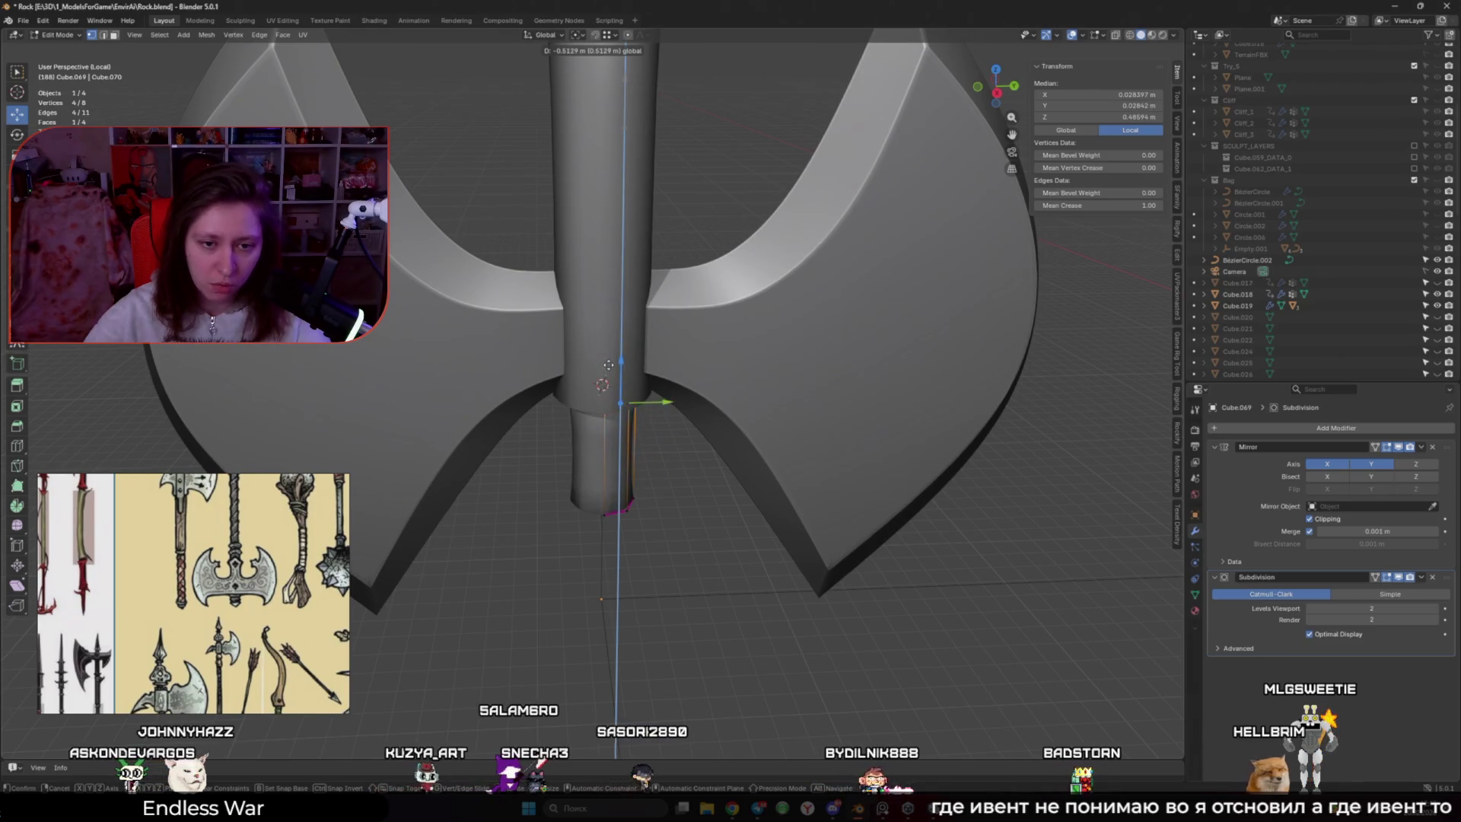
left_click(583, 369)
mouse_move(582, 369)
middle_mouse_down()
mouse_move(647, 471)
mouse_move(621, 404)
middle_mouse_up()
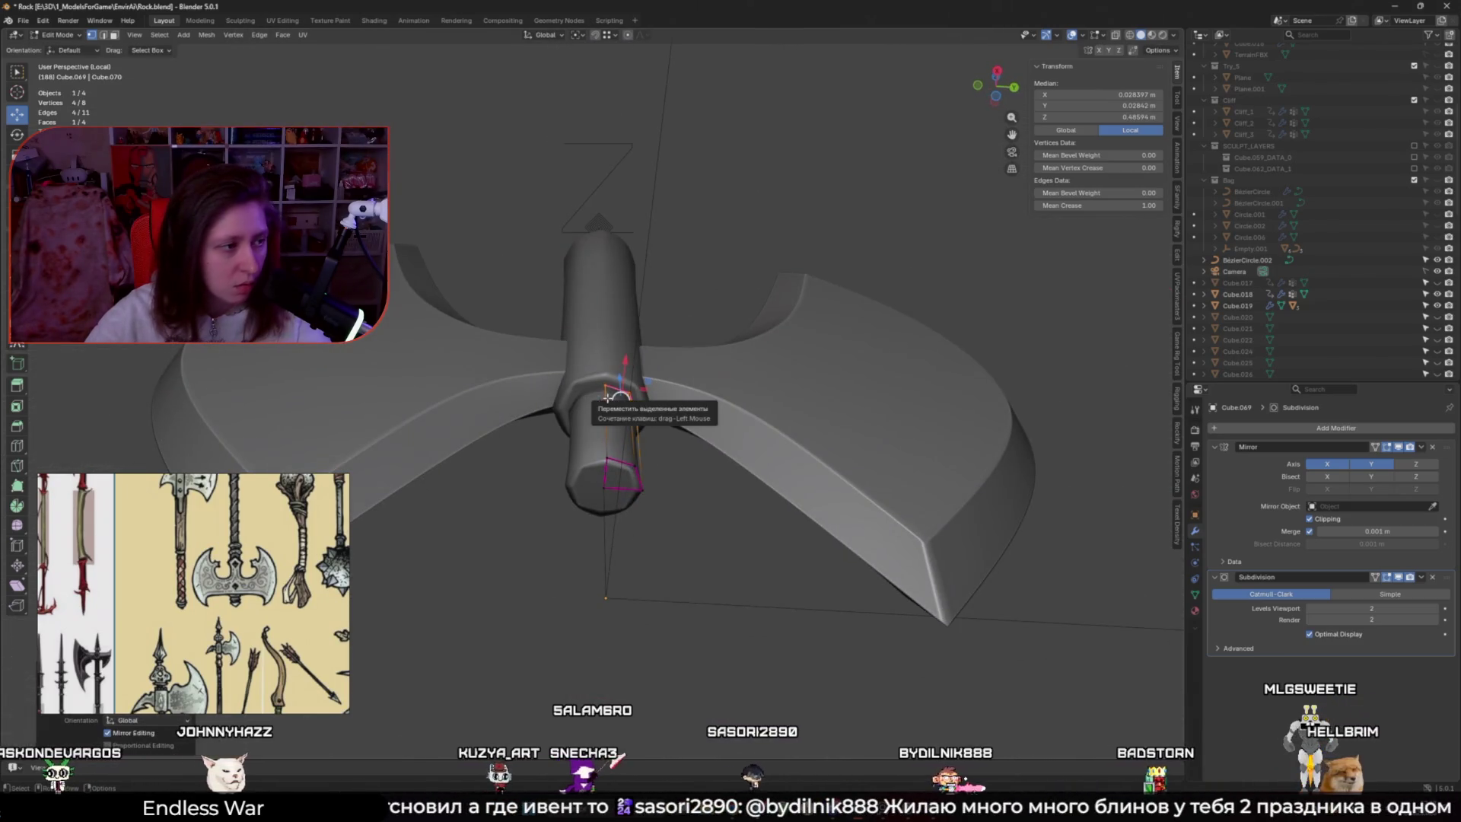
Set the haft's viewport subdivision level to 4 with Ctrl+4
key("Tab")
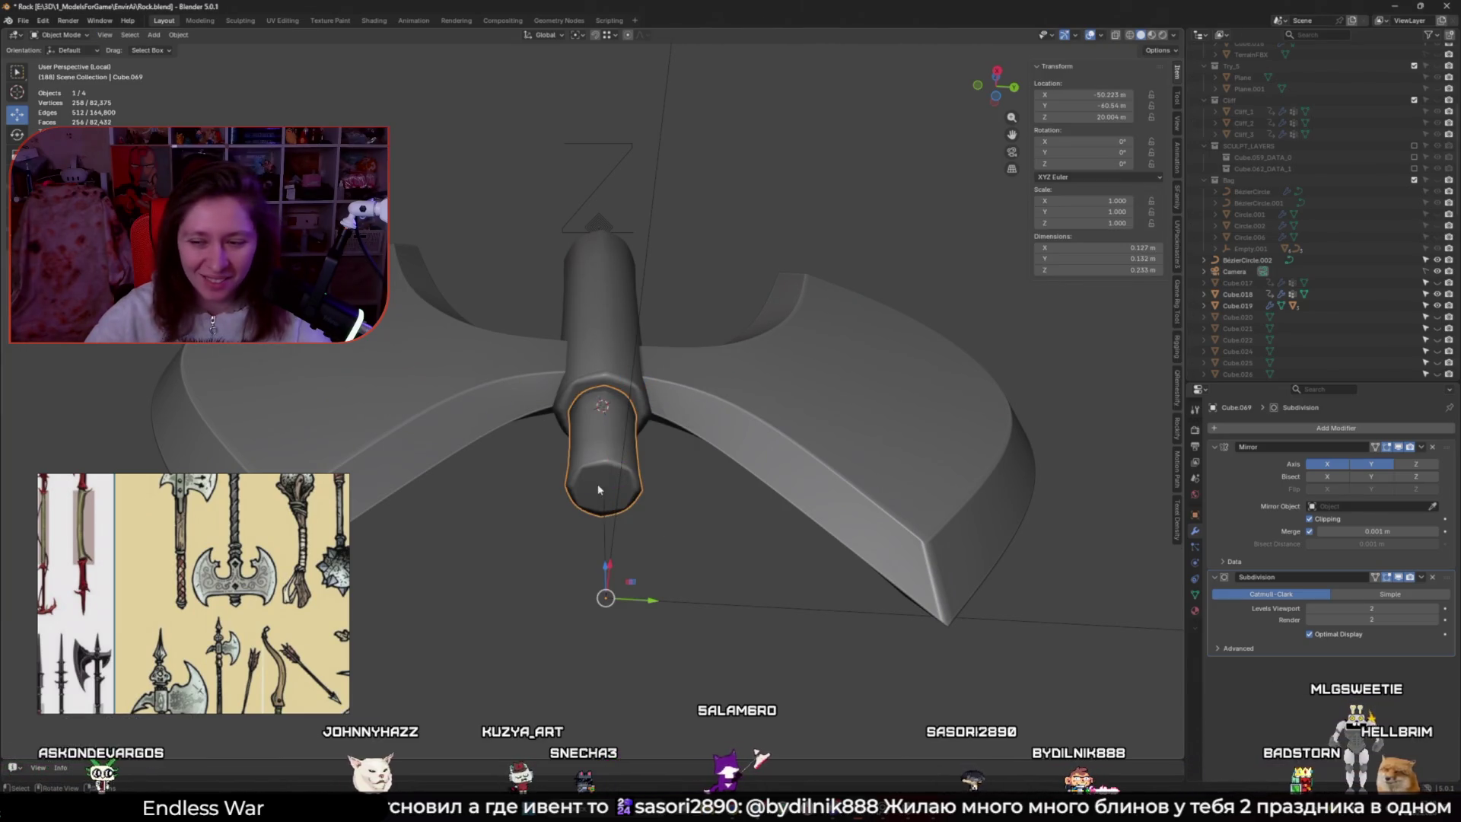
key("ctrl+4")
mouse_move(602, 515)
middle_mouse_down()
mouse_move(645, 472)
mouse_move(647, 490)
mouse_move(662, 457)
mouse_move(668, 546)
mouse_move(620, 548)
middle_mouse_up()
key("Tab")
Select an edge on the handle's cap in see-through view, then return to Object Mode
key("alt+z")
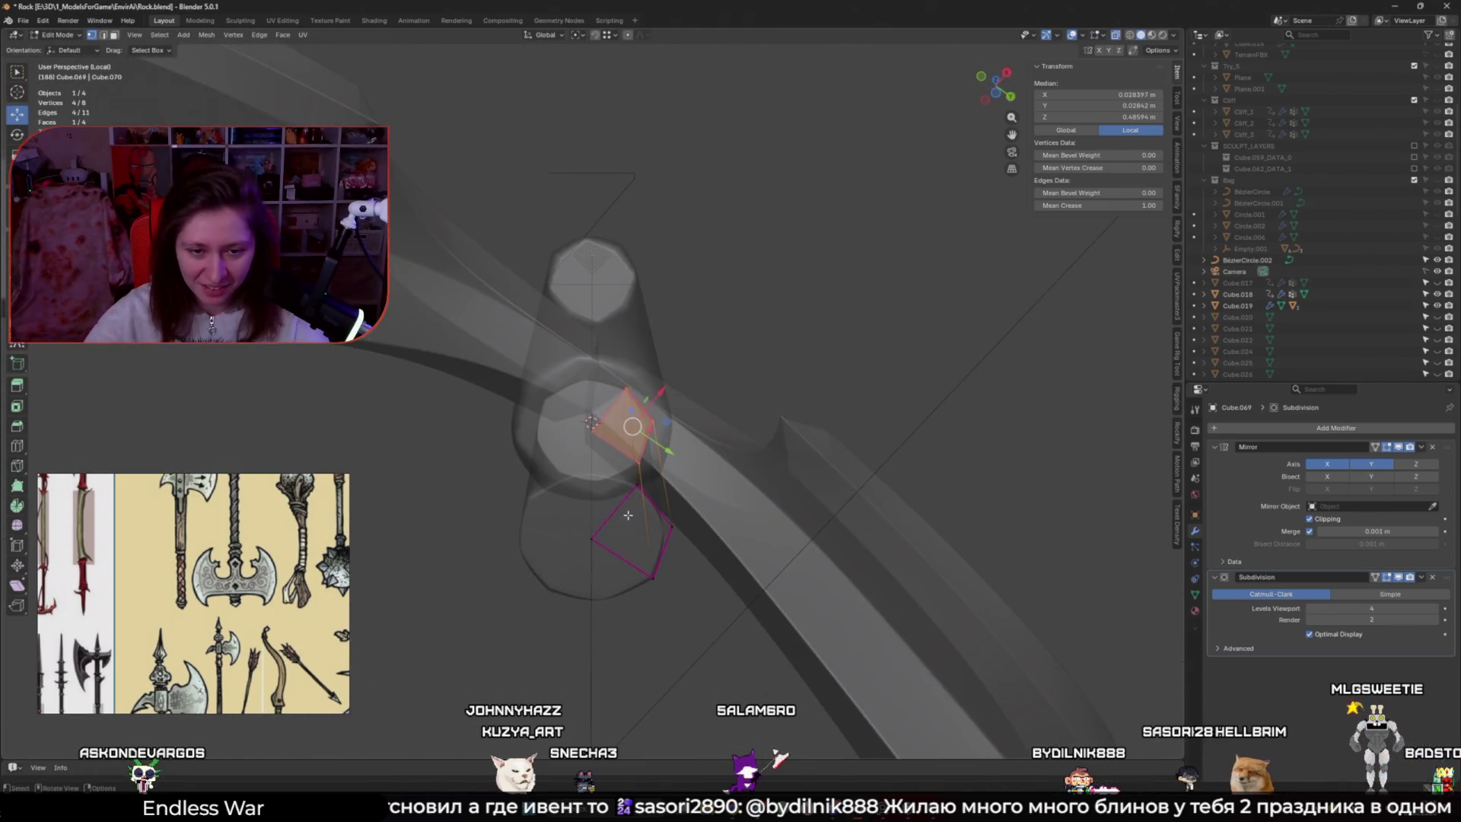
left_click(620, 548)
left_click(611, 516)
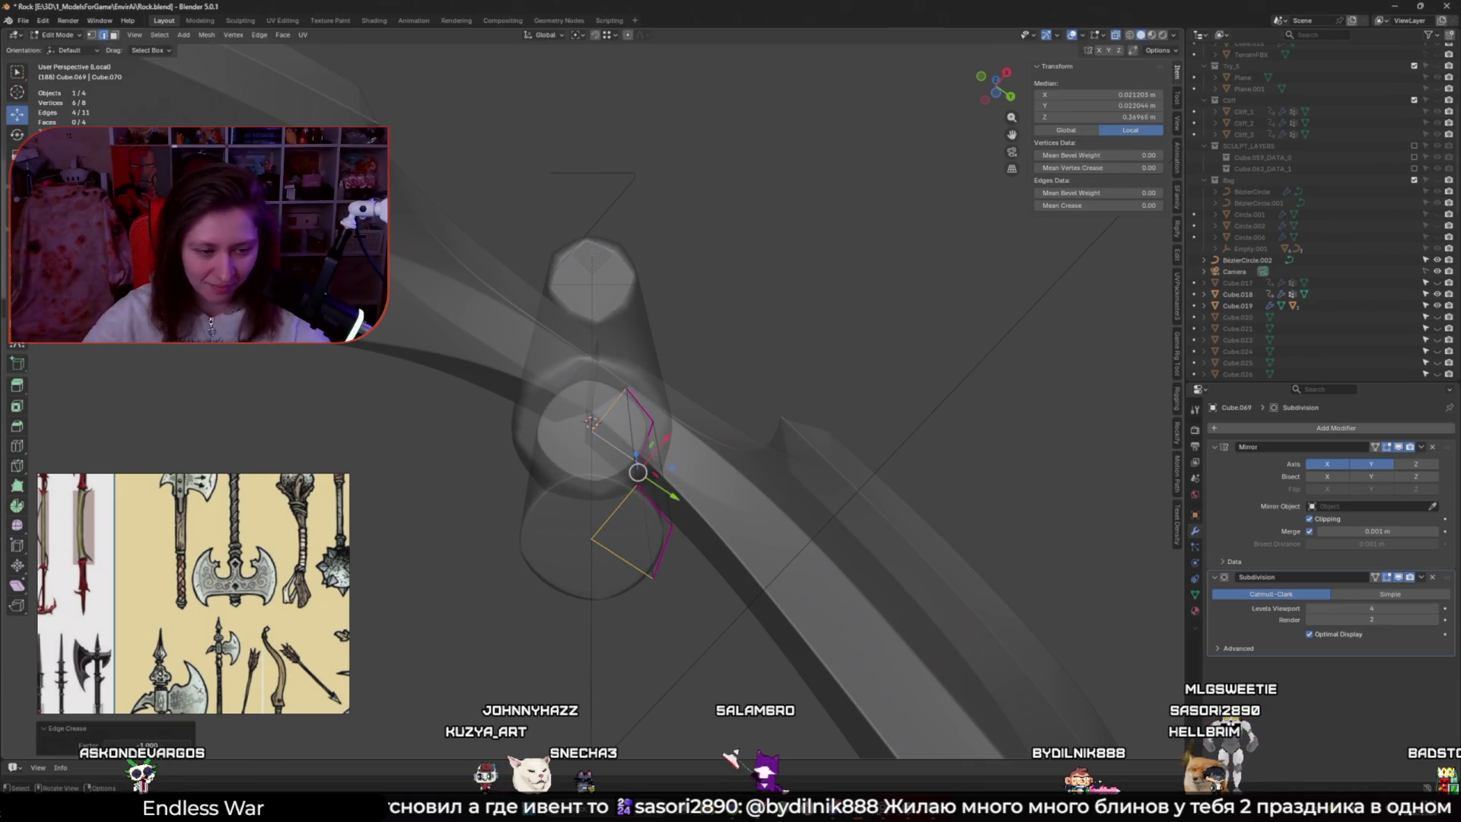
key("Tab")
key("alt+z")
mouse_move(674, 578)
middle_mouse_down()
mouse_move(362, 545)
mouse_move(472, 548)
mouse_move(578, 579)
middle_mouse_up()
Select the collar's ring edges and soften their crease to 0.36, back in Object Mode
key("Tab")
key("alt+z")
left_click(564, 415)
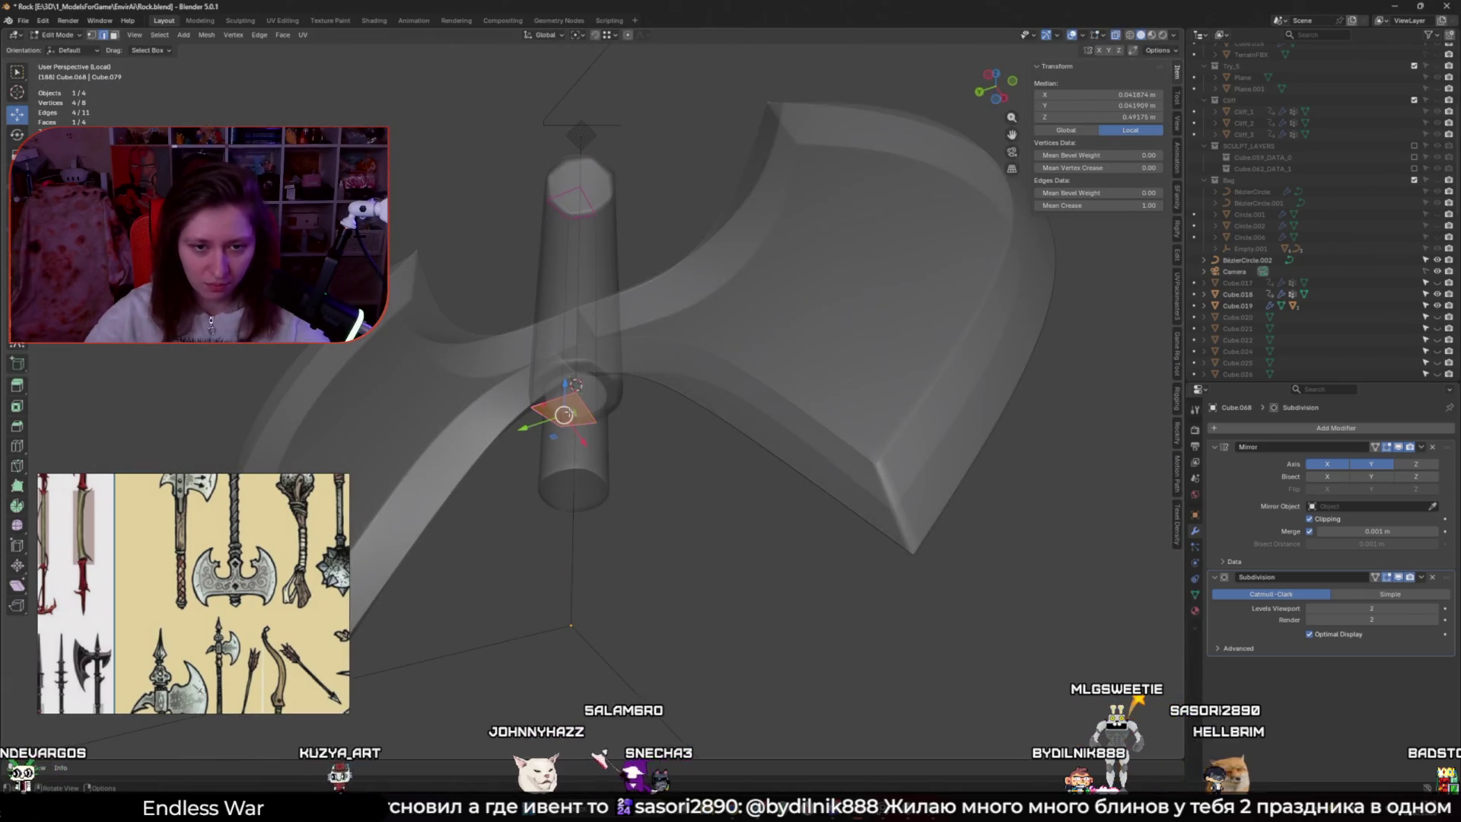
left_click(588, 200, "shift")
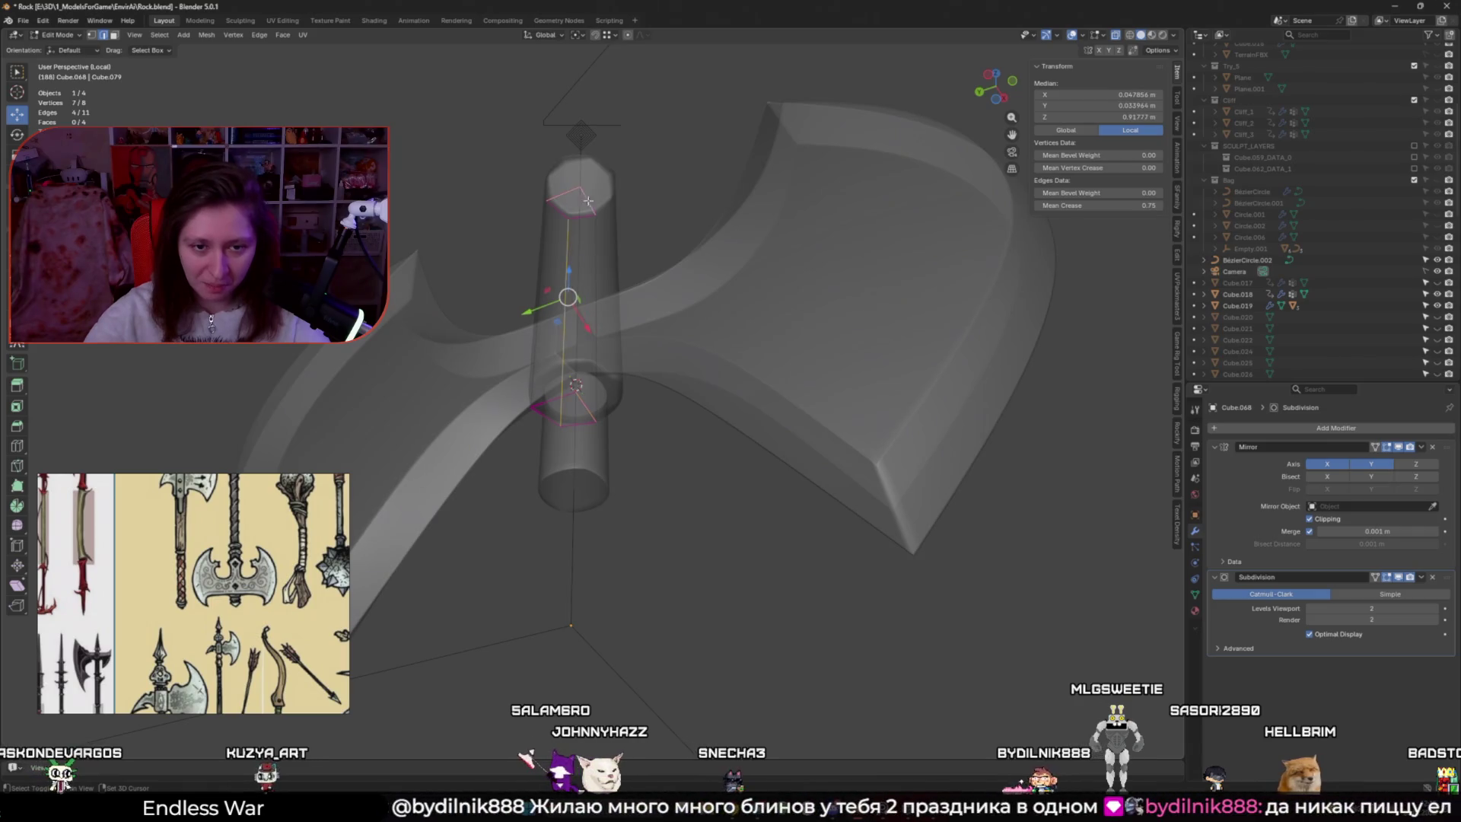
left_click(567, 314, "shift")
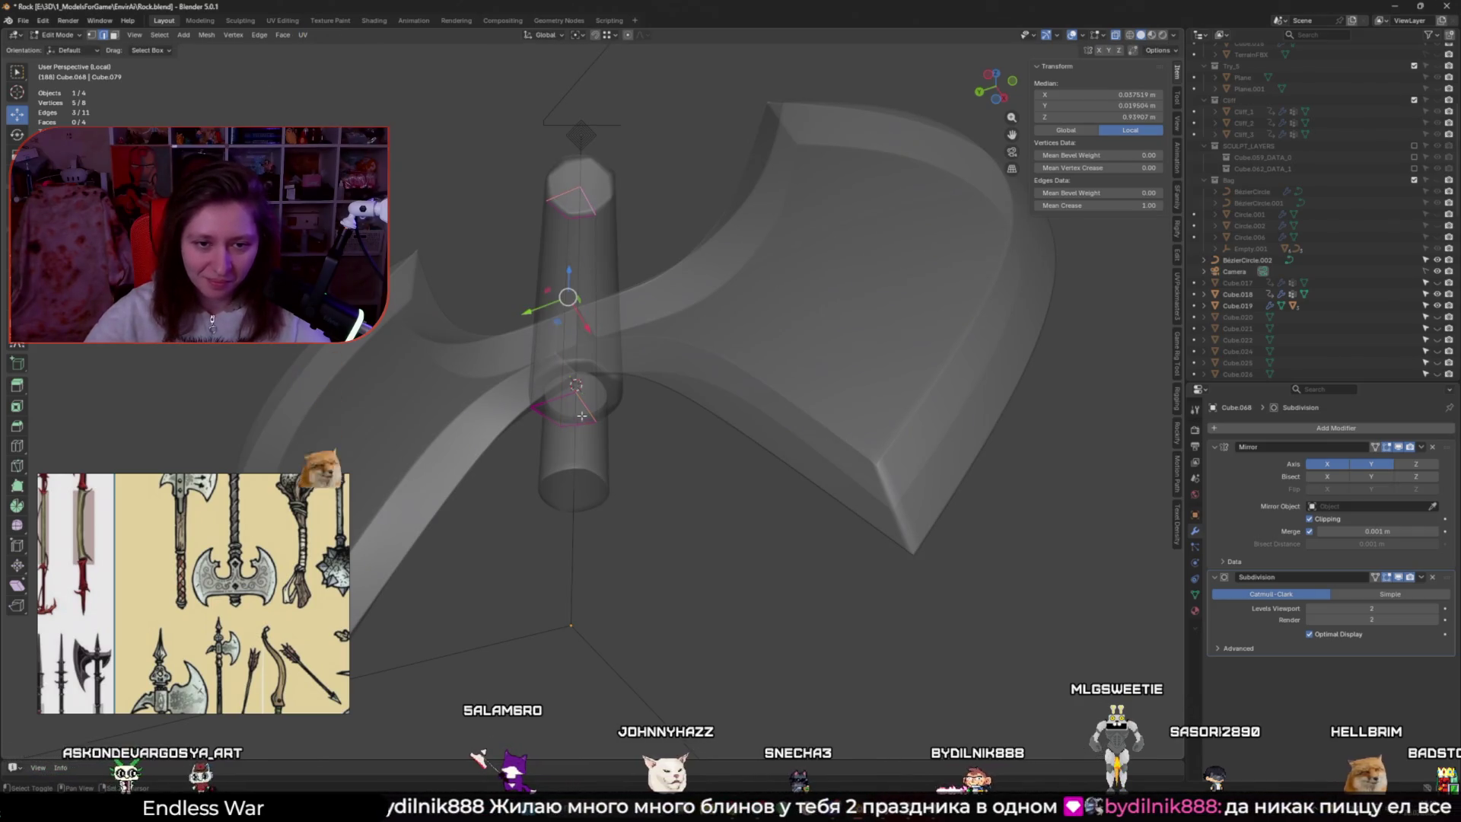
key("shift+e")
left_click(584, 306)
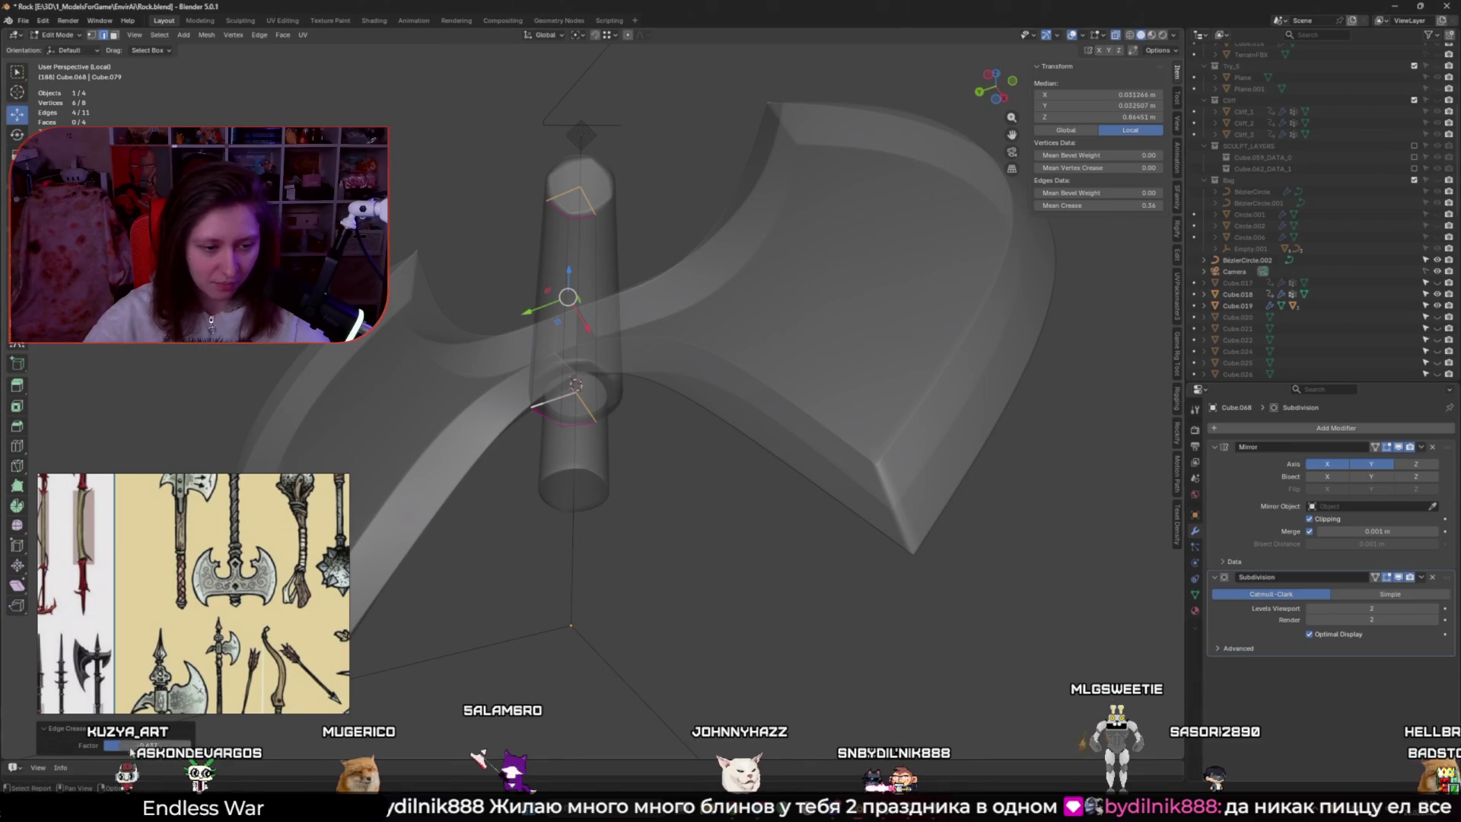
key("Tab")
mouse_move(624, 395)
middle_mouse_down()
mouse_move(661, 428)
mouse_move(716, 563)
middle_mouse_up()
scroll(732, 615, "up", 3)
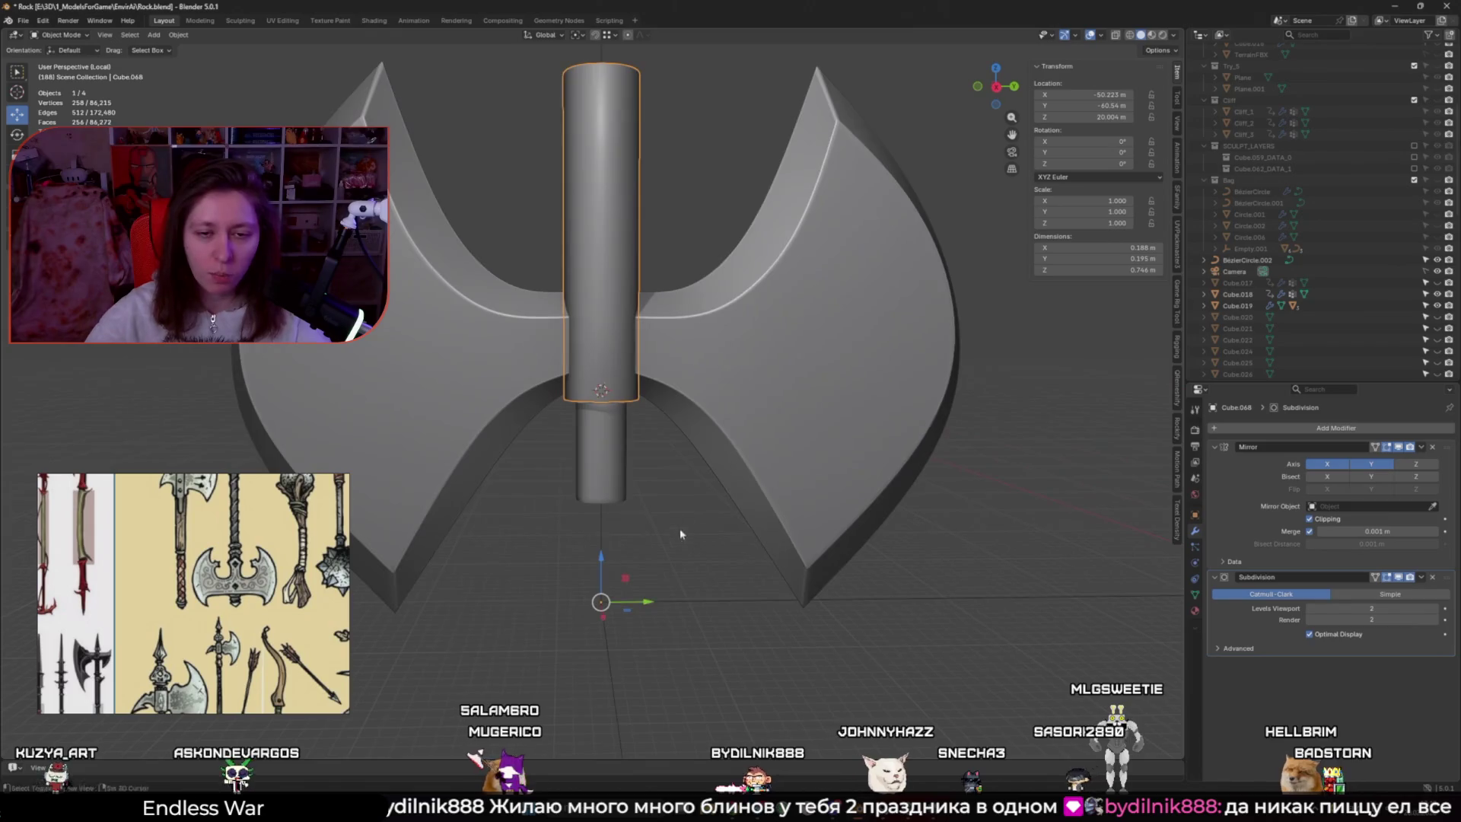
In Edit Mode on the lower handle piece, shift its edge rings up along Z
mouse_move(757, 811)
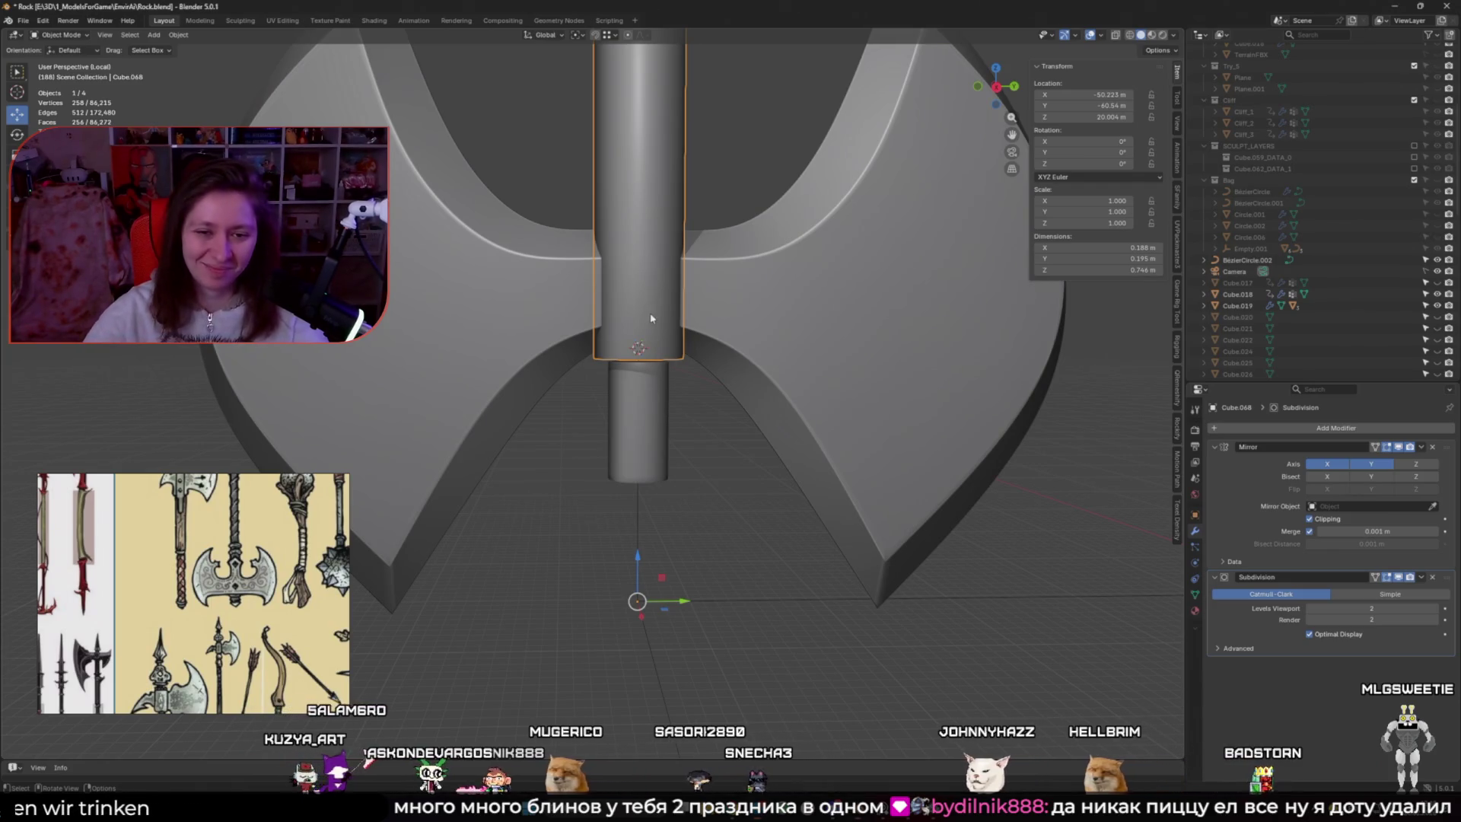
scroll(674, 407, "down", 5)
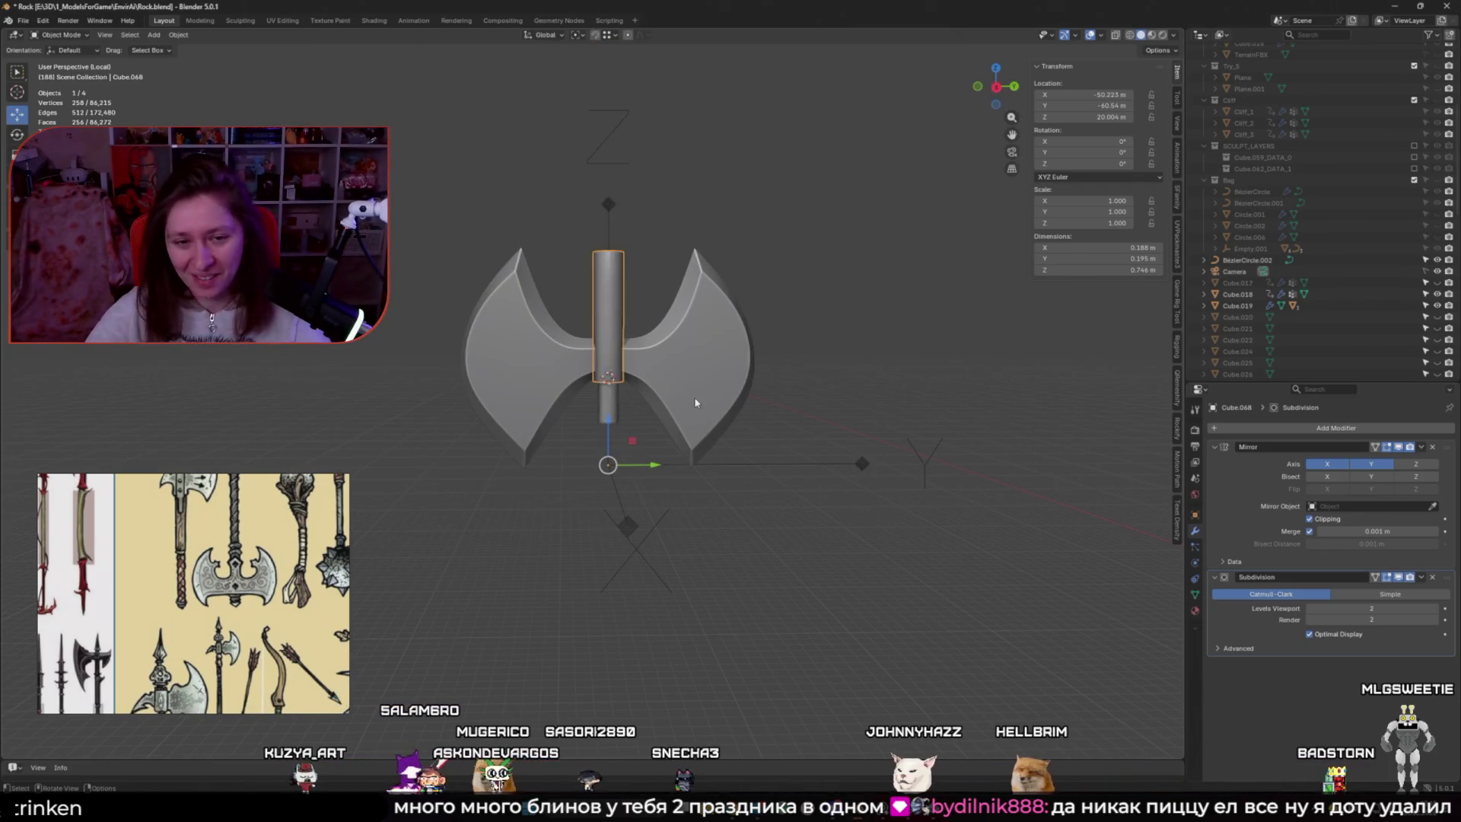
scroll(654, 418, "up", 1)
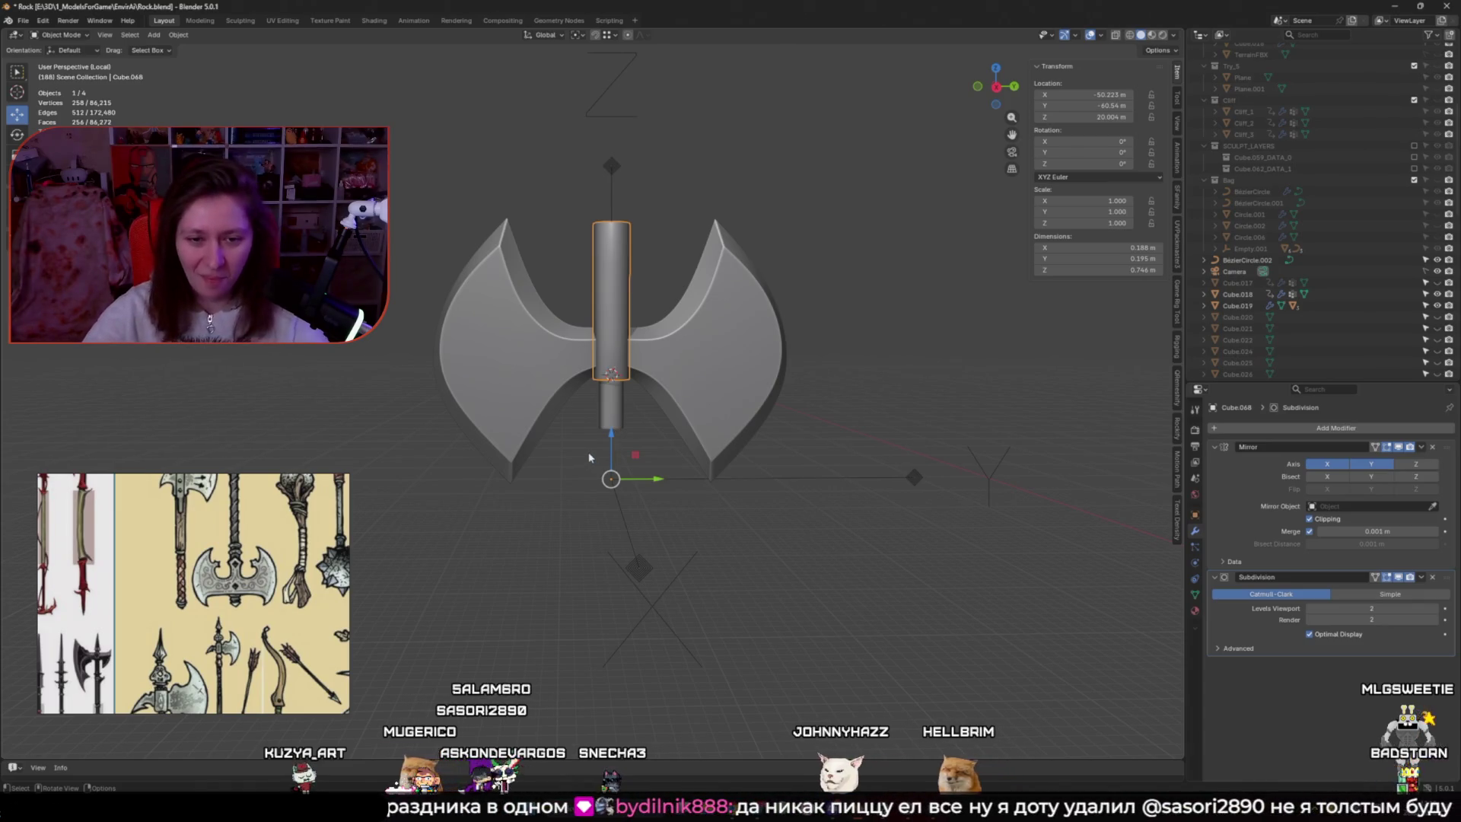
left_click(621, 423)
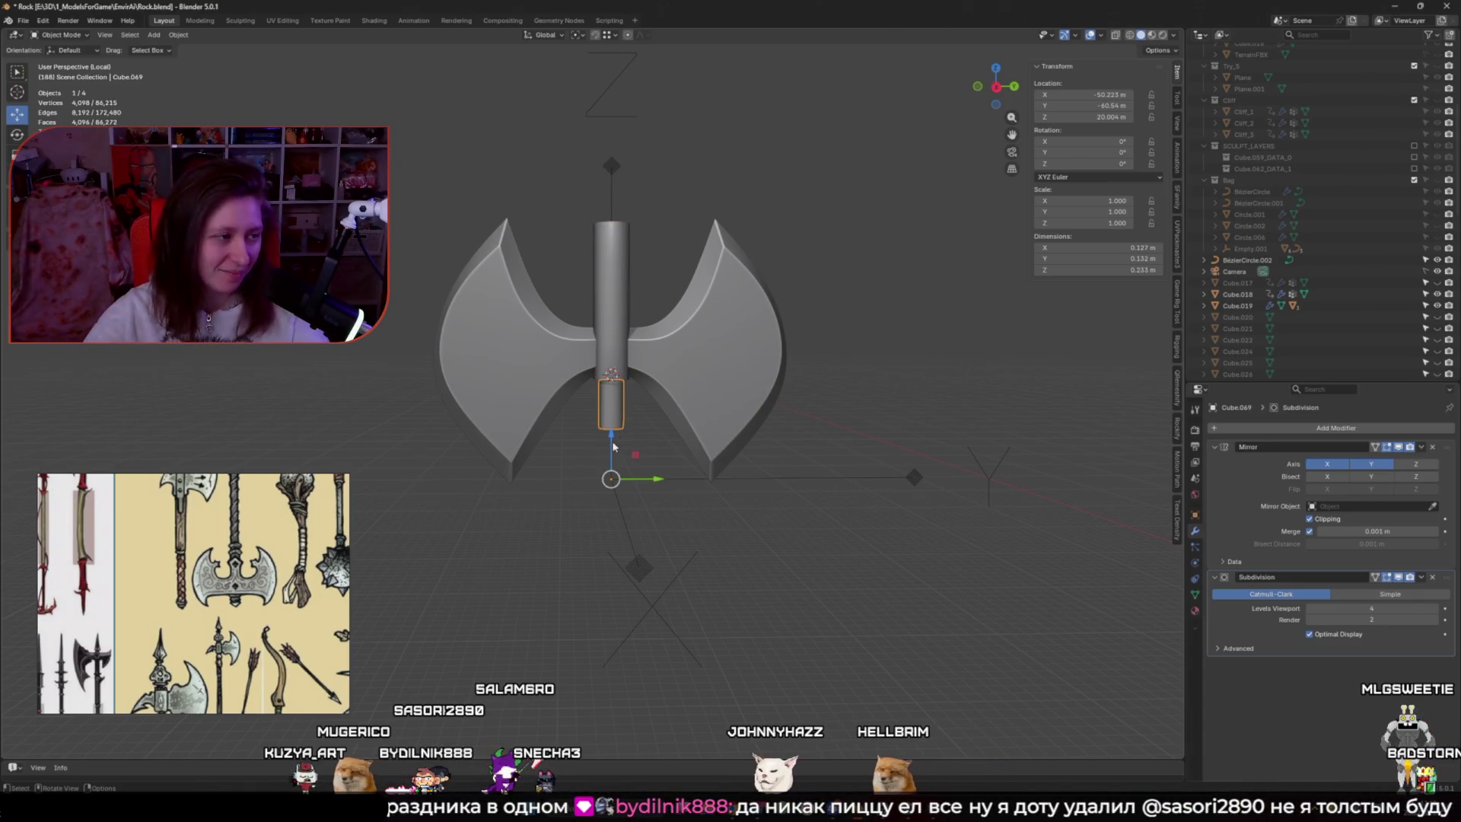
key("ctrl+z")
key("Tab")
left_click_drag(630, 269, 629, 304)
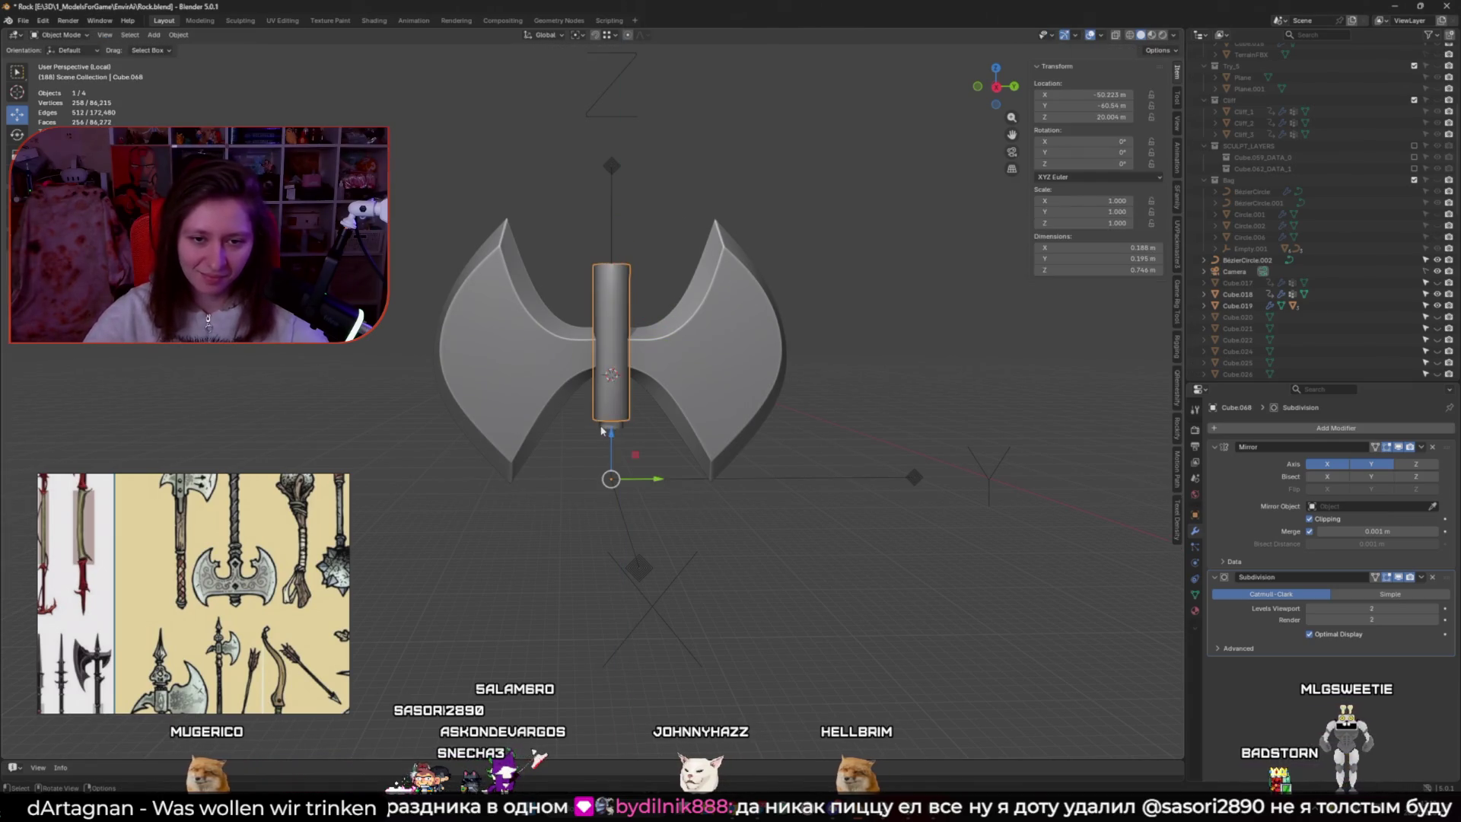
left_click(600, 425)
left_click_drag(618, 358, 644, 250)
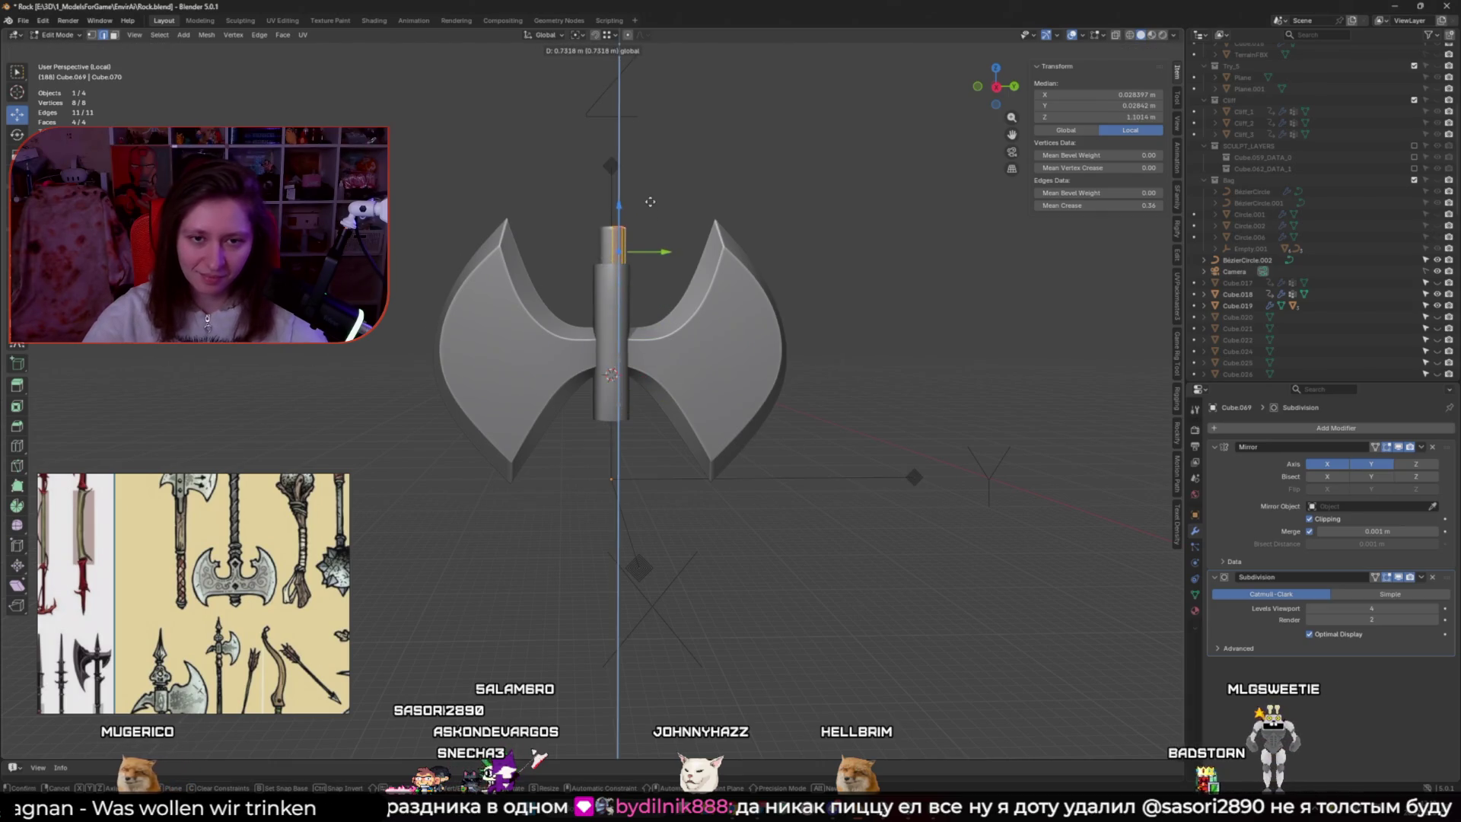
Extrude the handle piece's top face far upward into a long pole
left_click(649, 214)
middle_click_drag(649, 213, 601, 335)
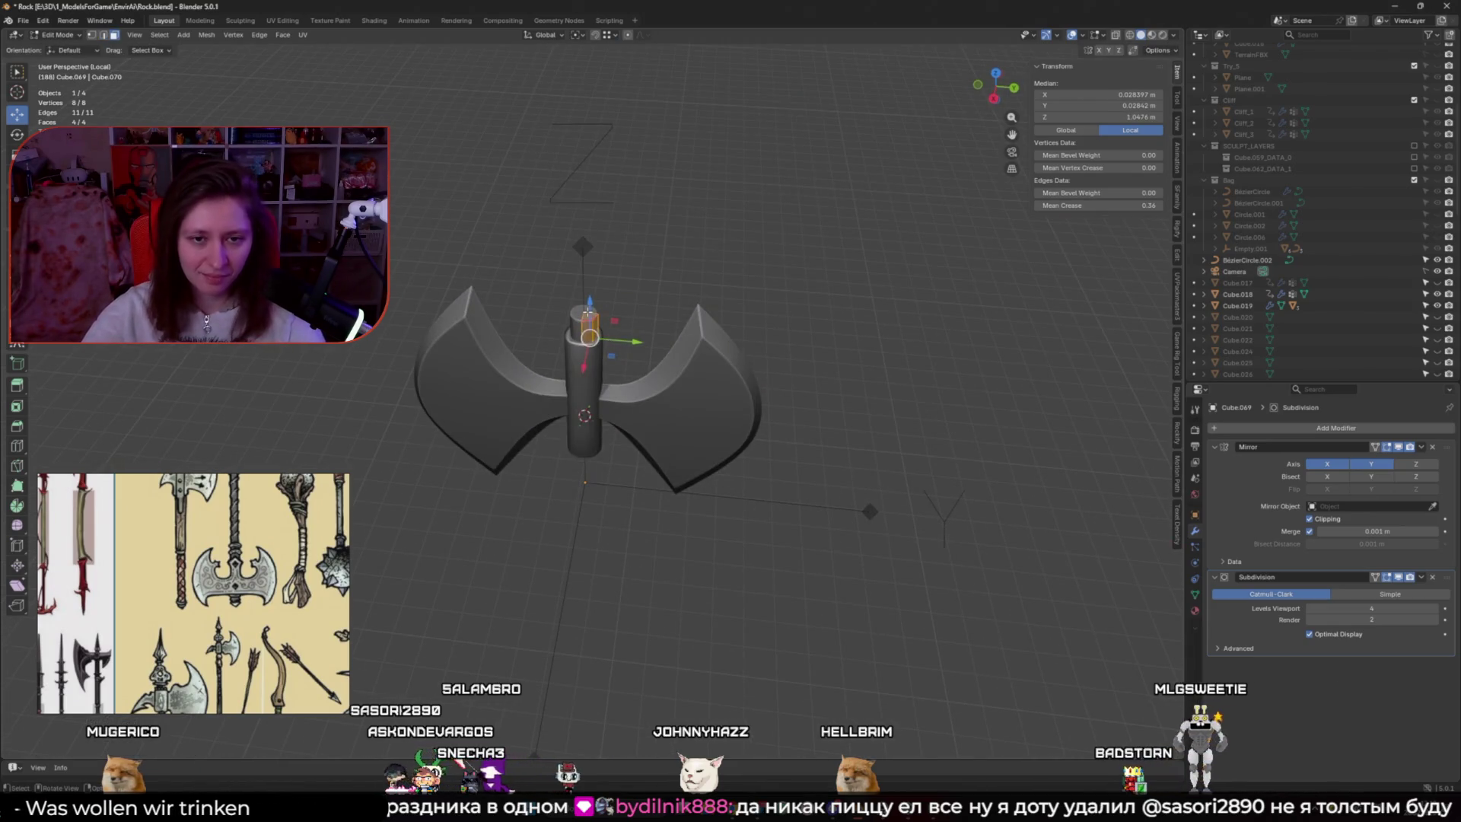
key("alt+a")
scroll(591, 315, "down", 3)
left_click(588, 350)
key("e")
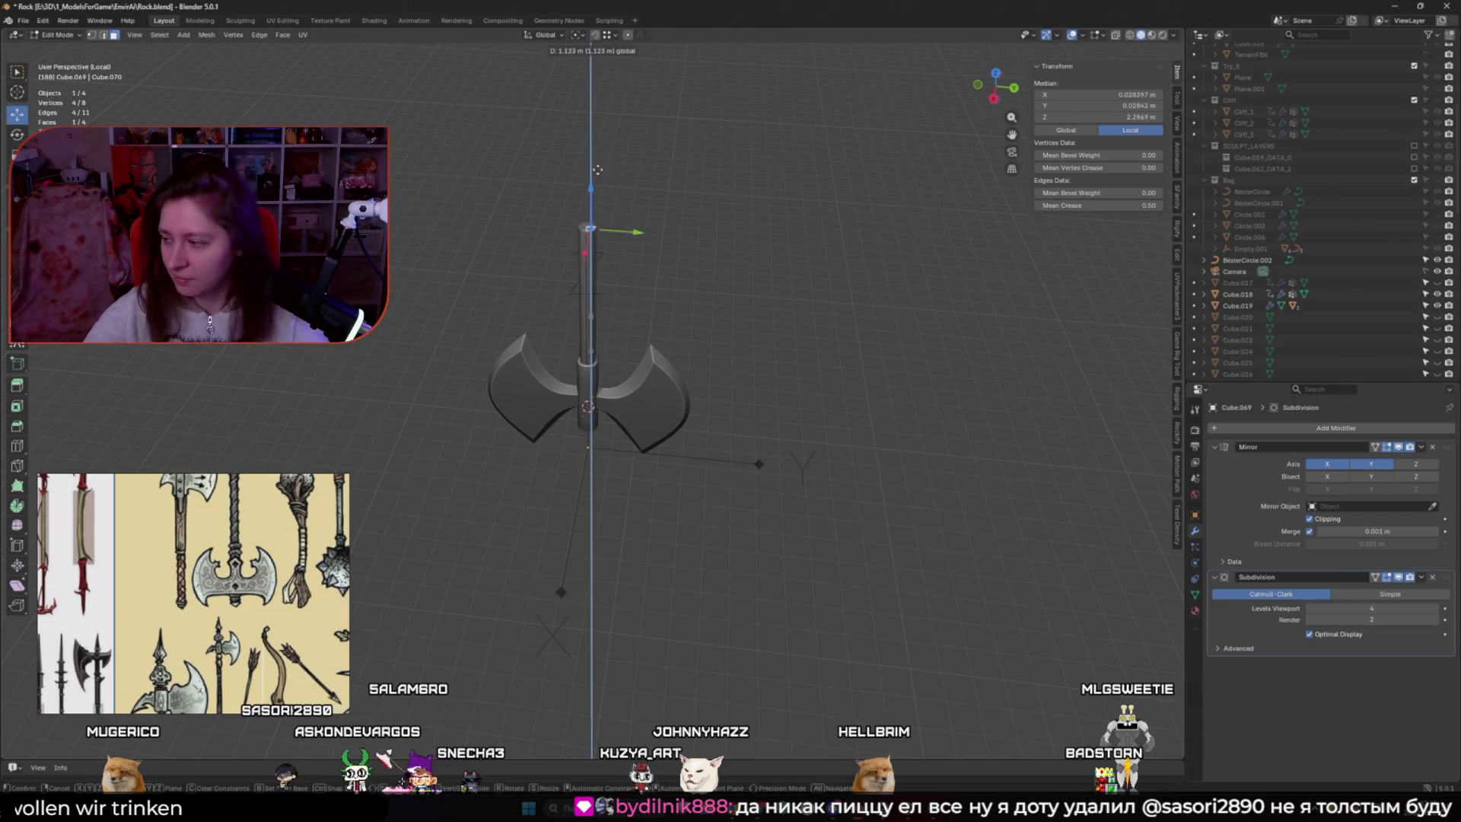
left_click(597, 781)
Lower the pole's top face slightly along Z to about 3.46 m
scroll(563, 397, "down", 3)
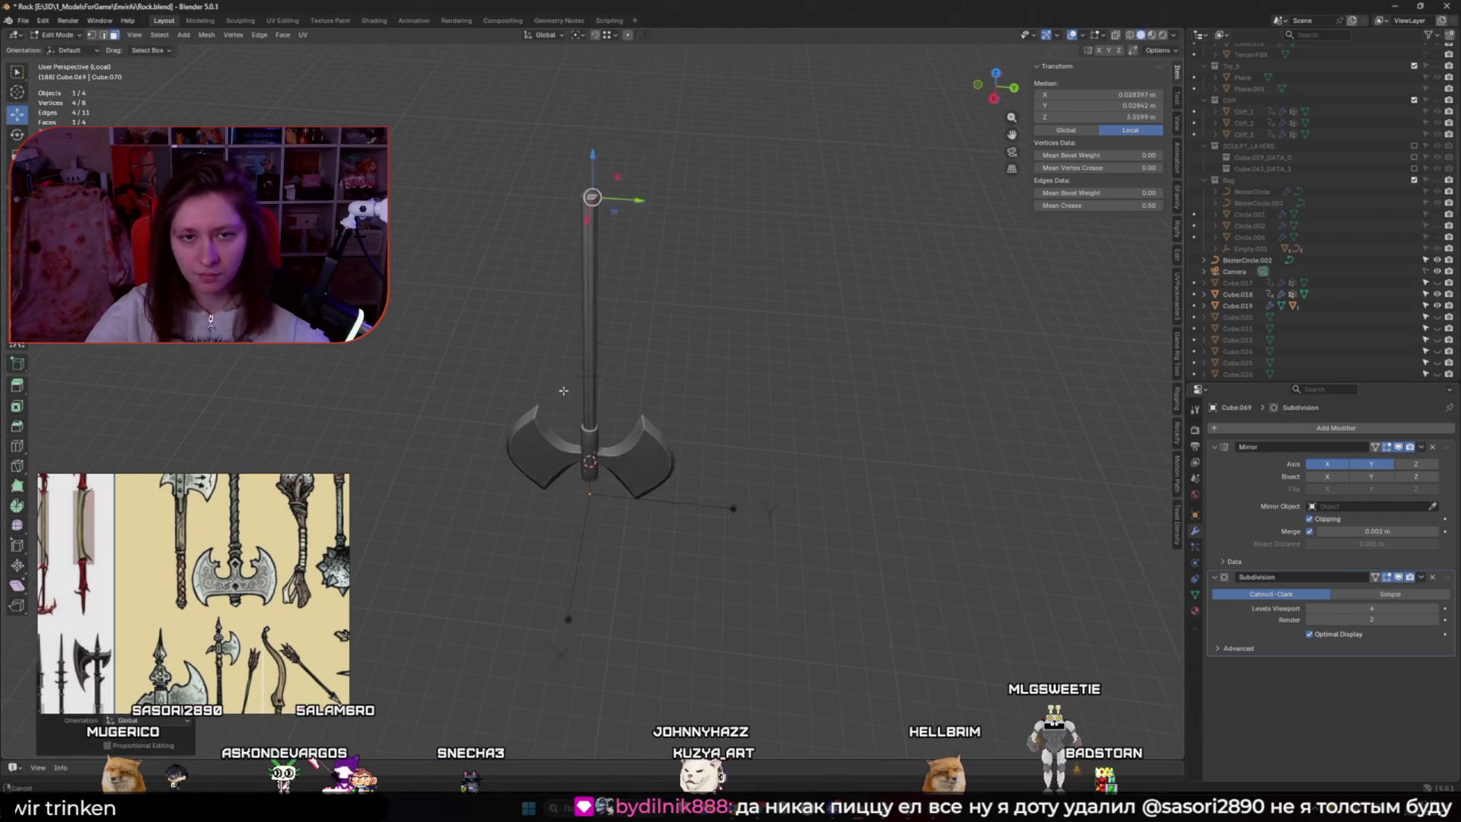
key("g")
key("z")
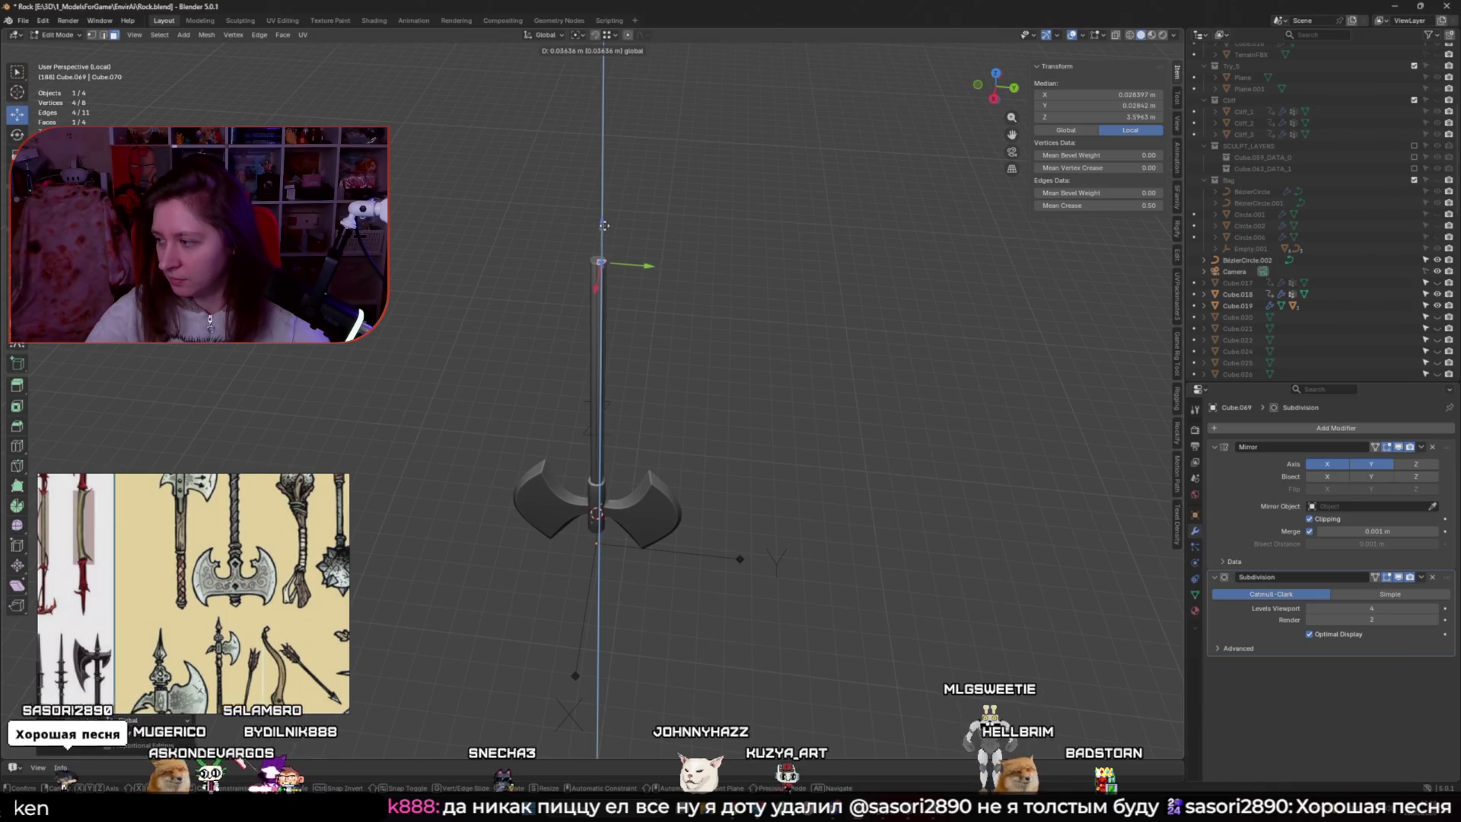
left_click(605, 219)
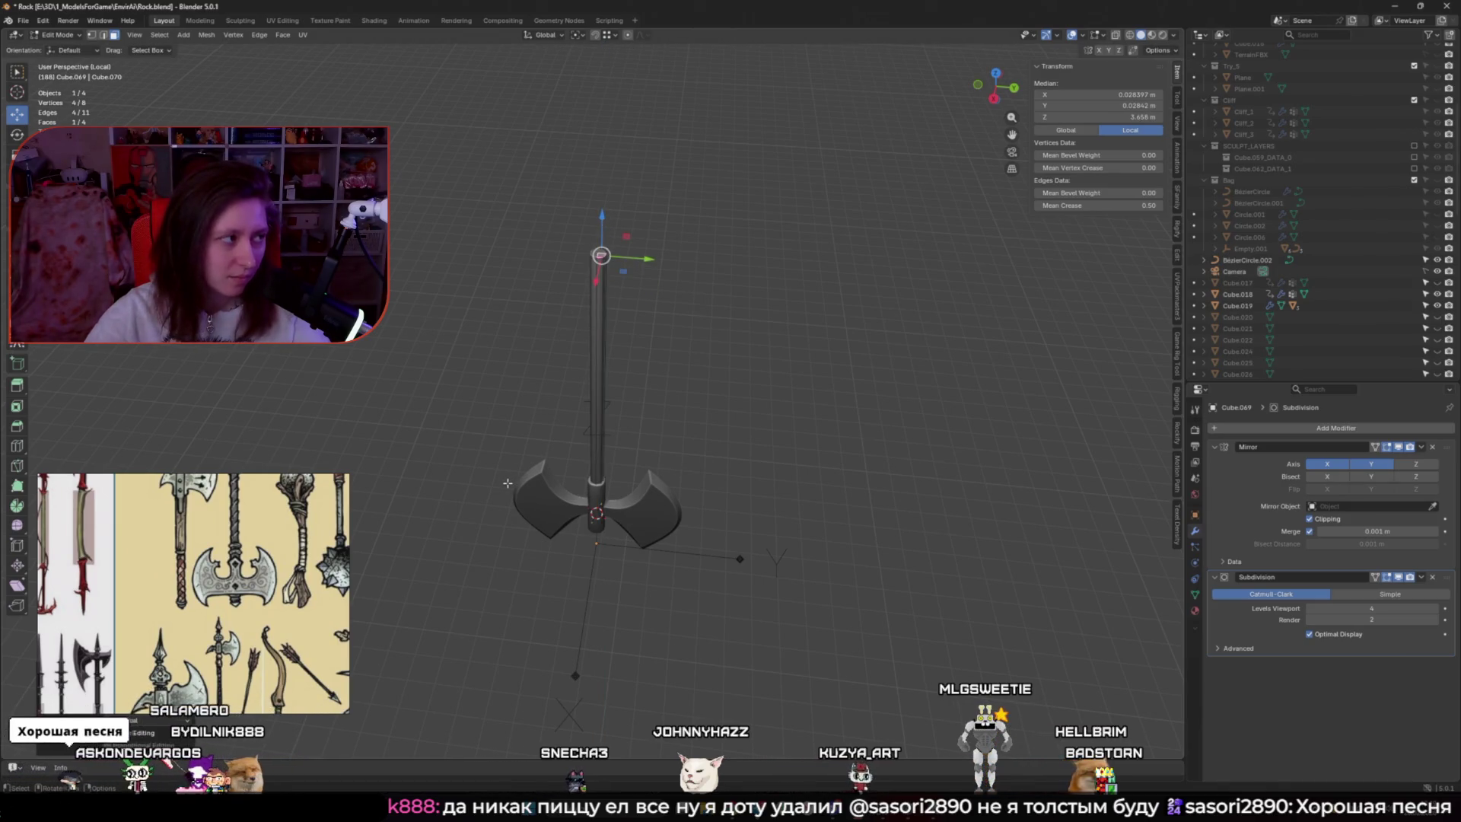
middle_click_drag(514, 460, 578, 455)
scroll(604, 452, "up", 3)
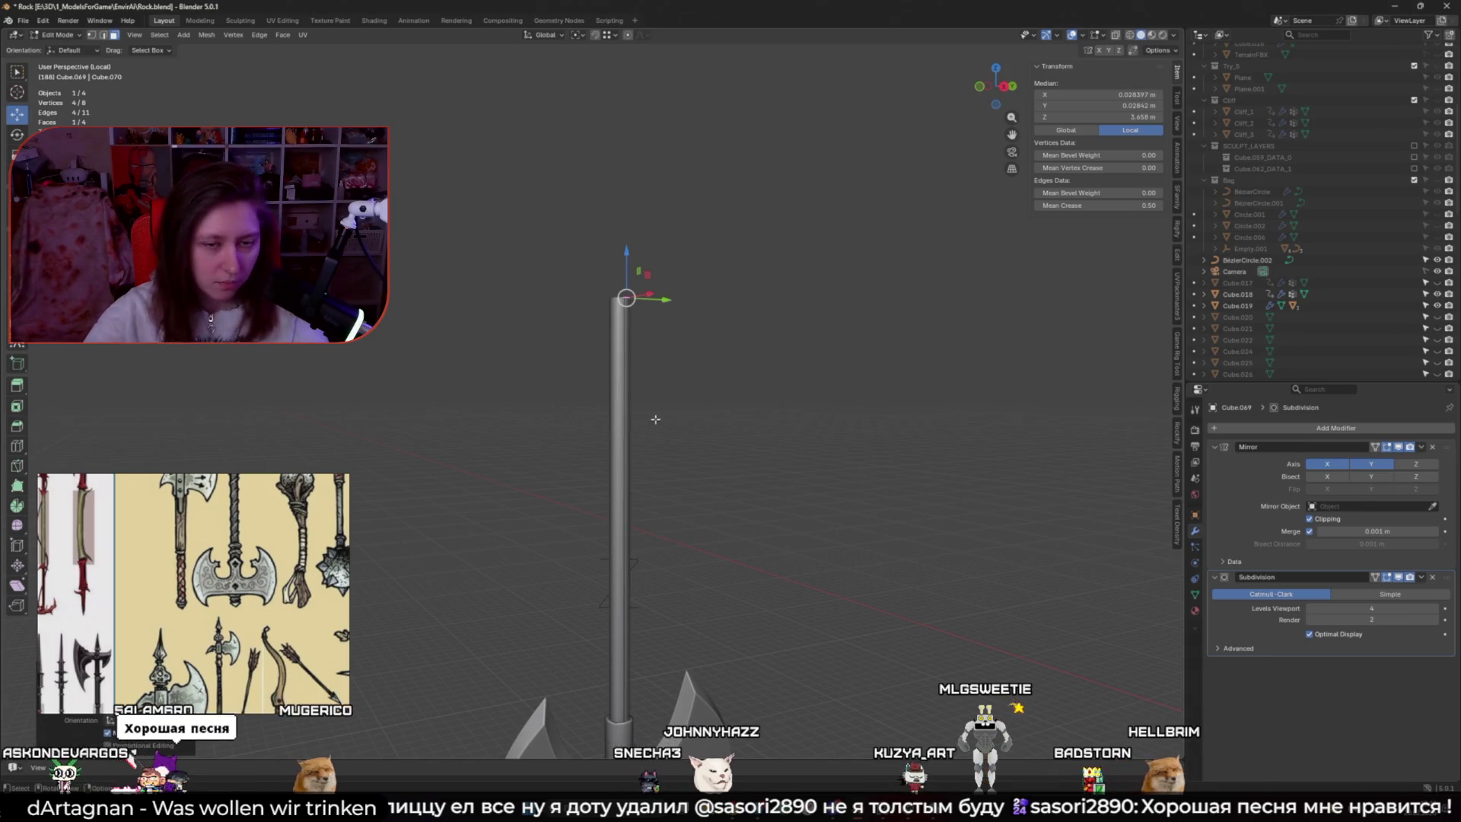
Add a loop cut near the pole's top and separate the top segment as its own piece
key("ctrl+r")
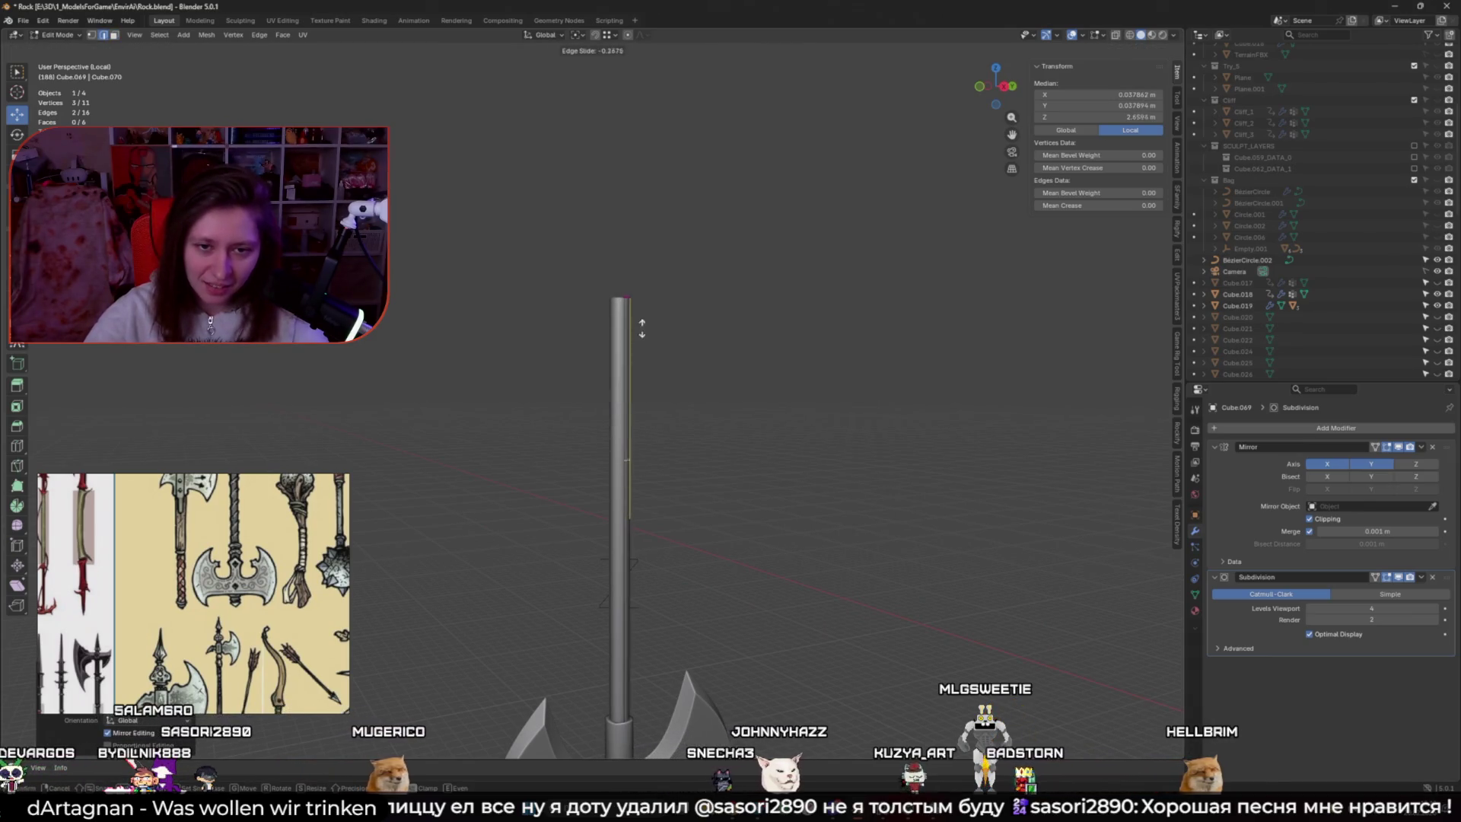
left_click(653, 222)
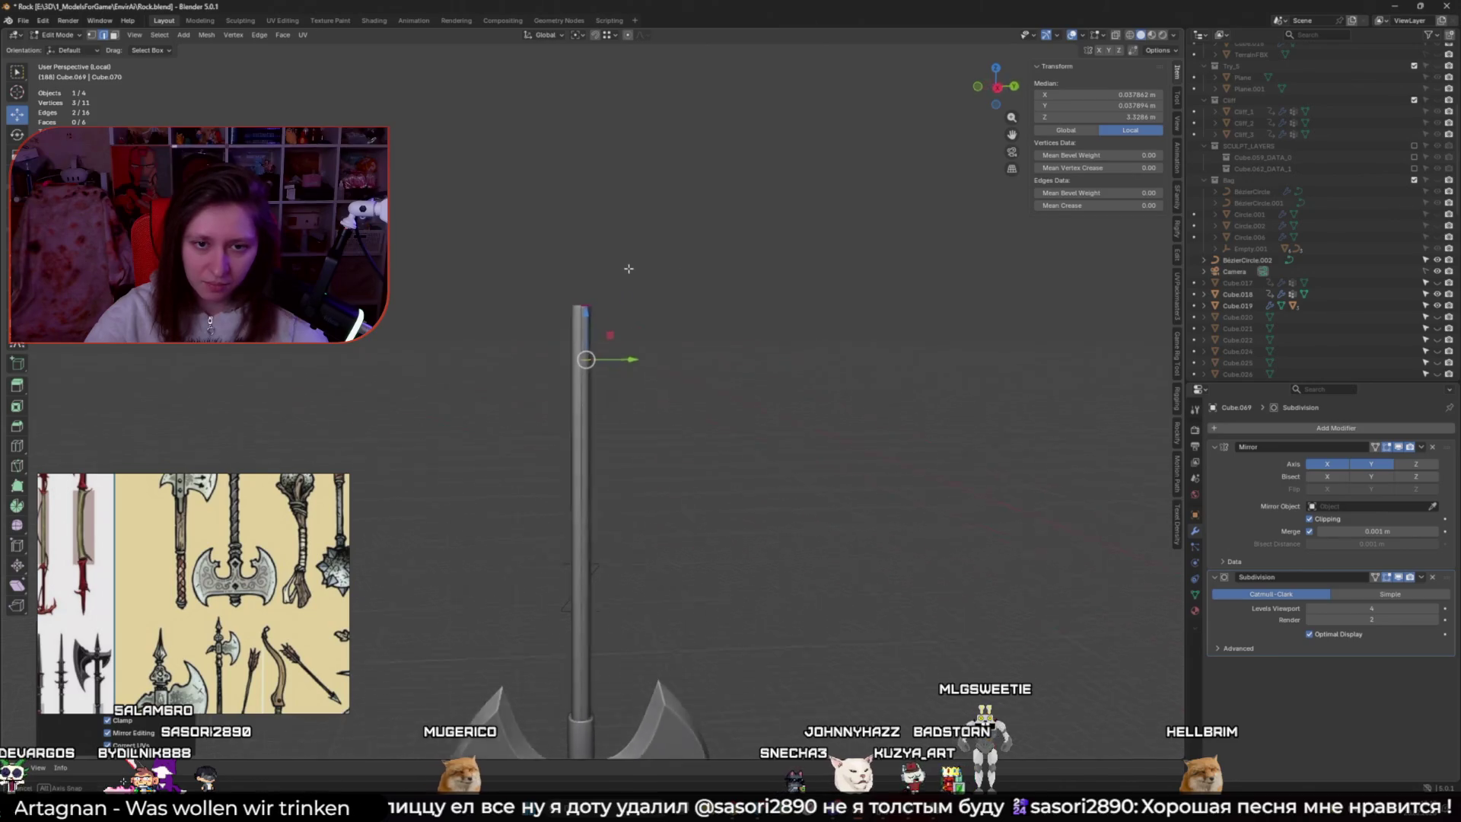
mouse_move(627, 268)
middle_mouse_down()
mouse_move(533, 316)
mouse_move(625, 374)
middle_mouse_up()
left_click(539, 317)
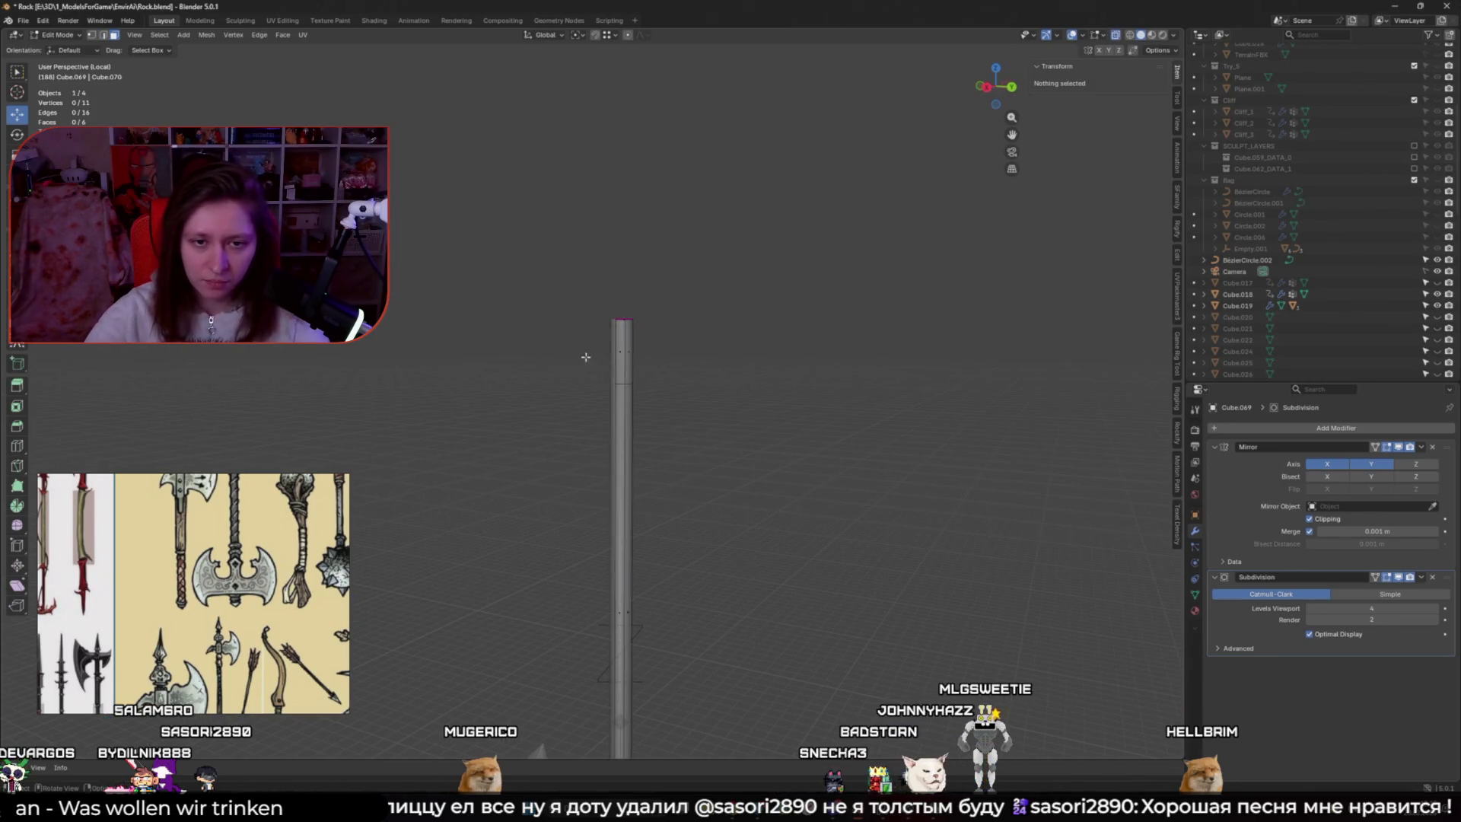
left_click_drag(560, 285, 652, 363)
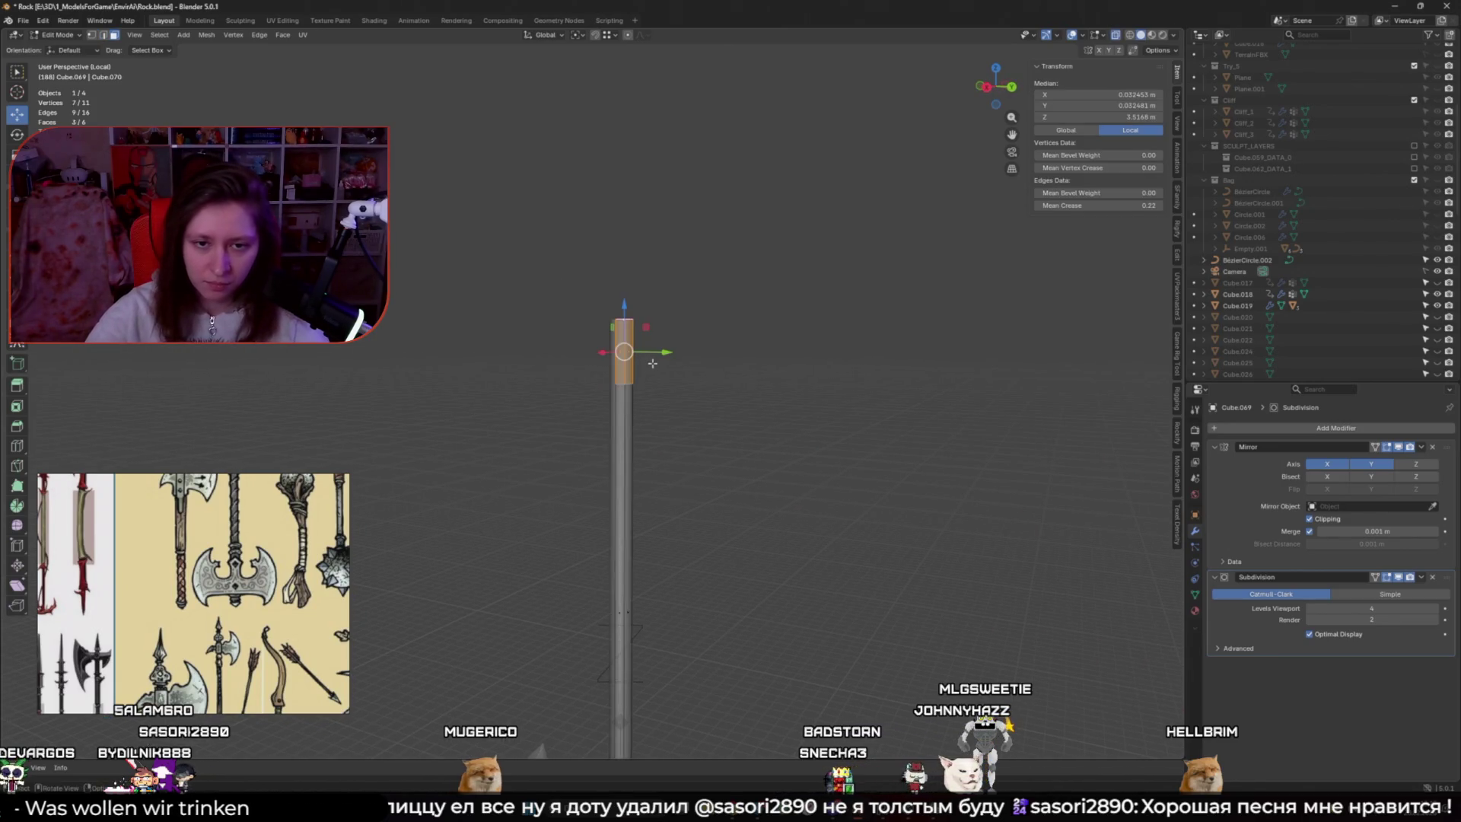
left_click(672, 401)
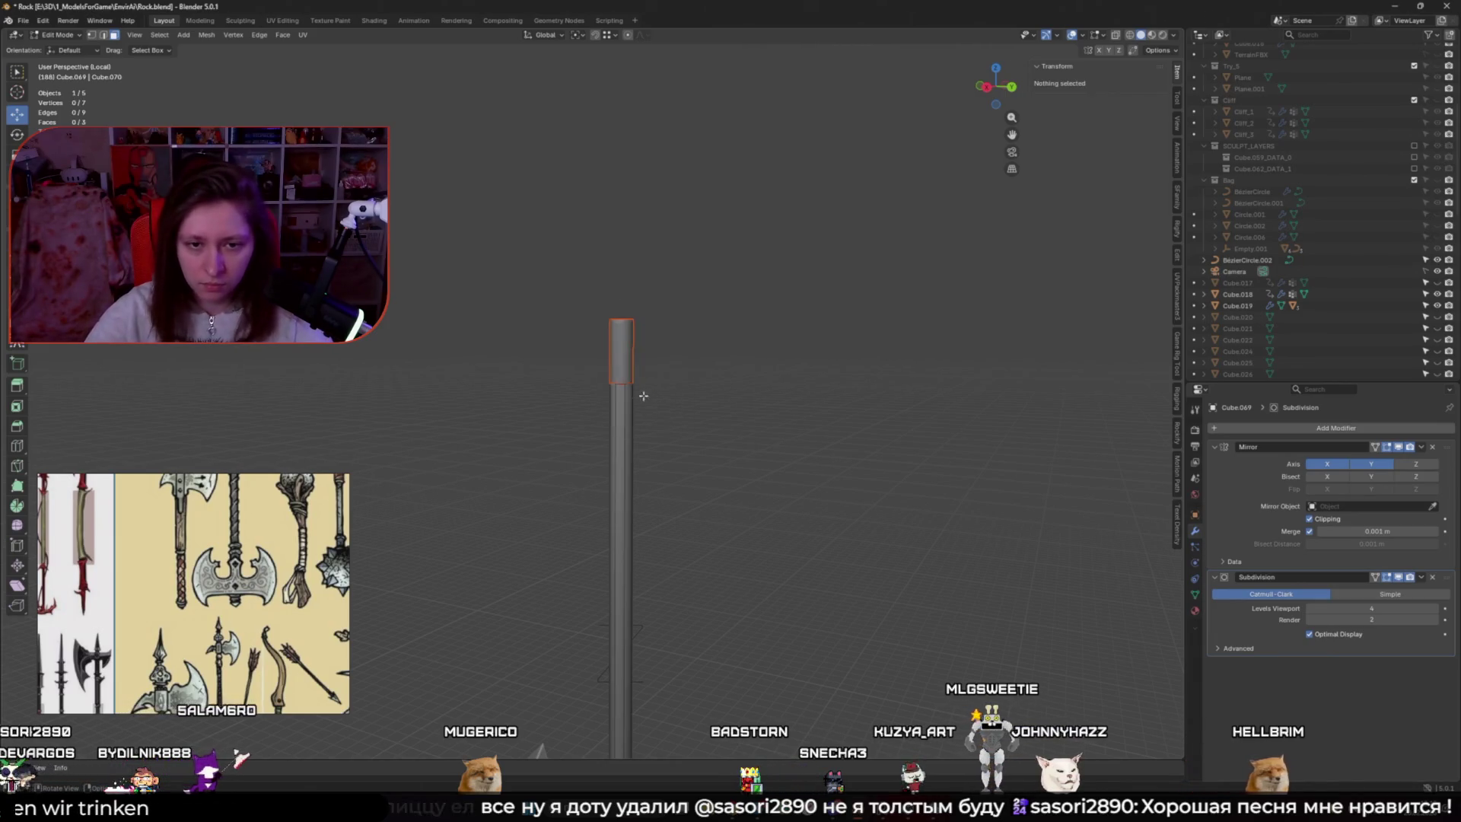
mouse_move(670, 399)
middle_mouse_down()
mouse_move(634, 378)
mouse_move(671, 479)
middle_mouse_up()
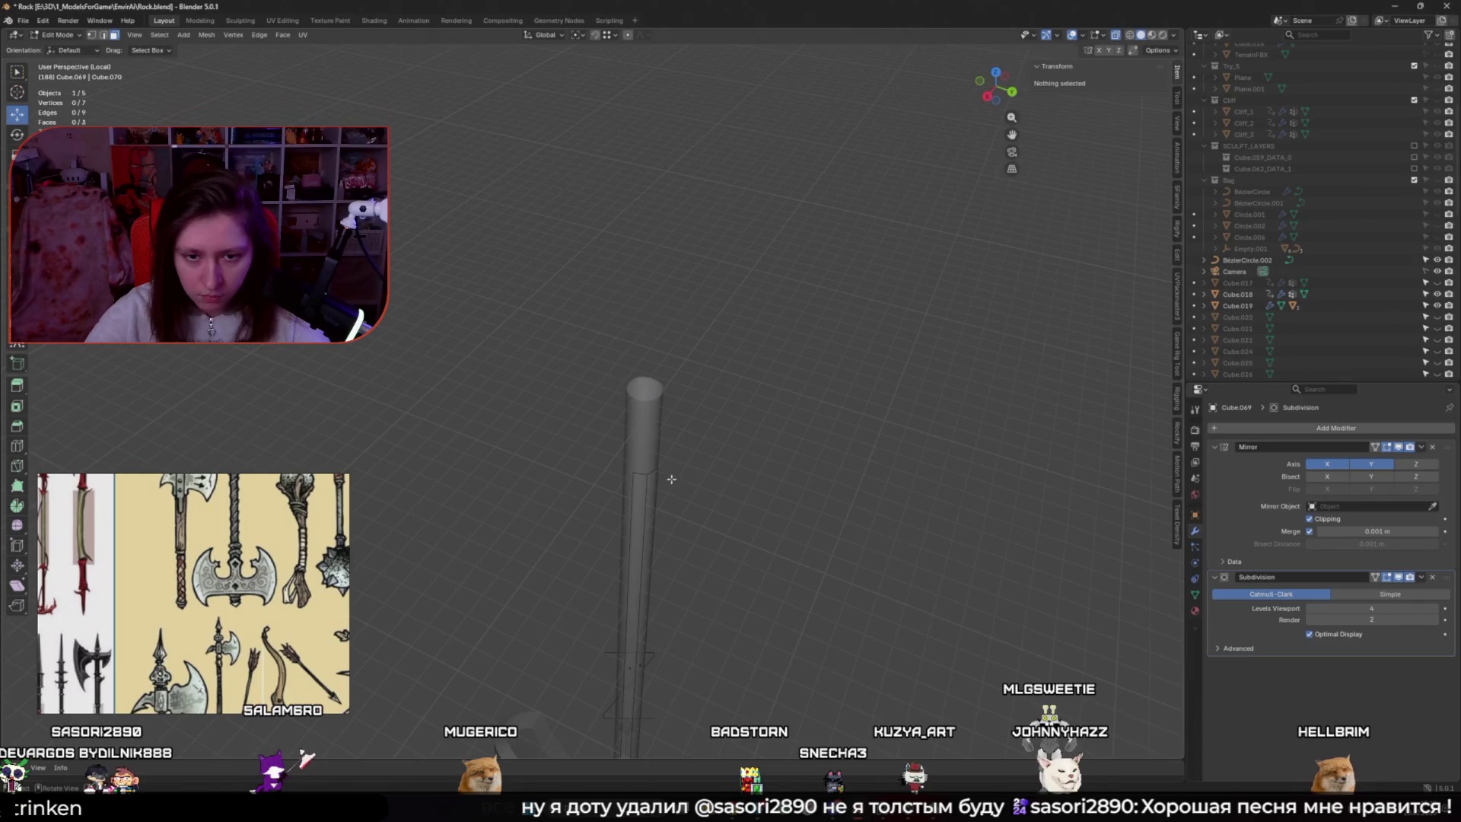
Fill the pole's open top end from its selected vertices
left_click(646, 474)
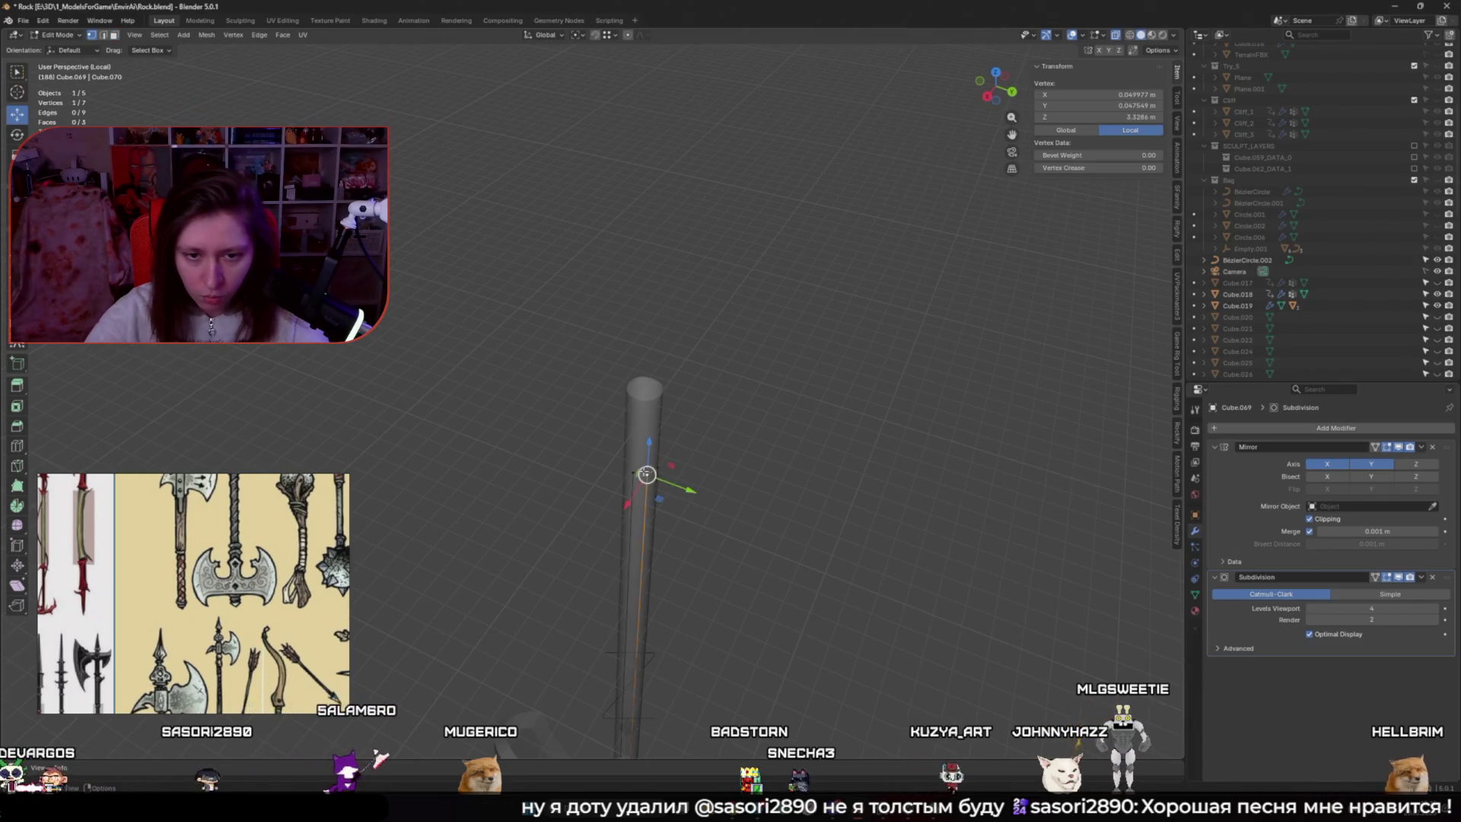
left_click(645, 476, "shift")
mouse_move(642, 479)
middle_mouse_down()
mouse_move(699, 421)
mouse_move(647, 411)
middle_mouse_up()
left_click(645, 410, "shift")
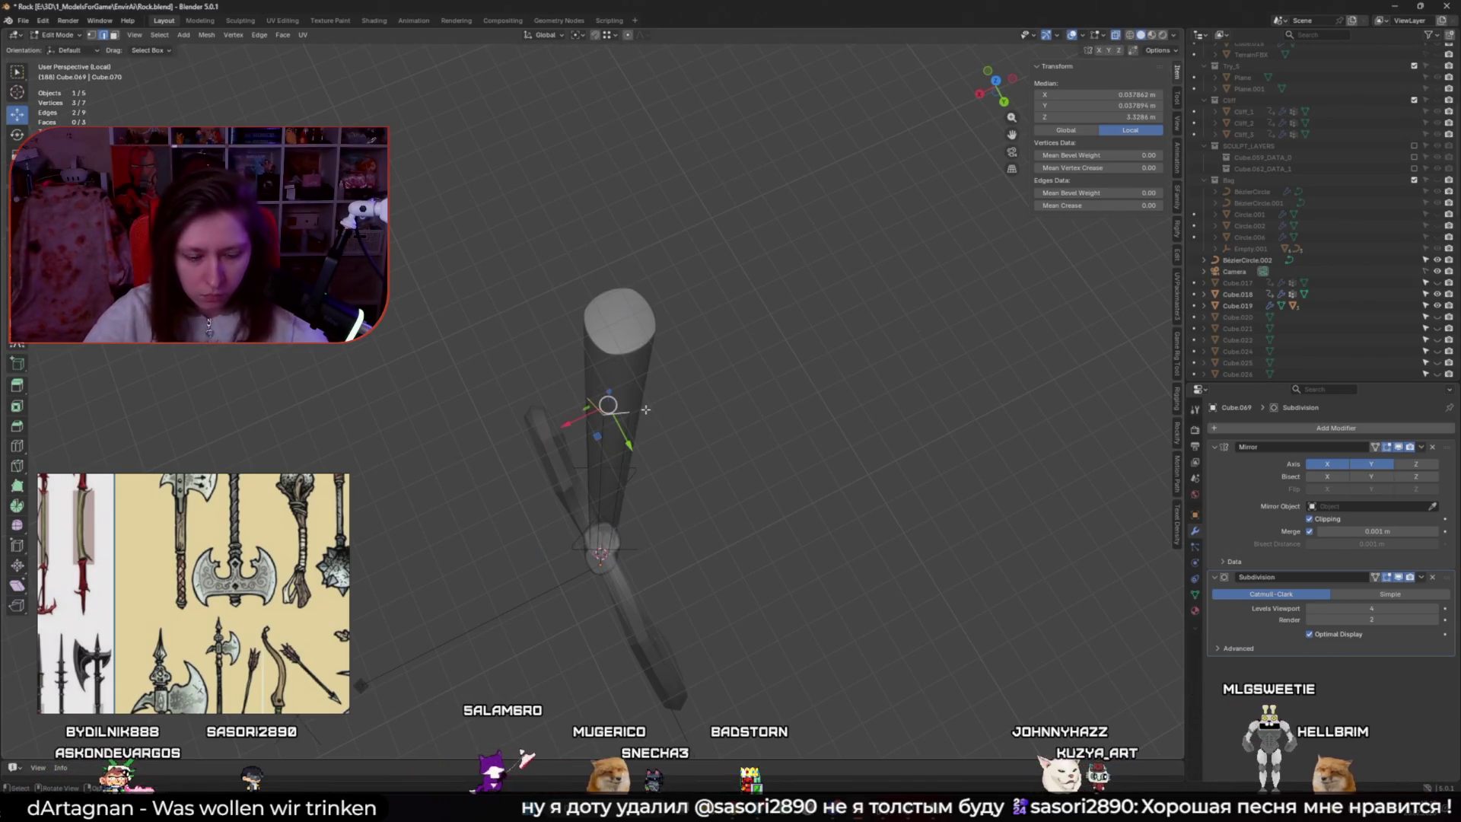
key("f")
key("ctrl+r")
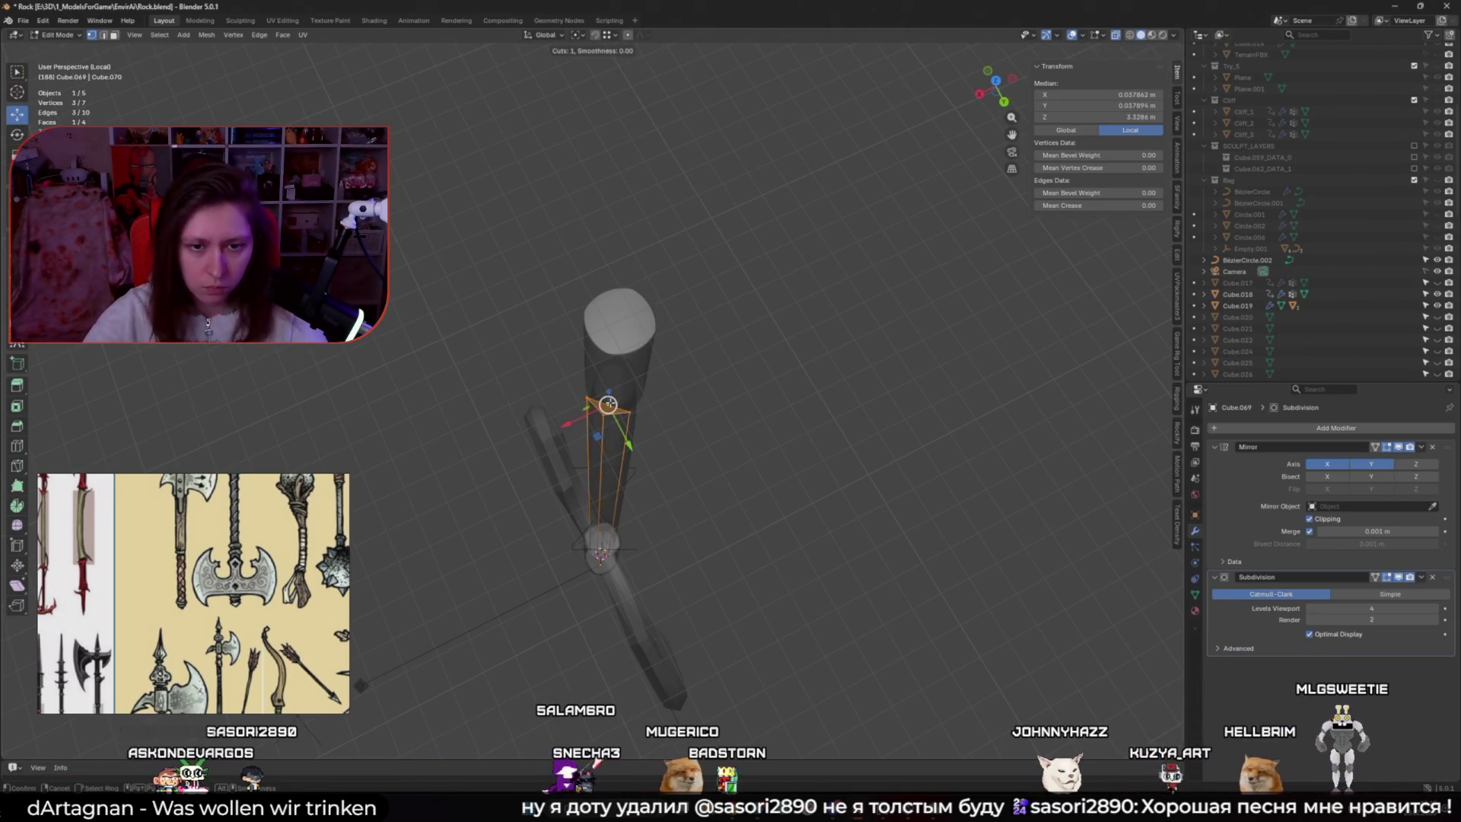
left_click(625, 405)
right_click(626, 405)
key("Escape")
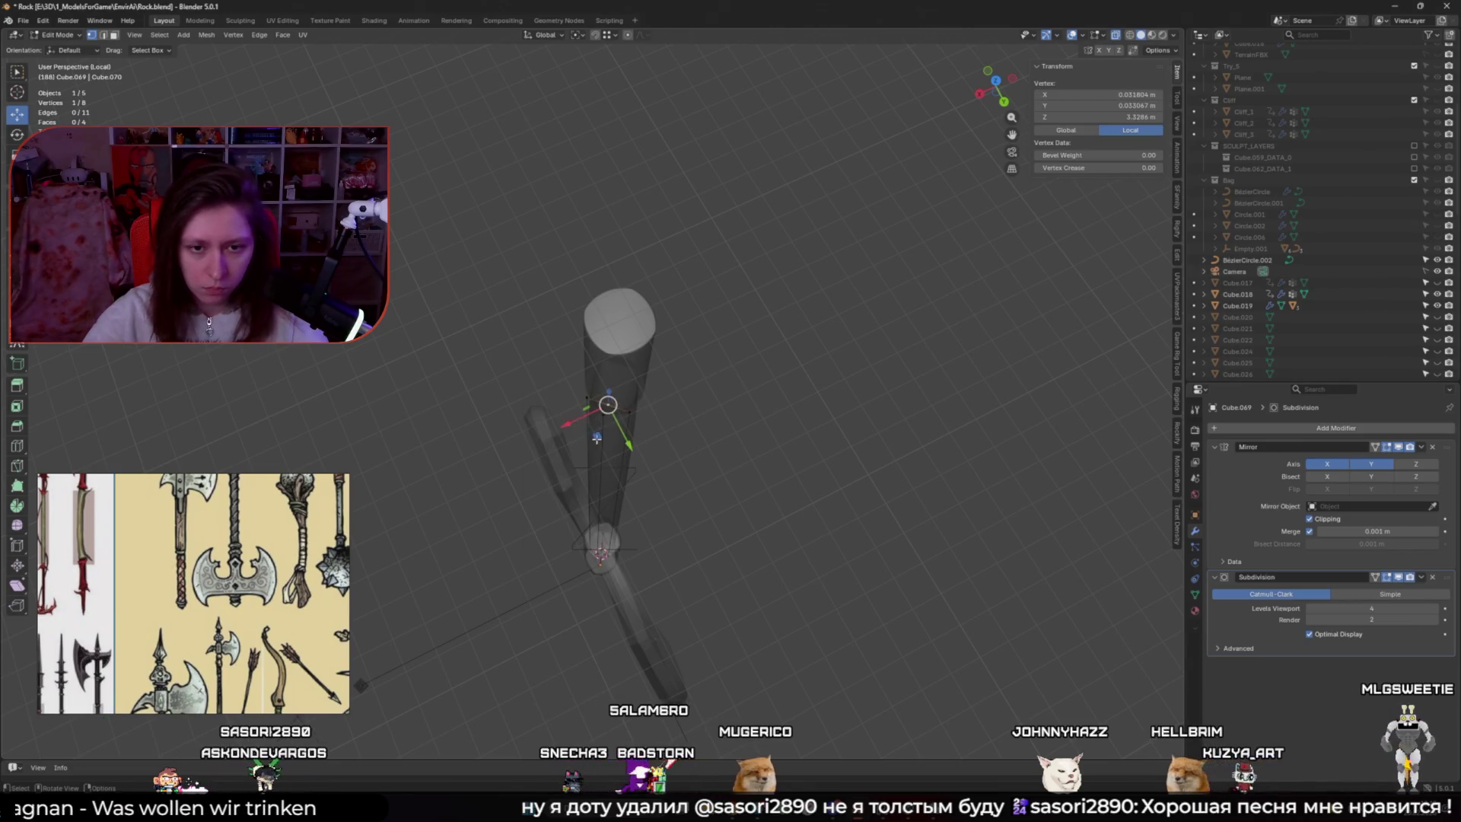
Centre the cap vertex on the pole's axis and crease the surrounding end edges to 1.00
middle_click_drag(597, 438, 640, 381)
key("s")
key("shift+z")
key("0")
key("Return")
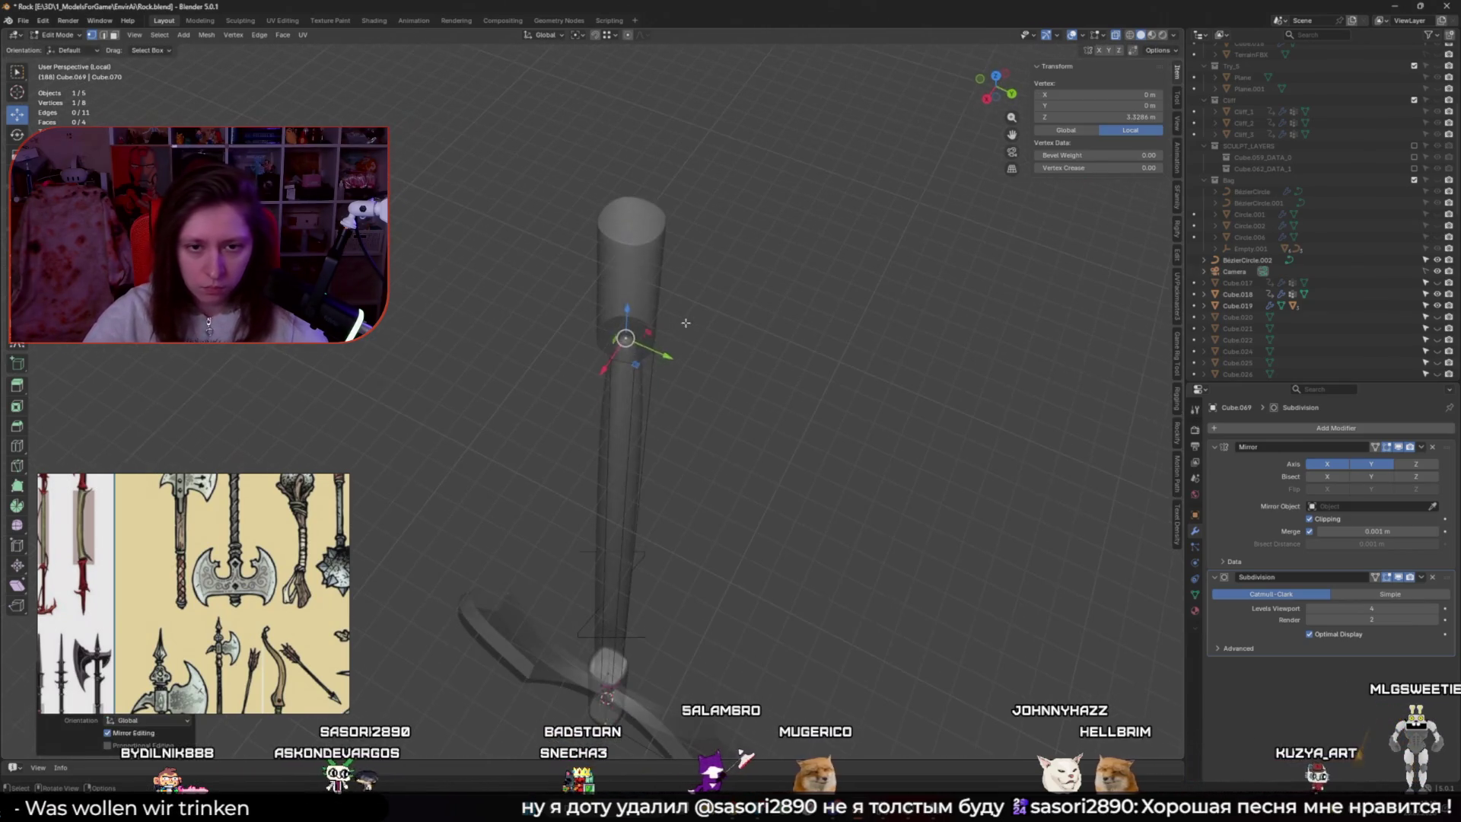
key("ctrl+KP_Add")
key("shift+e")
left_click(1016, 571)
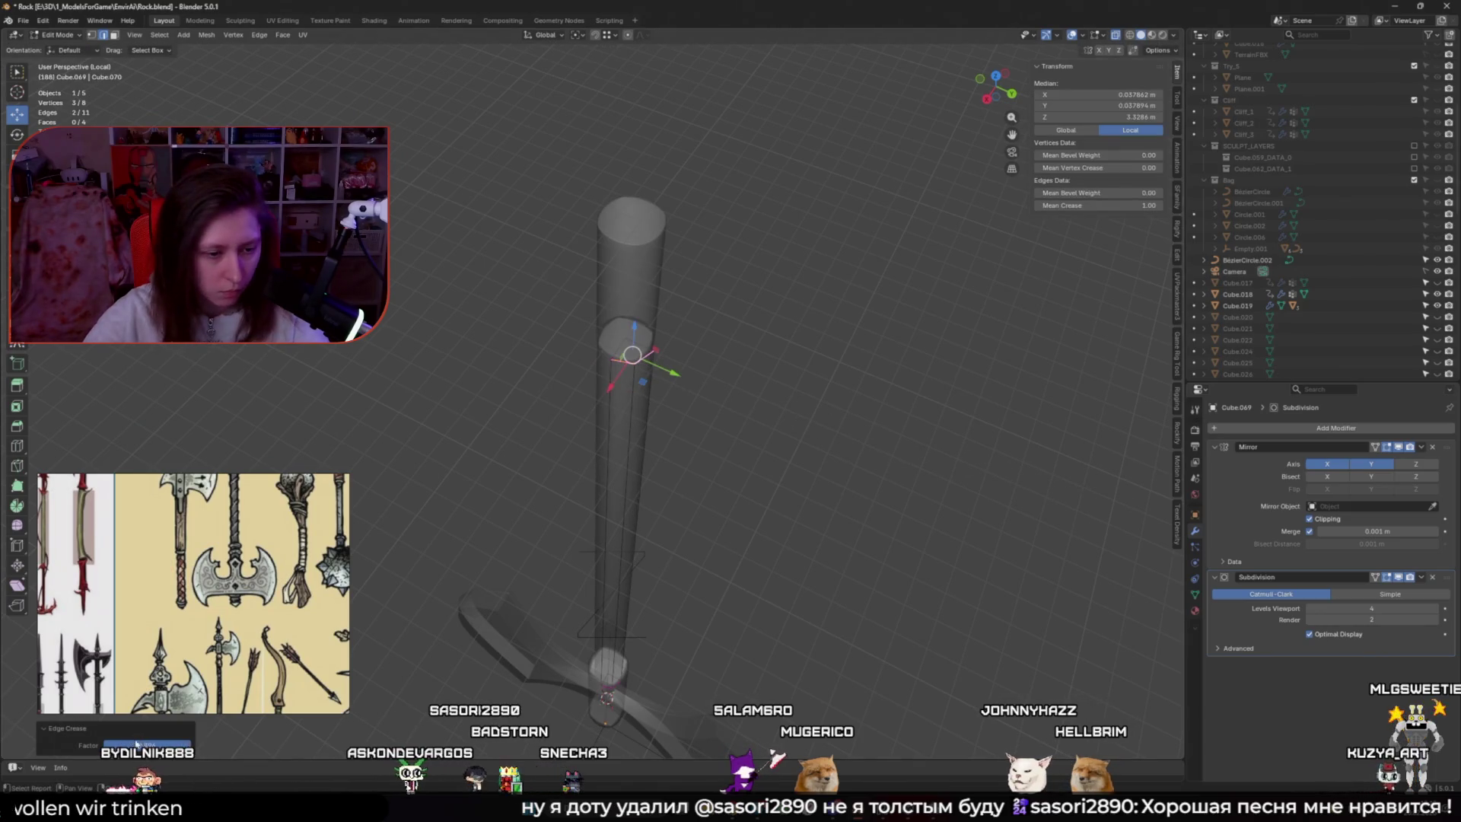
key("alt+q")
mouse_move(642, 336)
middle_mouse_down()
mouse_move(665, 352)
mouse_move(665, 327)
mouse_move(622, 310)
middle_mouse_up()
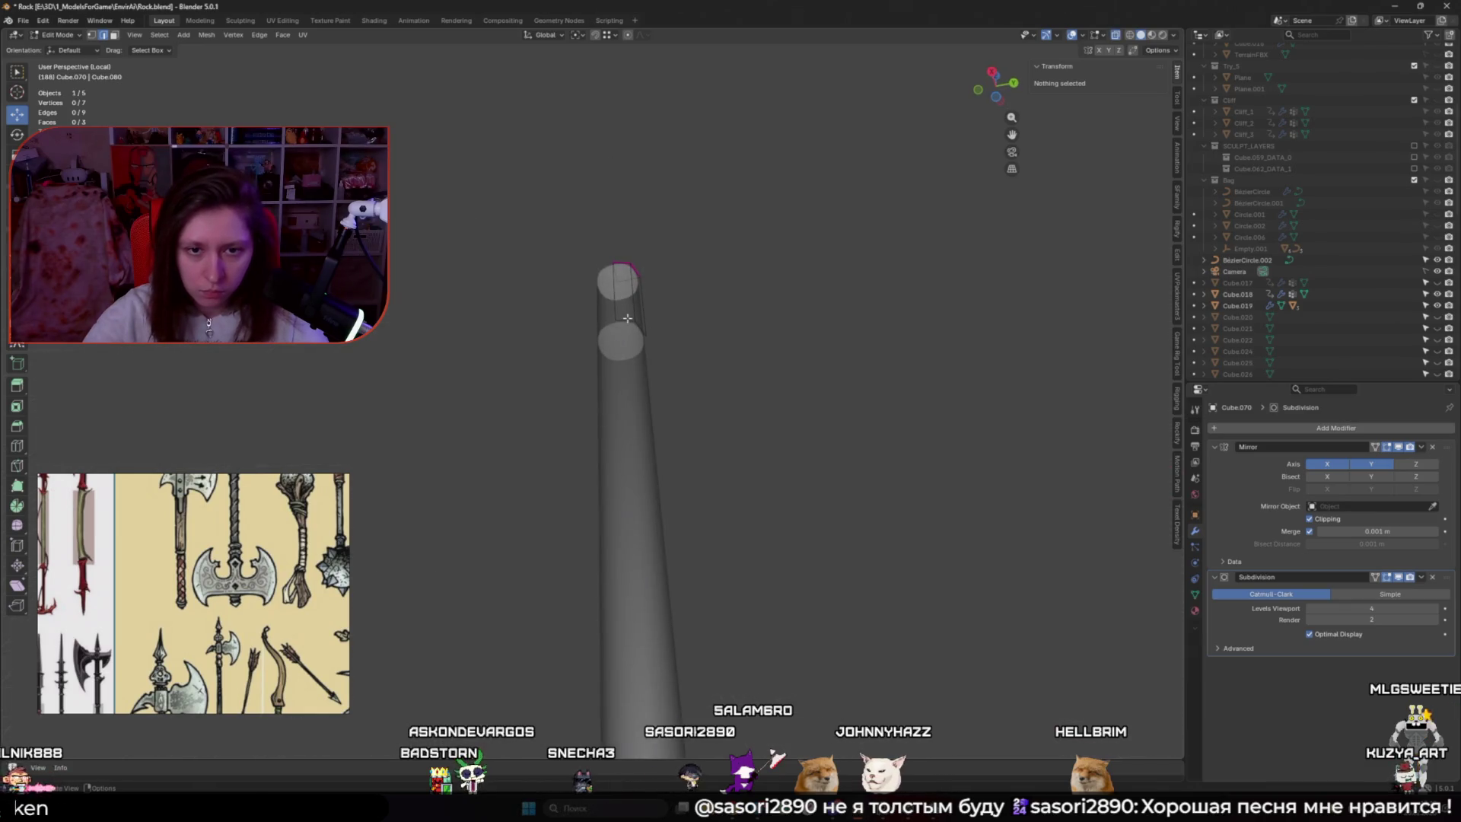
Fully crease the piece's top cap edges and nudge one shaft vertex slightly
scroll(627, 318, "up", 3)
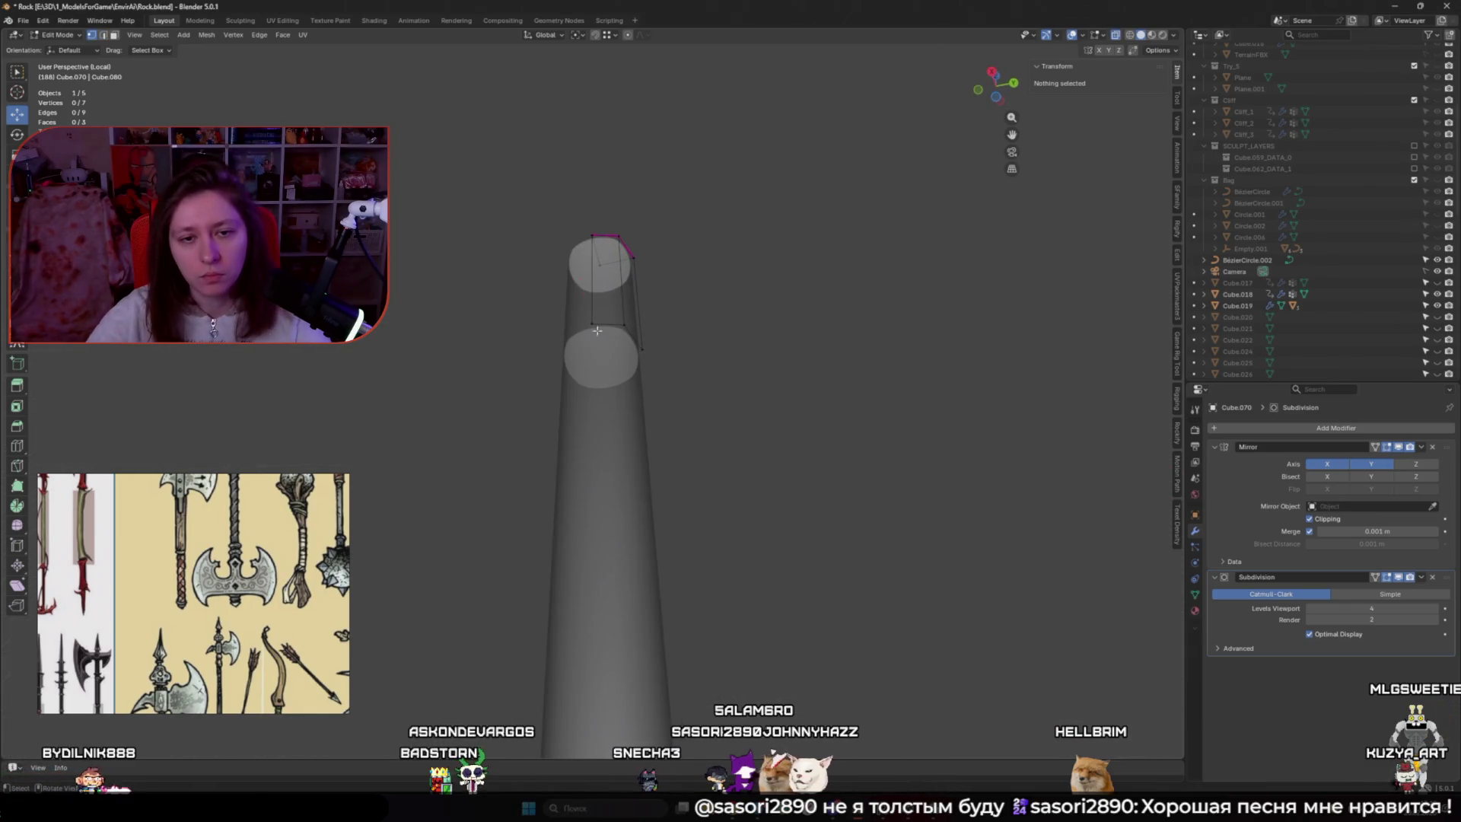
left_click(597, 330)
key("e")
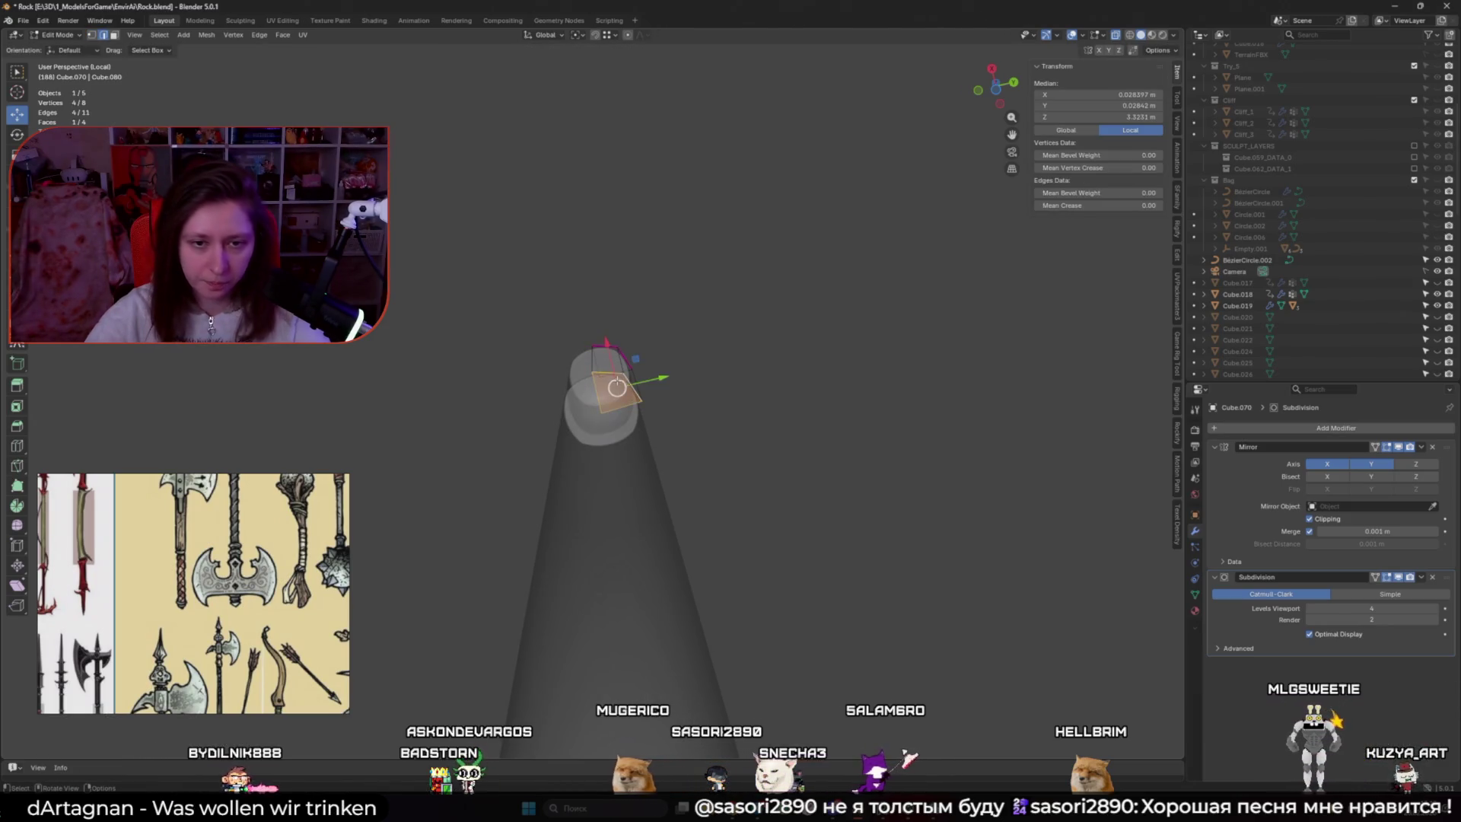
left_click(617, 387, "shift")
key("shift+e")
left_click(998, 431)
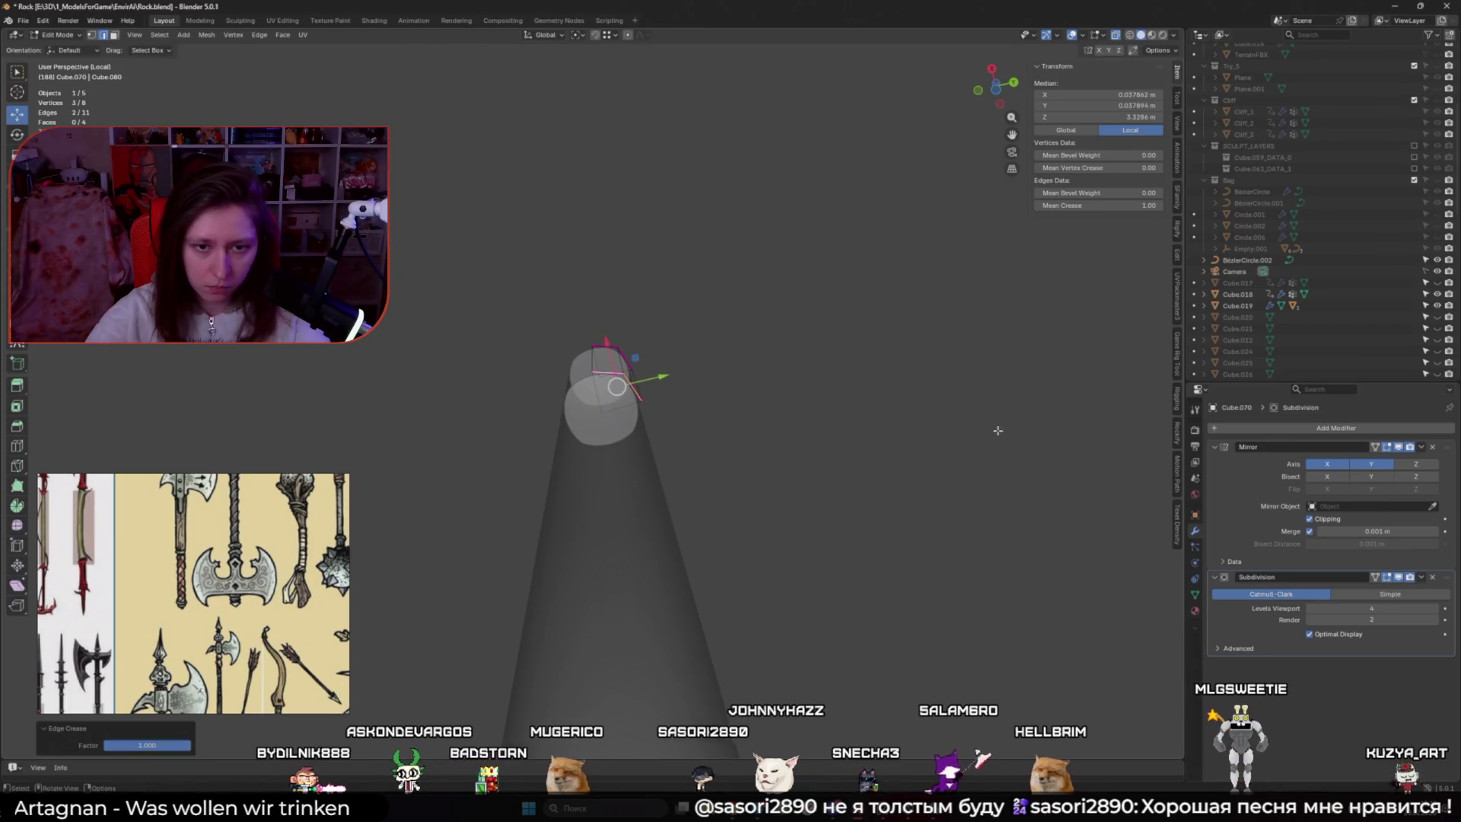
mouse_move(998, 431)
middle_mouse_down()
mouse_move(613, 259)
mouse_move(614, 245)
middle_mouse_up()
left_click(593, 227)
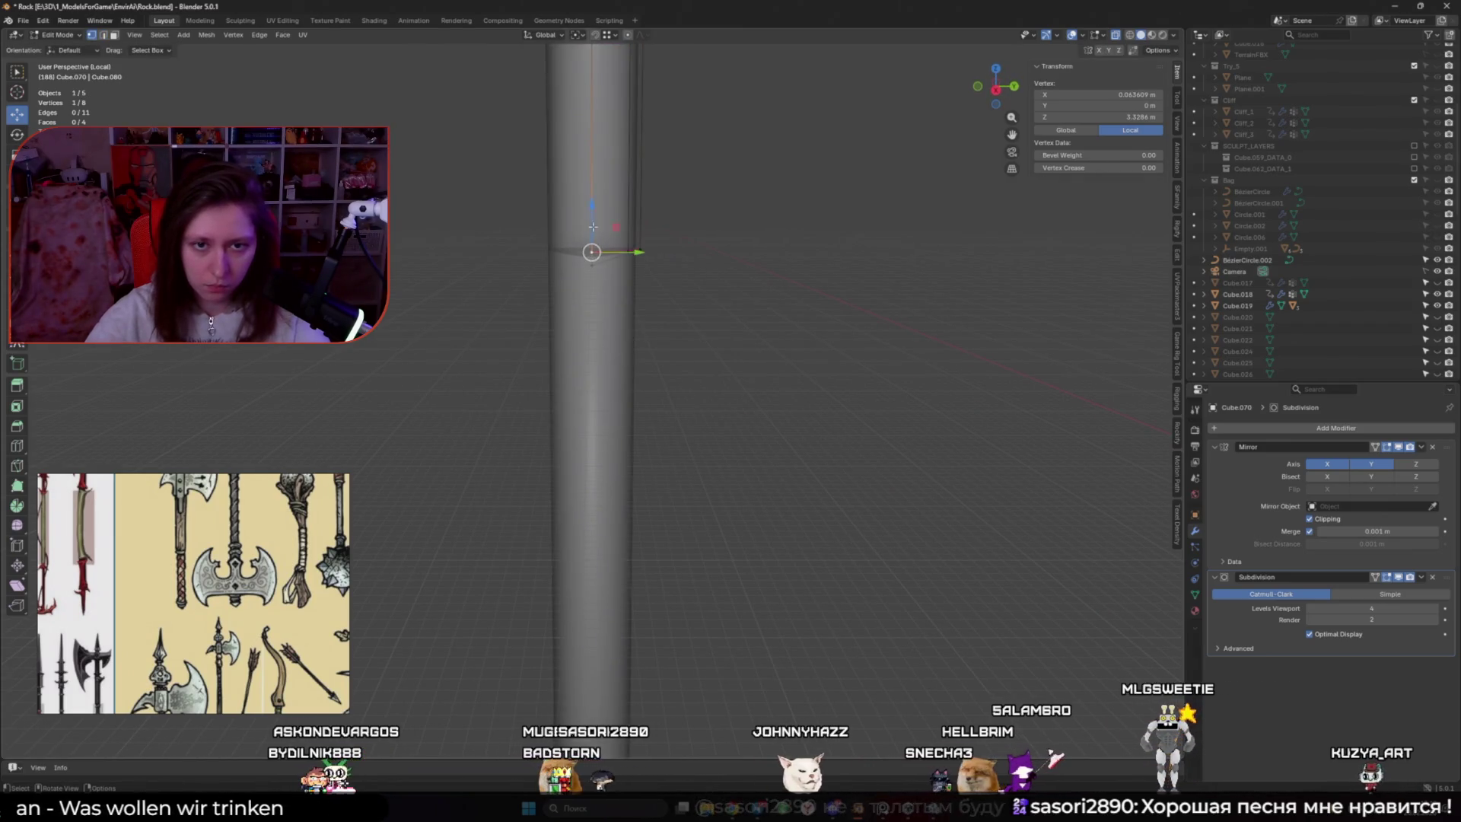
left_click_drag(593, 226, 587, 248)
key("Tab")
scroll(668, 411, "down", 5)
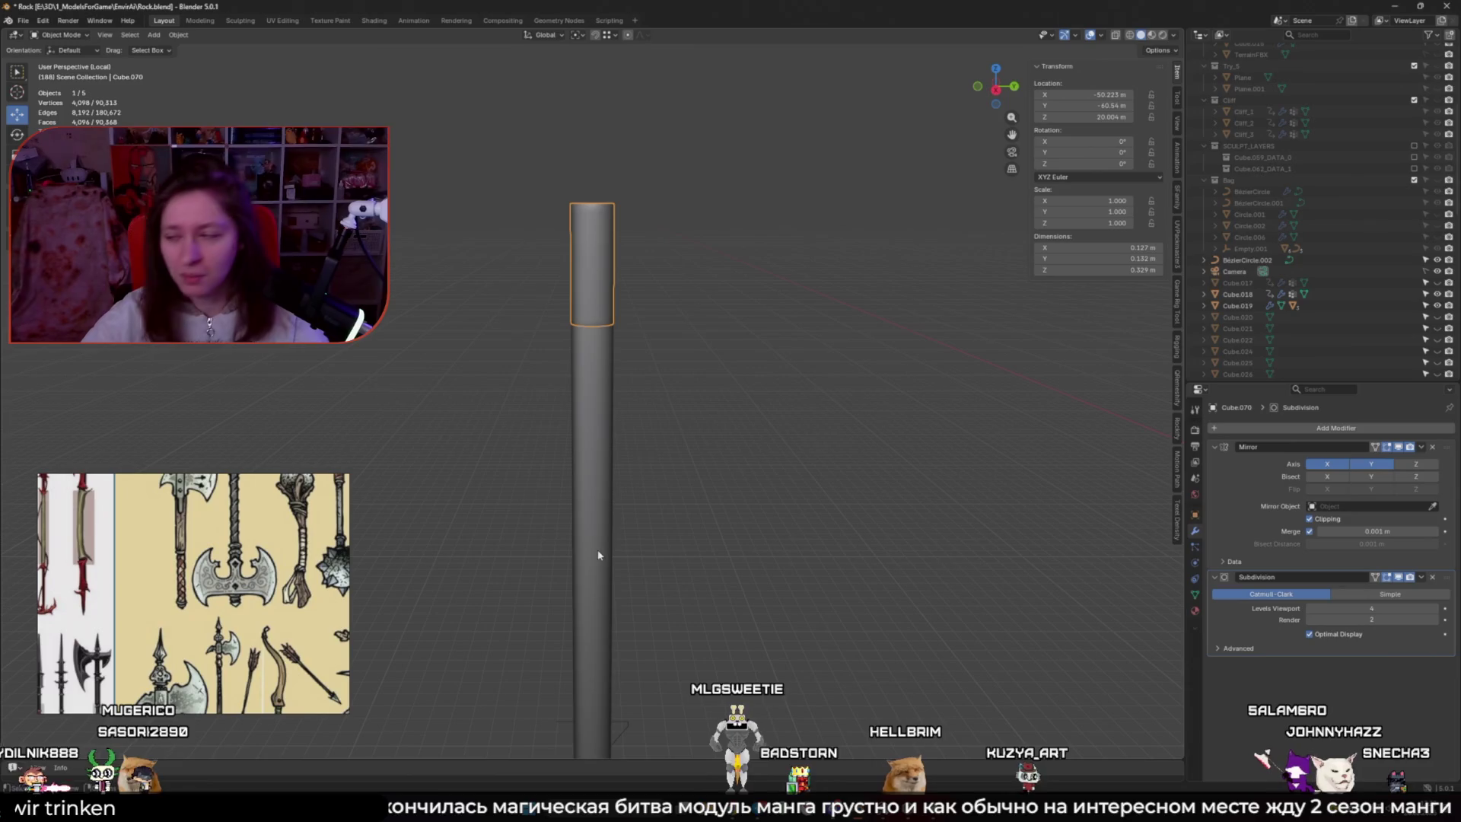
Flatten the collar's lower edge loop level with S Z, then check the shape in Object Mode
key("Tab")
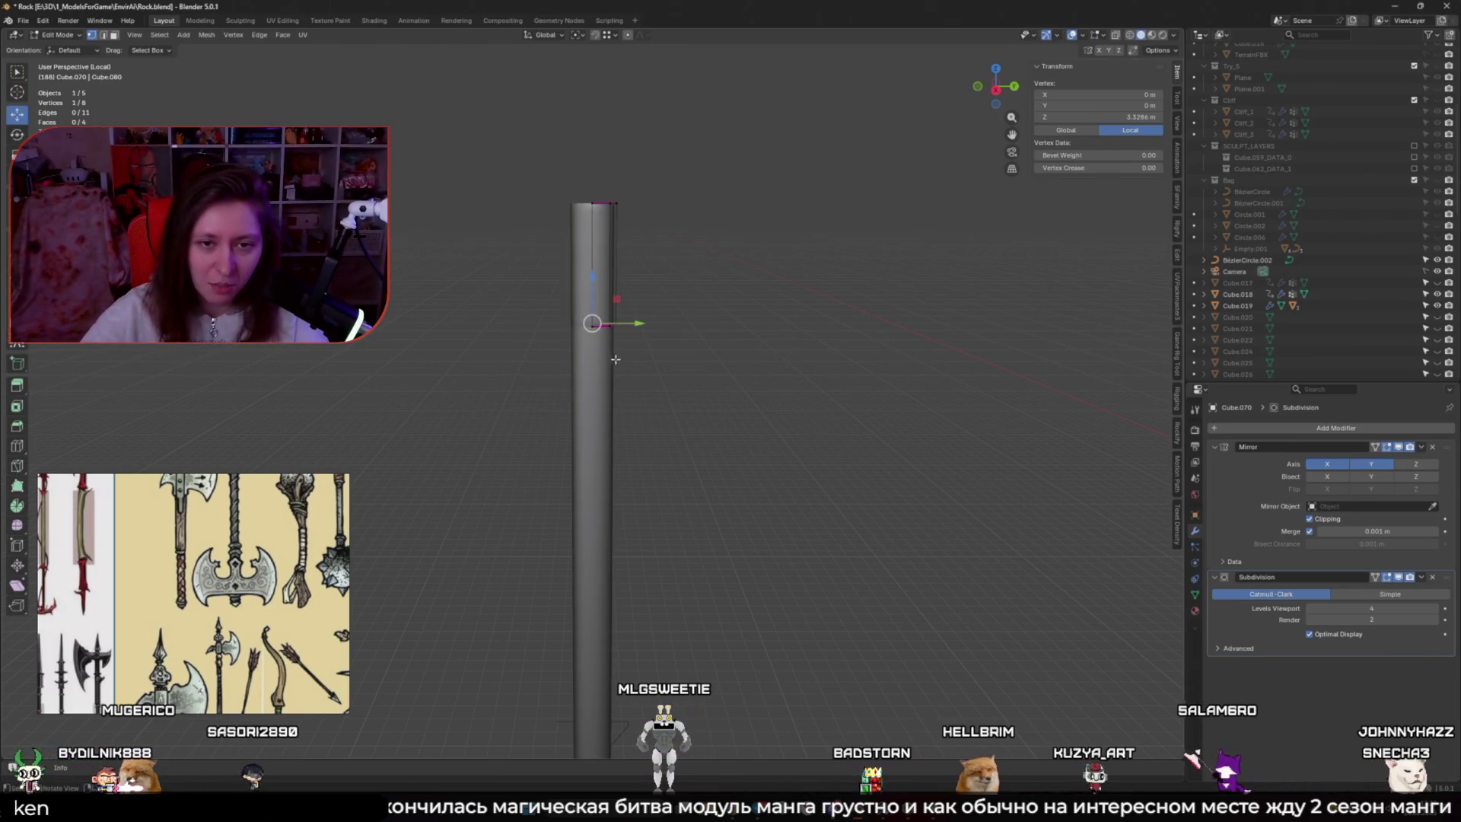
key("a")
left_click(603, 325, "alt")
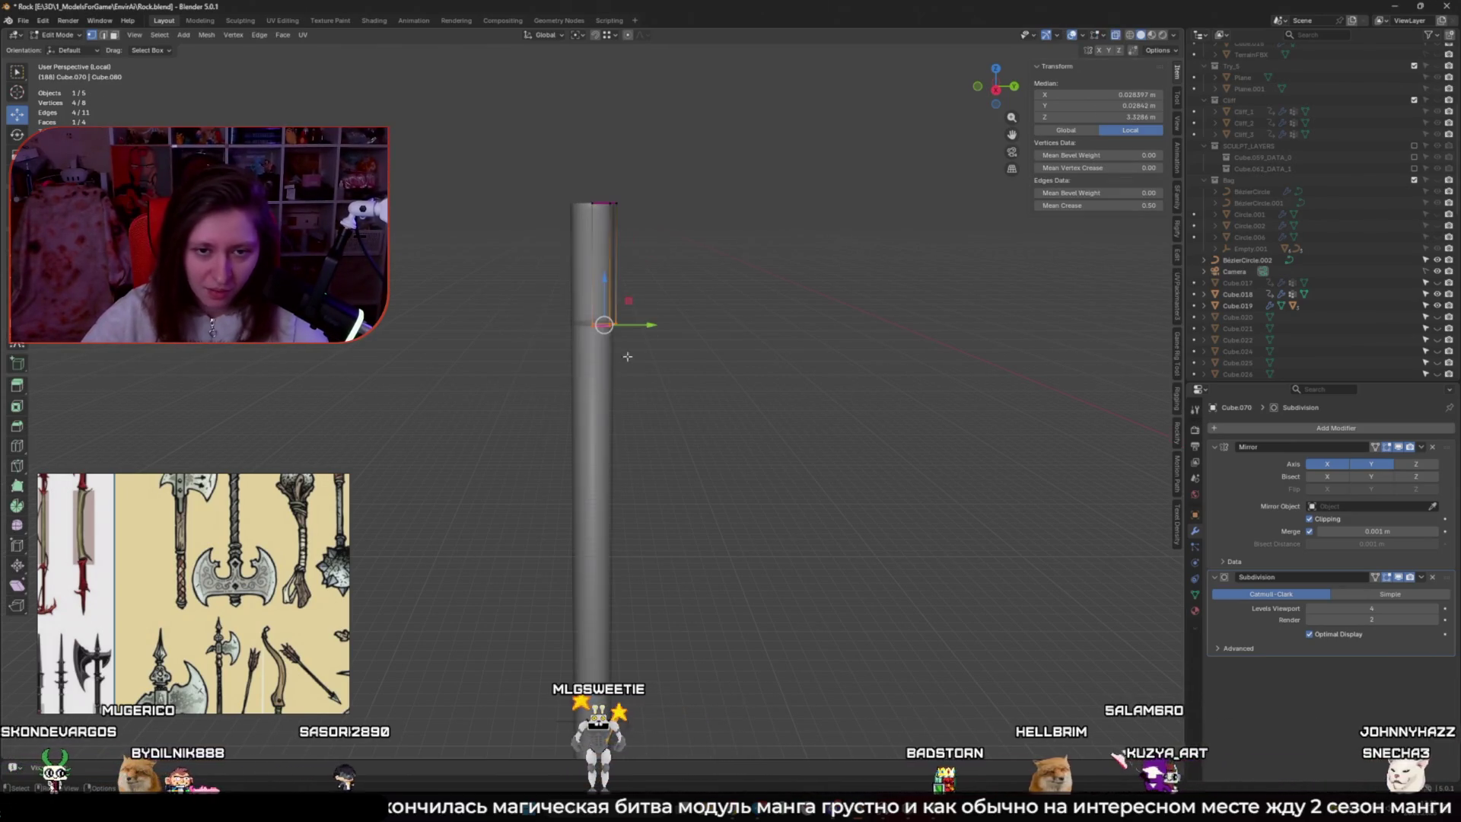
key("g")
key("z")
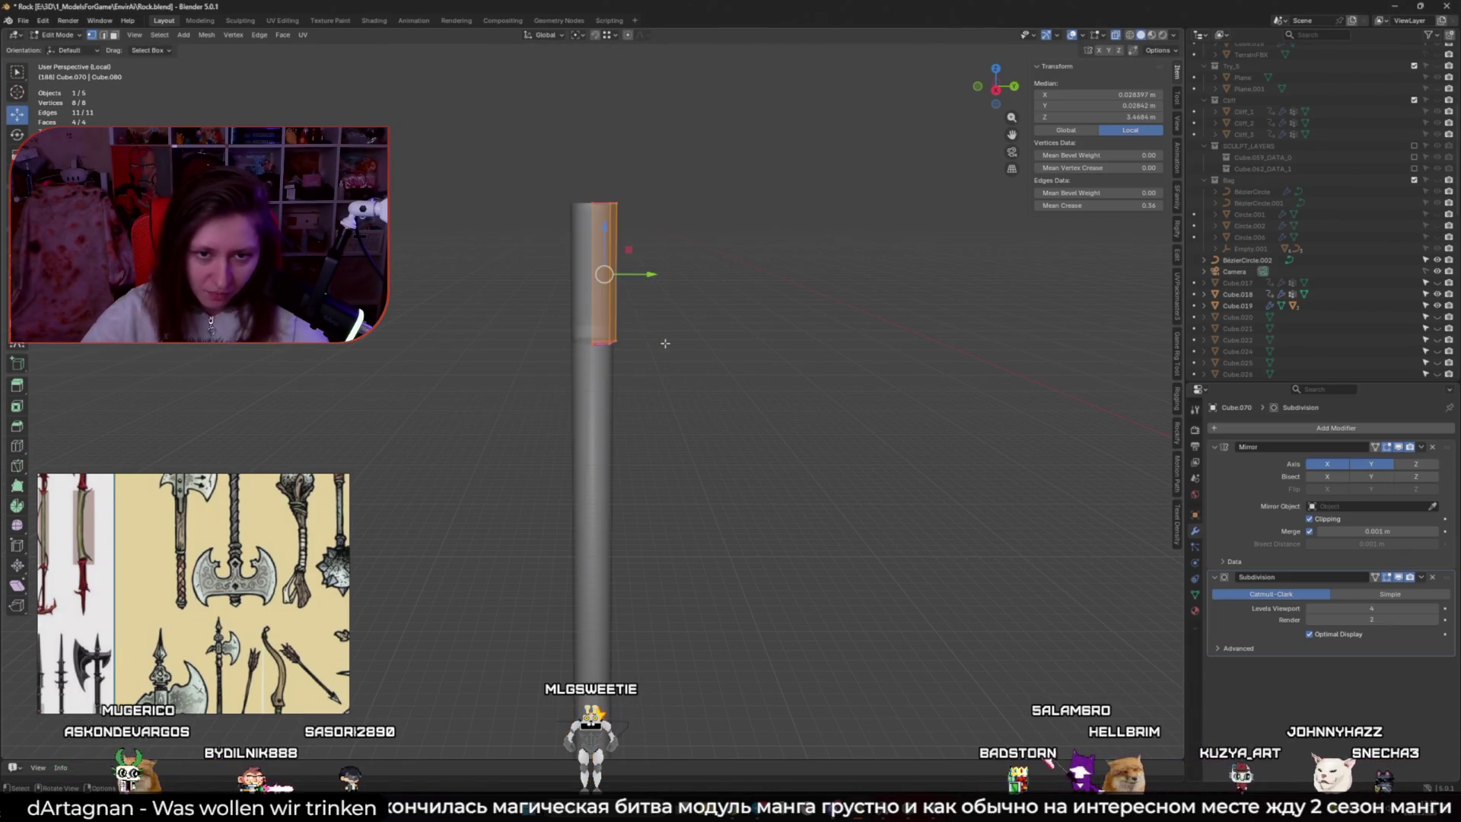
middle_click_drag(606, 185, 605, 273)
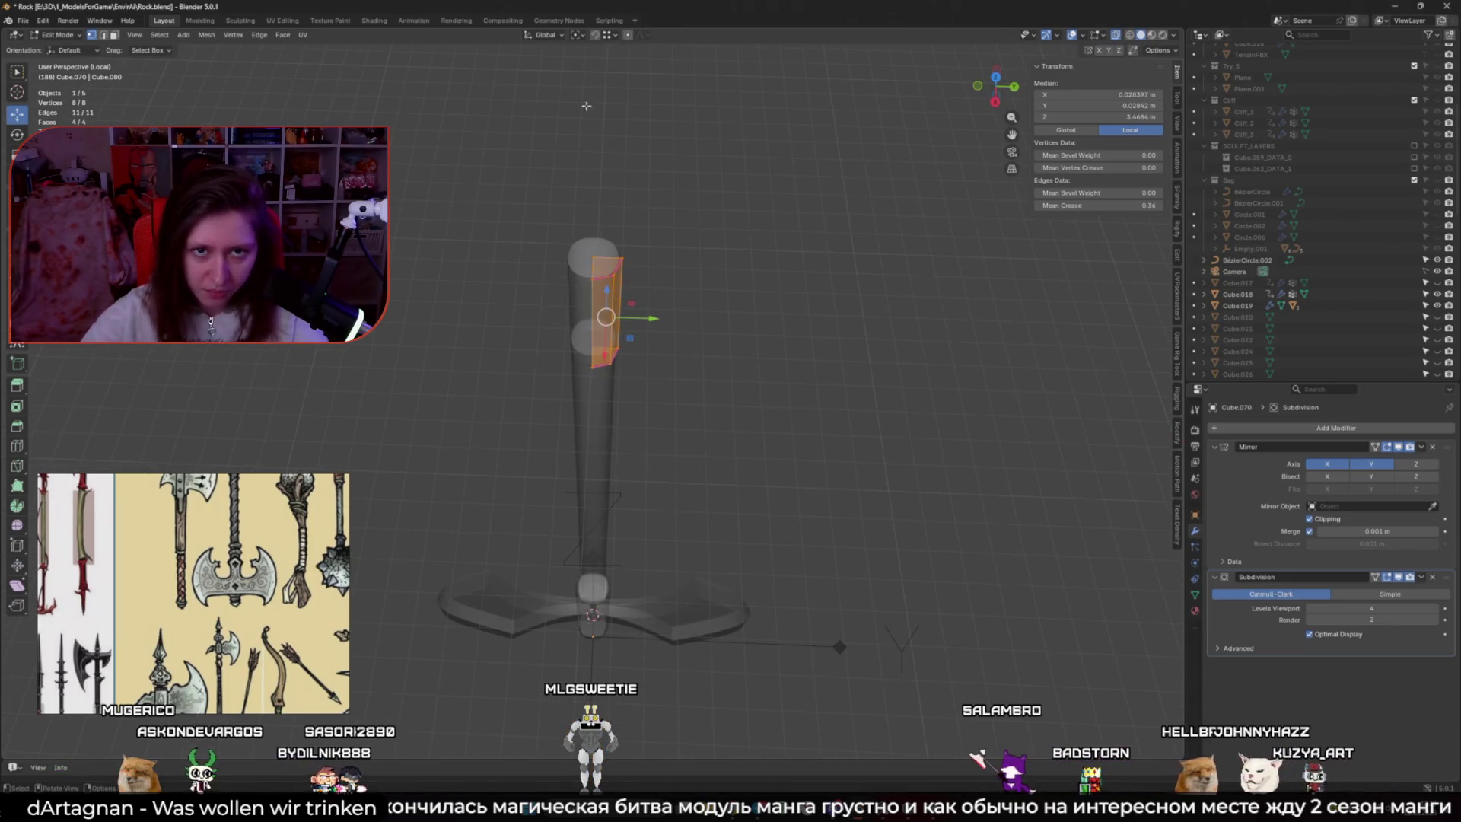
key("s")
key("shift+z")
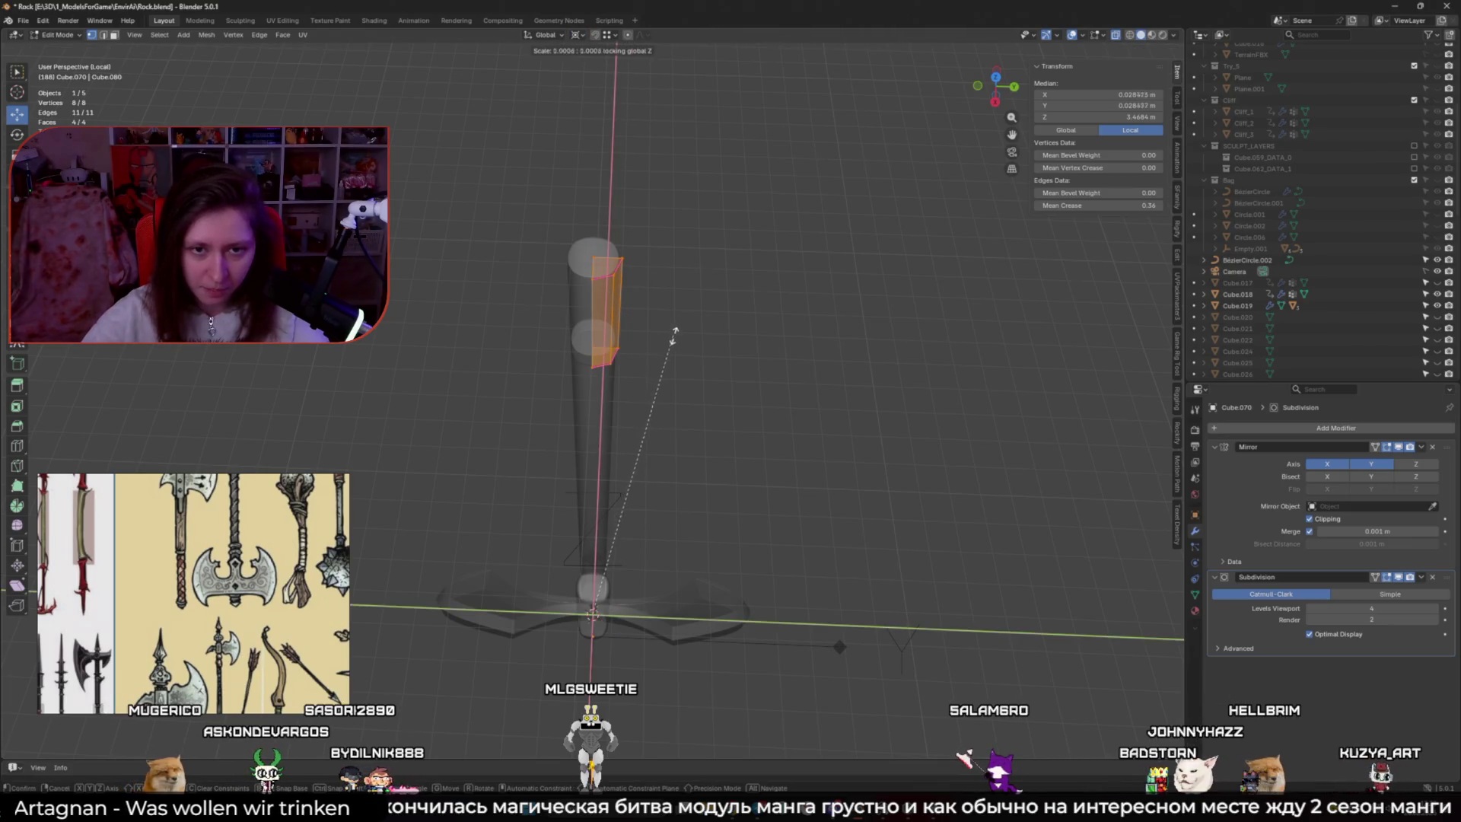
left_click(924, 385)
scroll(728, 391, "up", 2)
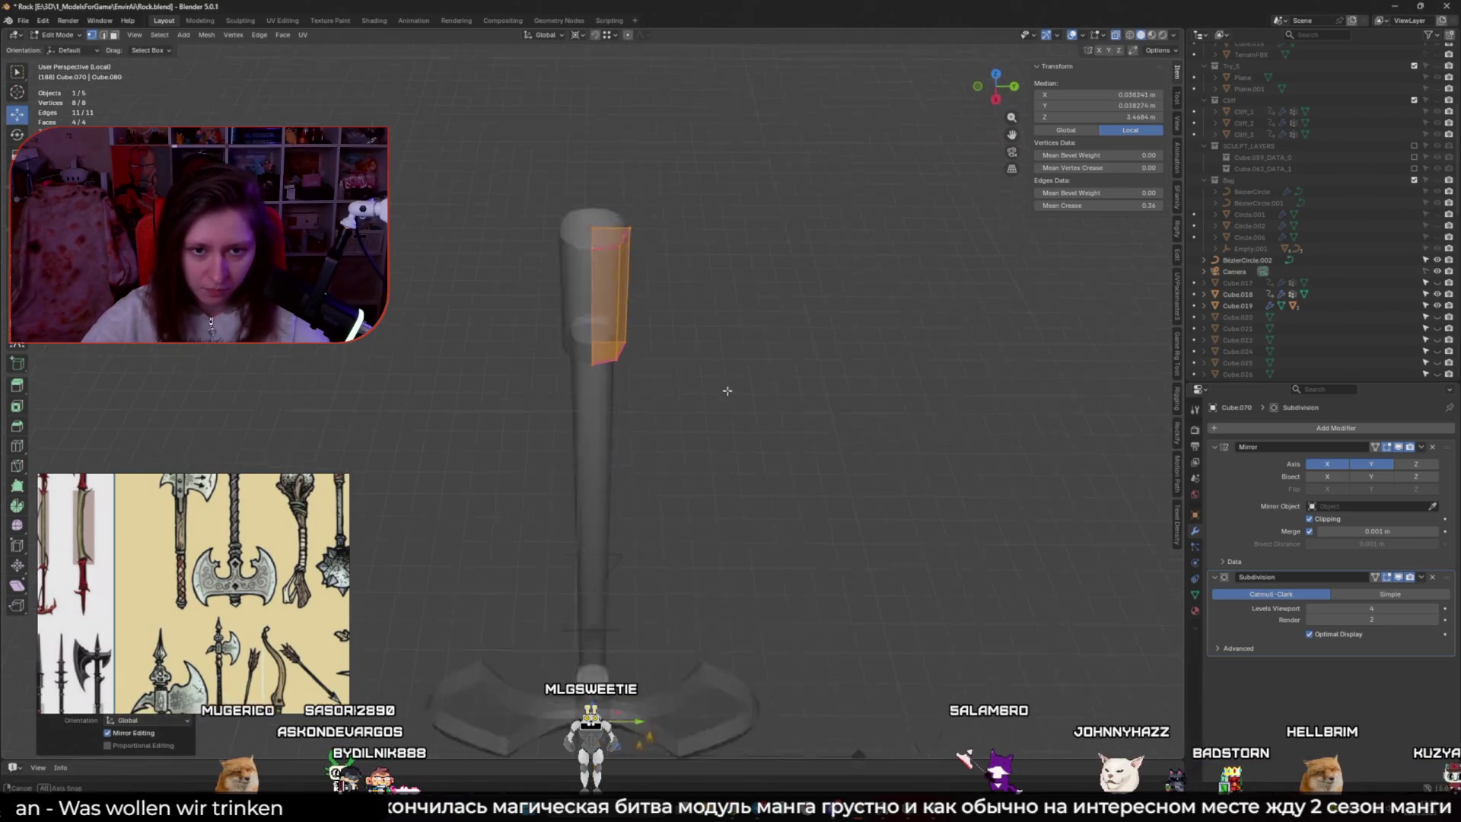
middle_click_drag(728, 391, 687, 384)
key("Tab")
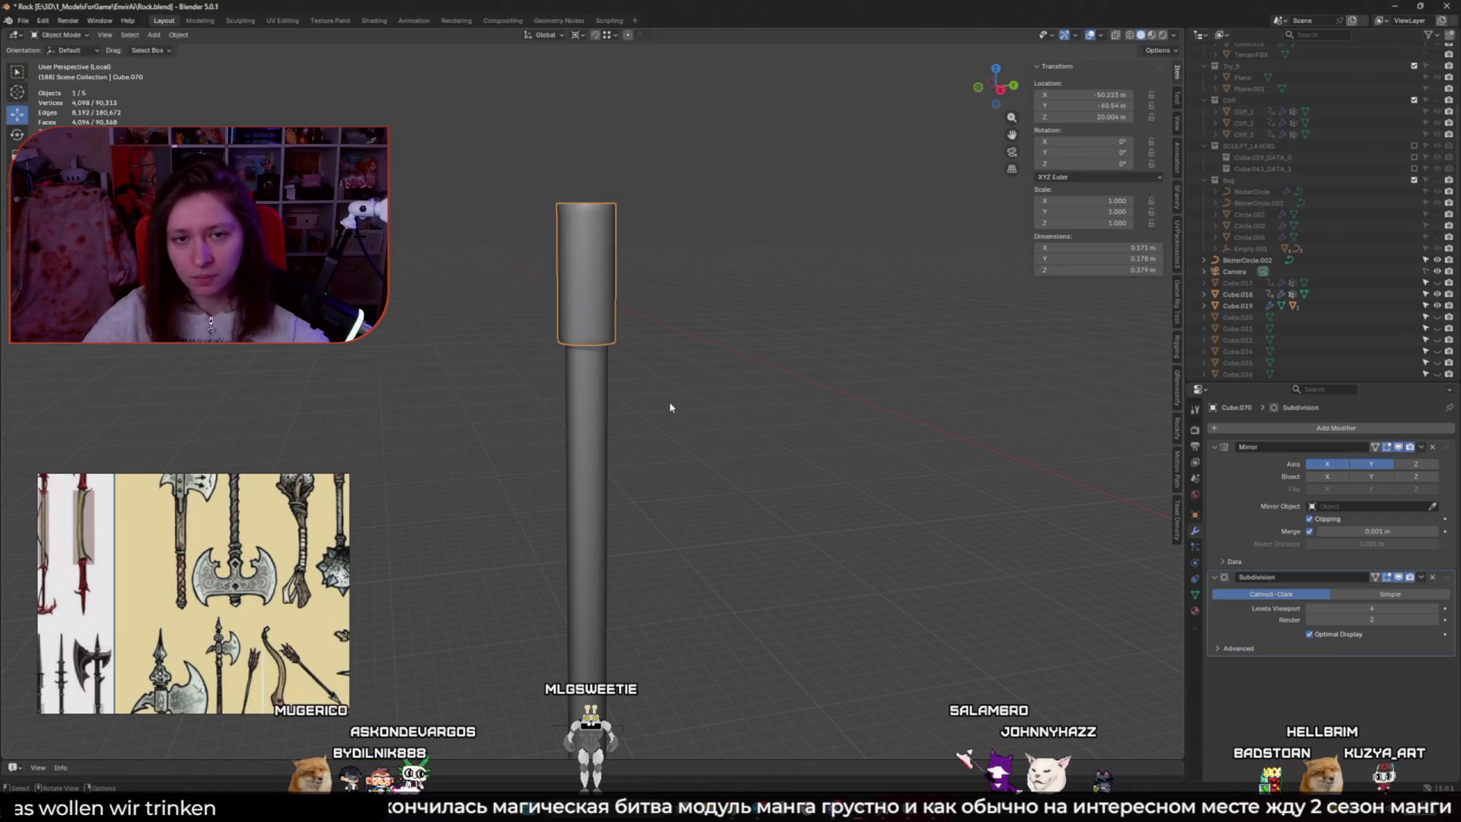
mouse_move(820, 464)
middle_mouse_down()
mouse_move(845, 517)
mouse_move(889, 419)
mouse_move(816, 465)
mouse_move(666, 401)
middle_mouse_up()
Set the pivot to Bounding Box Center and bevel two collar rim edges with Ctrl+B
key("Tab")
scroll(815, 466, "up", 6)
left_click(667, 401, "shift")
left_click(577, 37)
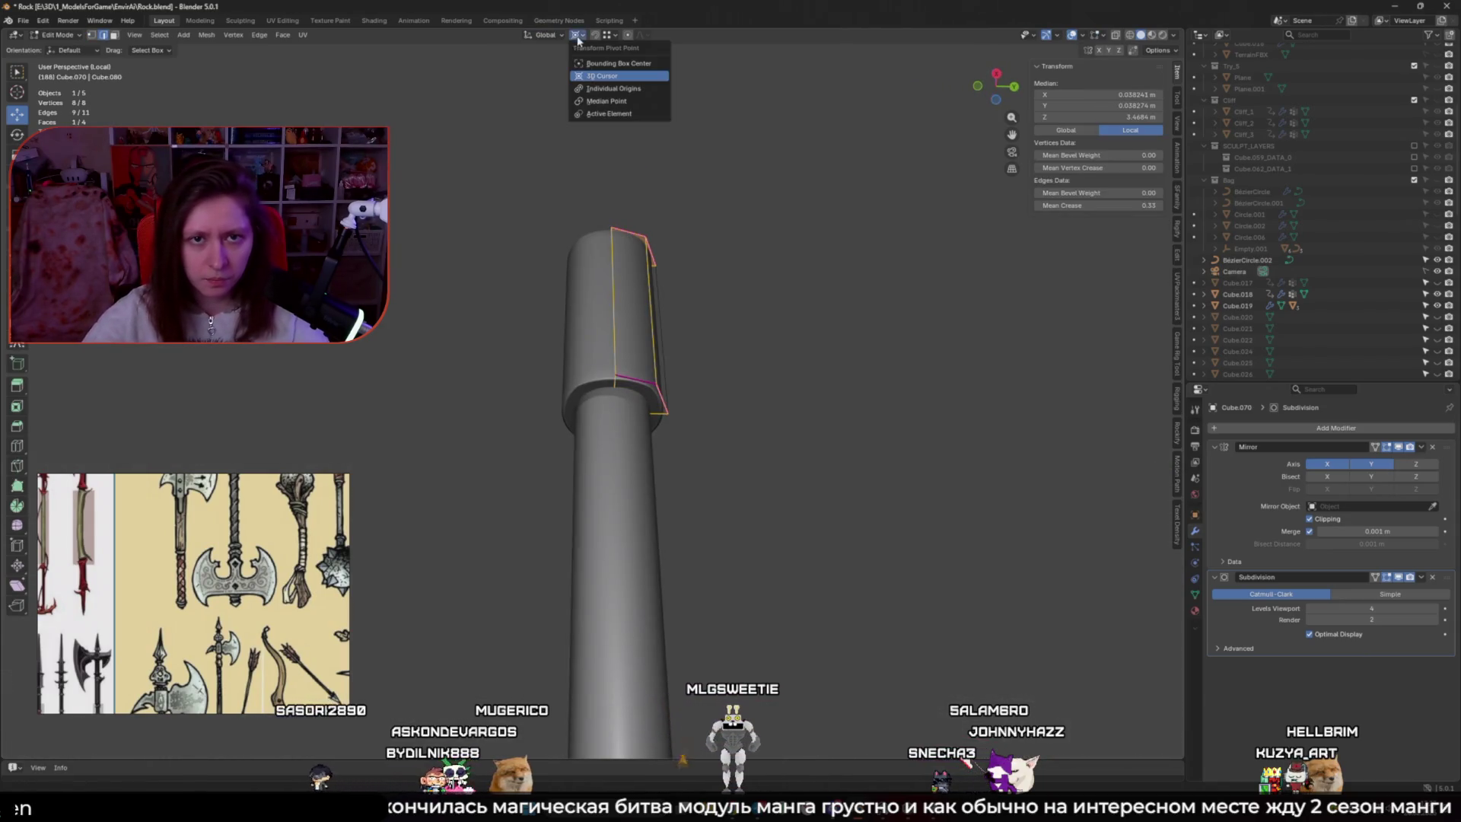
left_click(591, 66)
left_click(668, 393)
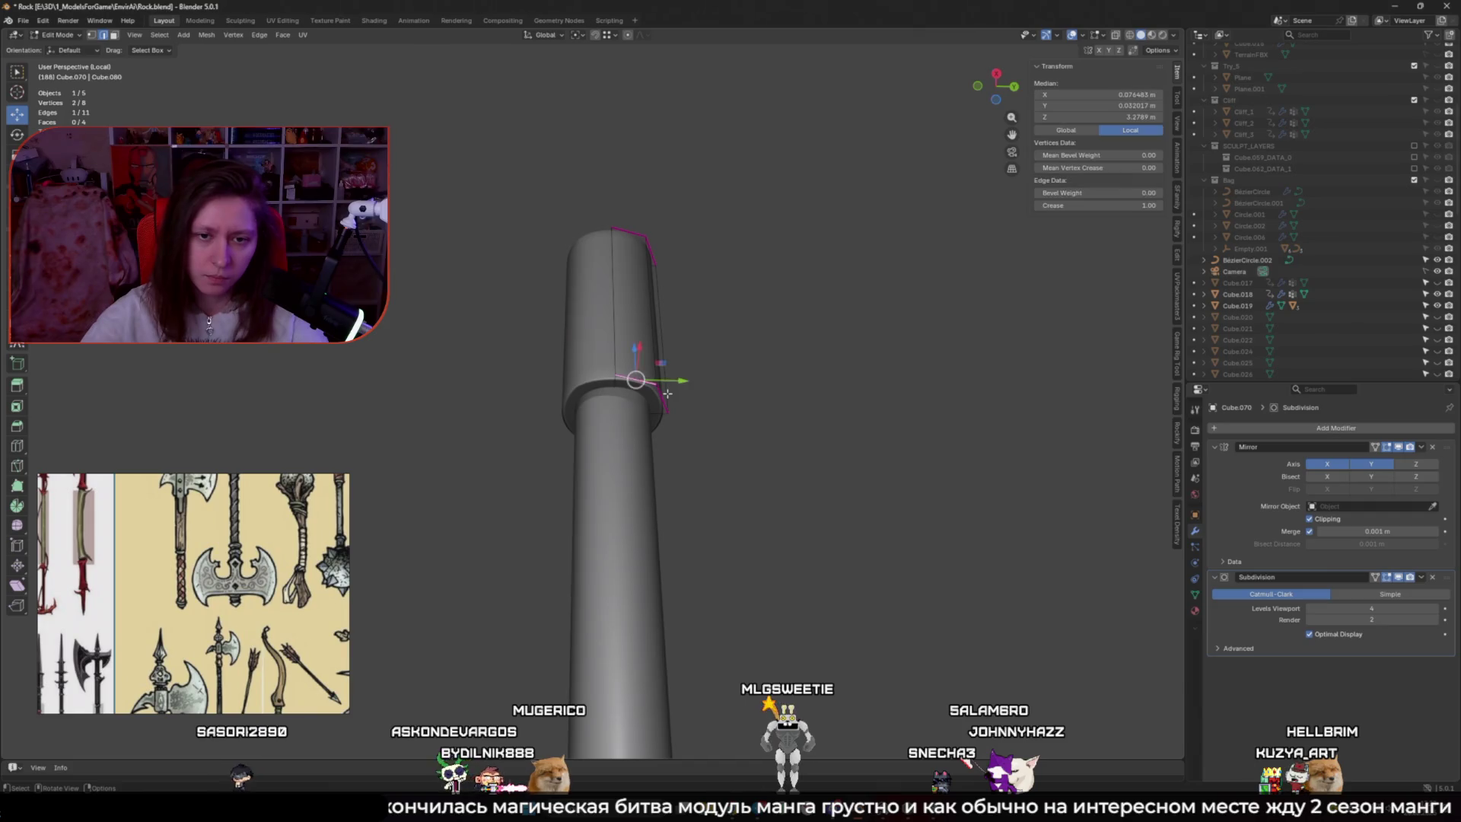
left_click(644, 245, "shift")
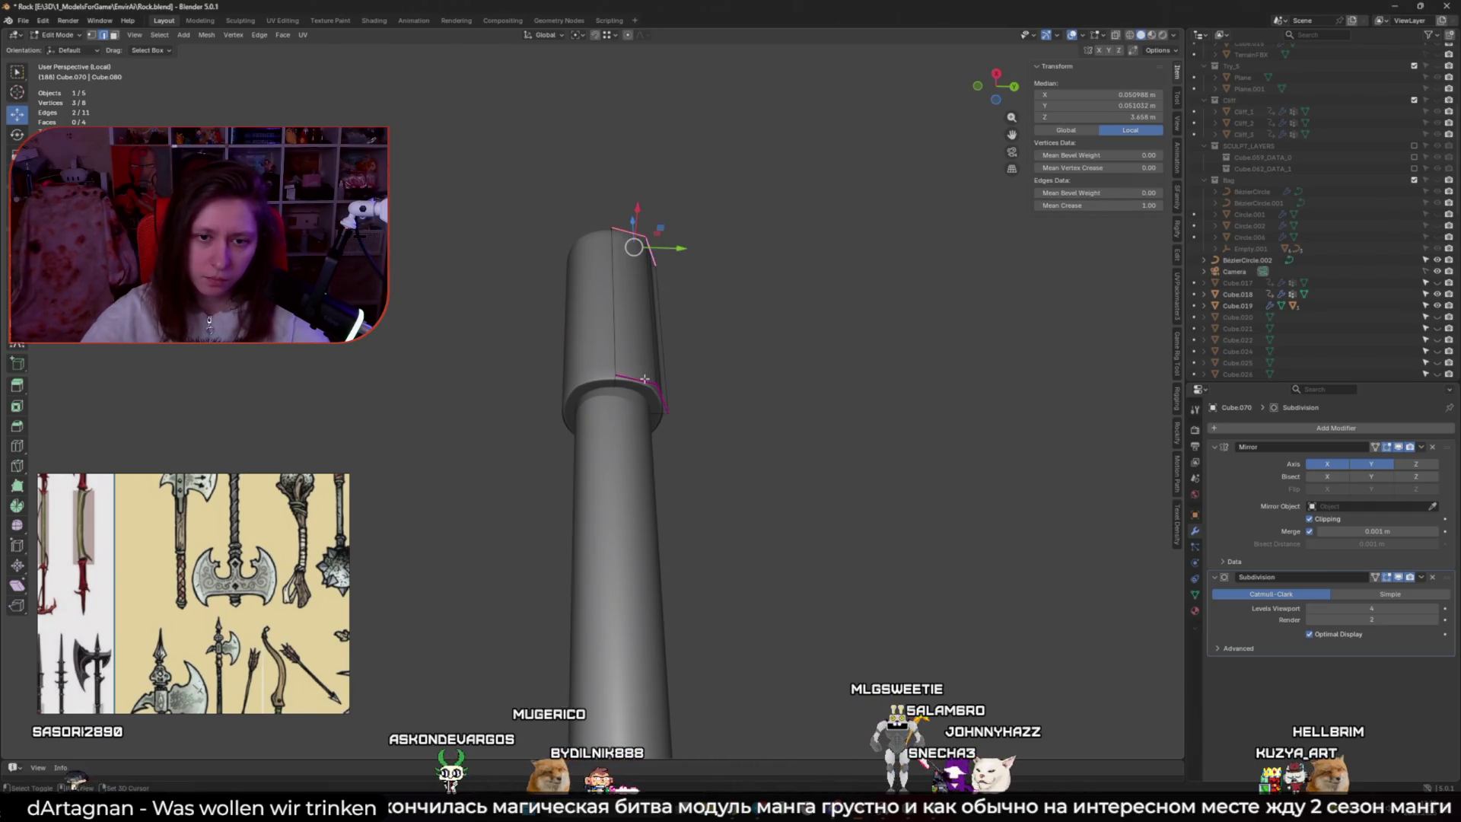
key("ctrl+b")
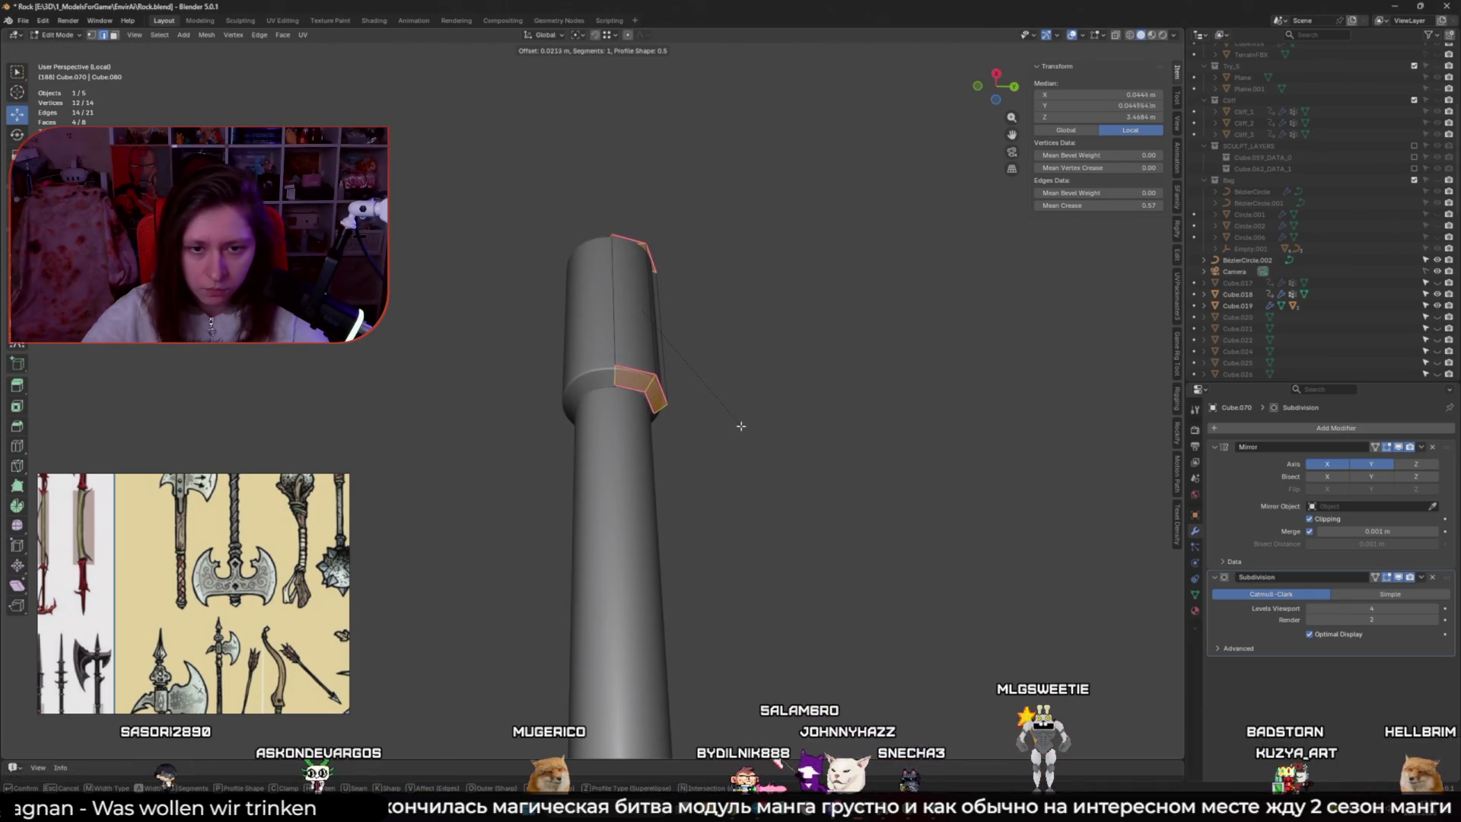
Confirm the bevel, then raise the collar's top face and centre vertex into a point
left_click(741, 427)
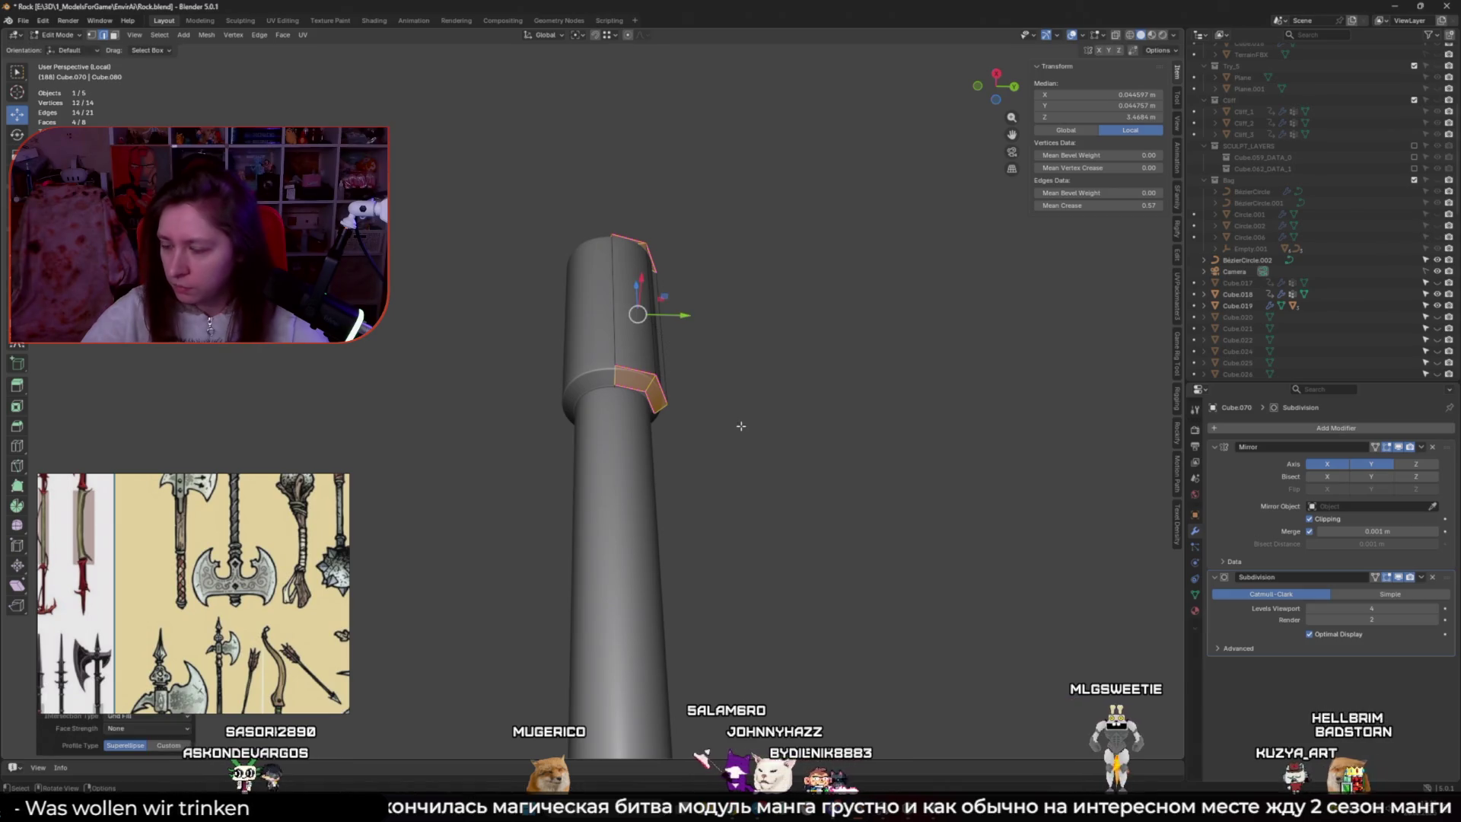
middle_click_drag(741, 426, 670, 320)
left_click(636, 266)
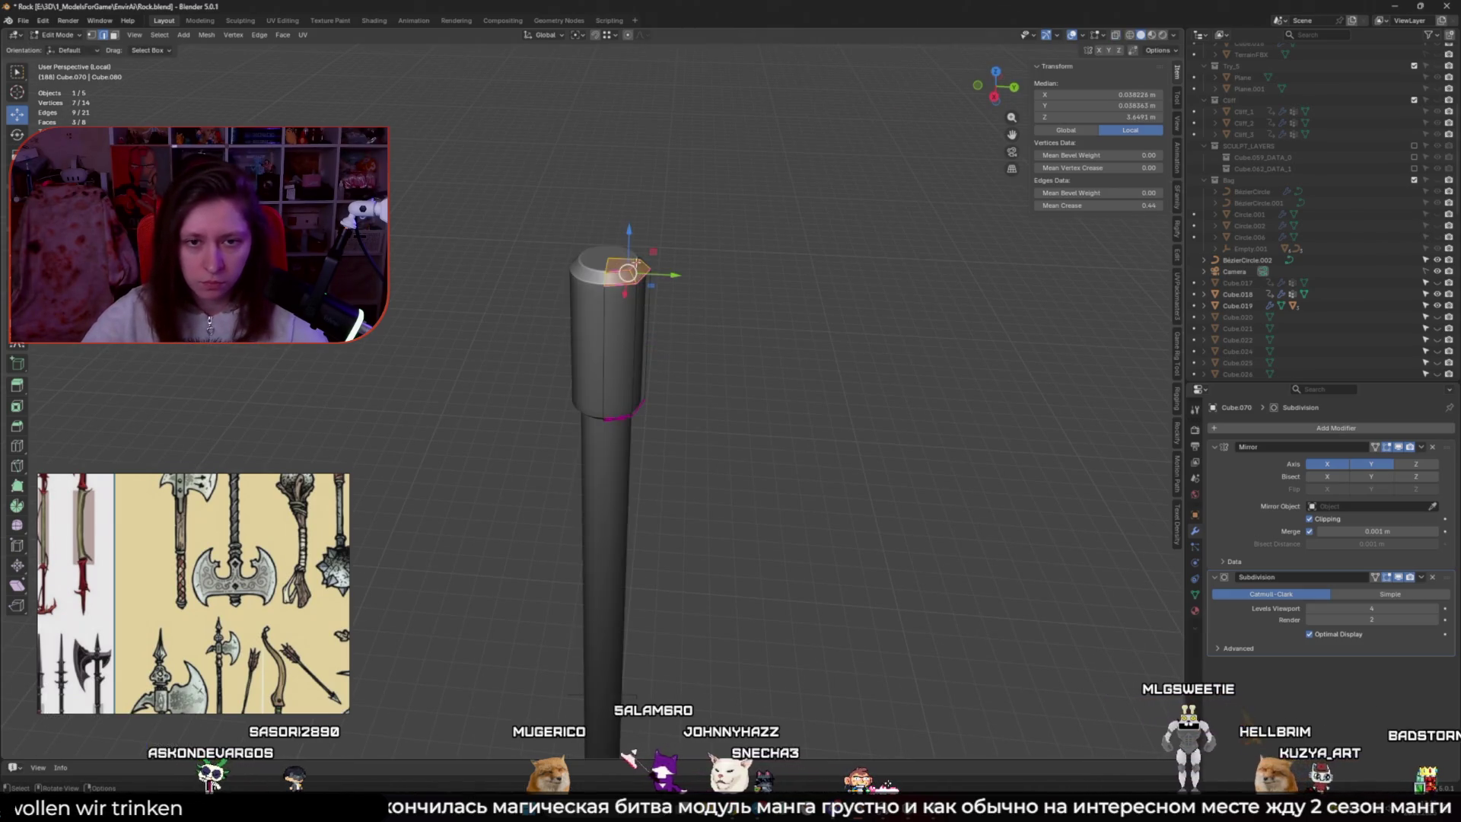
left_click_drag(635, 265, 636, 143)
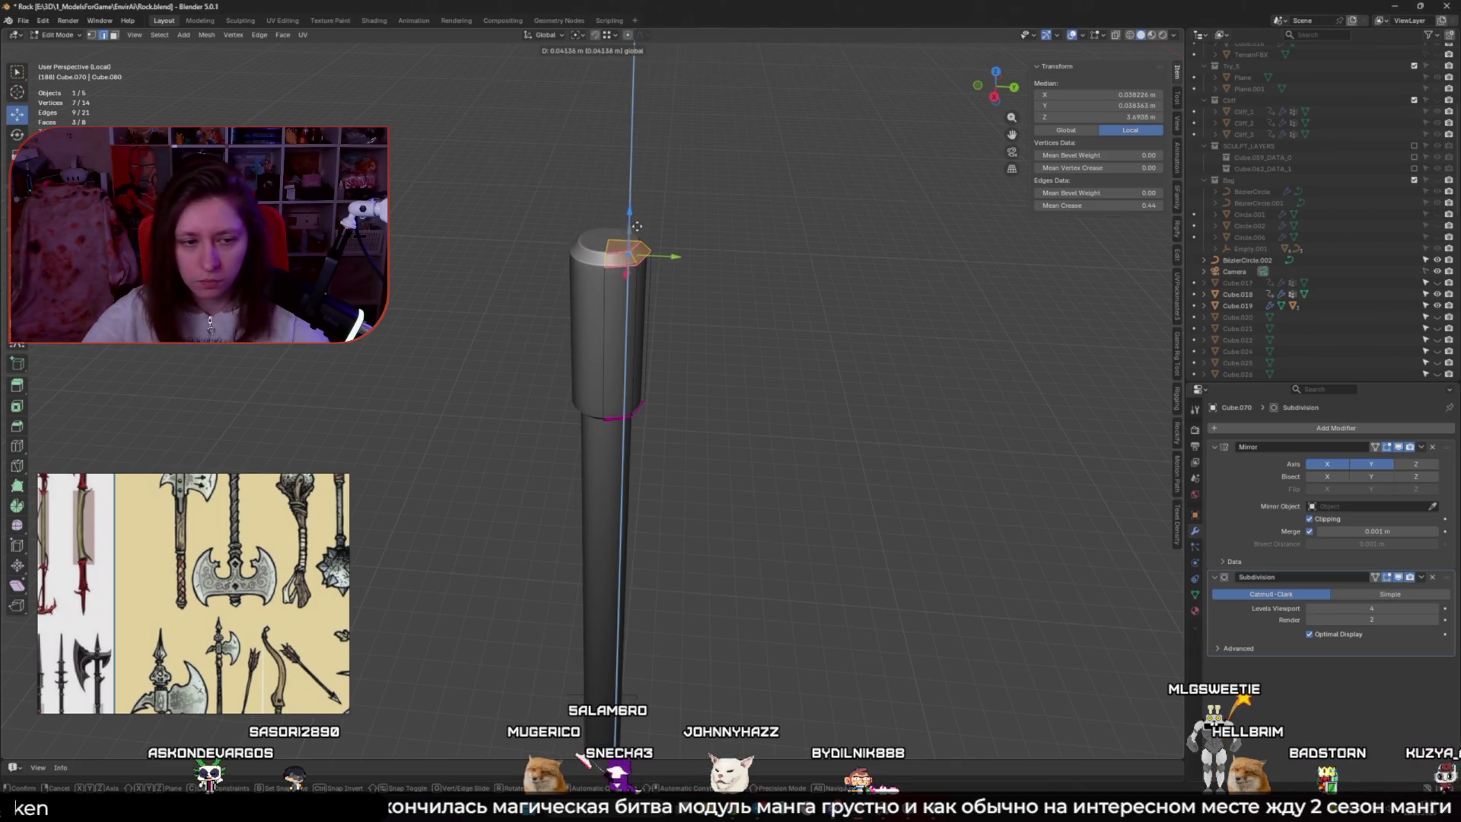
left_click_drag(637, 226, 637, 253)
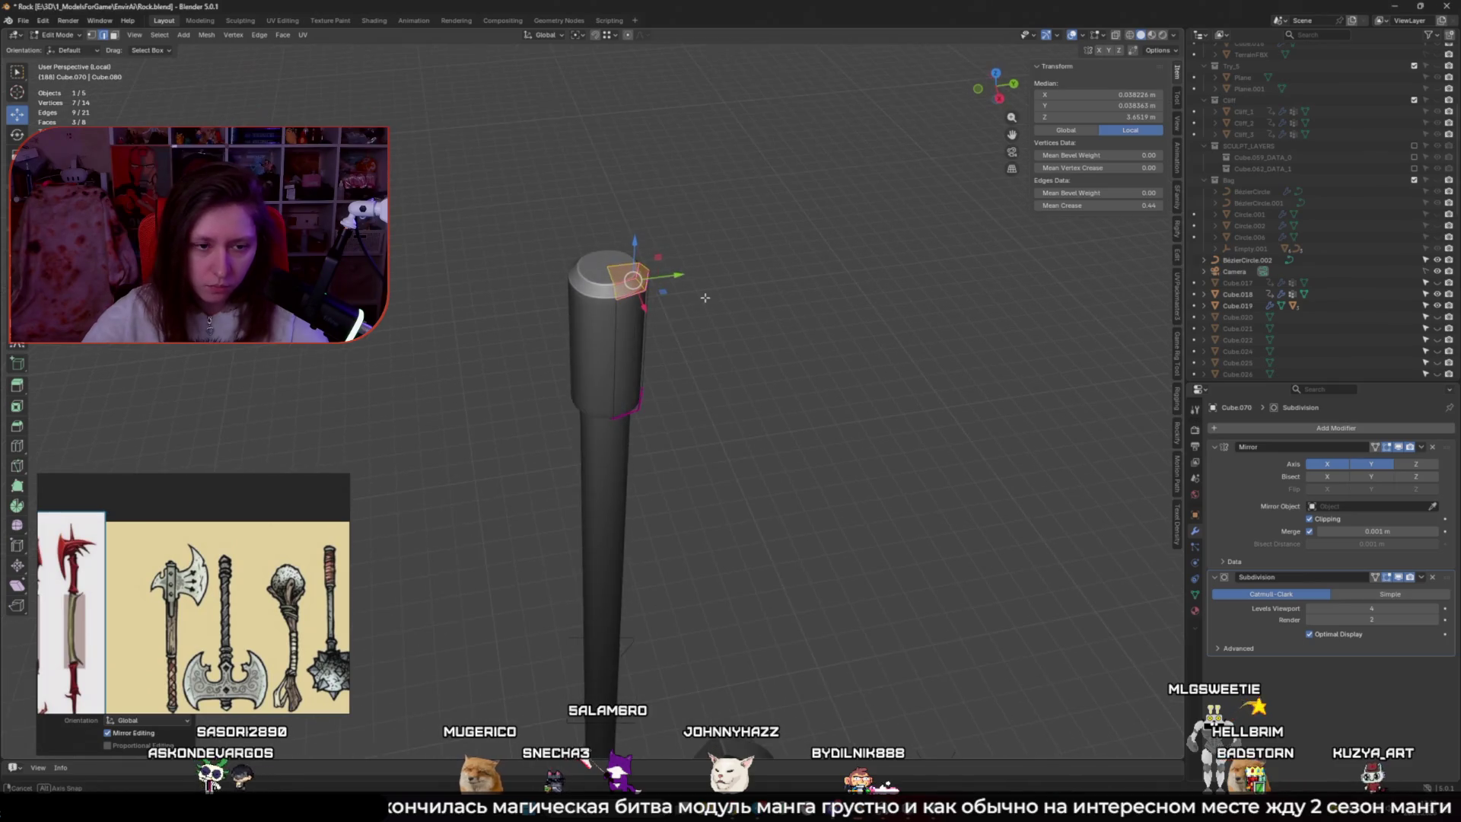
left_click_drag(612, 228, 612, 219)
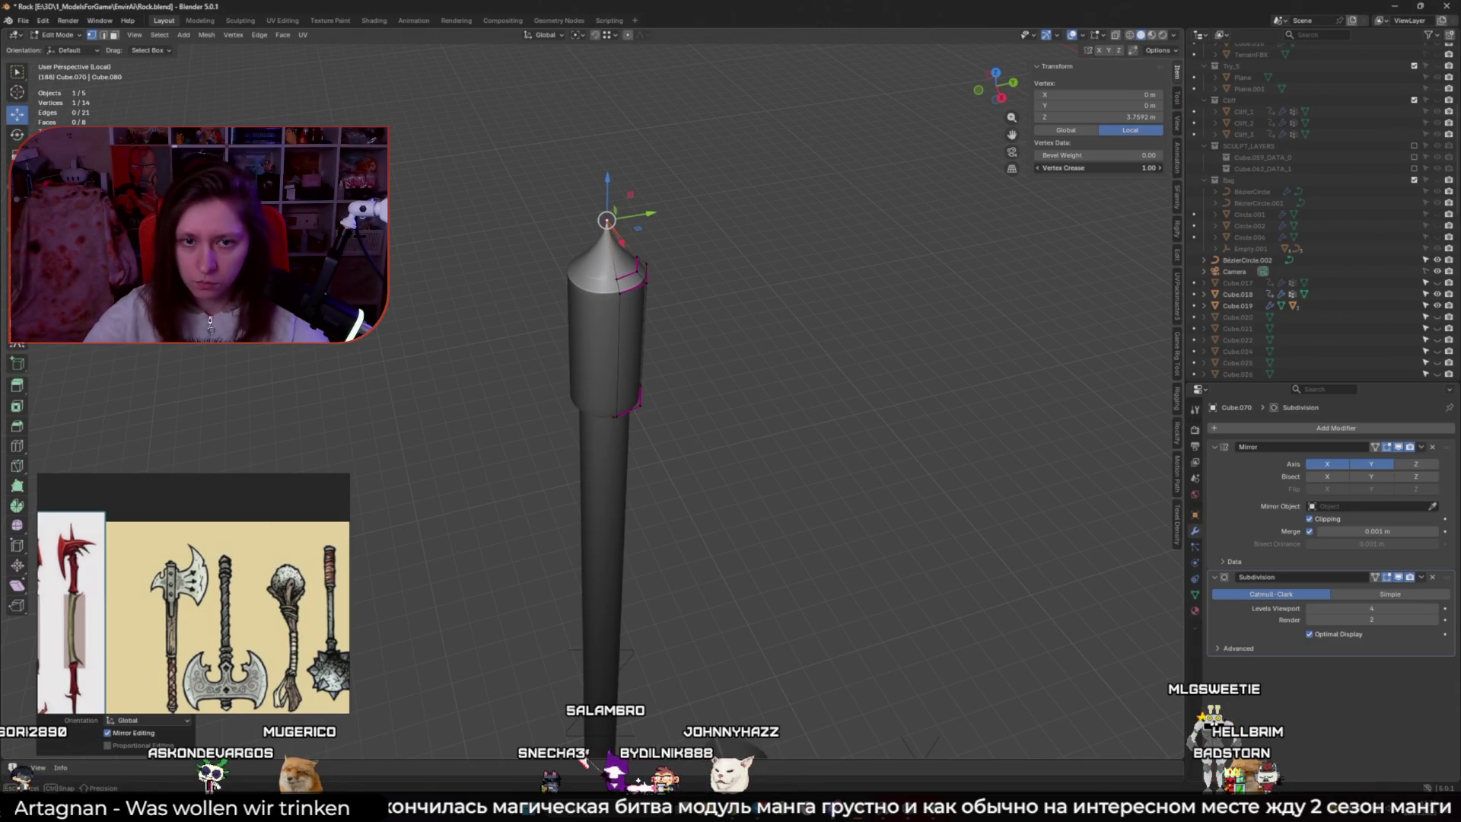
mouse_move(731, 200)
middle_mouse_down()
mouse_move(757, 194)
mouse_move(731, 196)
middle_mouse_up()
Crease the cone-tip edges fully to 1 and return to Object Mode
key("2")
left_click(594, 209, "shift")
left_click(630, 204, "shift")
scroll(636, 200, "up", 2)
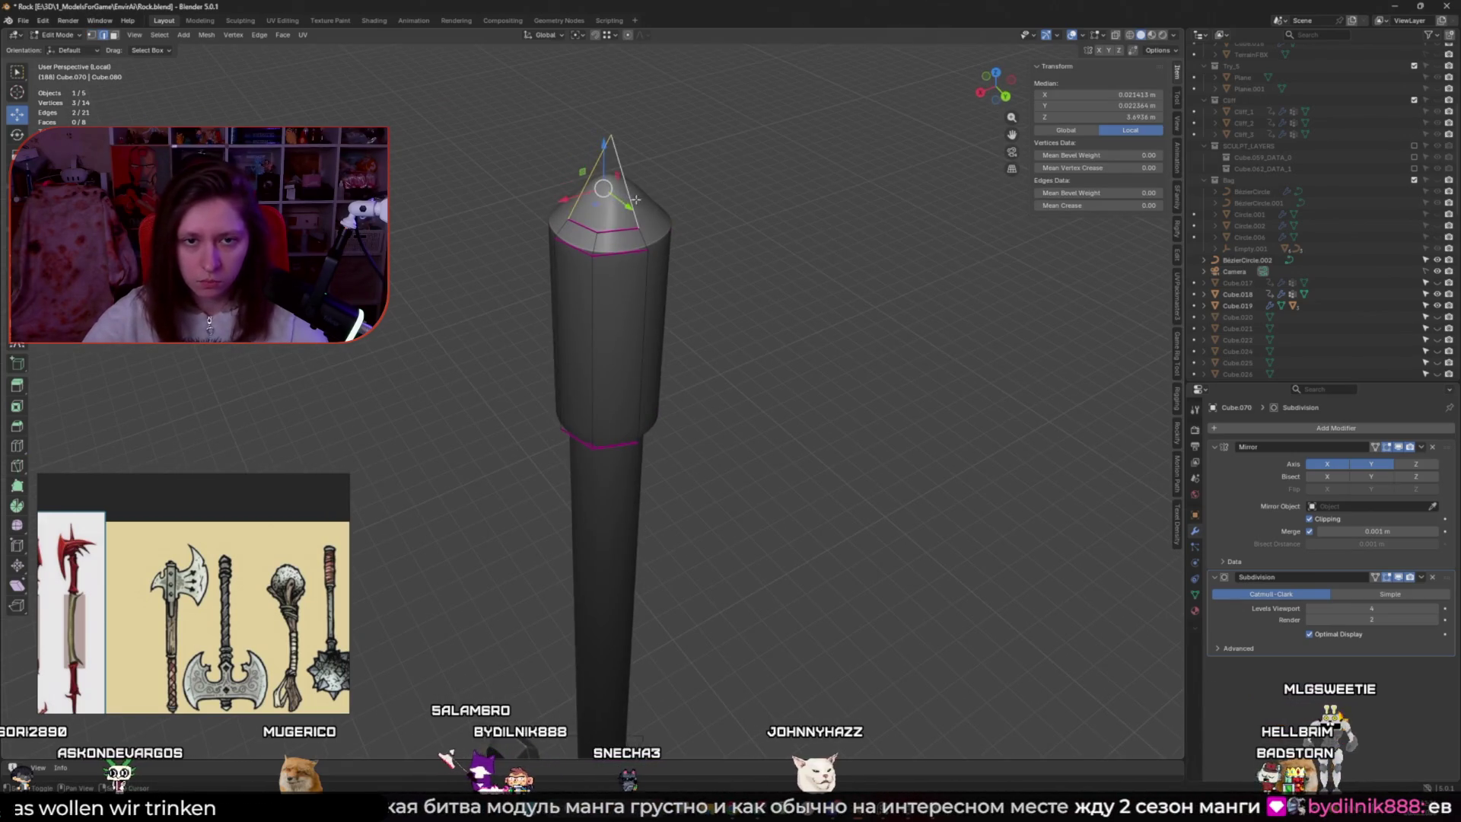
key("shift+e")
left_click(751, 228)
key("Tab")
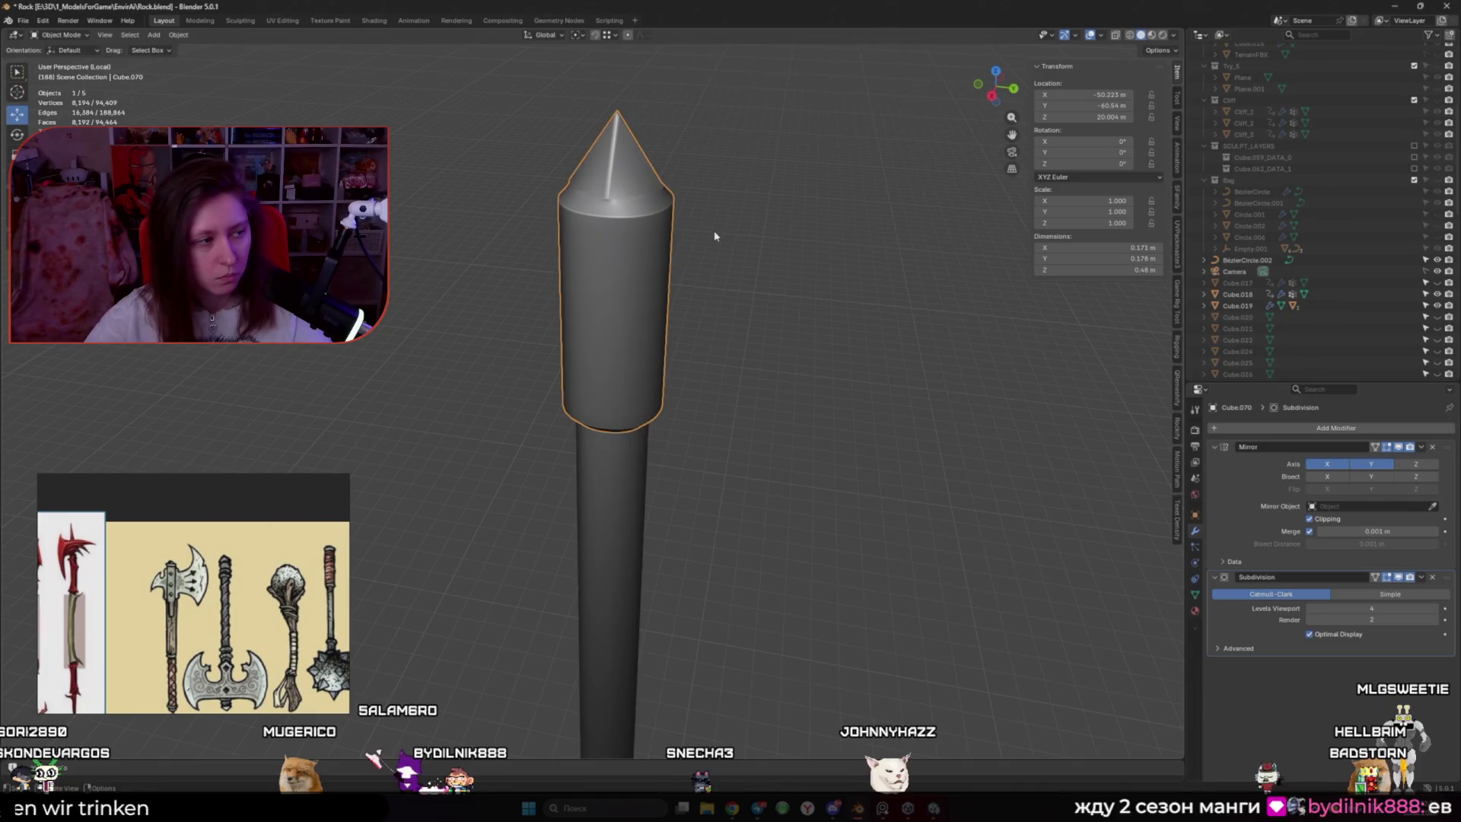
Undo the tip crease and clear the selection, trying and cancelling an inset on the top face
key("Tab")
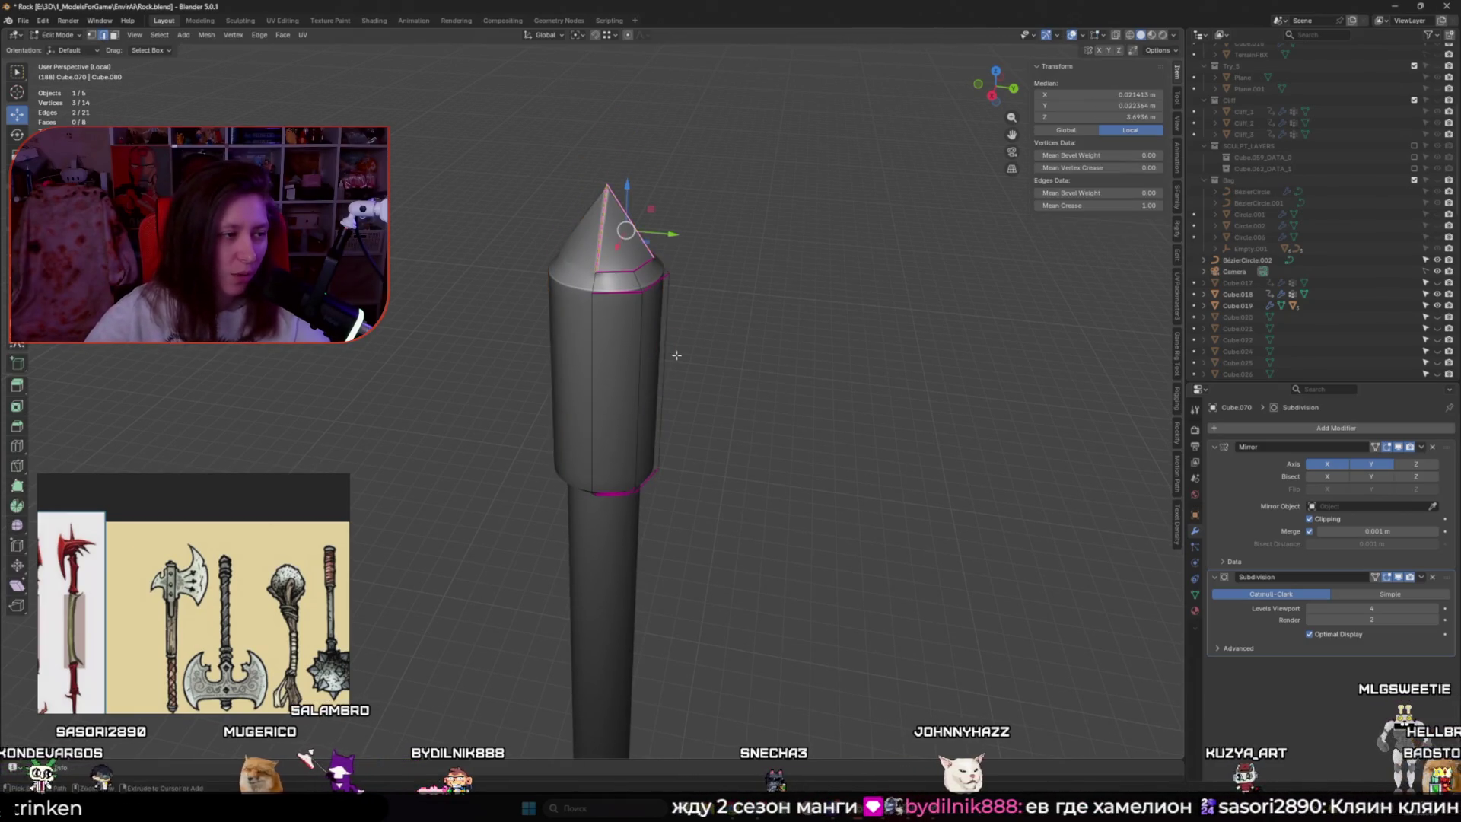
key("ctrl+z")
key("ctrl+z")
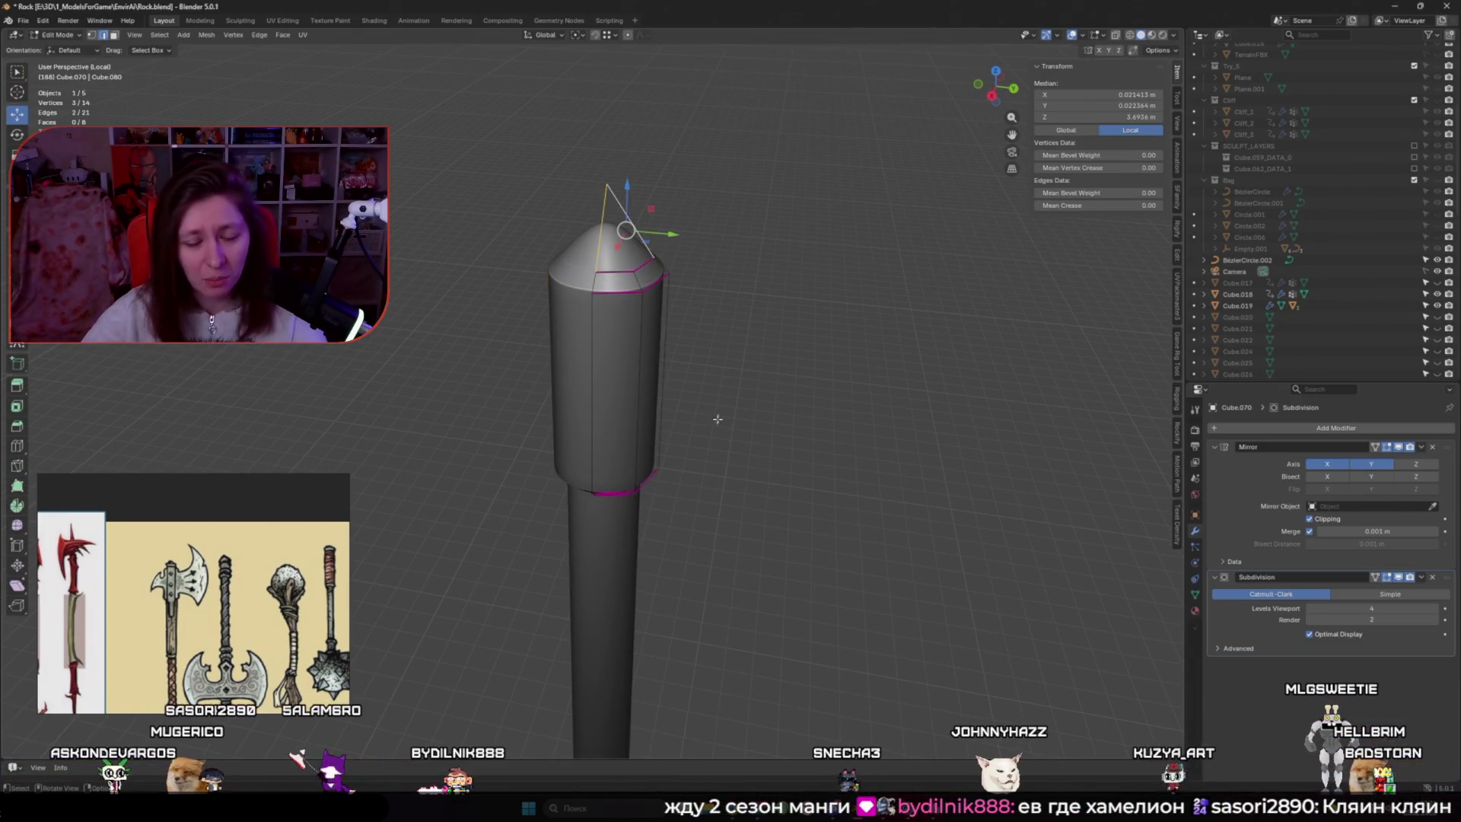
left_click(791, 479)
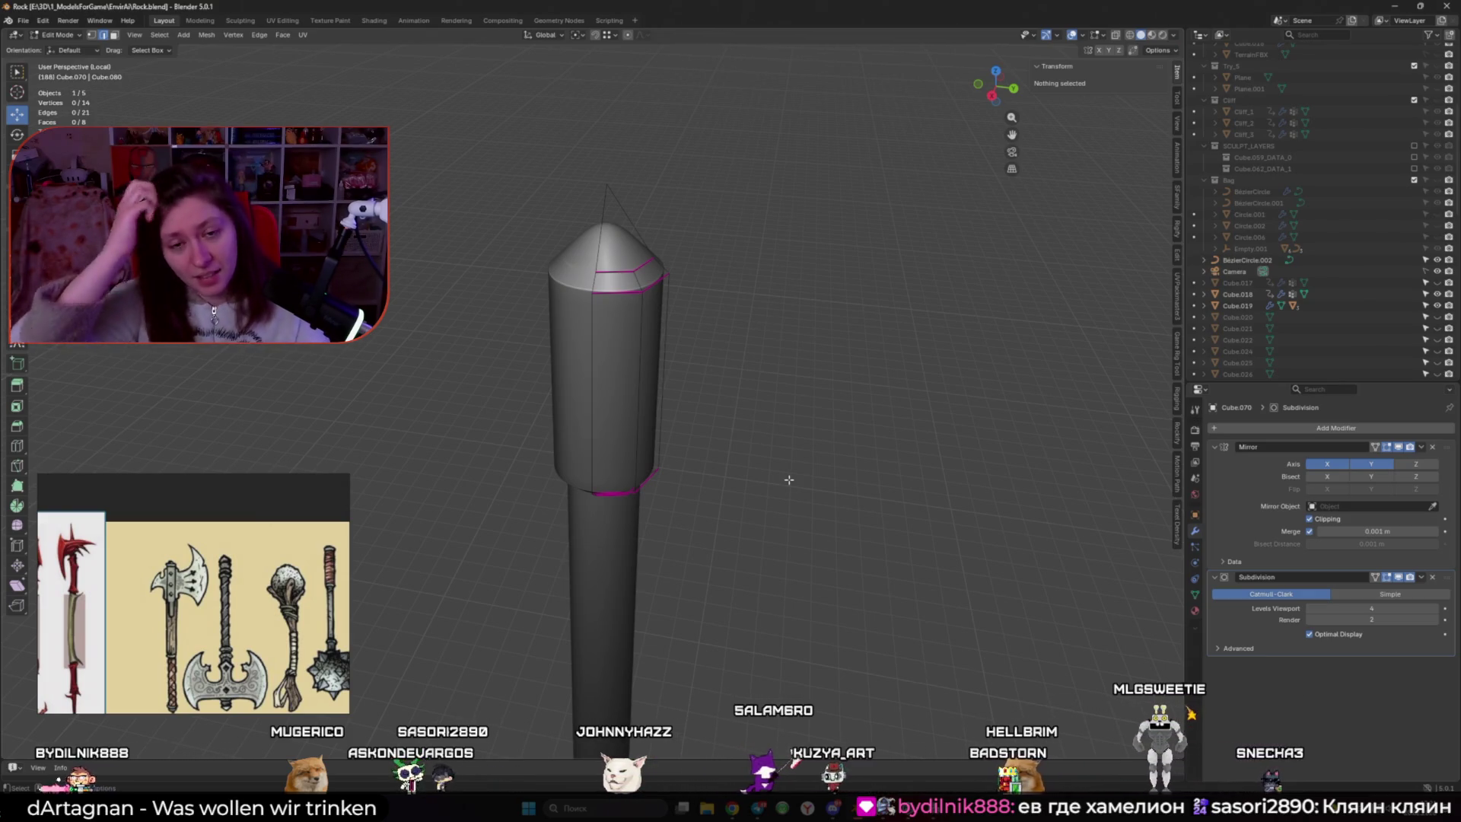
mouse_move(756, 358)
middle_mouse_down()
mouse_move(692, 297)
mouse_move(790, 282)
mouse_move(855, 317)
mouse_move(718, 320)
mouse_move(701, 306)
middle_mouse_up()
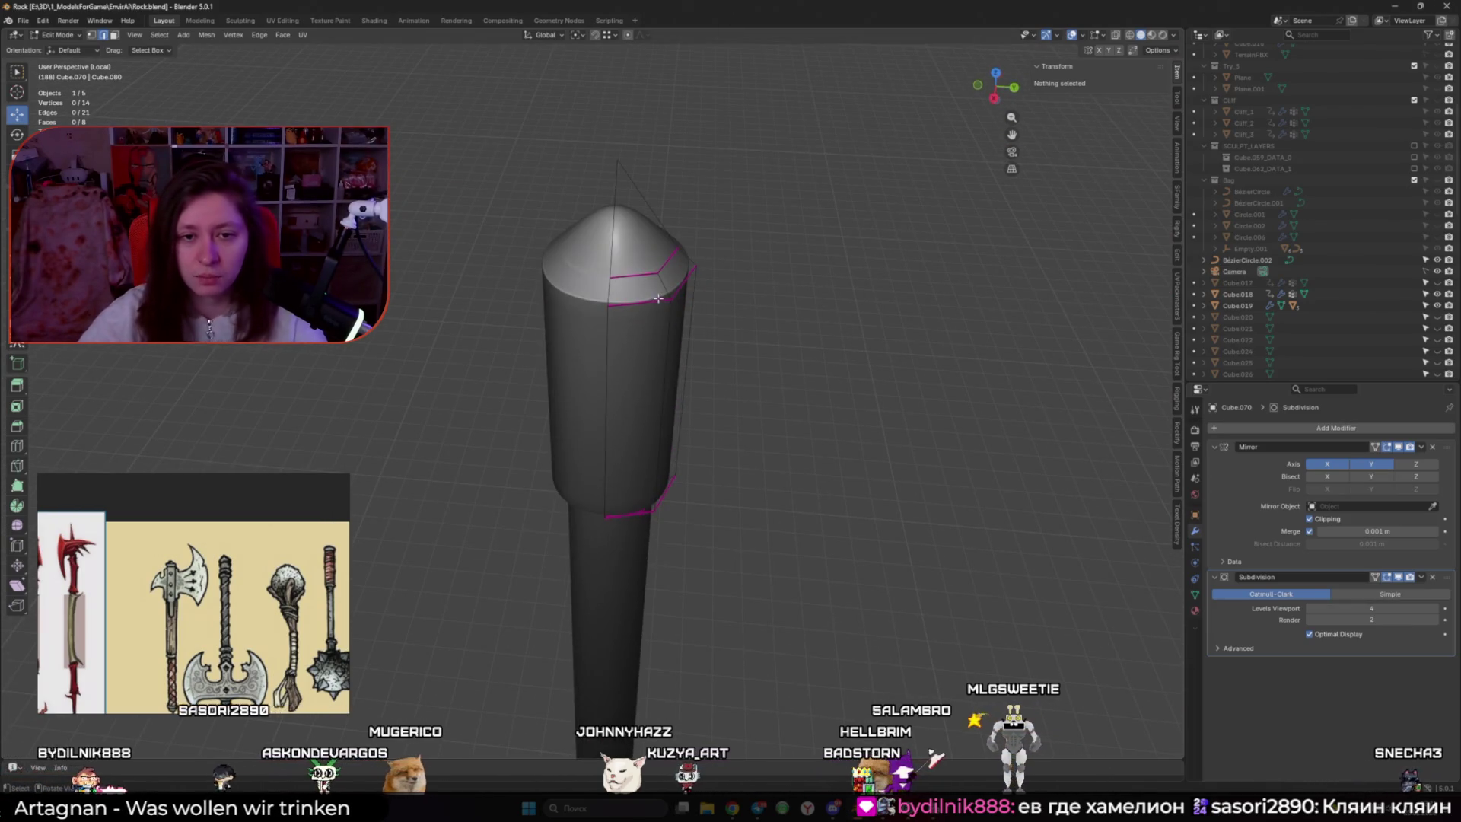
left_click(646, 236)
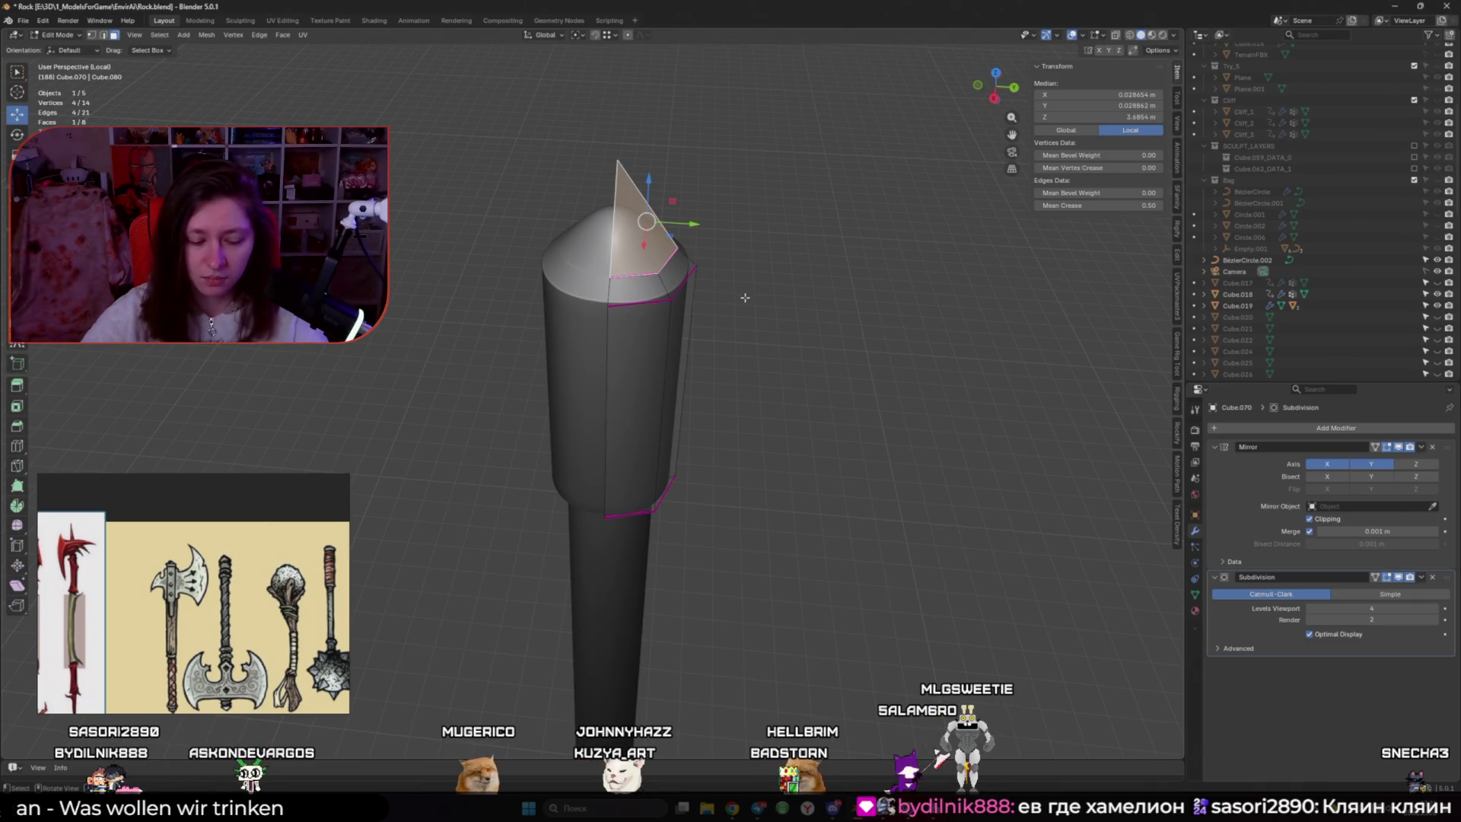
key("i")
key("Escape")
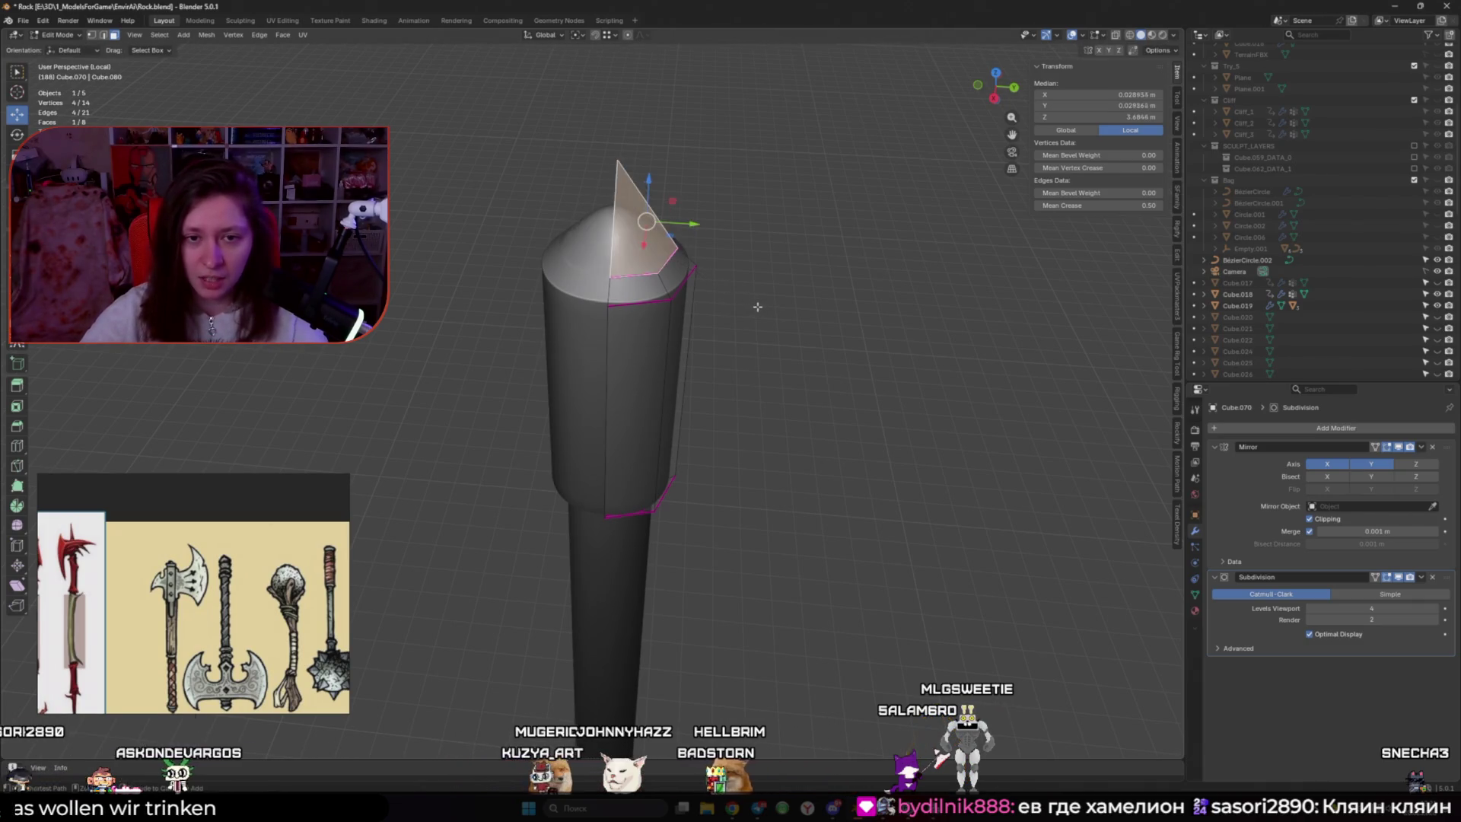
left_click(758, 307)
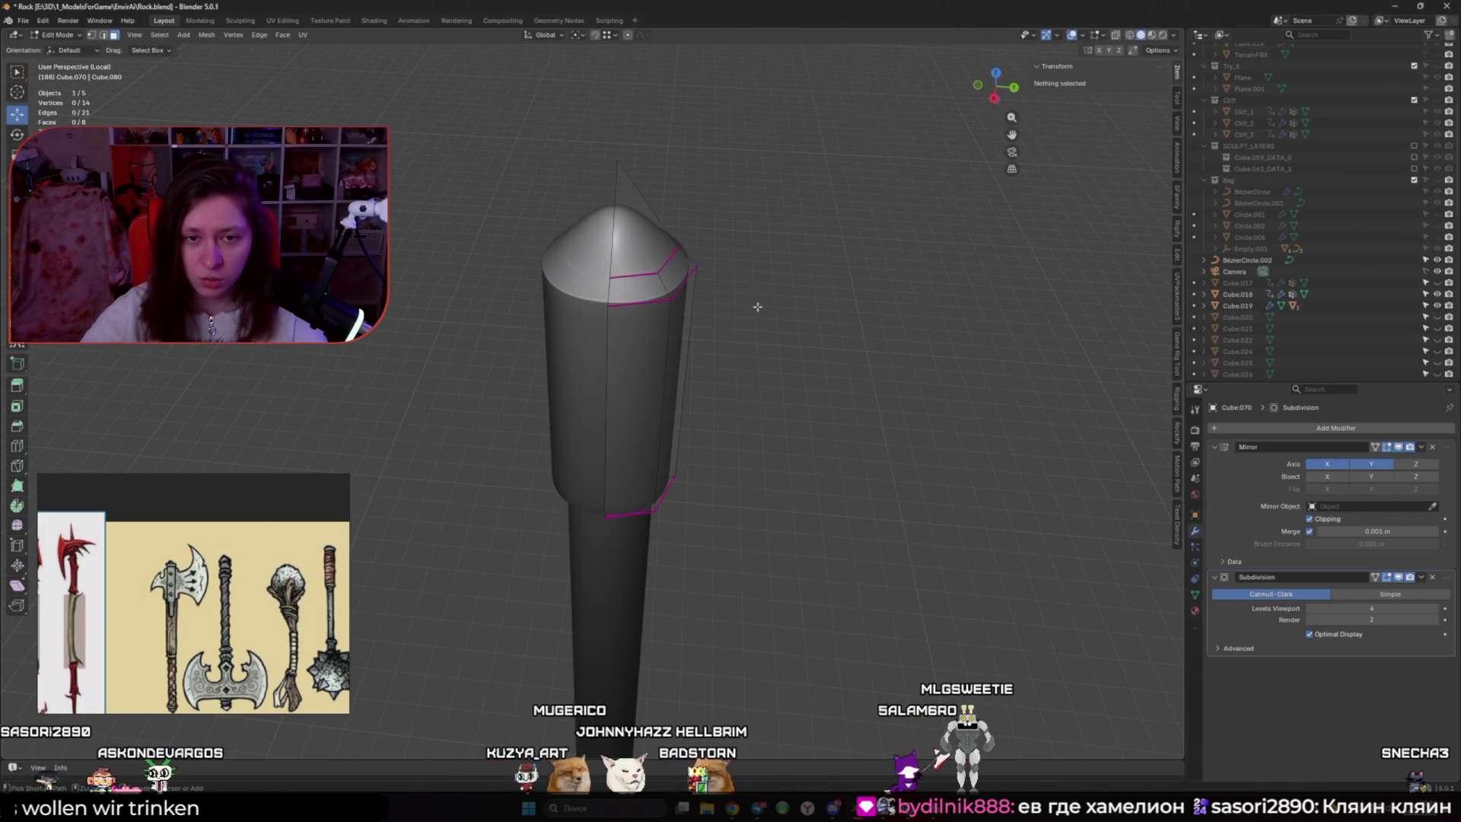
Lower a top rim edge slightly and raise the tip vertex into a taller spike
left_click(666, 265)
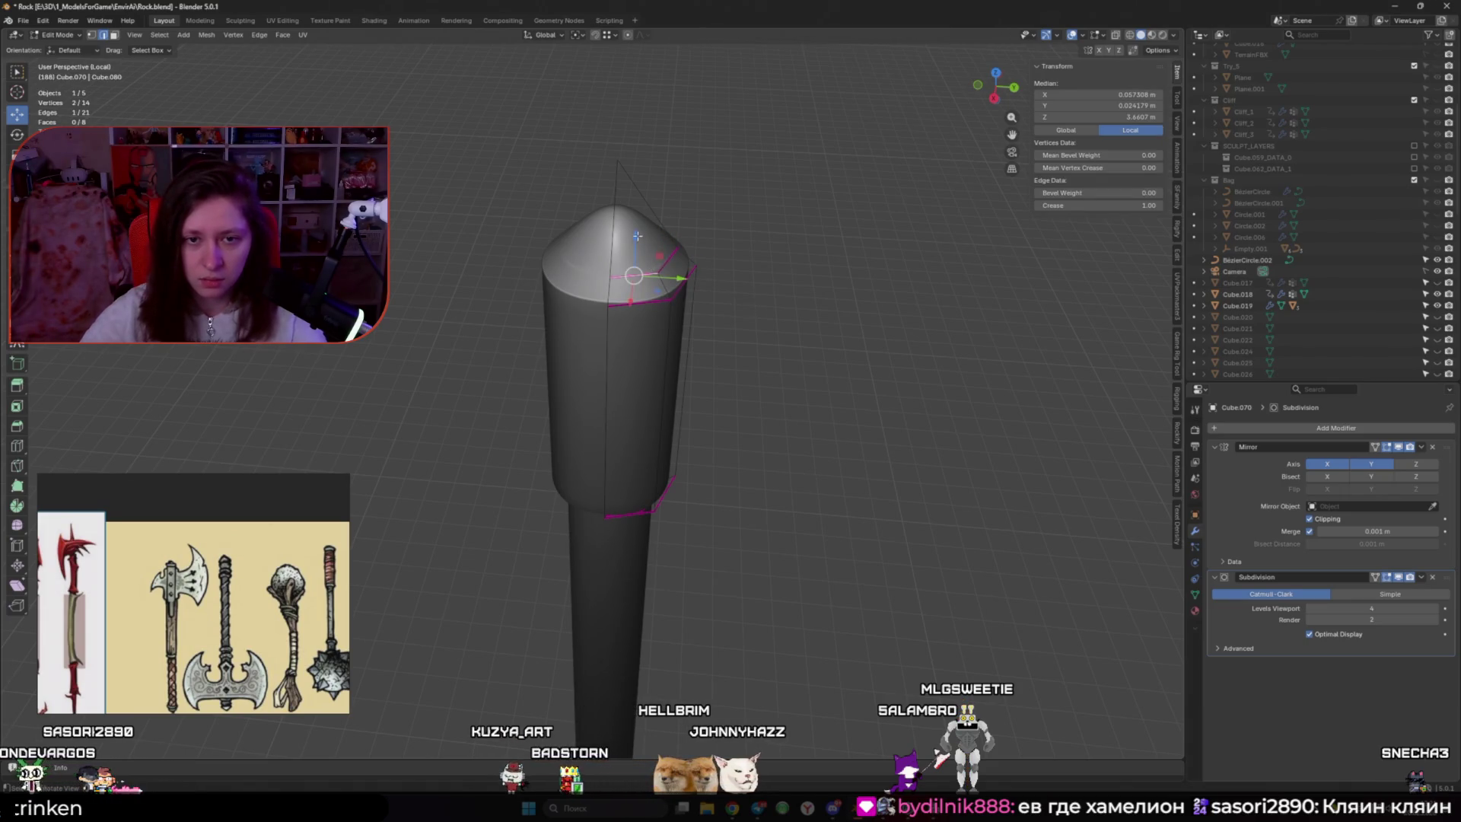
left_click_drag(638, 236, 646, 255)
key("Escape")
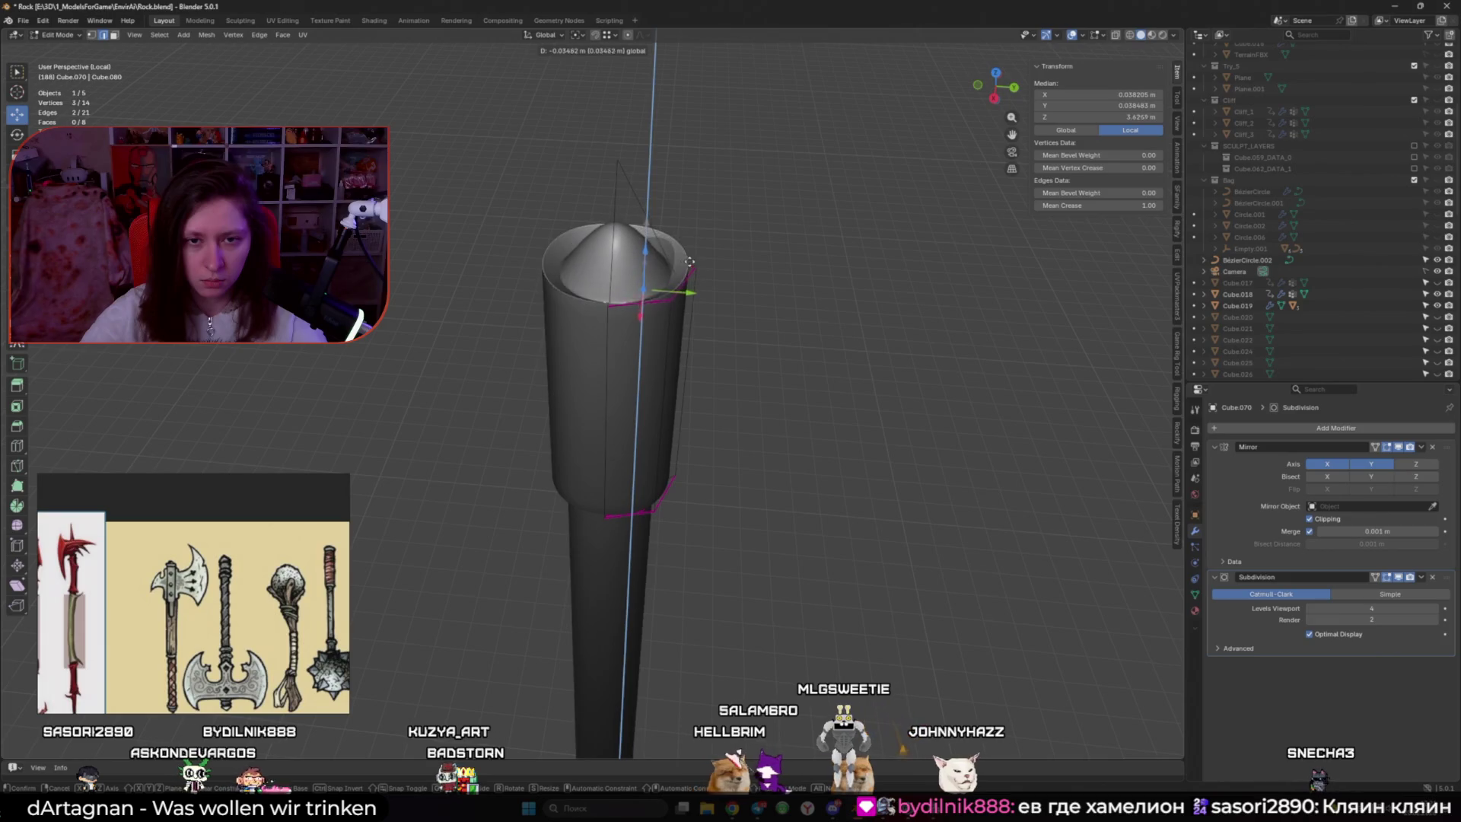
left_click_drag(695, 264, 689, 255)
mouse_move(689, 255)
middle_mouse_down()
mouse_move(669, 236)
mouse_move(871, 242)
mouse_move(730, 228)
middle_mouse_up()
left_click(619, 190)
left_click_drag(618, 144, 638, 107)
middle_click_drag(639, 107, 609, 198)
left_click(572, 311, "shift")
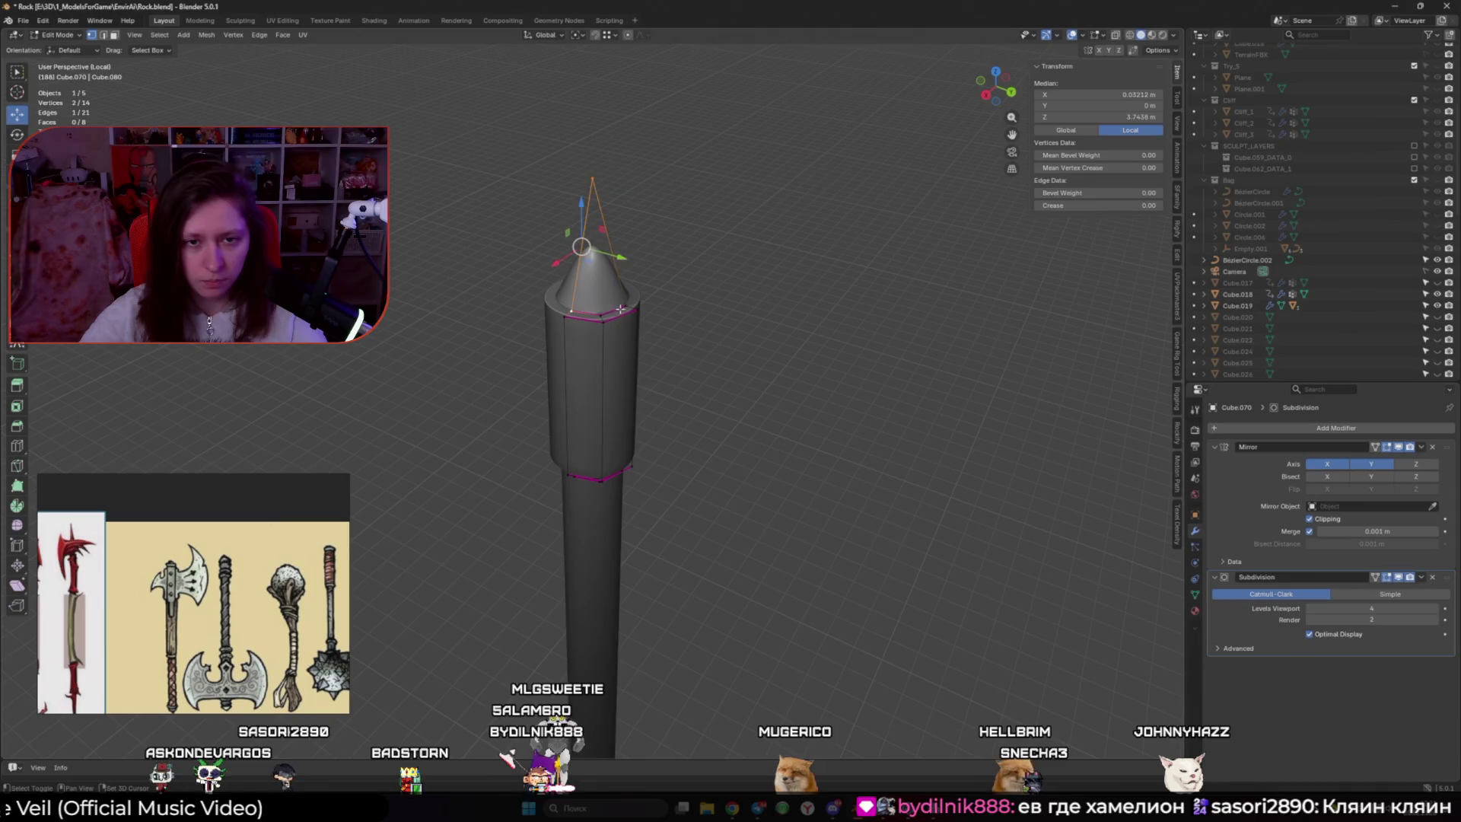
Select the cone's tip vertex and give it a full 1.00 vertex crease
left_click(605, 313, "shift")
left_click(603, 313, "shift")
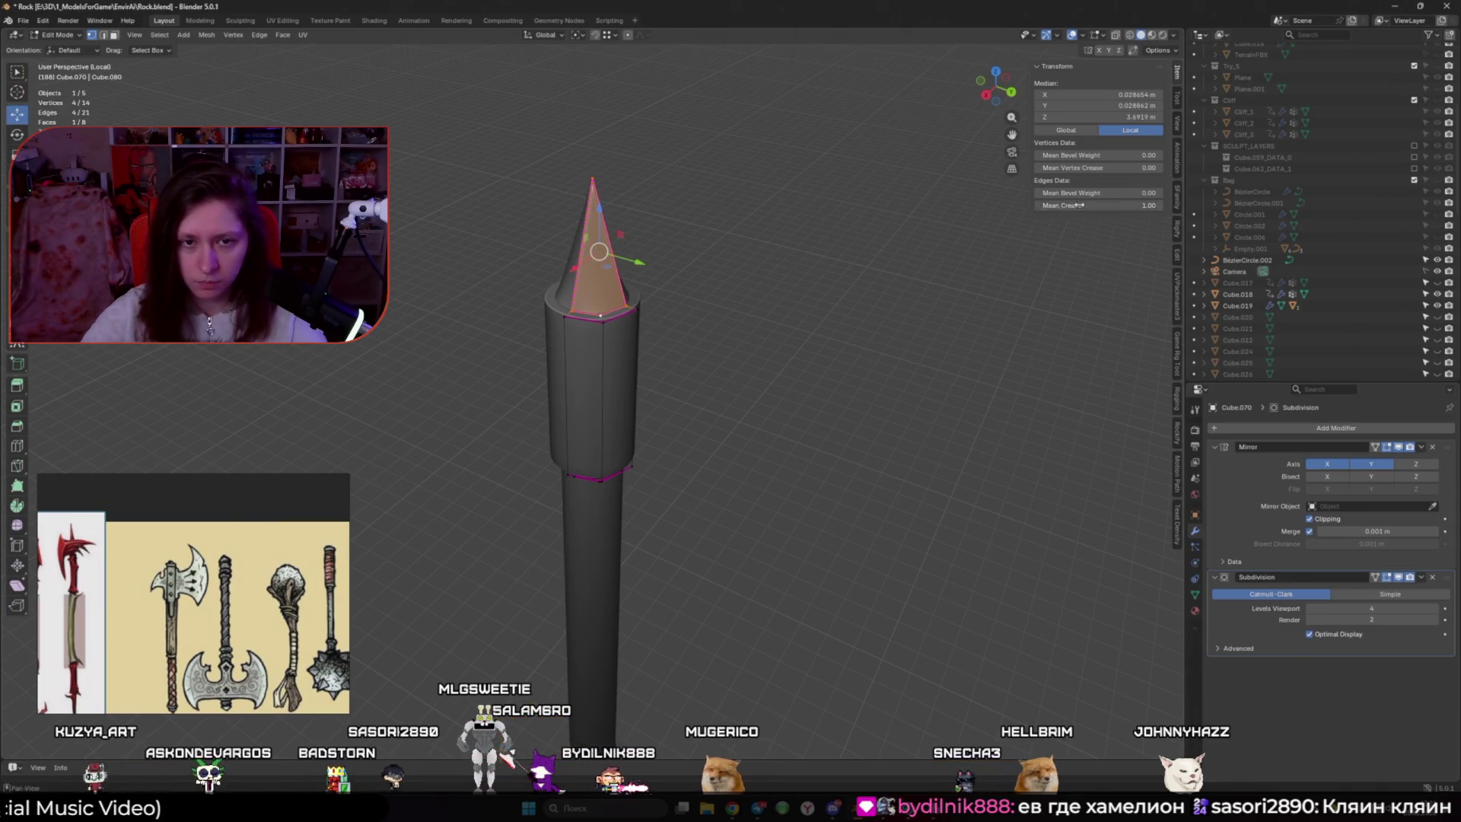
key("Tab")
mouse_move(677, 244)
middle_mouse_down()
mouse_move(617, 242)
mouse_move(660, 285)
middle_mouse_up()
key("Tab")
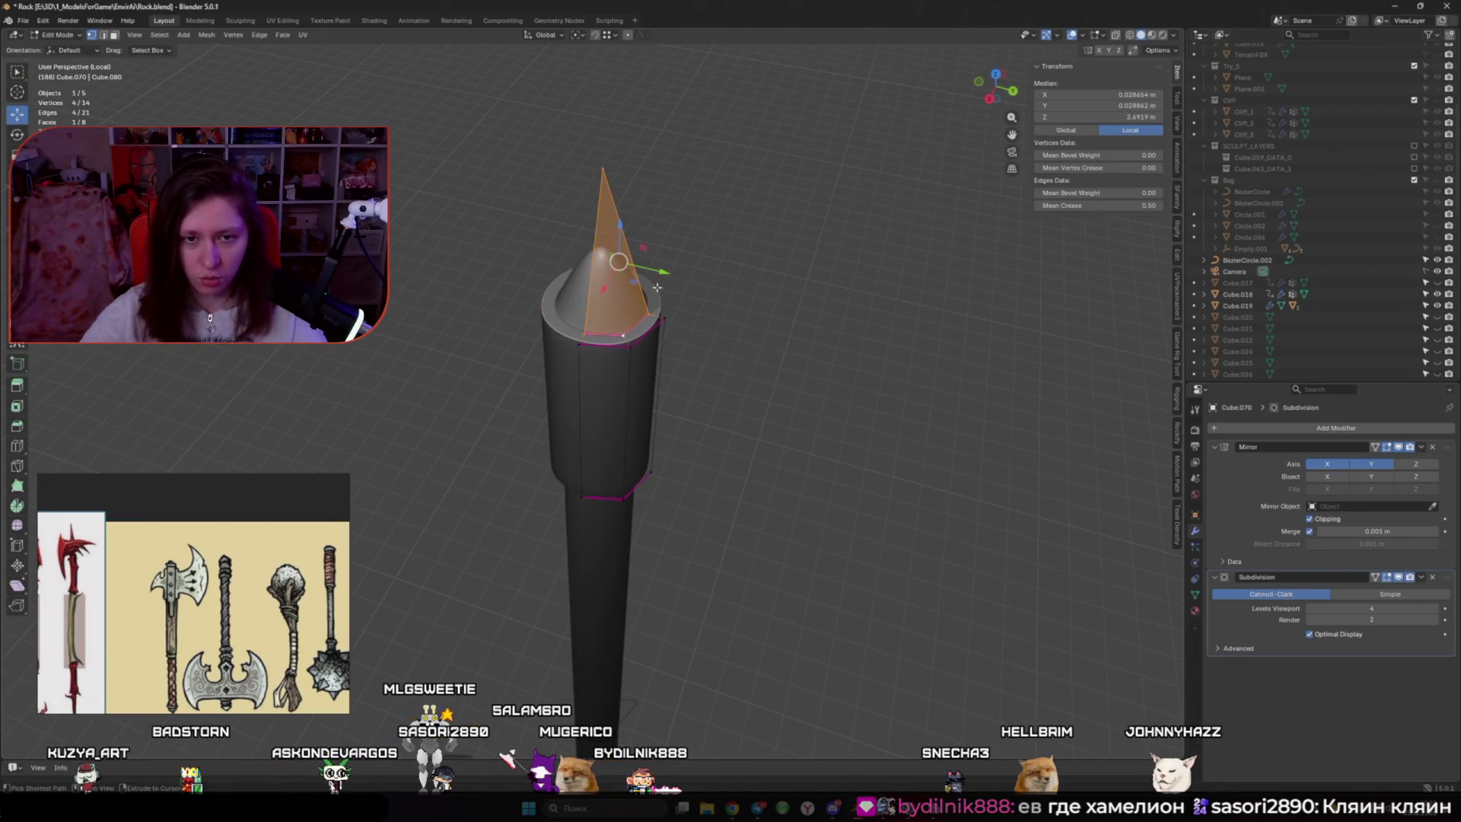
left_click(751, 312)
left_click(621, 166)
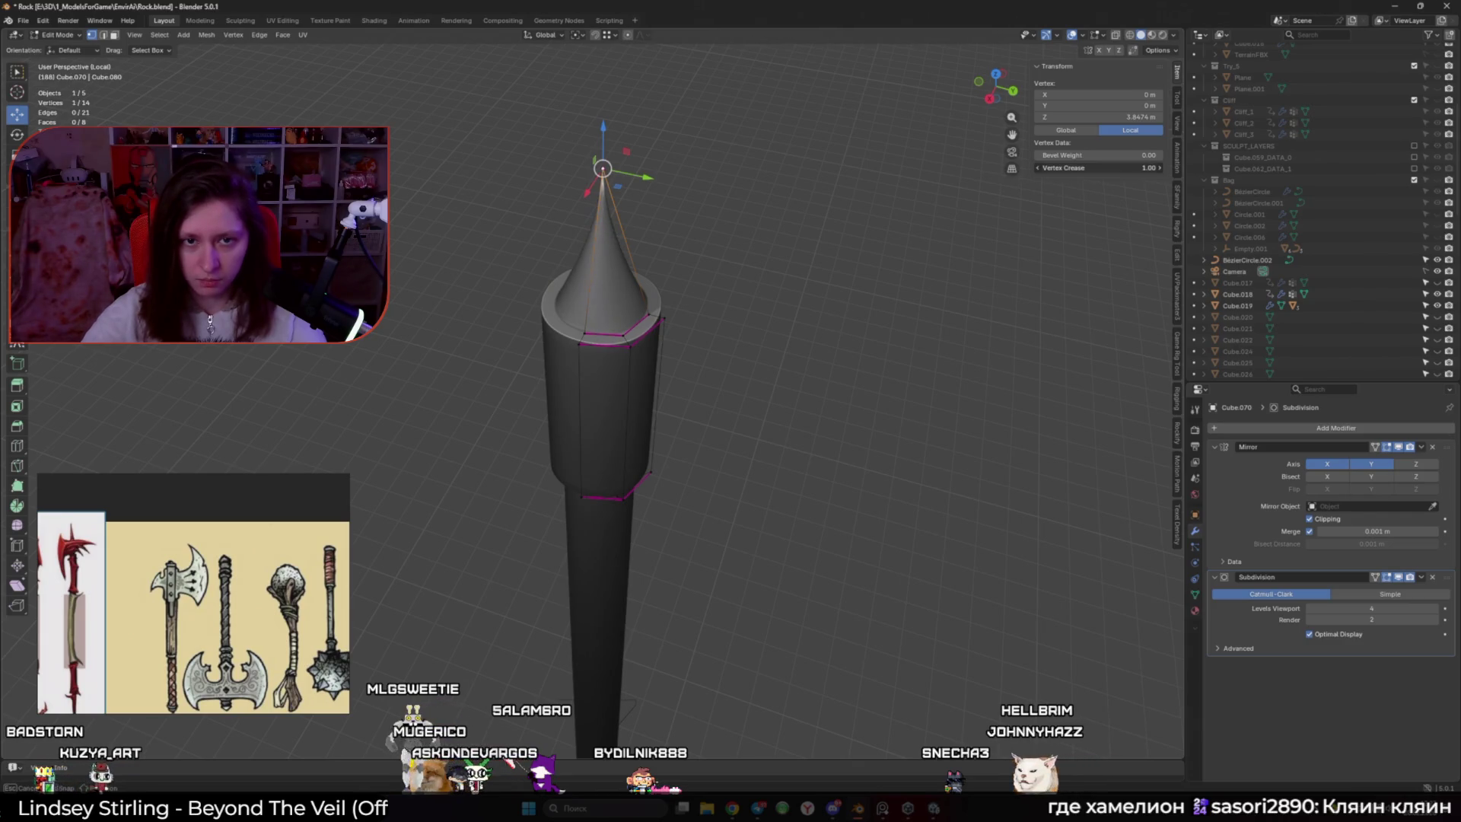
key("Tab")
mouse_move(648, 247)
middle_mouse_down()
mouse_move(857, 211)
mouse_move(659, 229)
middle_mouse_up()
key("Tab")
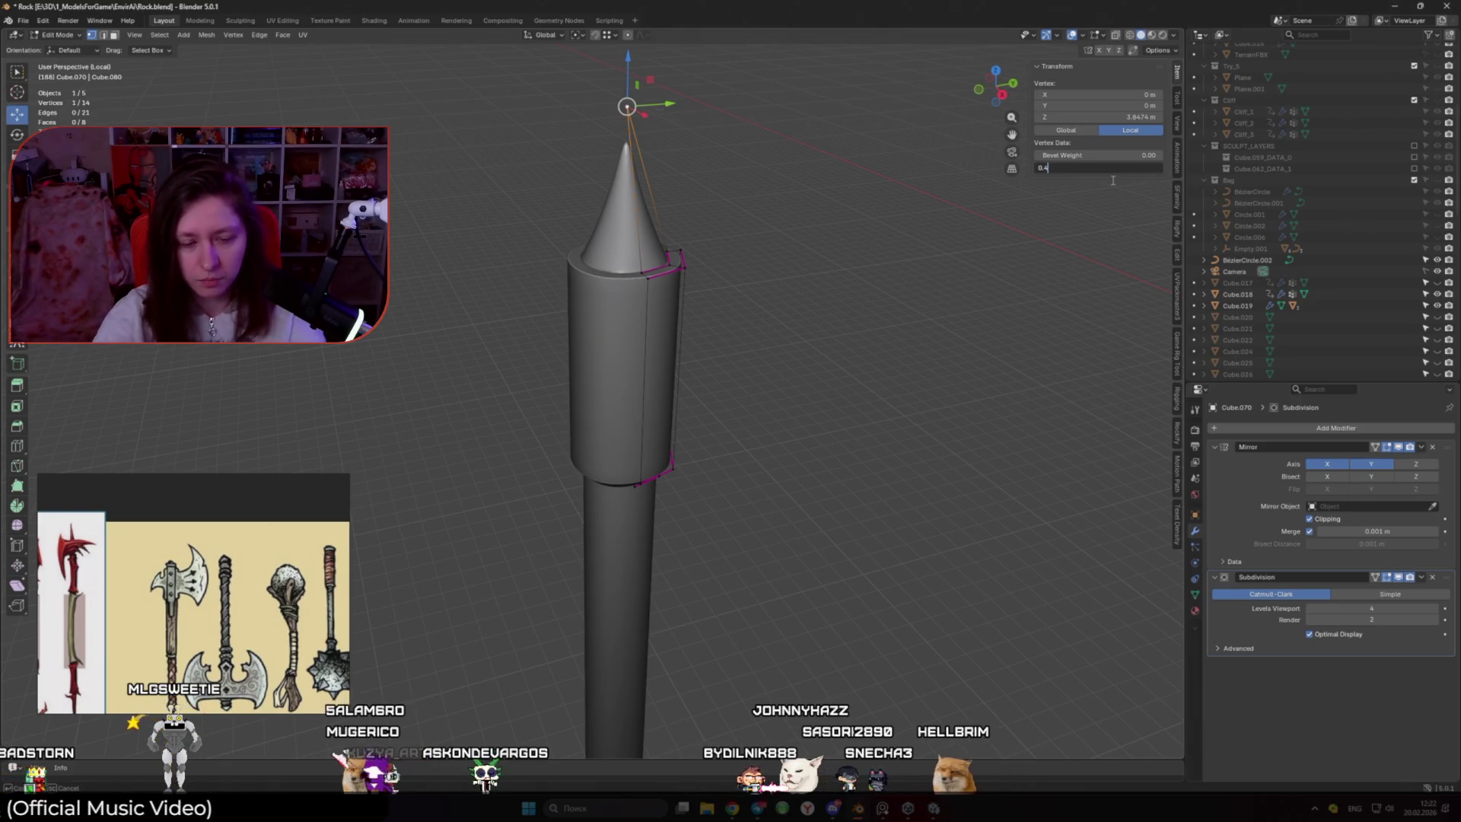
Review the whole axe, then re-enter Edit Mode and undo three recent changes
key("Tab")
scroll(832, 301, "down", 5)
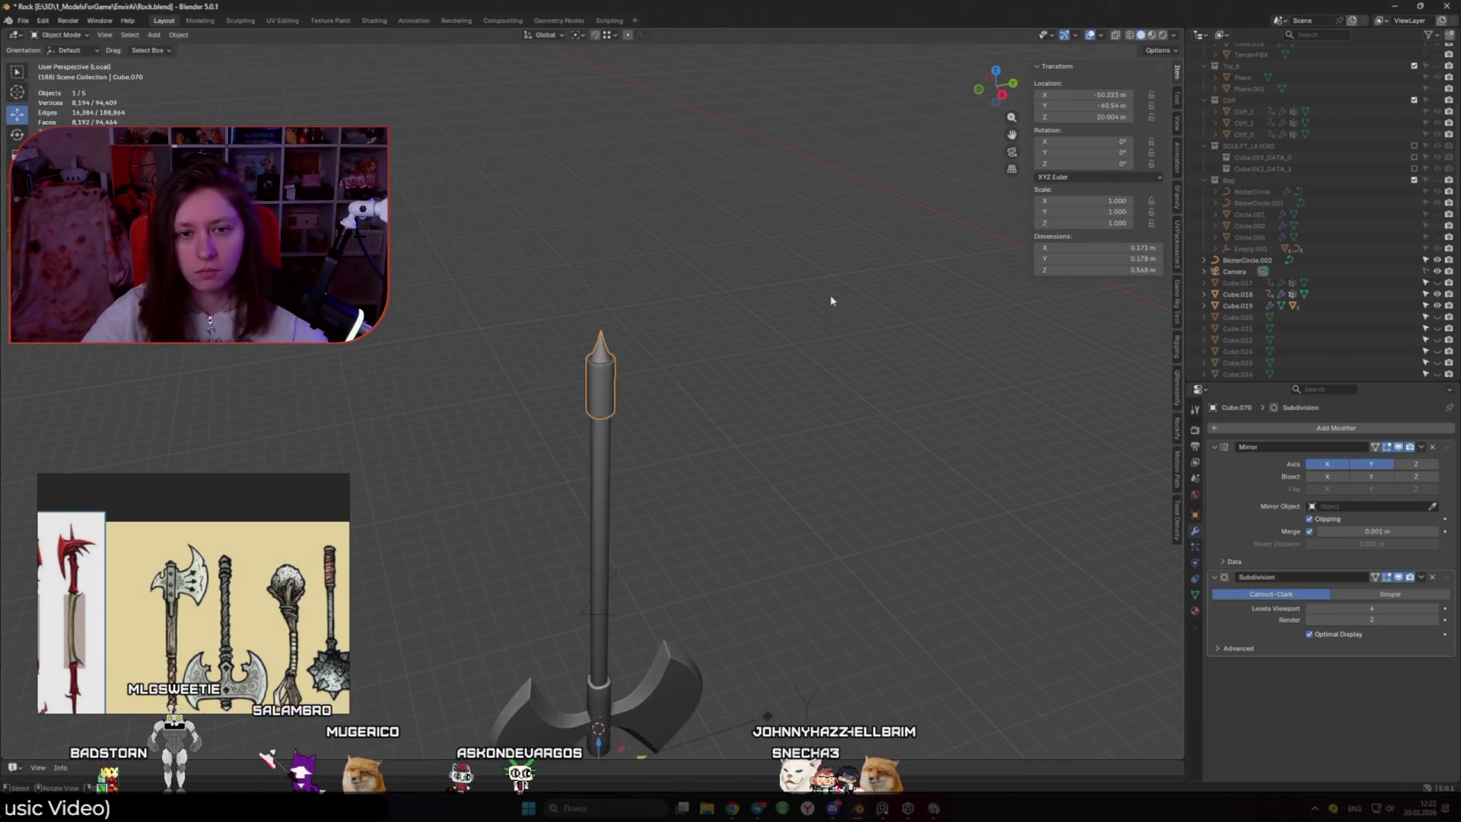
scroll(784, 281, "up", 4)
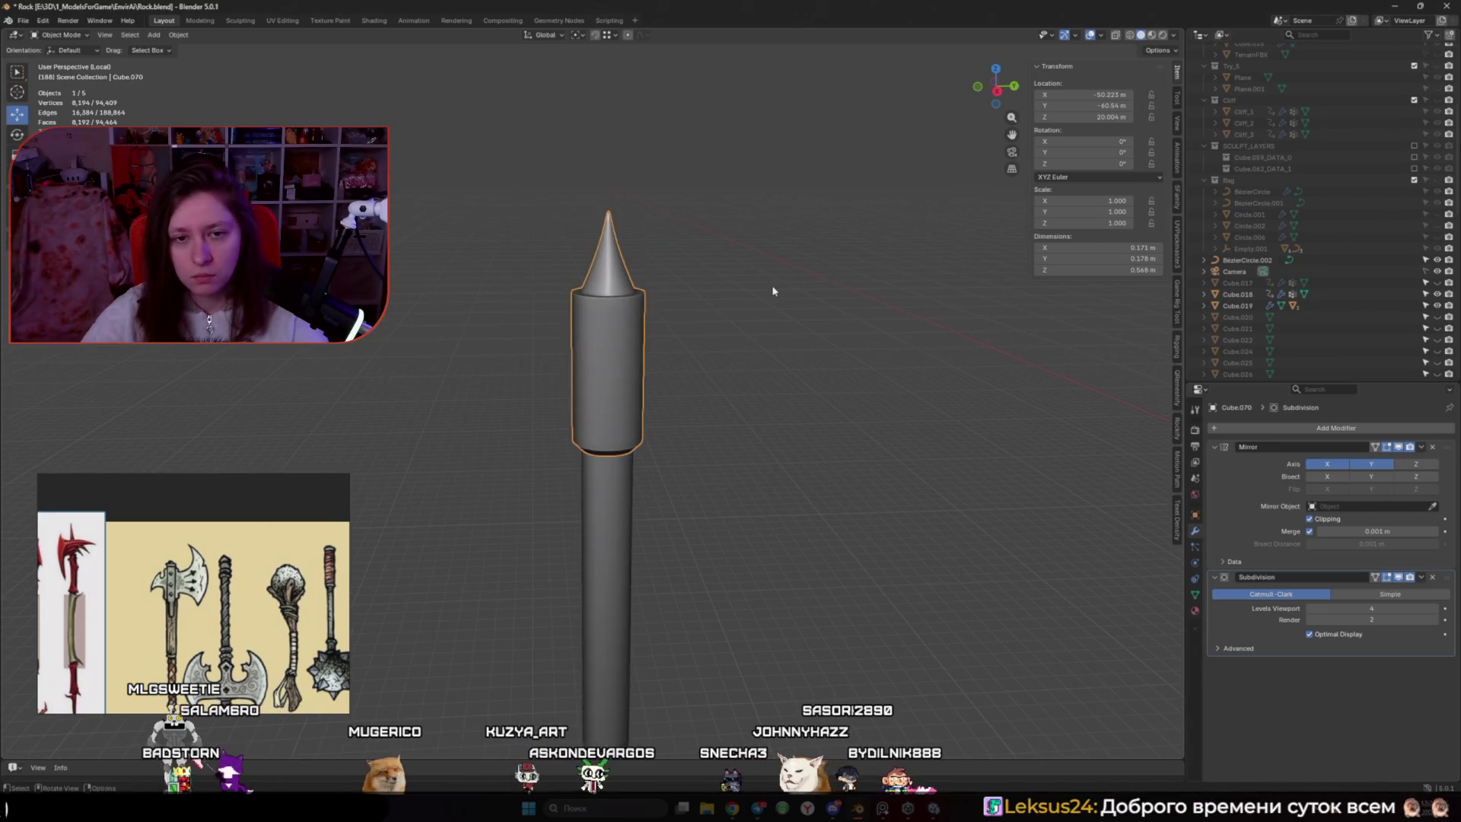
key("Tab")
key("ctrl+z")
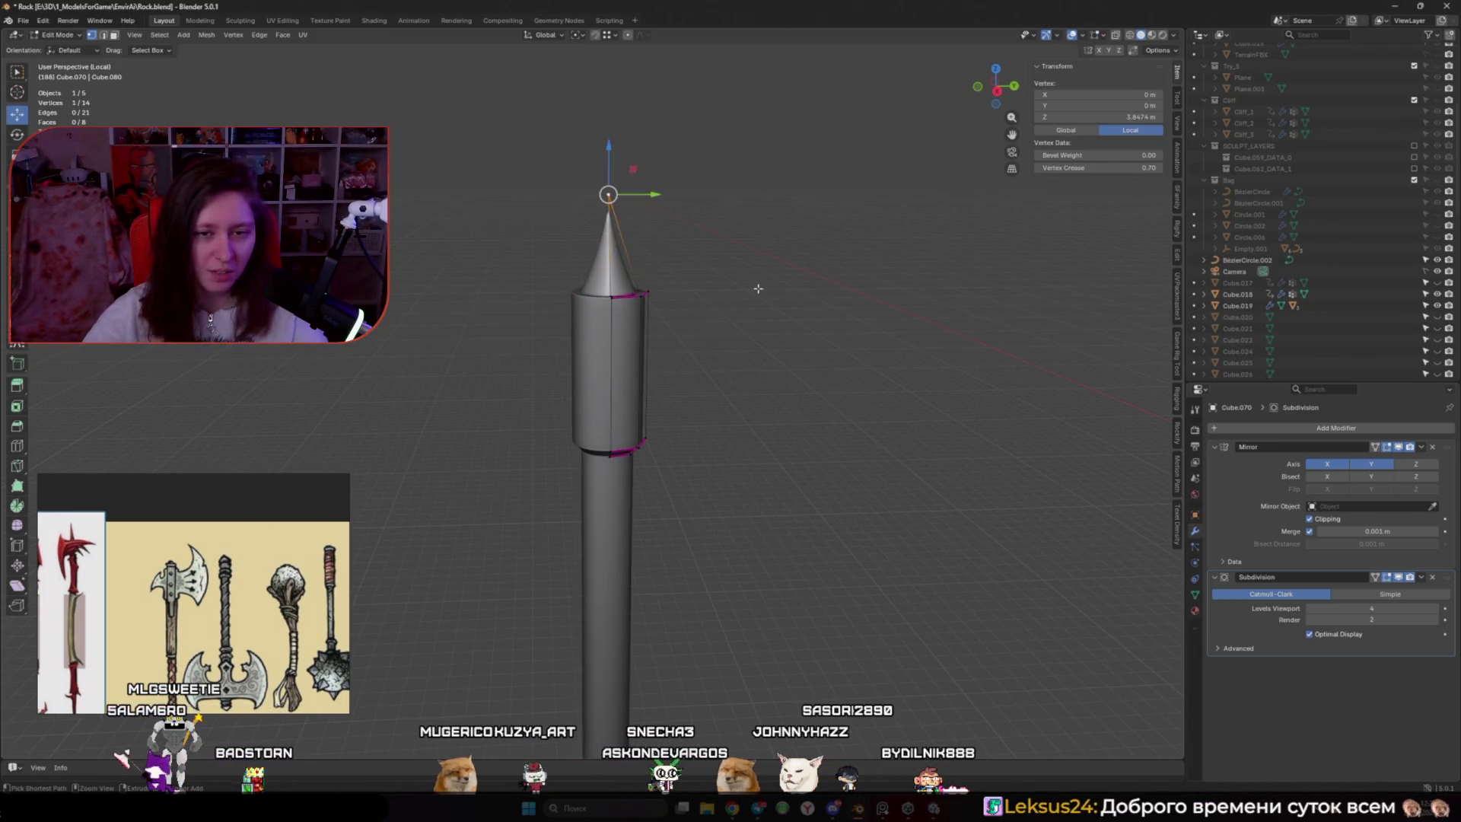
key("ctrl+z")
key("ctrl+z")
key("ctrl+z")
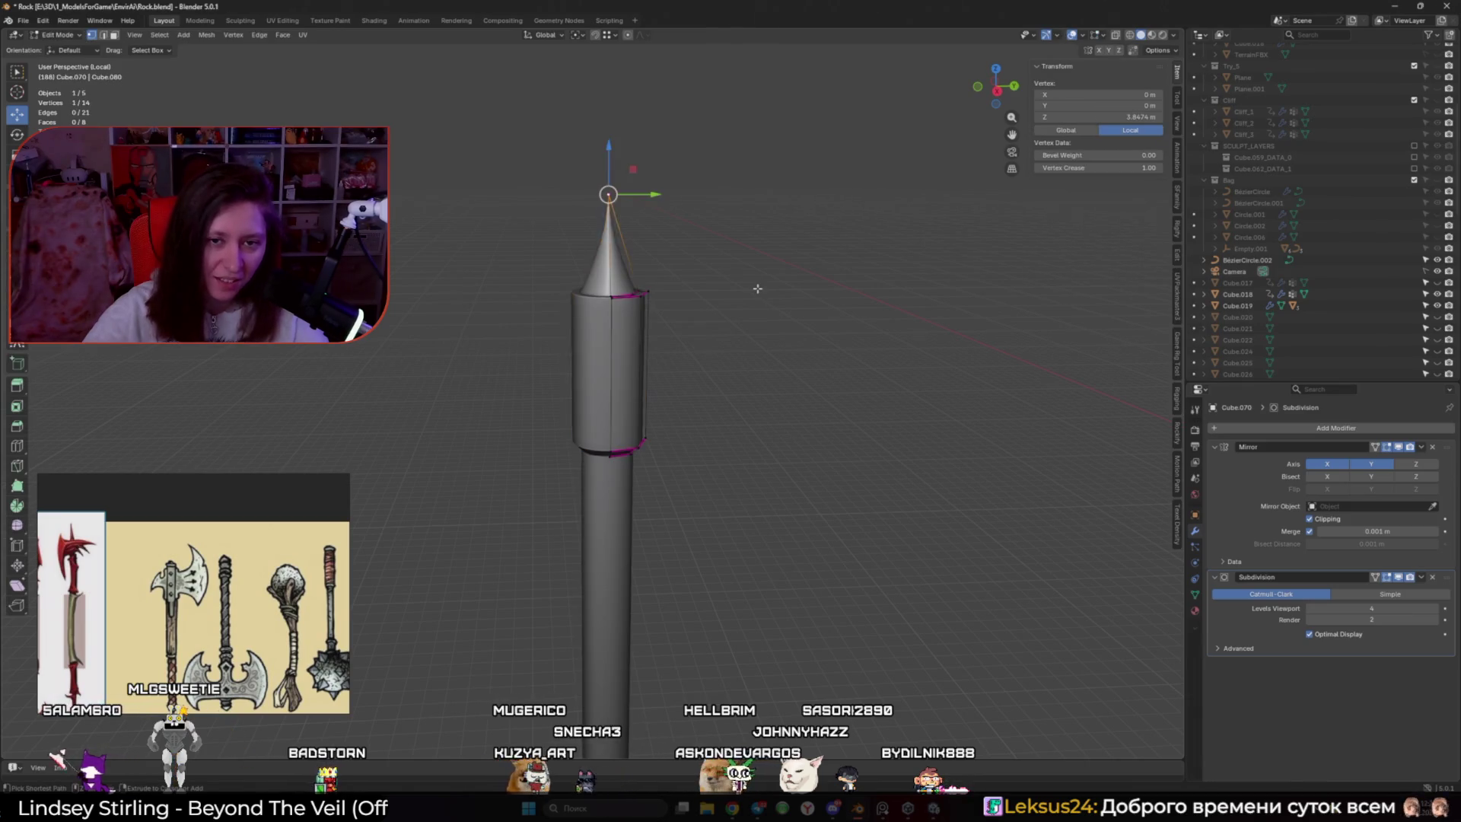
key("ctrl+z")
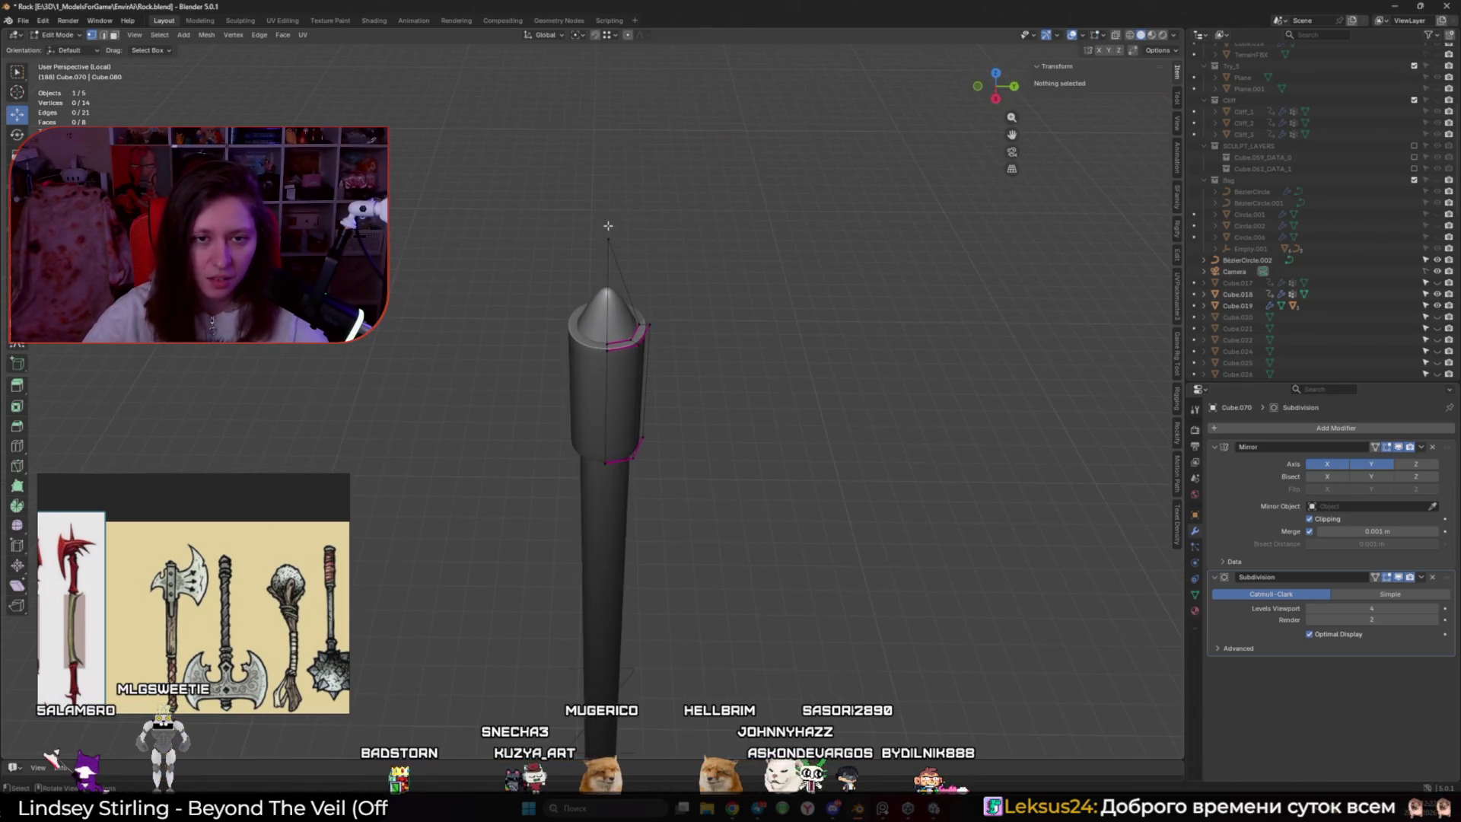
Lower the tip vertex along Z until the haft end is flat, then return to Object Mode
key("g")
key("z")
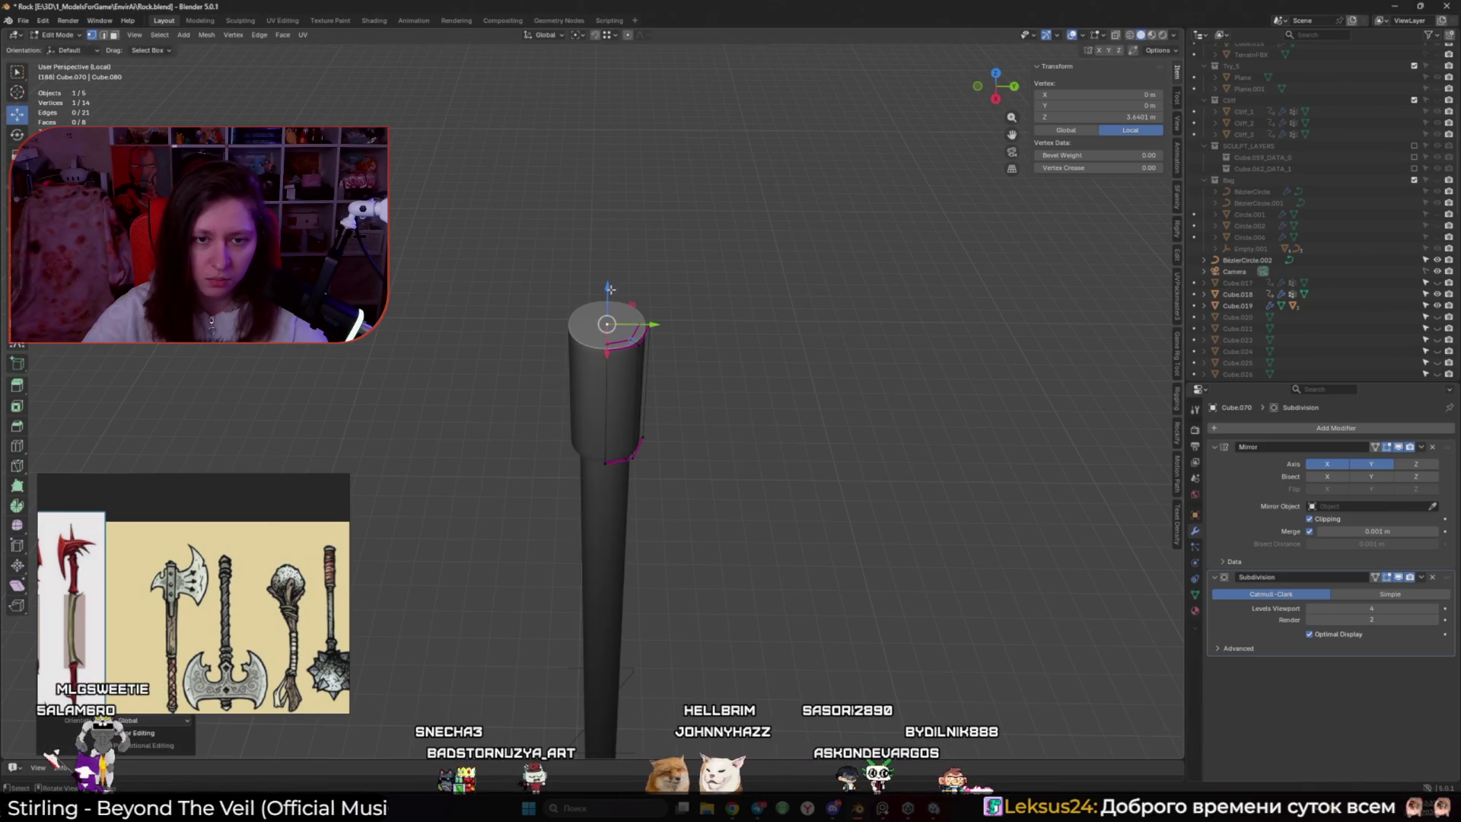
mouse_move(634, 333)
middle_mouse_down()
mouse_move(614, 326)
mouse_move(689, 318)
mouse_move(605, 443)
mouse_move(606, 545)
mouse_move(600, 339)
middle_mouse_up()
key("Tab")
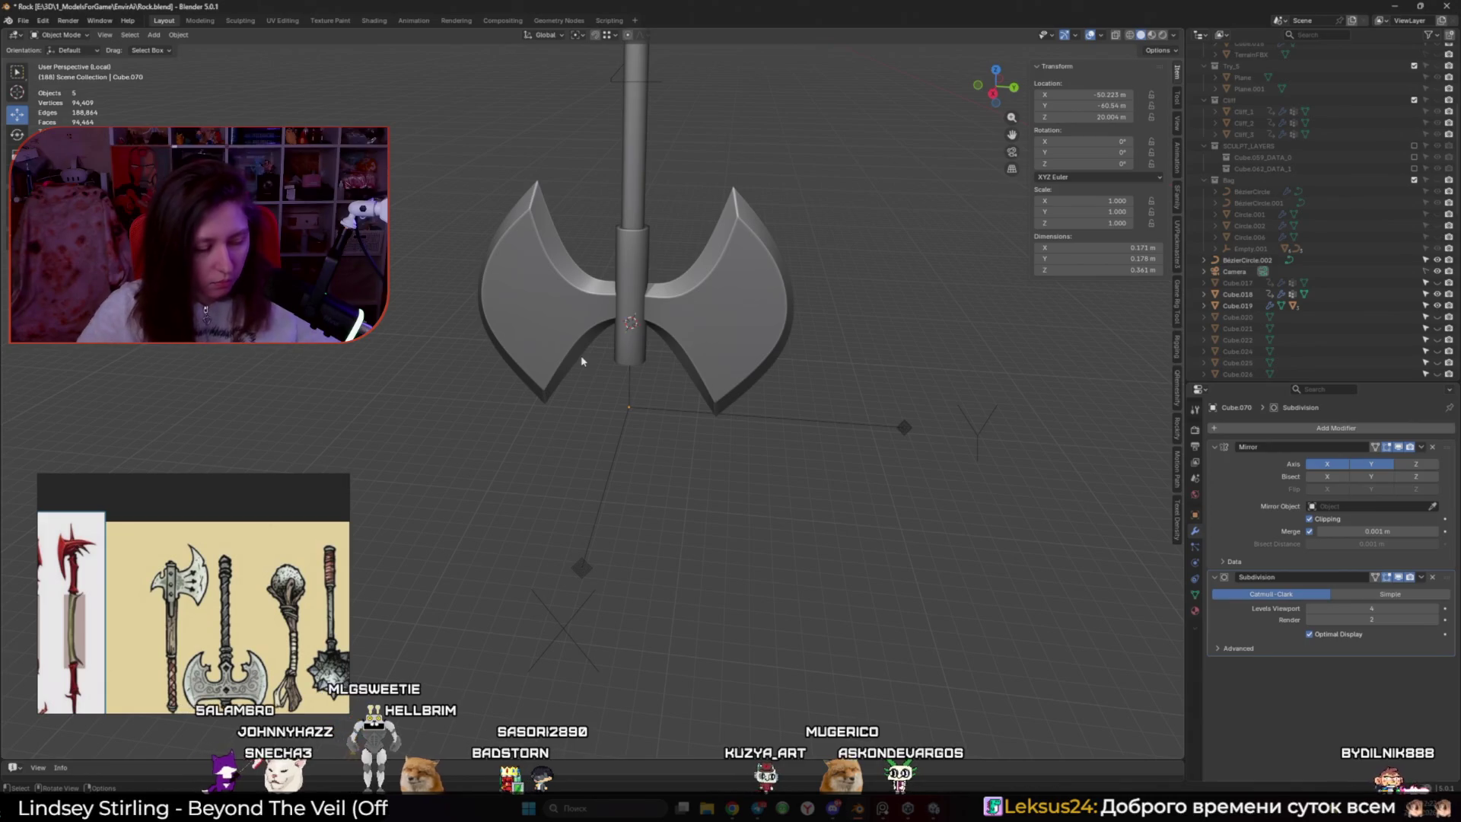
Frame the axe in a side view and select the haft for mesh editing
scroll(531, 405, "up", 2)
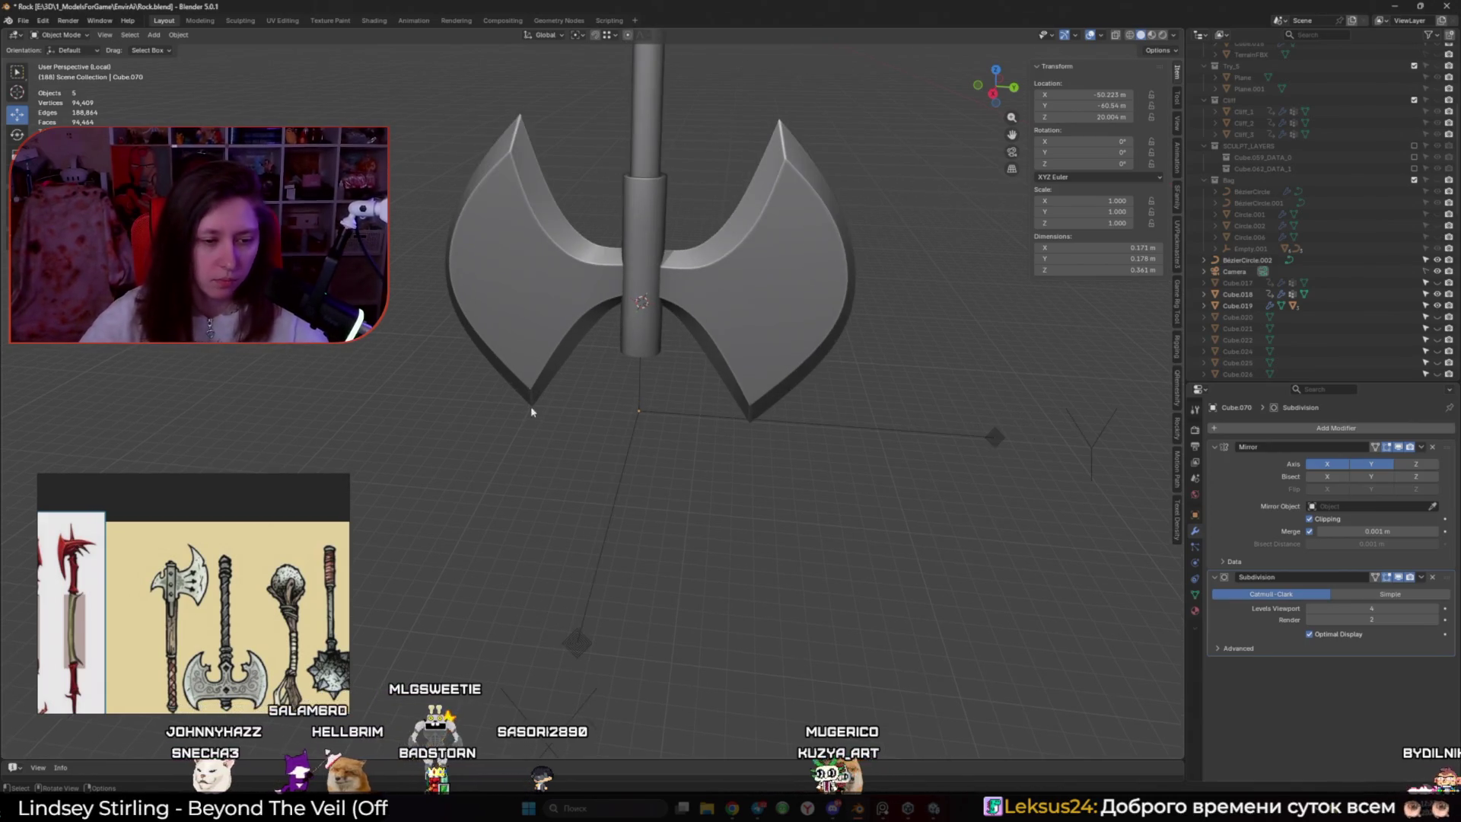
scroll(541, 408, "up", 4, "shift")
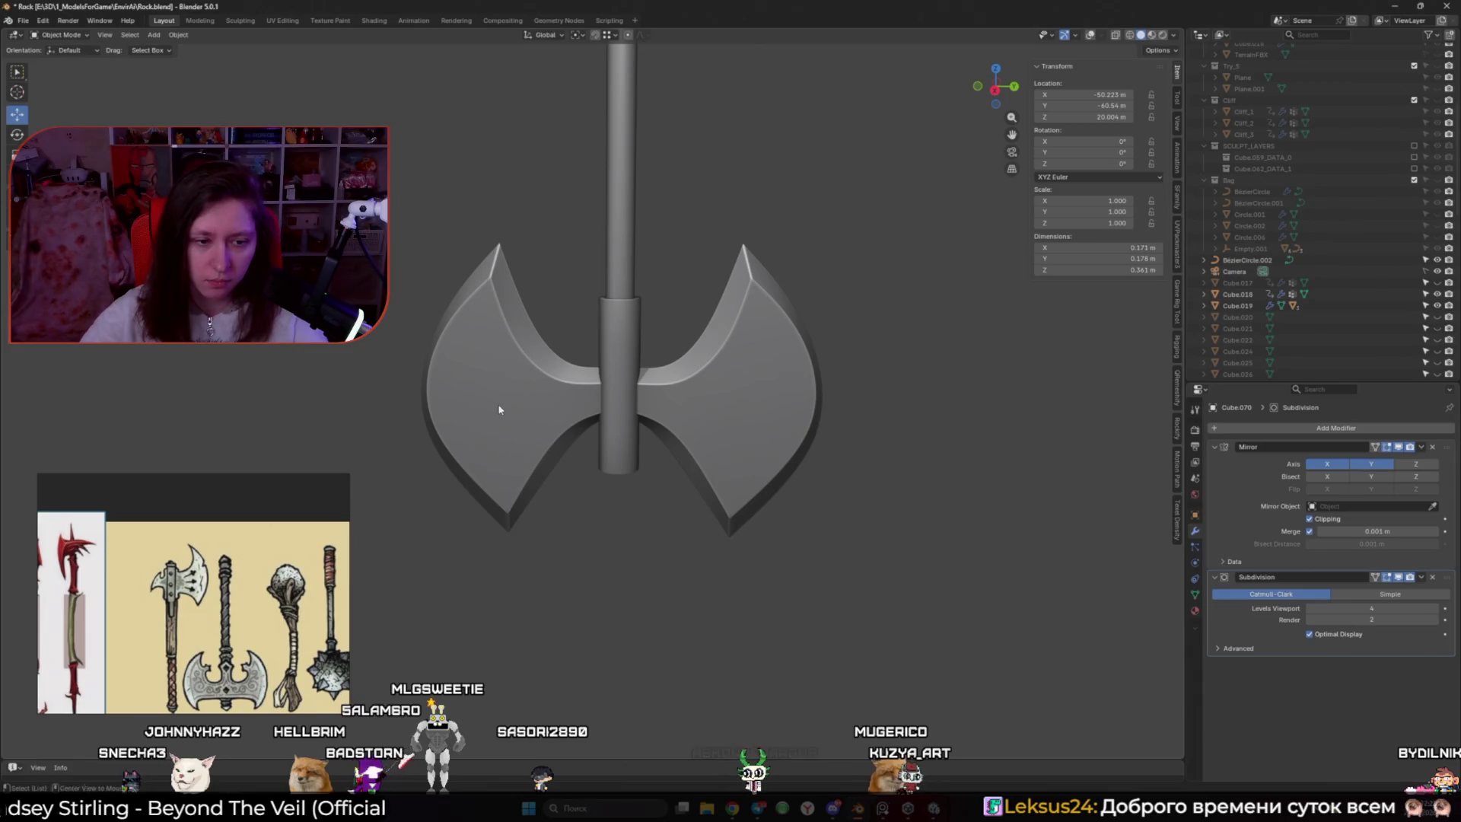
key("KP_Divide")
key("shift+alt+z")
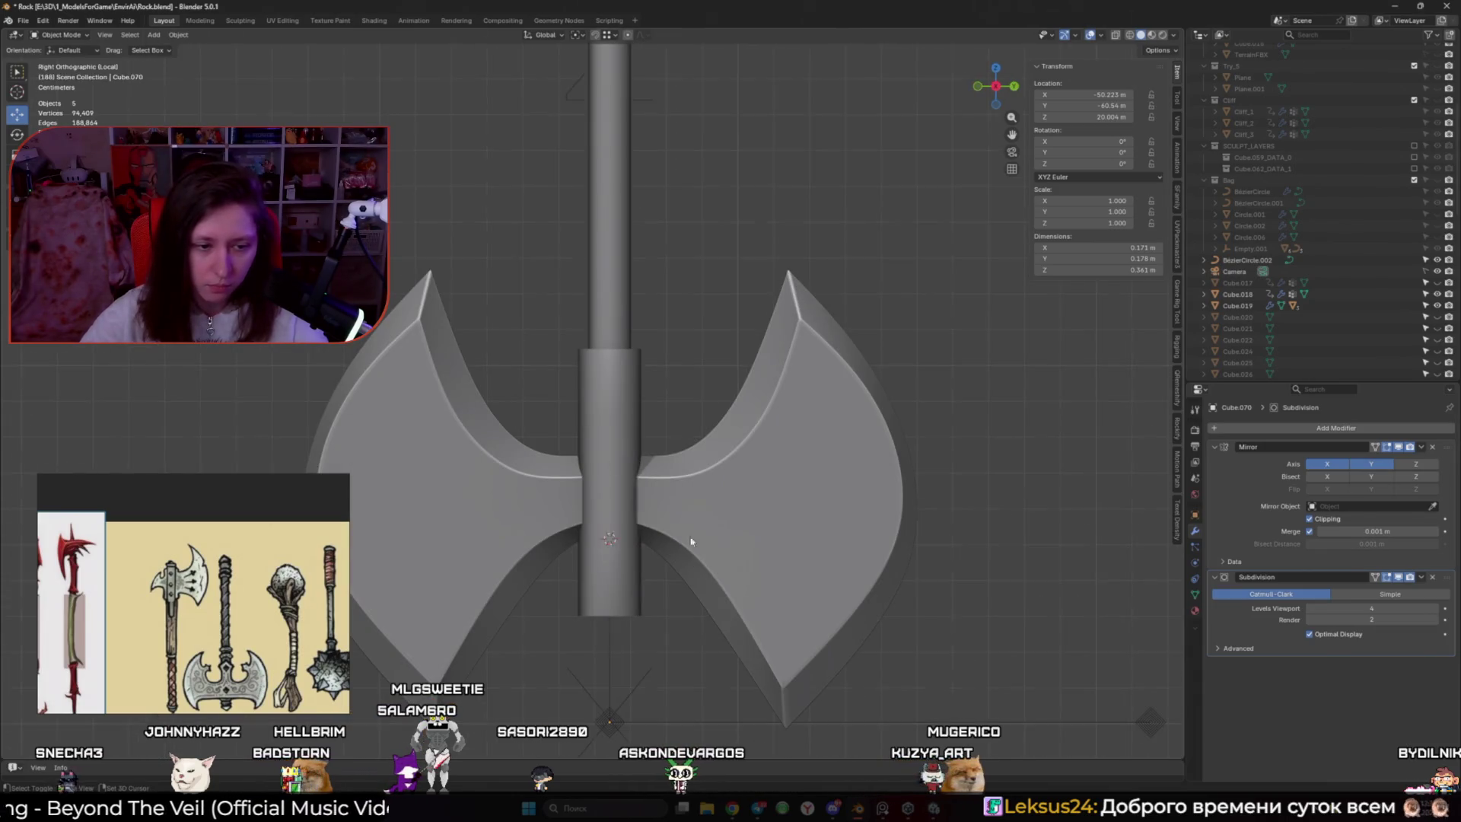
mouse_move(691, 541)
middle_mouse_down("shift")
mouse_move(639, 434)
mouse_move(765, 430)
middle_mouse_up("shift")
left_click(637, 430)
key("Tab")
Extrude the haft's bottom end face and scale the new section inward with S Shift+Z
left_click(790, 363)
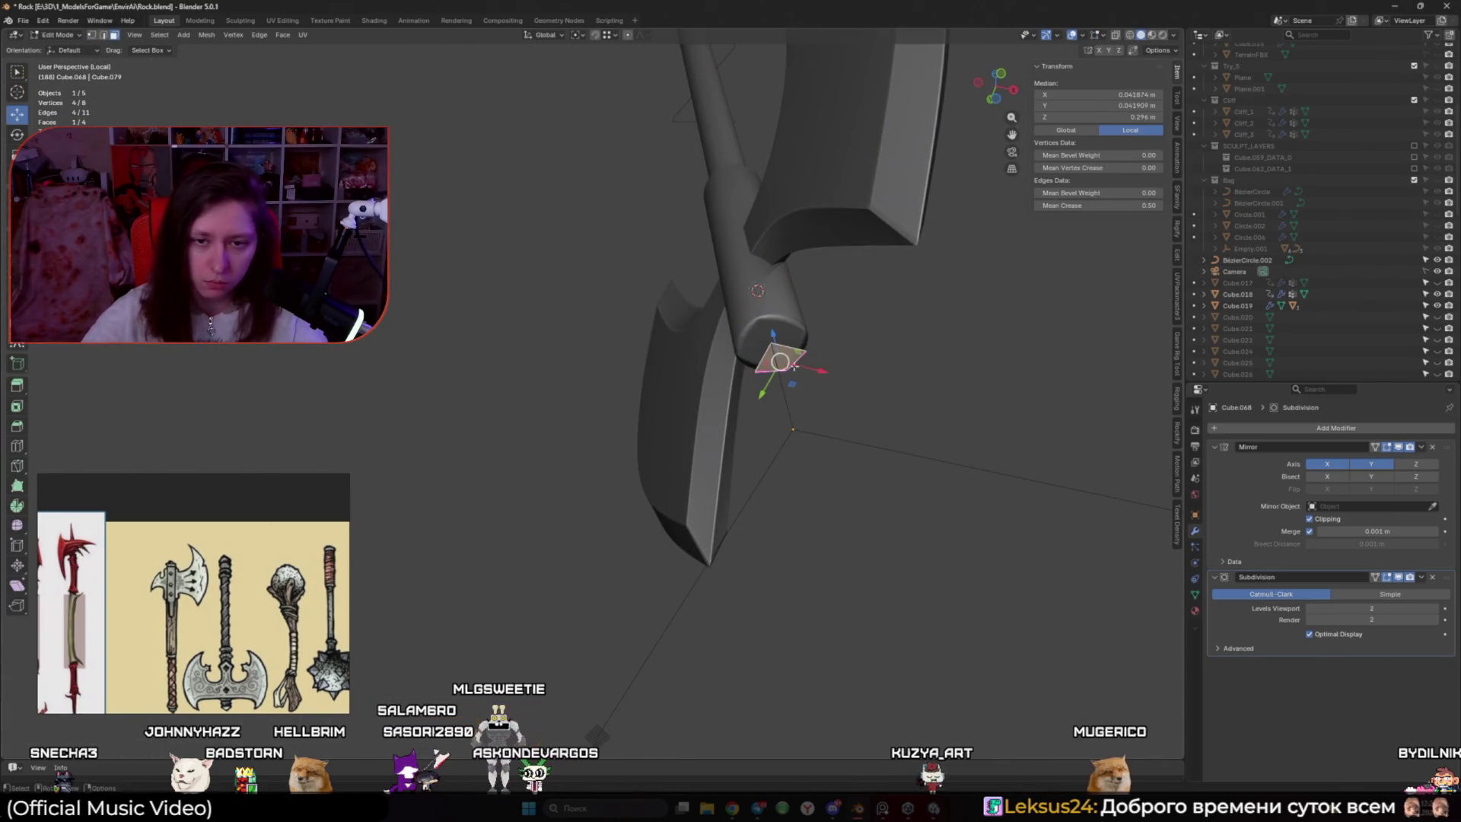
key("KP_3")
key("e")
left_click(538, 463)
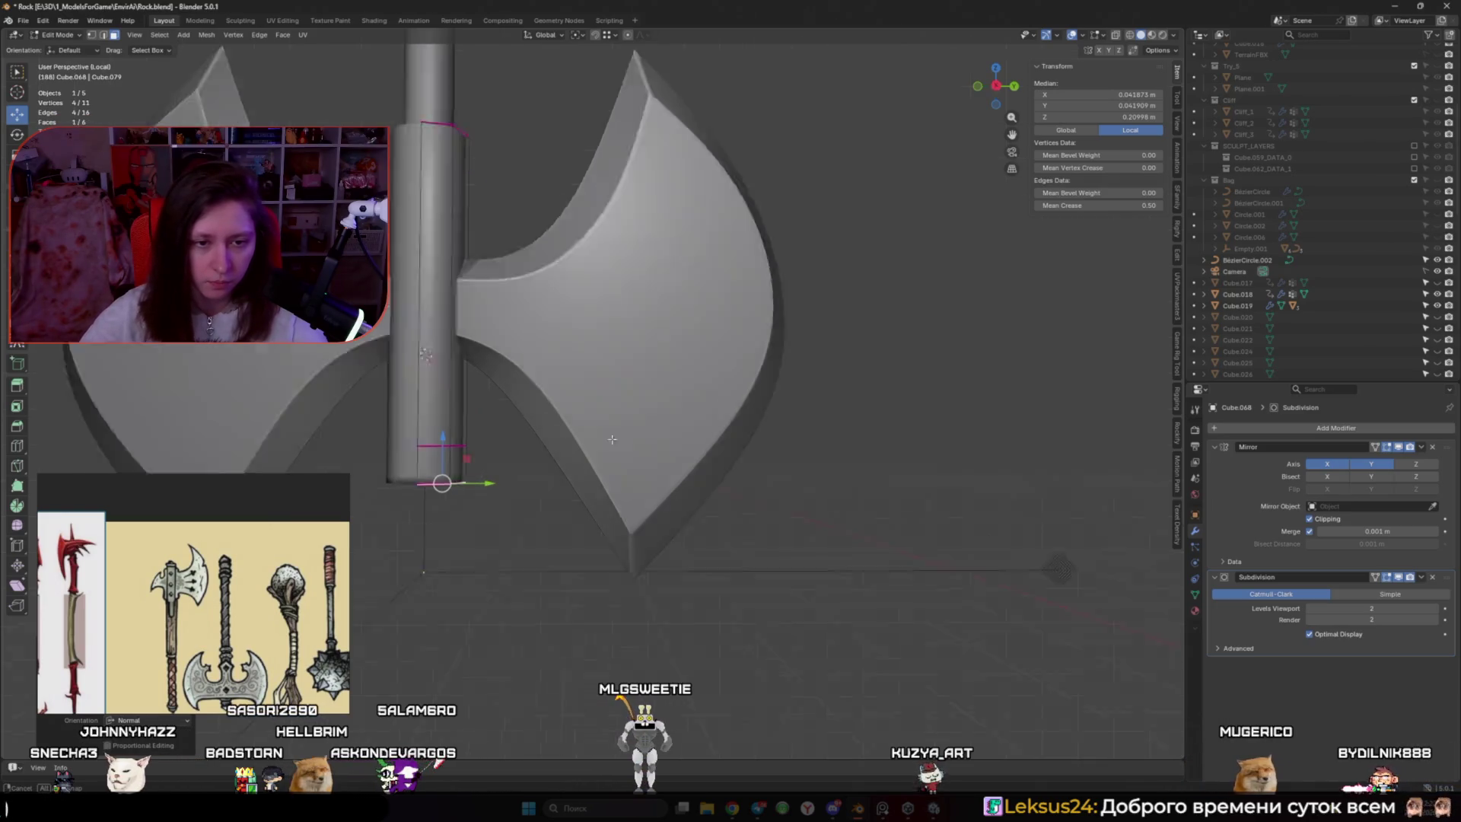
middle_click_drag(602, 475, 579, 36)
left_click(579, 36)
key("s")
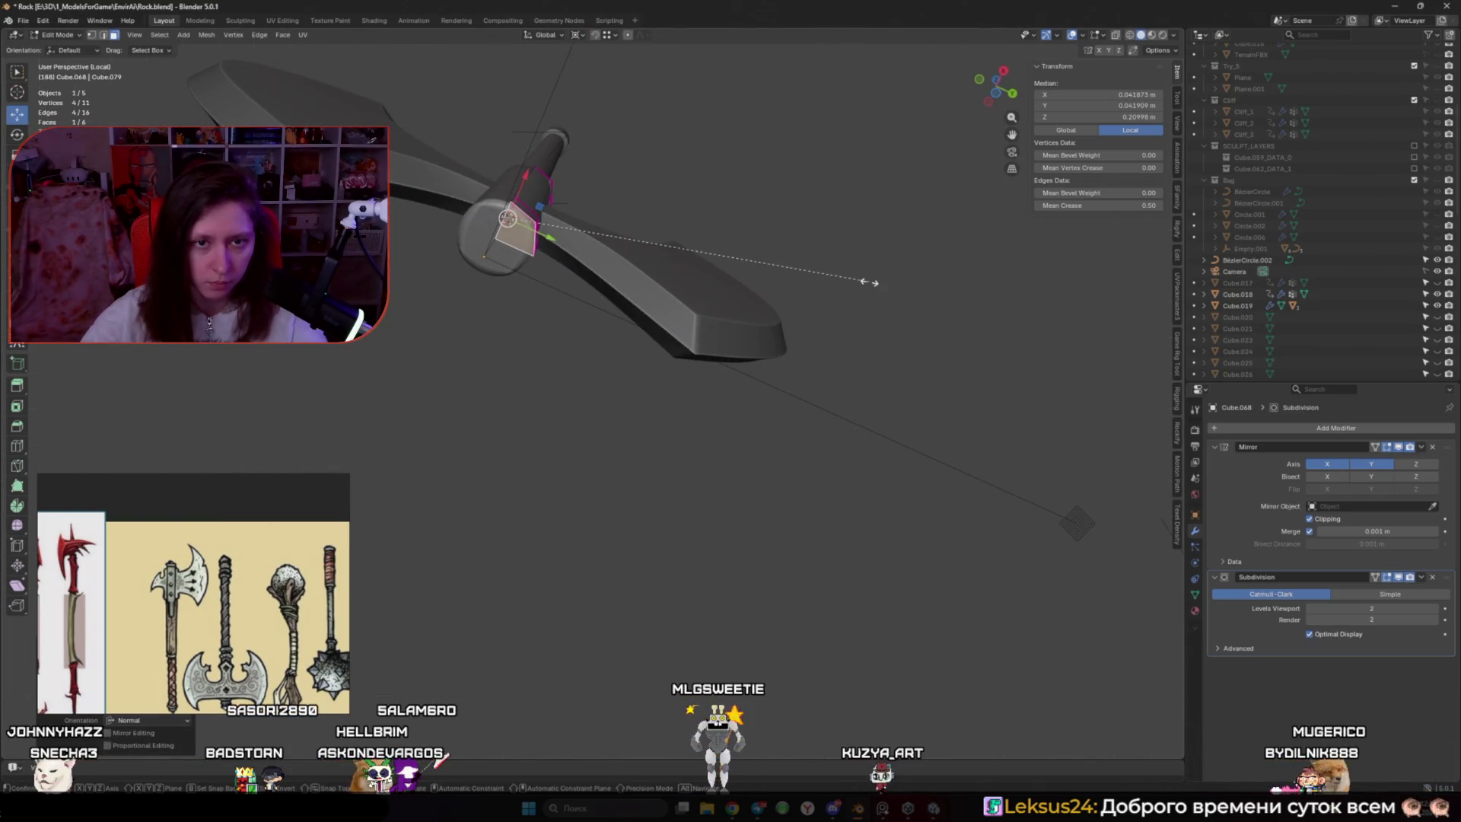
key("shift+z")
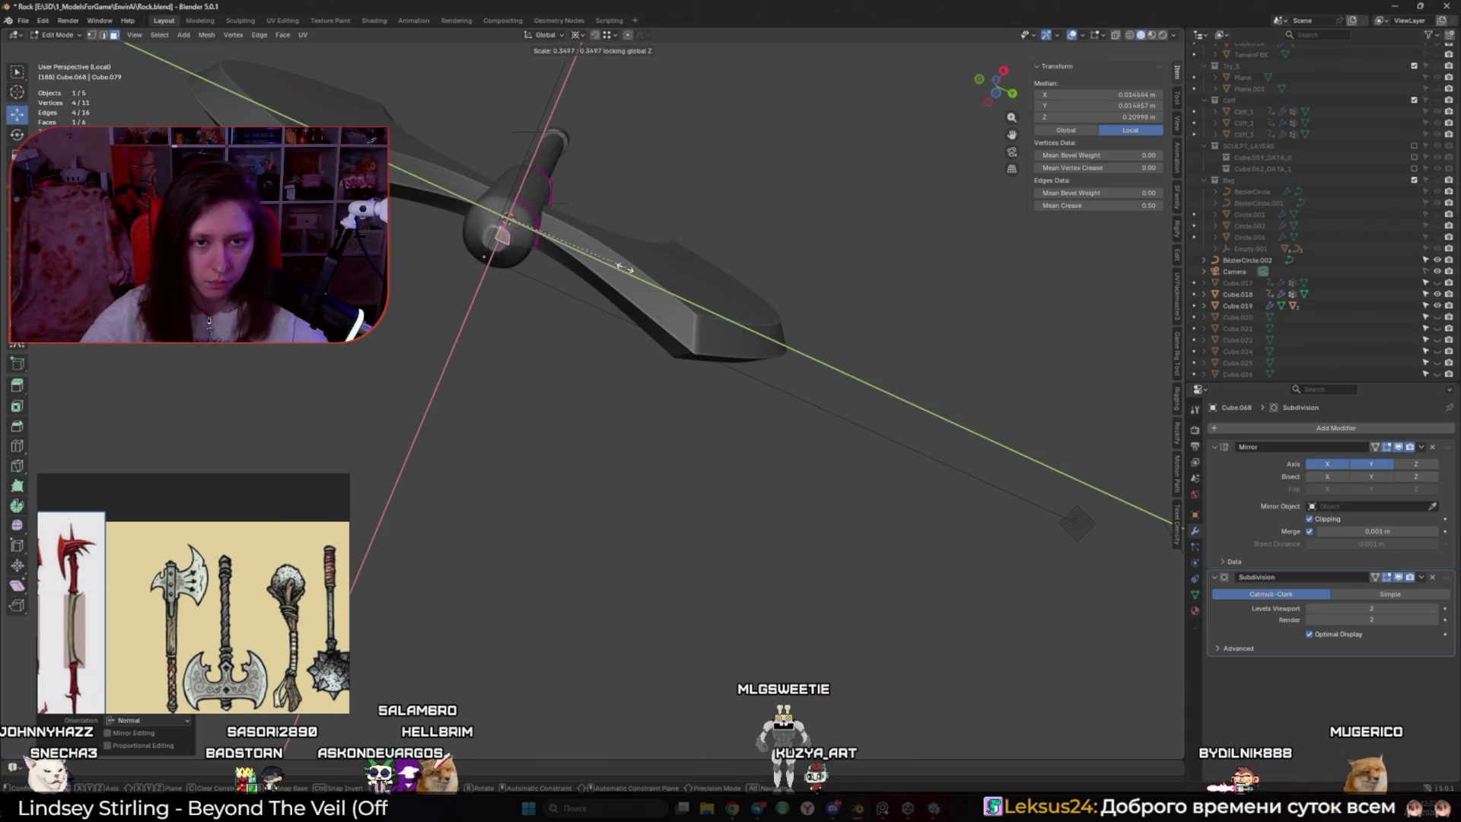
left_click(539, 263)
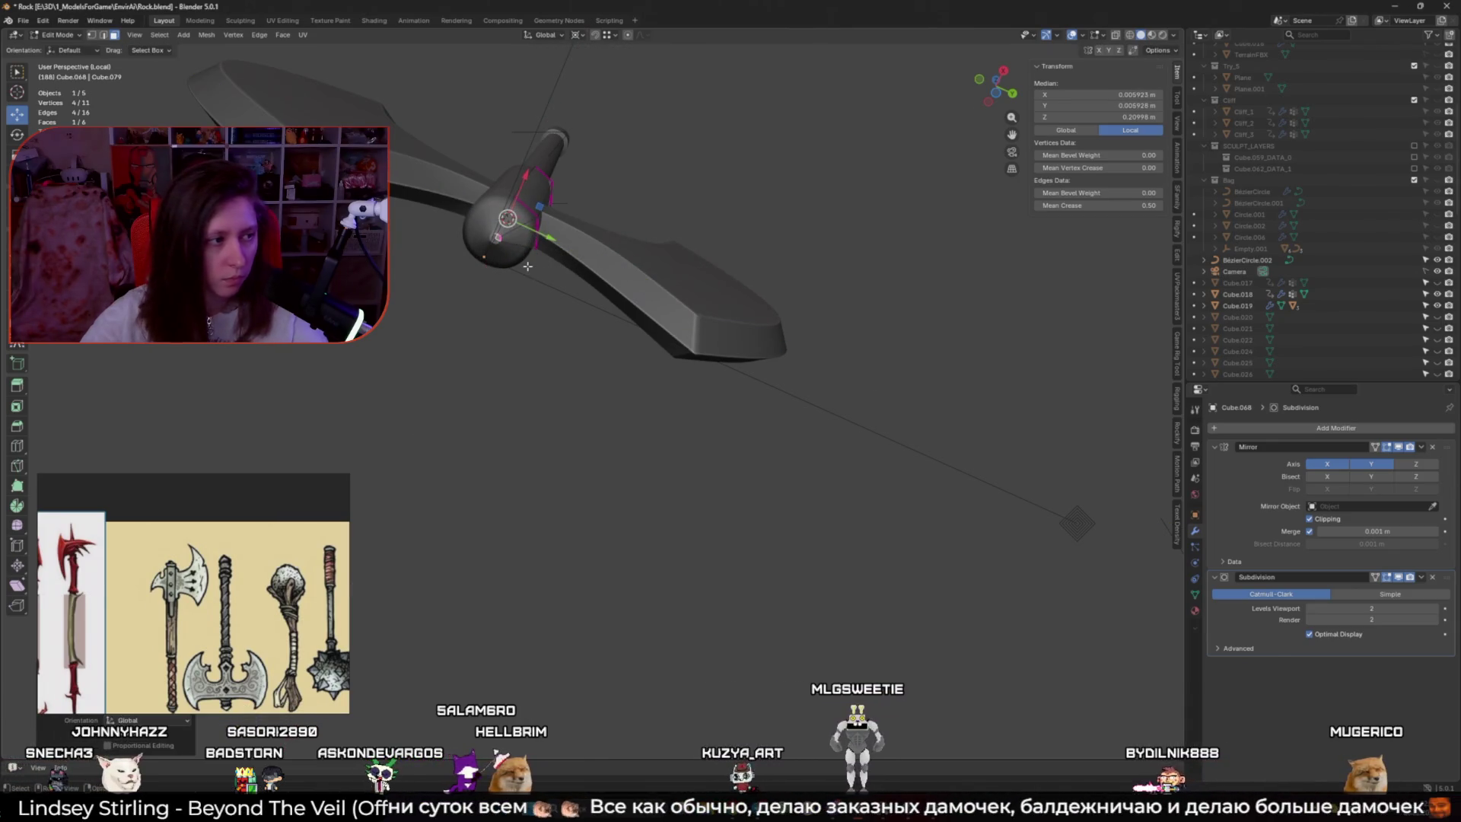
middle_click_drag(538, 262, 594, 328, "shift")
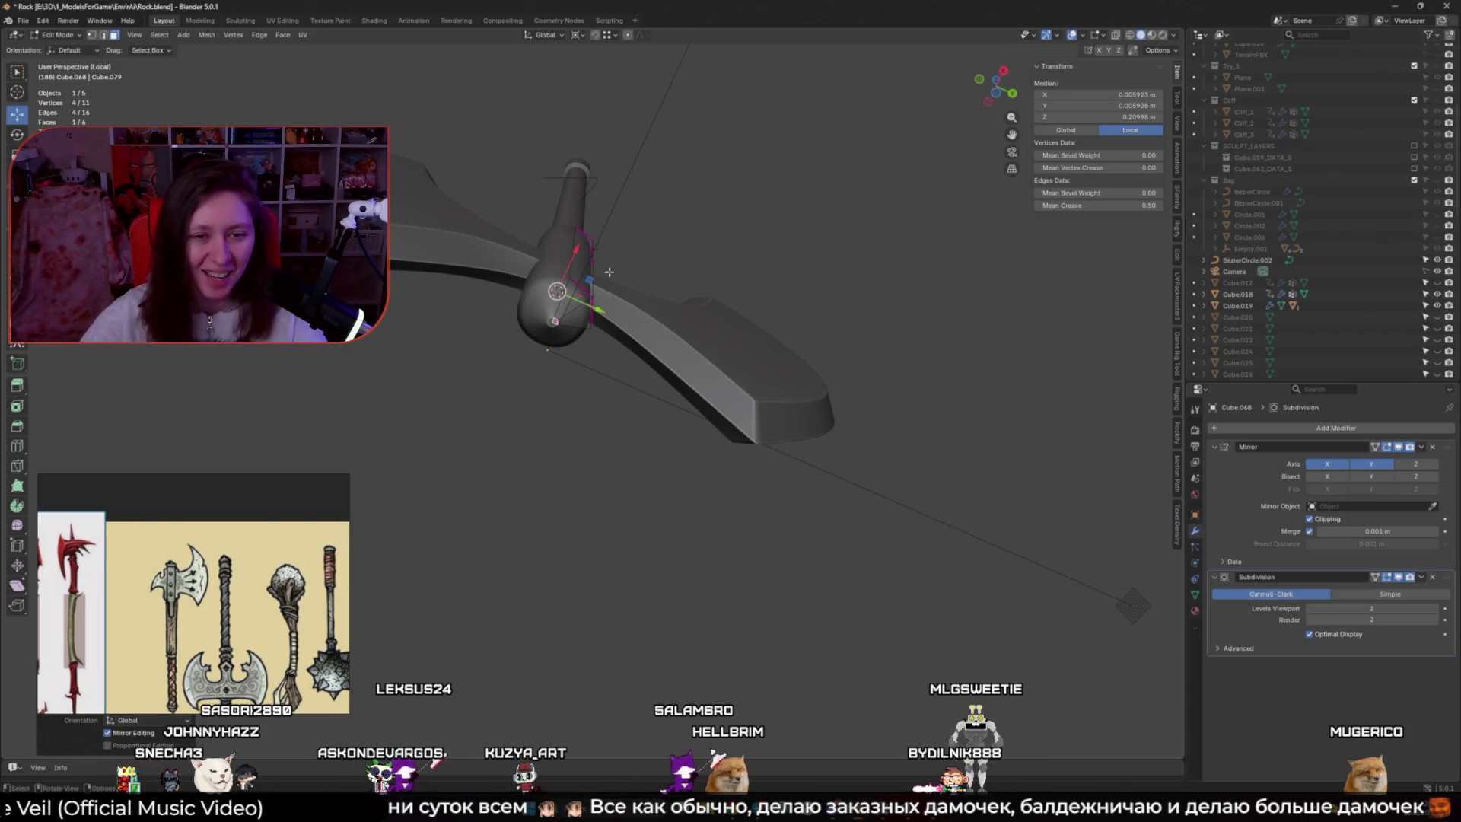
Set the pivot to Bounding Box Center and start moving the haft's tip vertex along Z
key("KP_3")
scroll(432, 405, "up", 2)
middle_click_drag(432, 405, 558, 306, "shift")
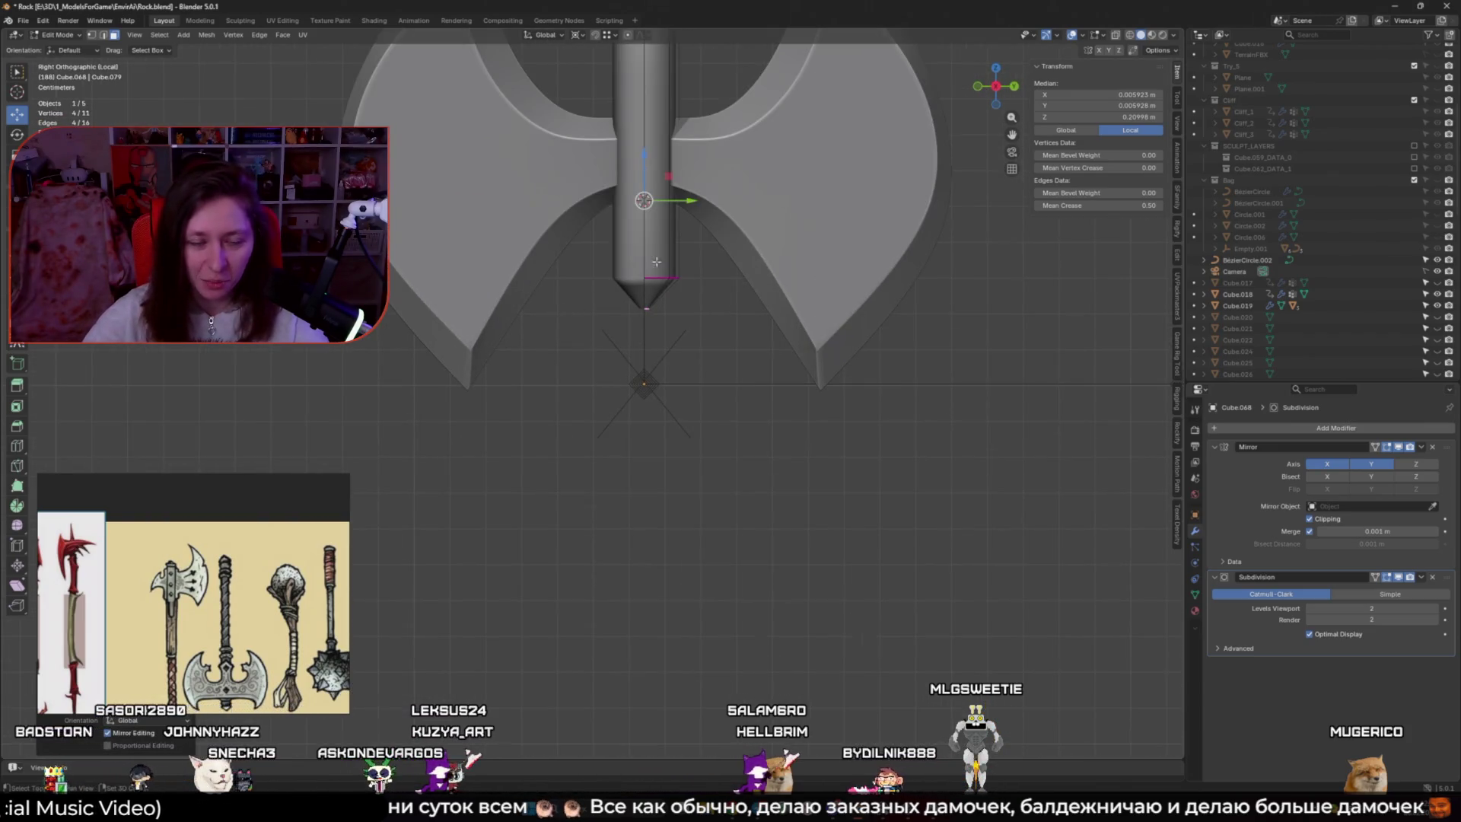
middle_click_drag(656, 262, 601, 349, "shift")
scroll(601, 350, "up", 3)
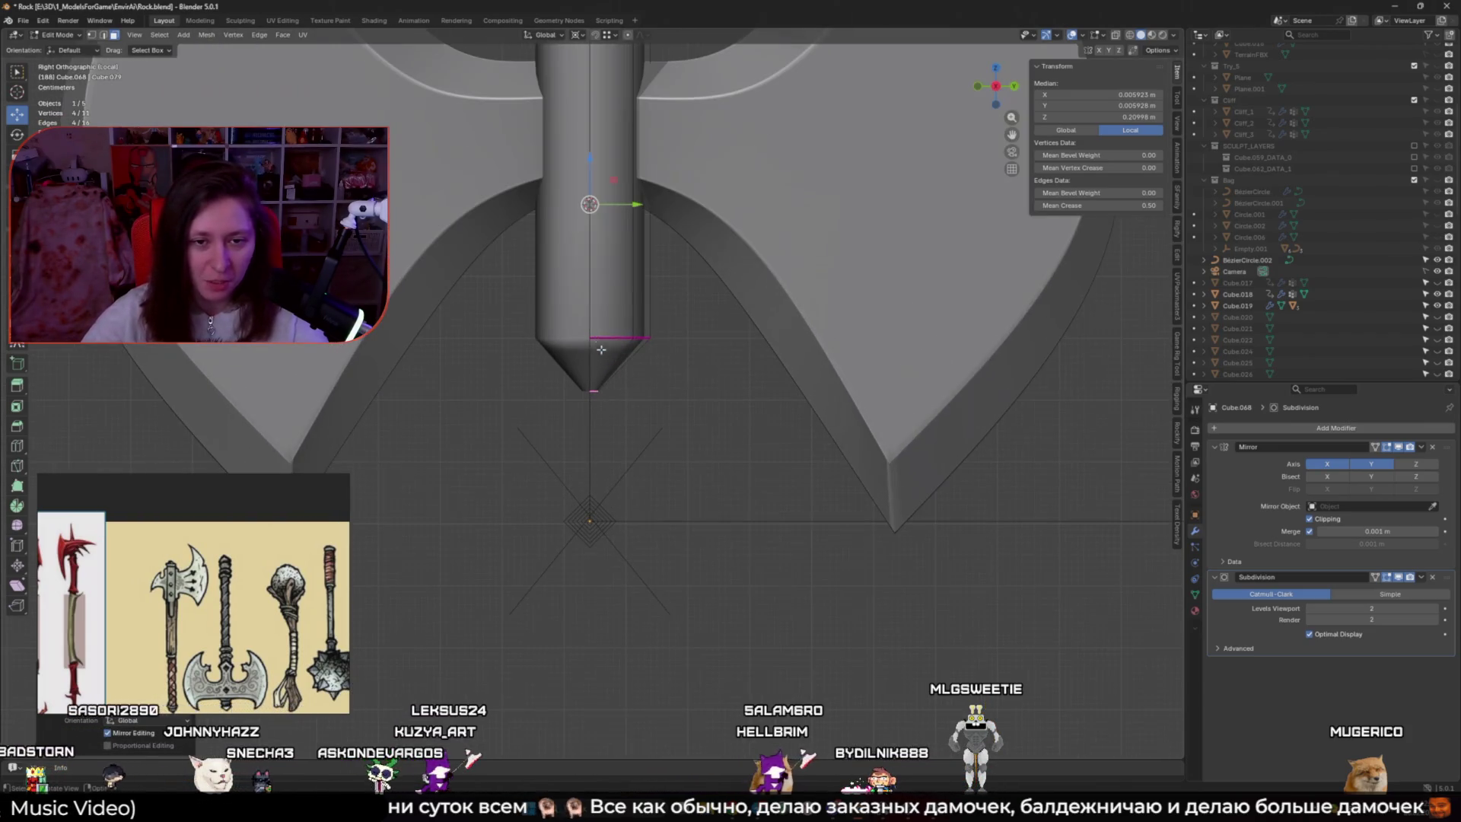
left_click(580, 38)
left_click(603, 64)
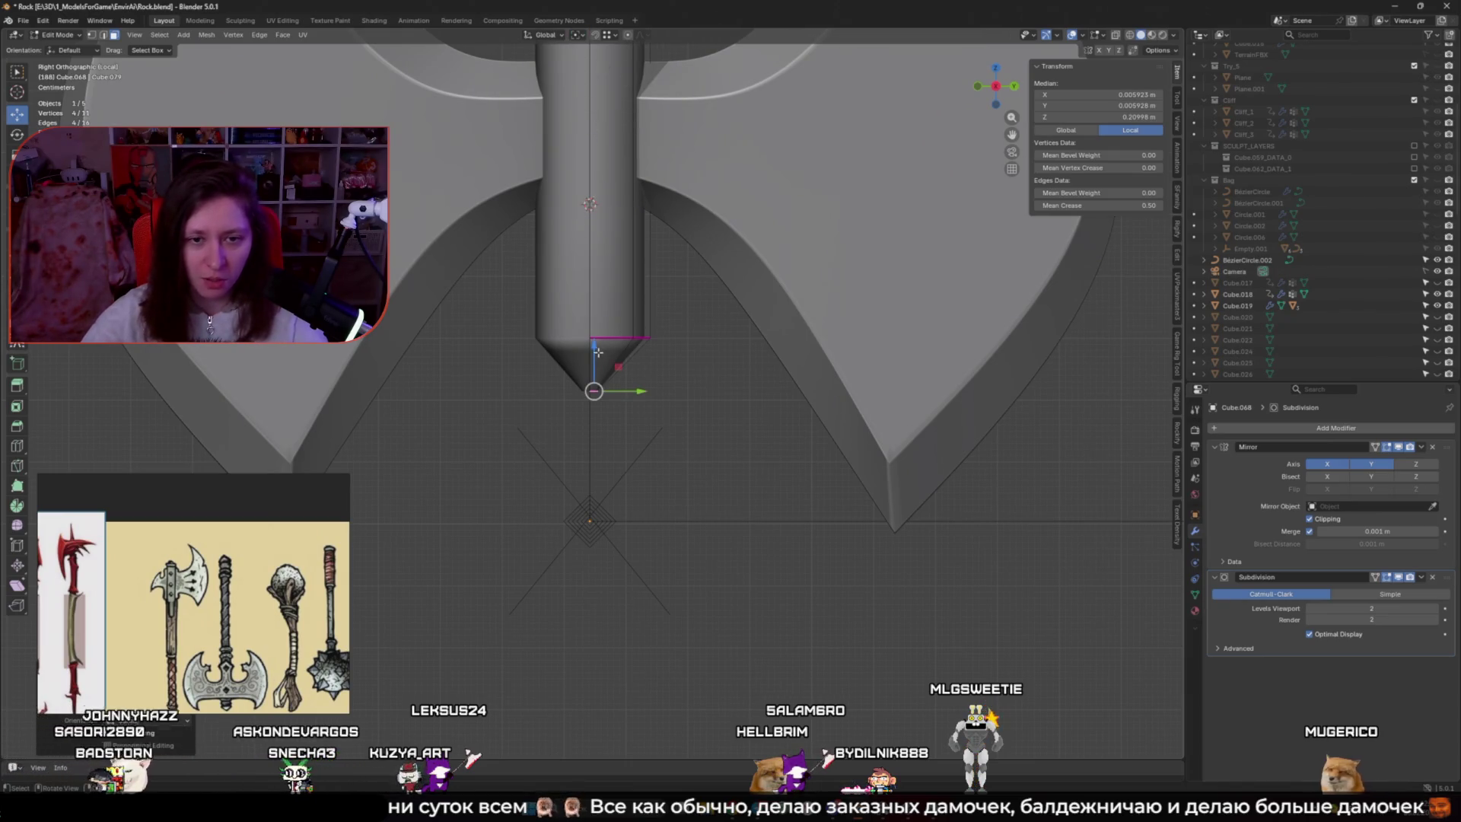
key("Tab")
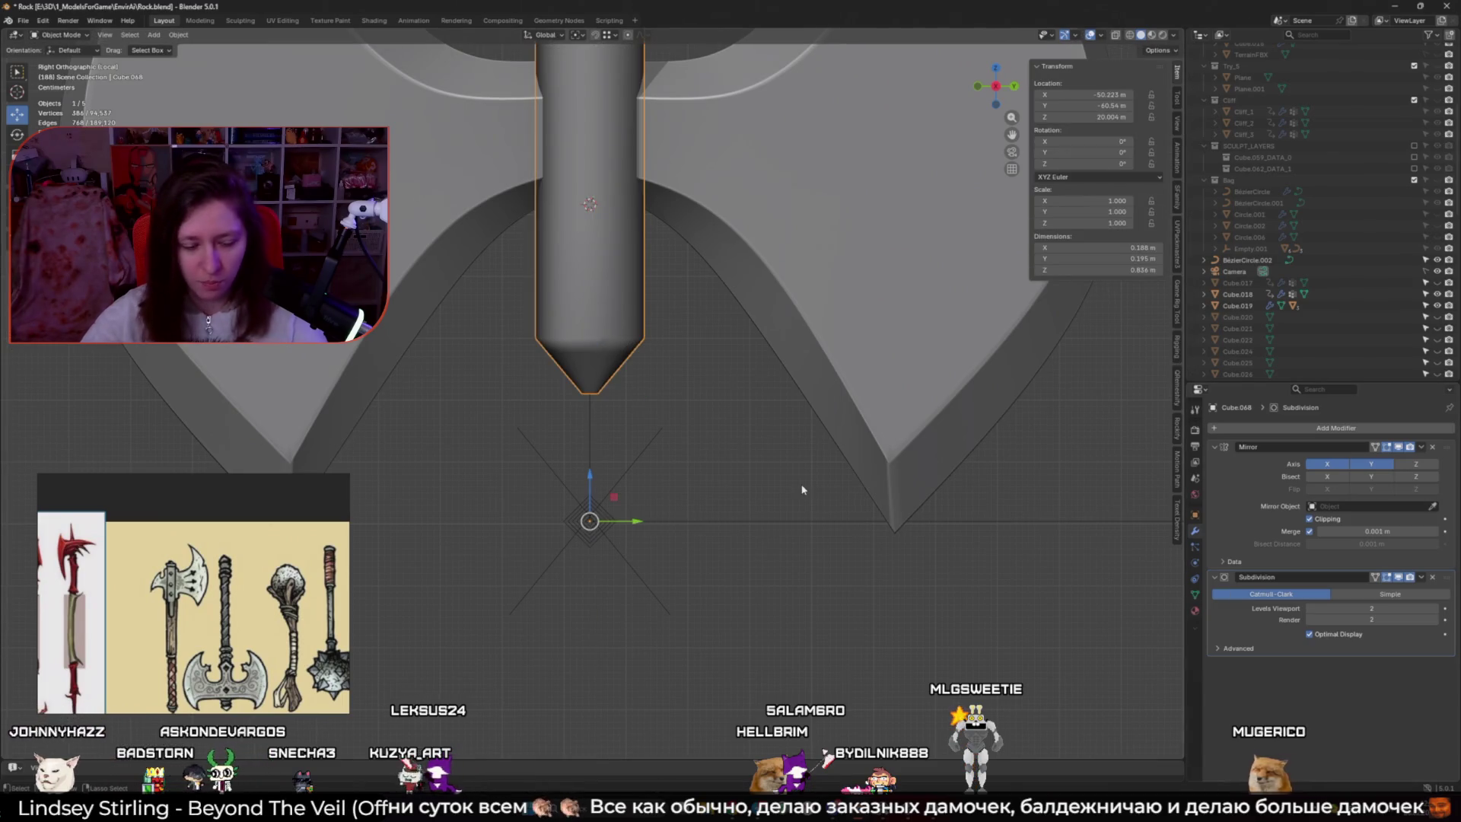
middle_click_drag(647, 221, 607, 316)
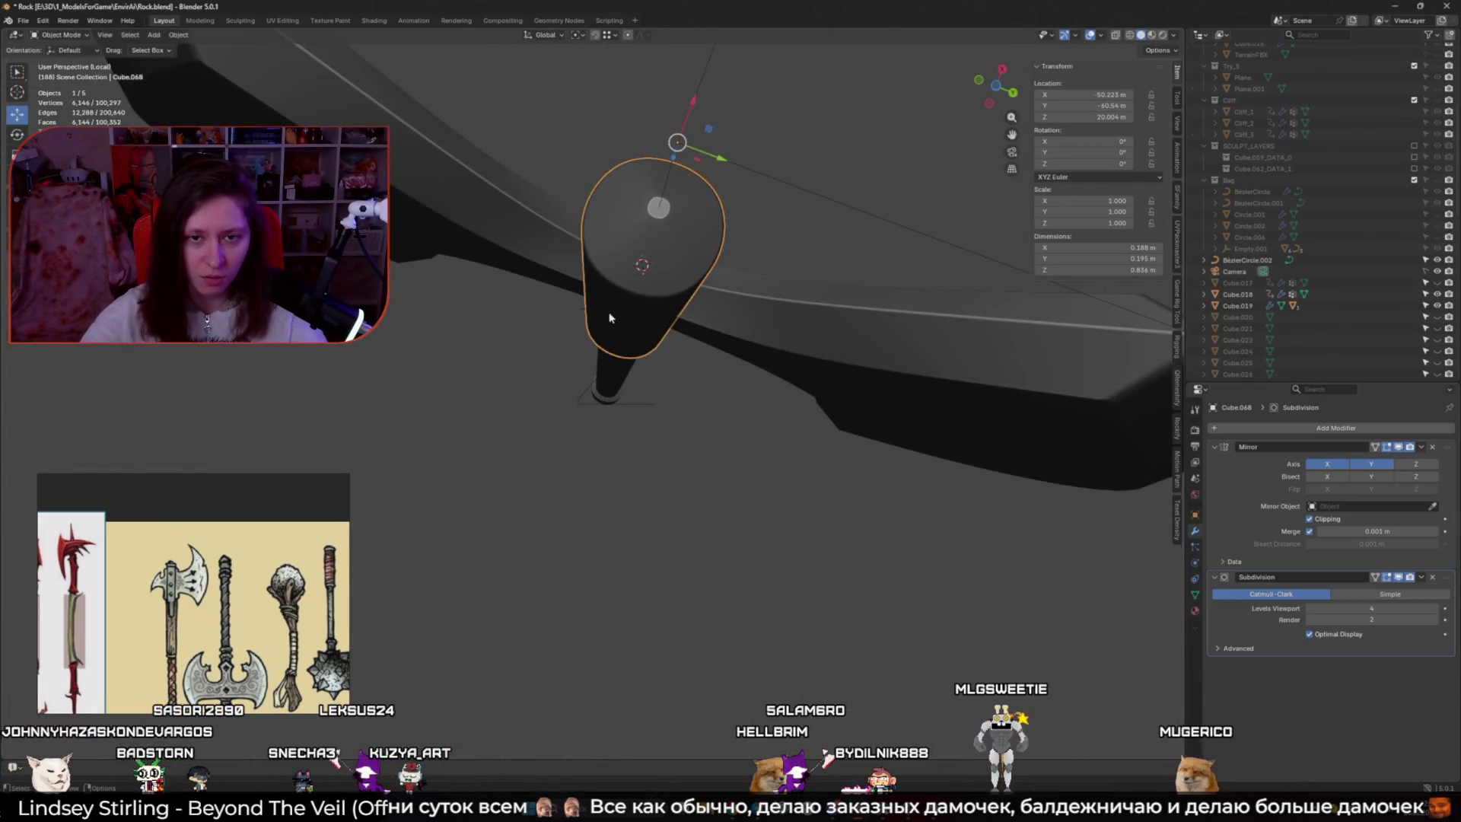
key("Tab")
mouse_move(669, 203)
middle_mouse_down()
mouse_move(694, 221)
mouse_move(652, 299)
mouse_move(619, 214)
mouse_move(636, 251)
middle_mouse_up()
key("g")
key("z")
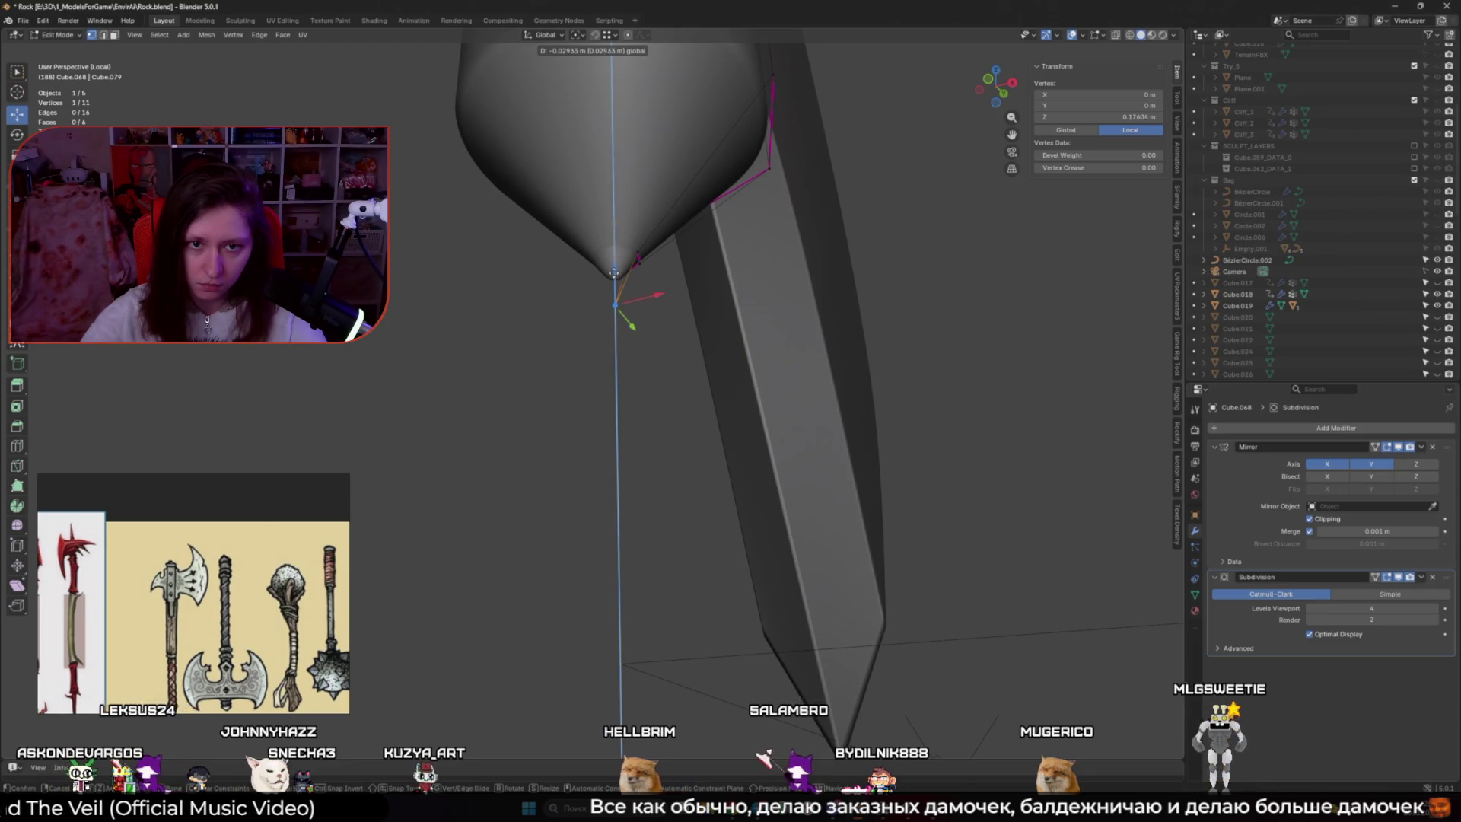
Confirm the lowered tip point, then give the tip edge a 0.10 crease
left_click(625, 278)
key("ctrl+z")
left_click(625, 276, "shift")
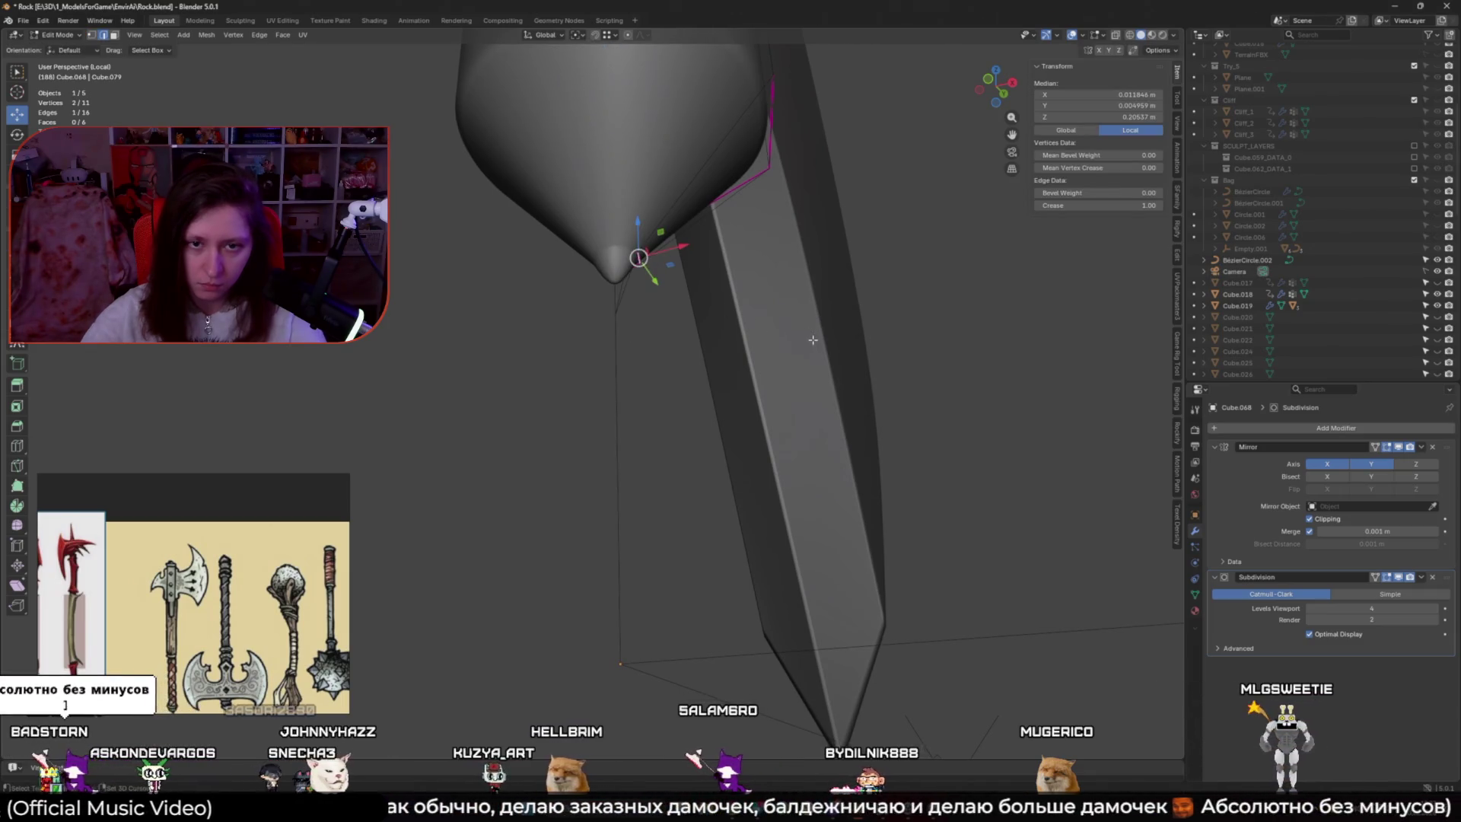
middle_click_drag(625, 276, 586, 293)
key("shift+e")
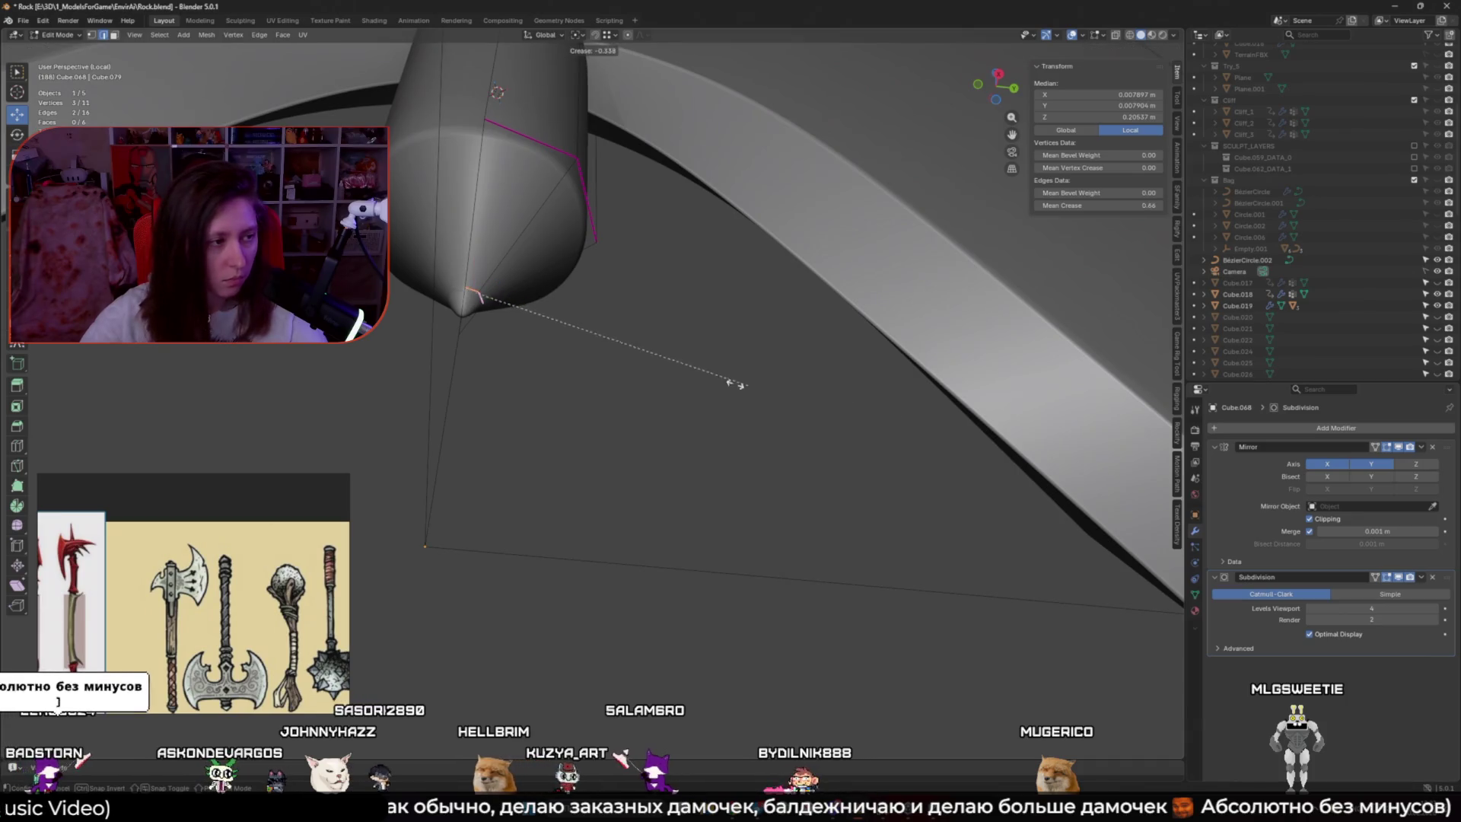
left_click(290, 557)
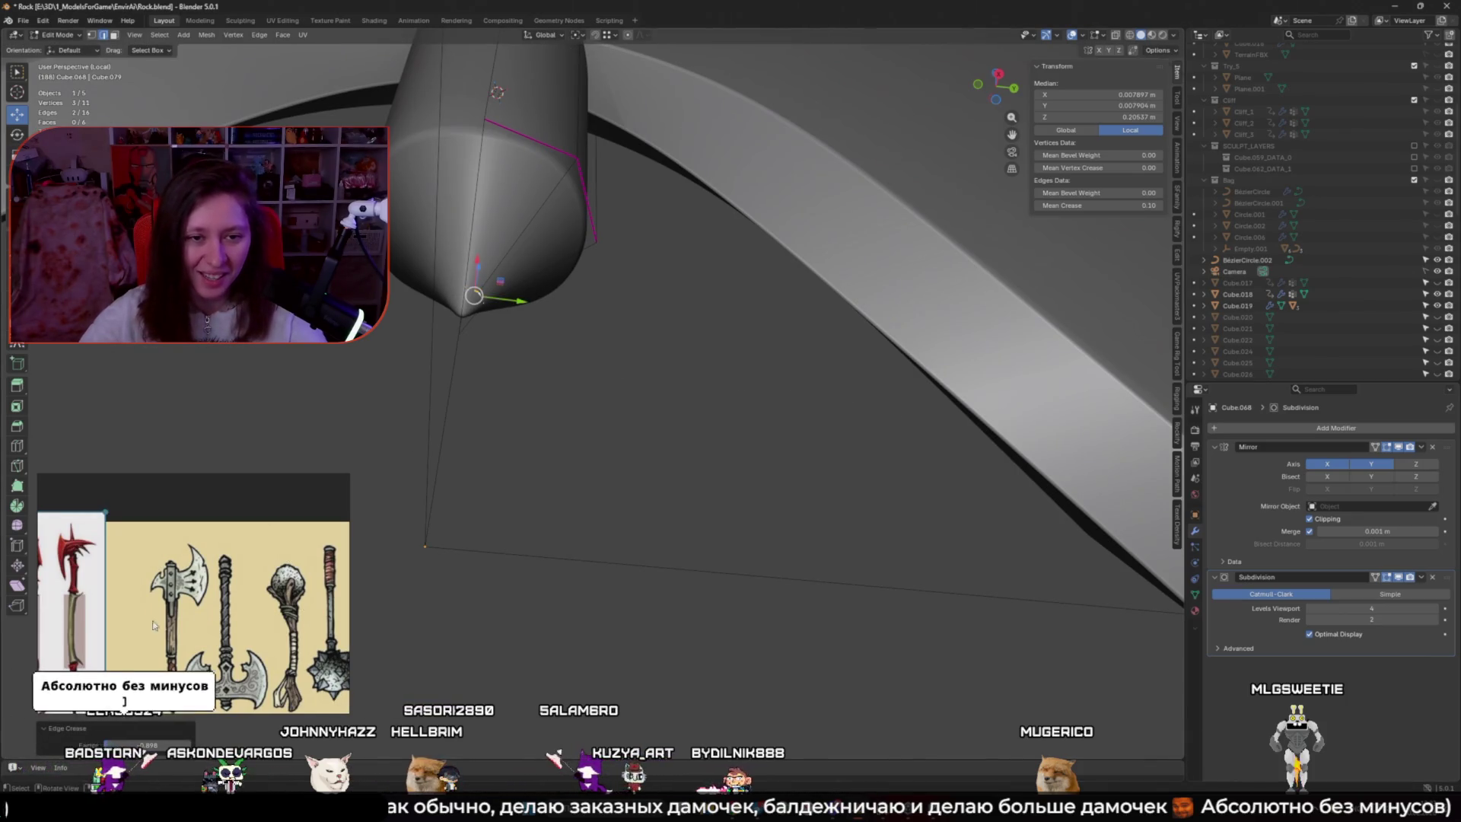
scroll(533, 456, "up", 2)
Dissolve the extra edges around the haft's tip and select the cone-tip point
key("x")
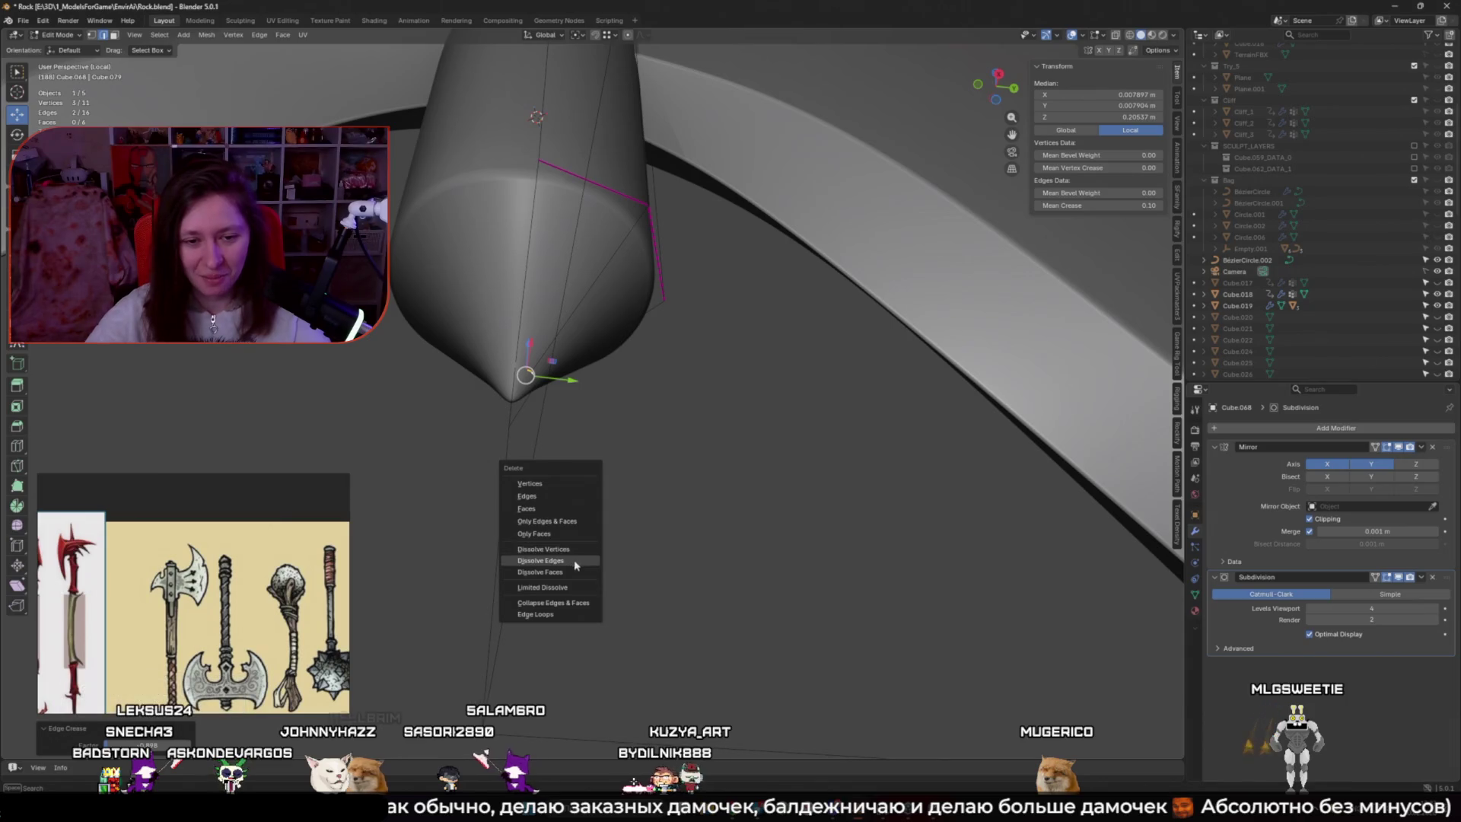
left_click(576, 561)
key("ctrl+b")
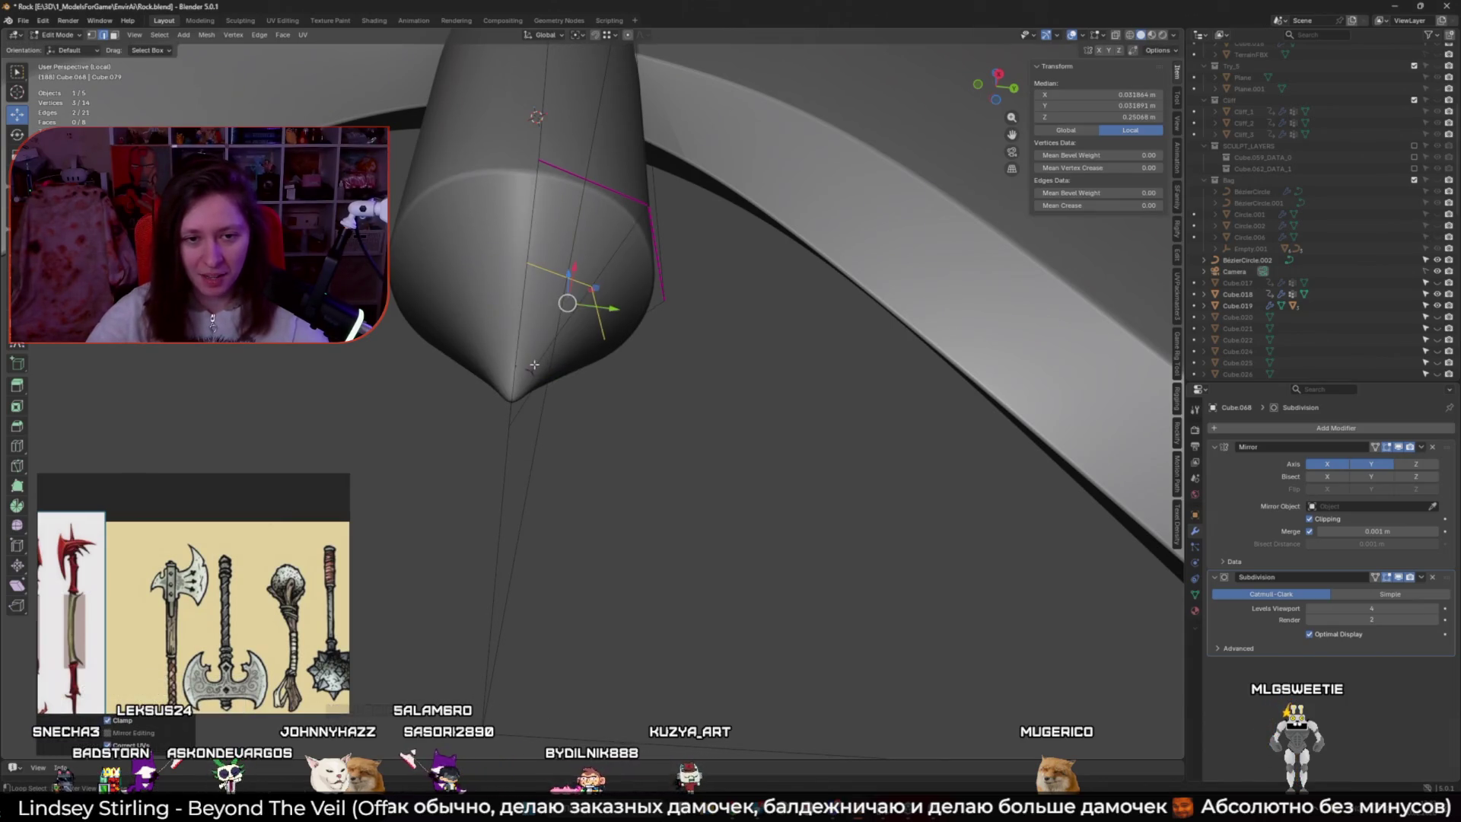
left_click(549, 355, "shift")
key("x")
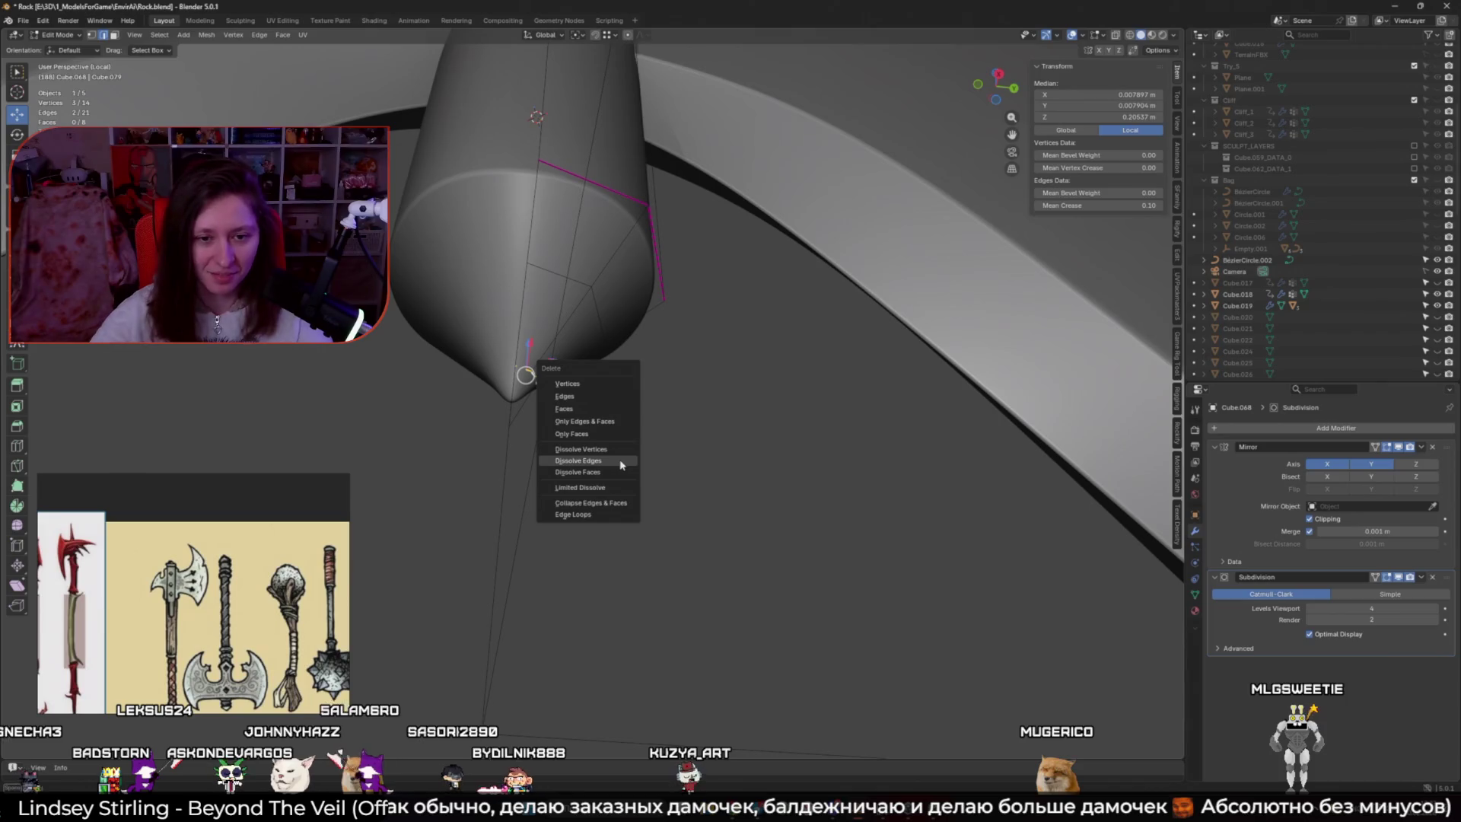
left_click(621, 465)
mouse_move(621, 465)
middle_mouse_down()
mouse_move(610, 427)
mouse_move(591, 512)
middle_mouse_up()
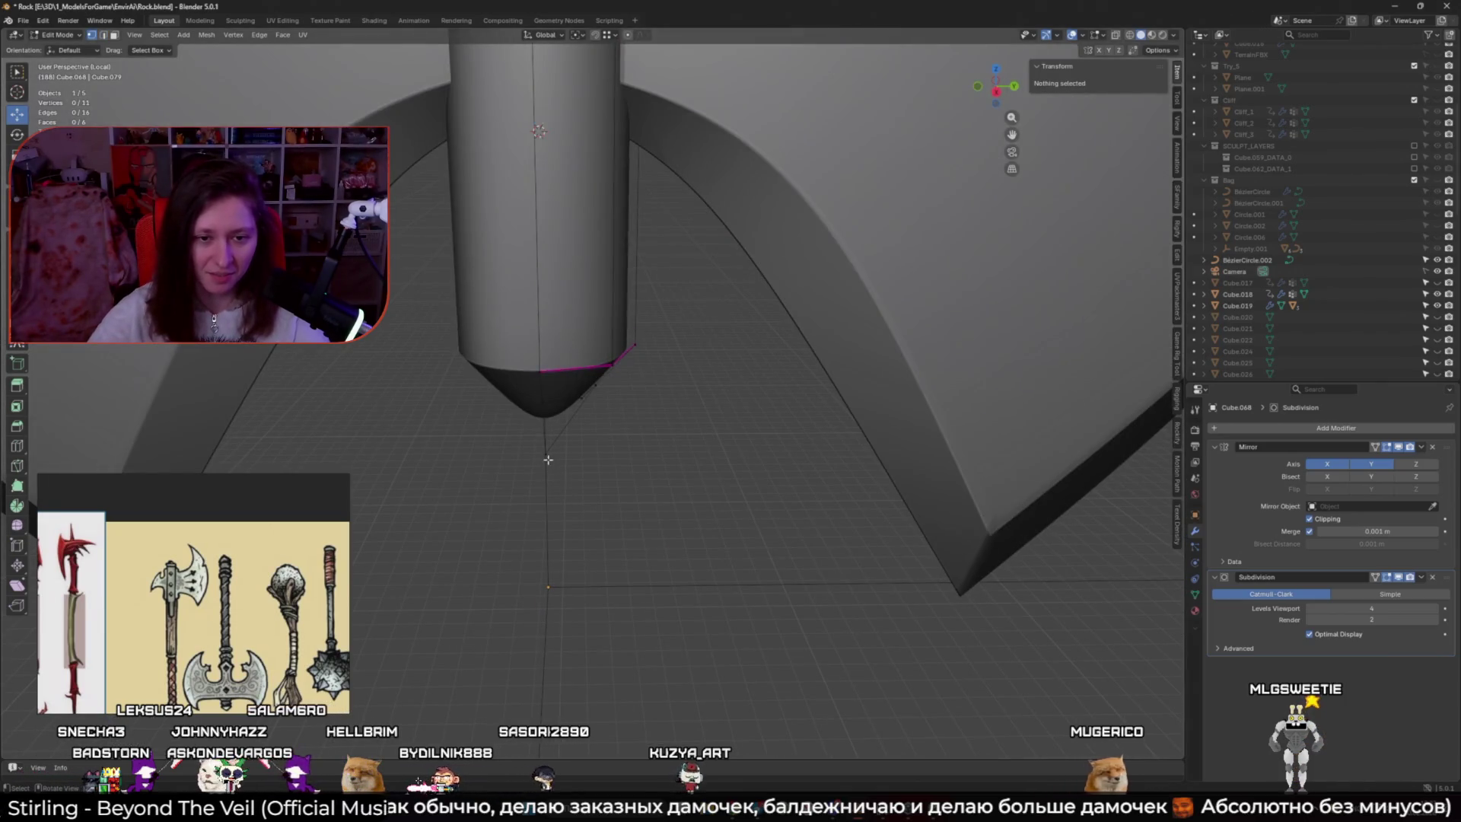
left_click(564, 447)
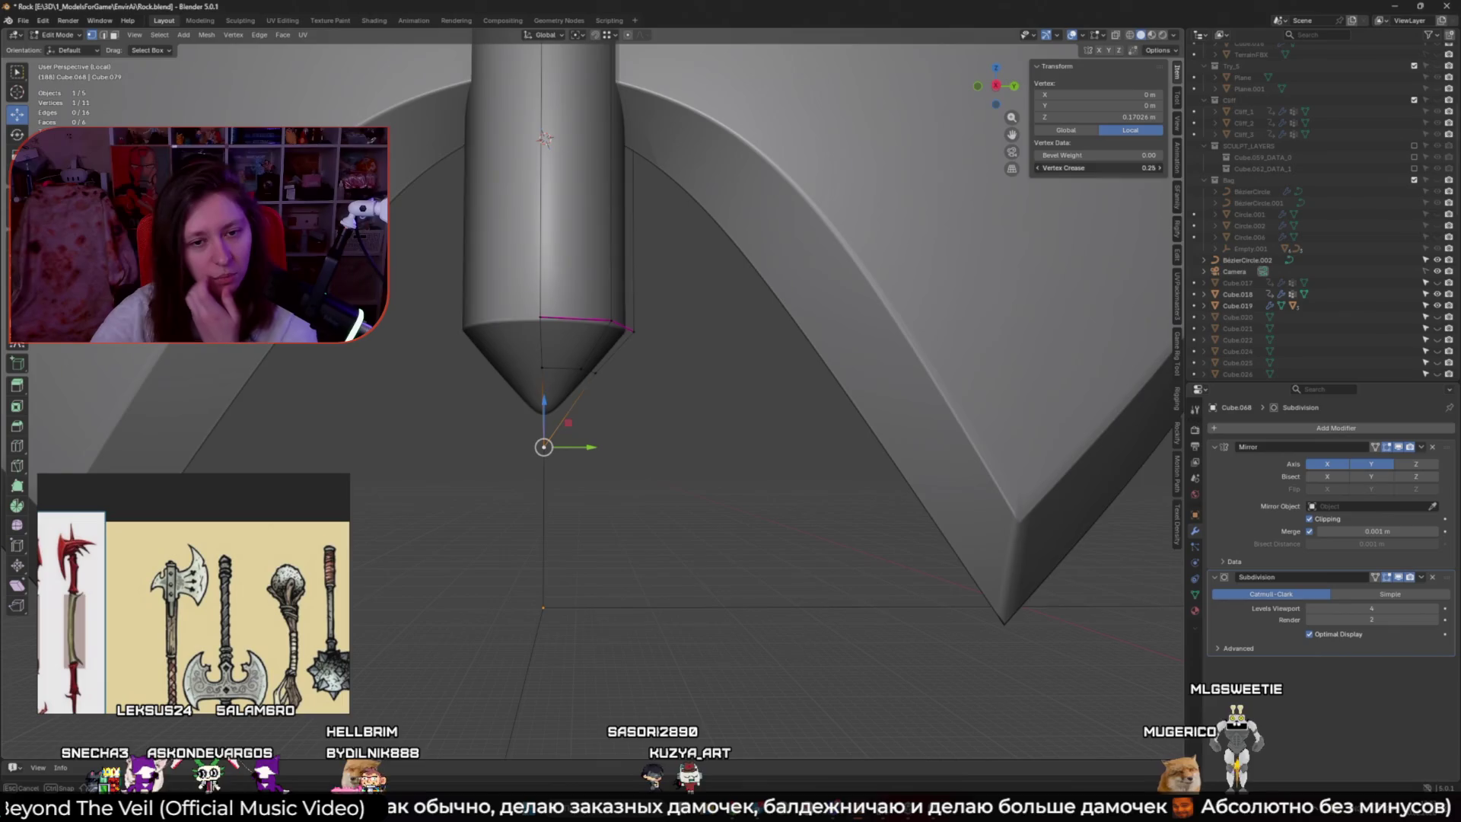
Sharpen the tip with a 0.35 crease and add more tip vertices to the selection
left_click_drag(1096, 167, 1126, 168)
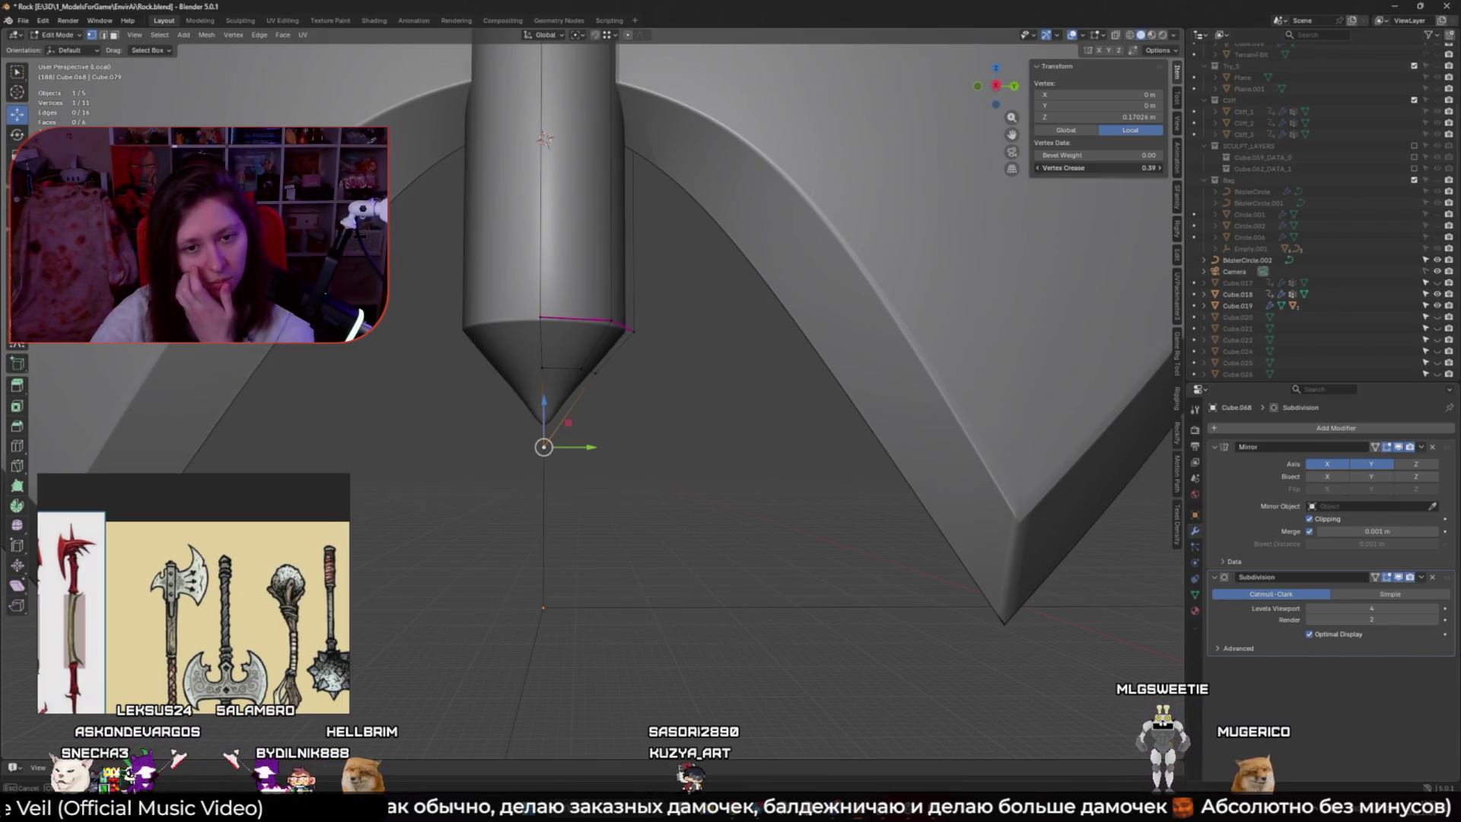
left_click(633, 331, "shift")
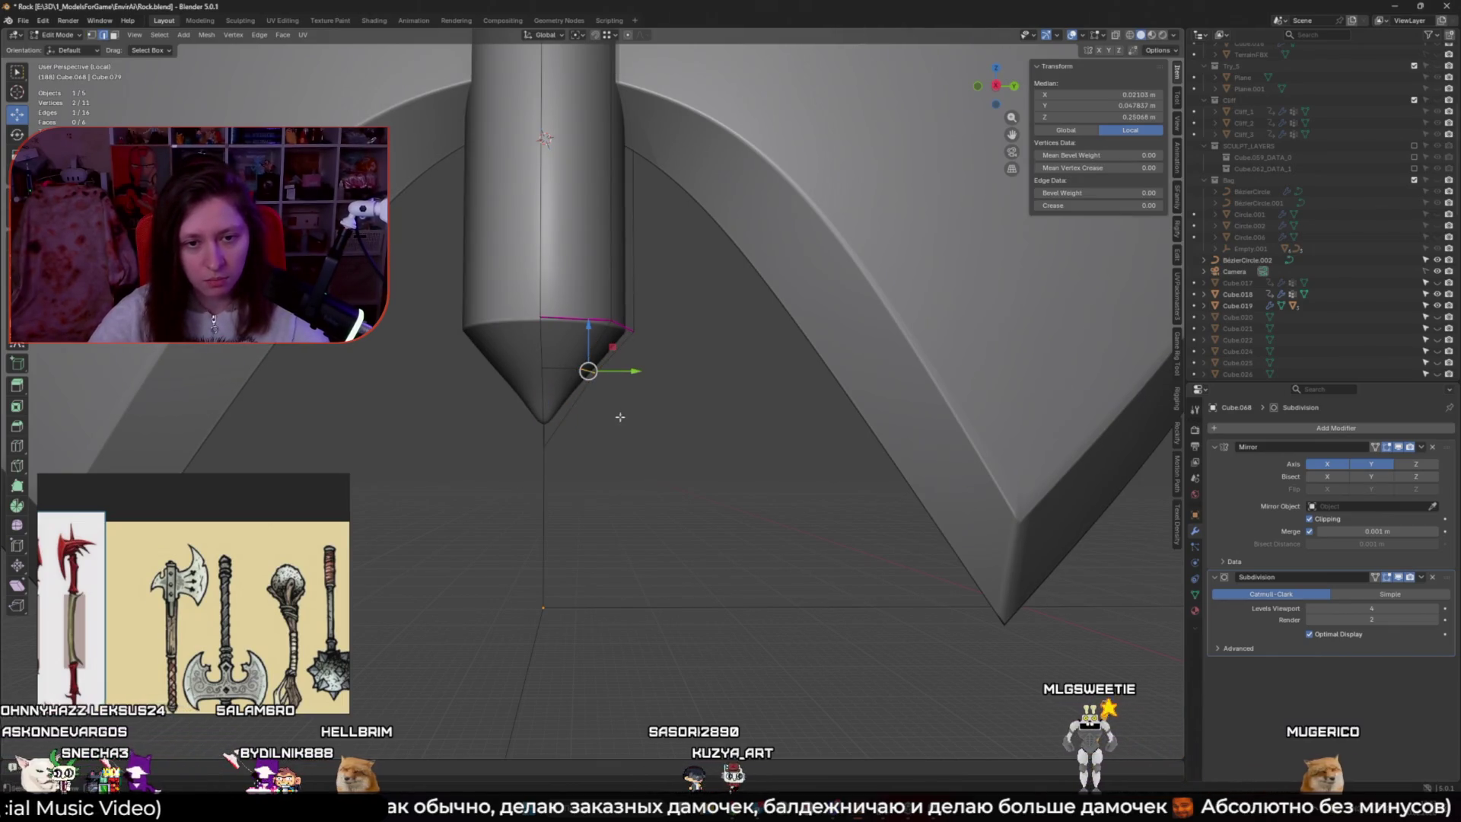
key("shift+e")
right_click(712, 424)
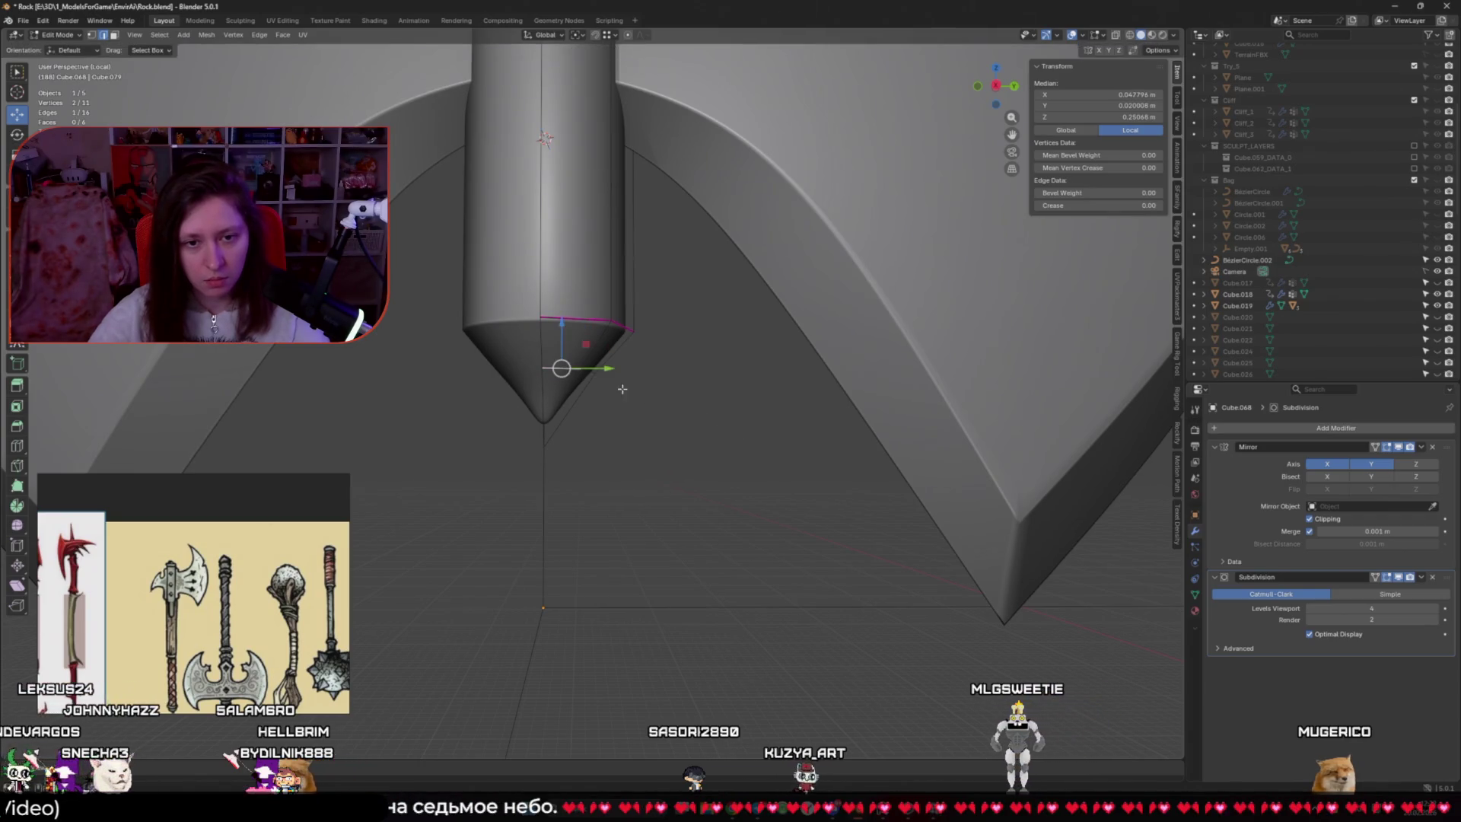
middle_click_drag(591, 369, 523, 367)
left_click(592, 318, "shift")
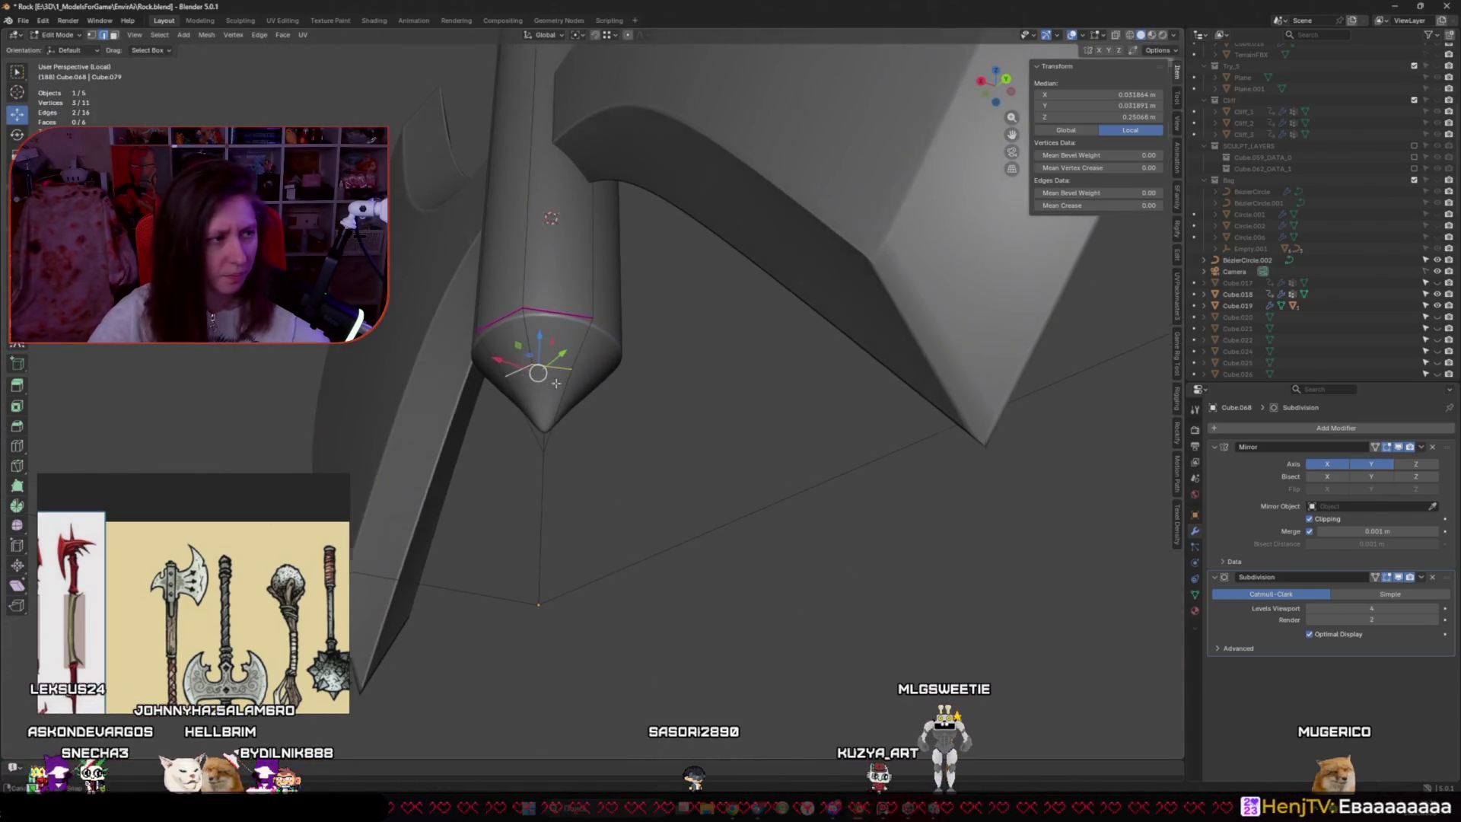
middle_click_drag(592, 318, 619, 414)
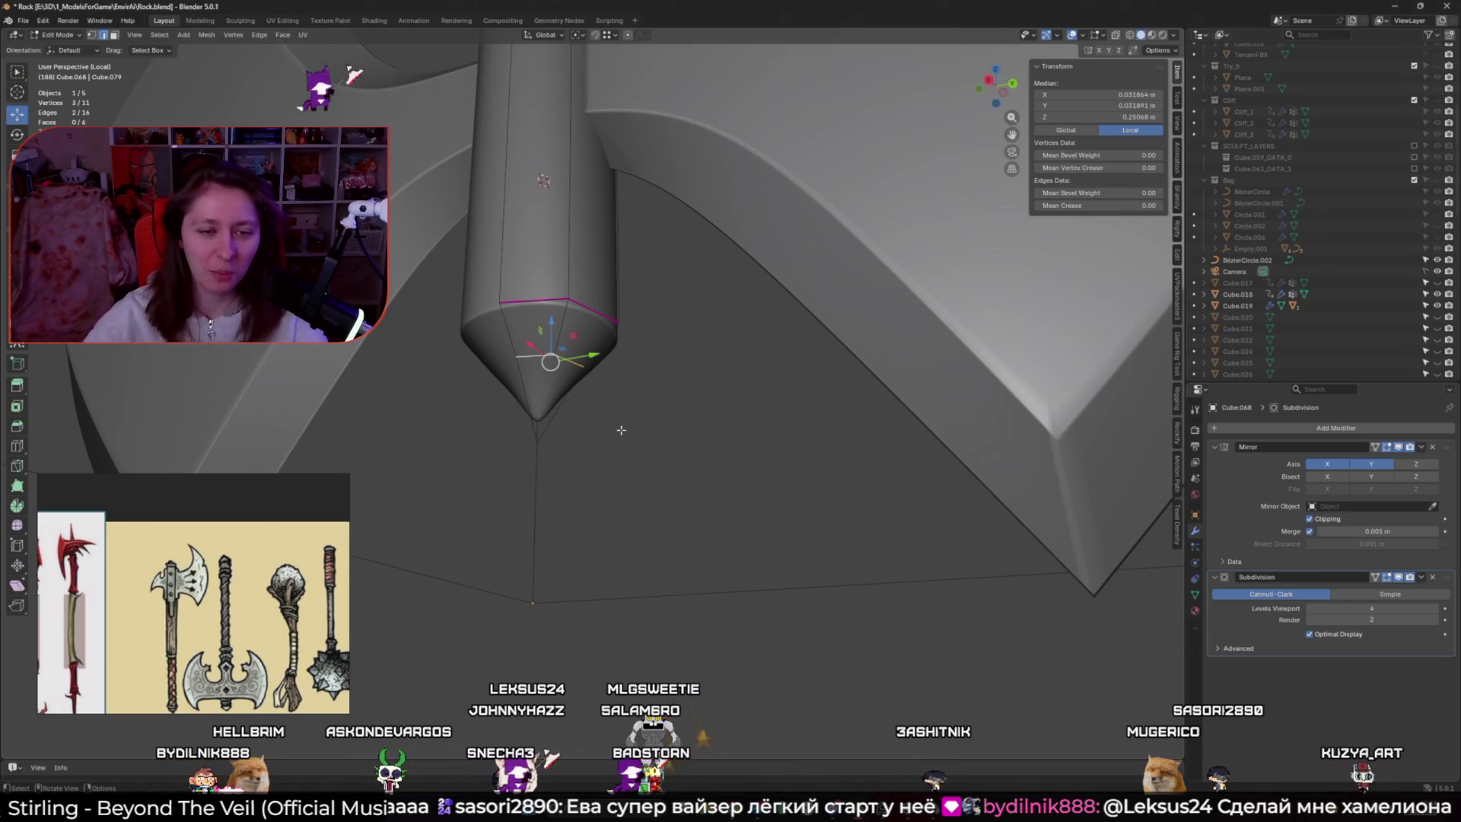
Edge-slide the tip's edge toward the cone's shoulder
middle_click_drag(621, 427, 668, 385)
key("g")
key("g")
left_click(664, 419)
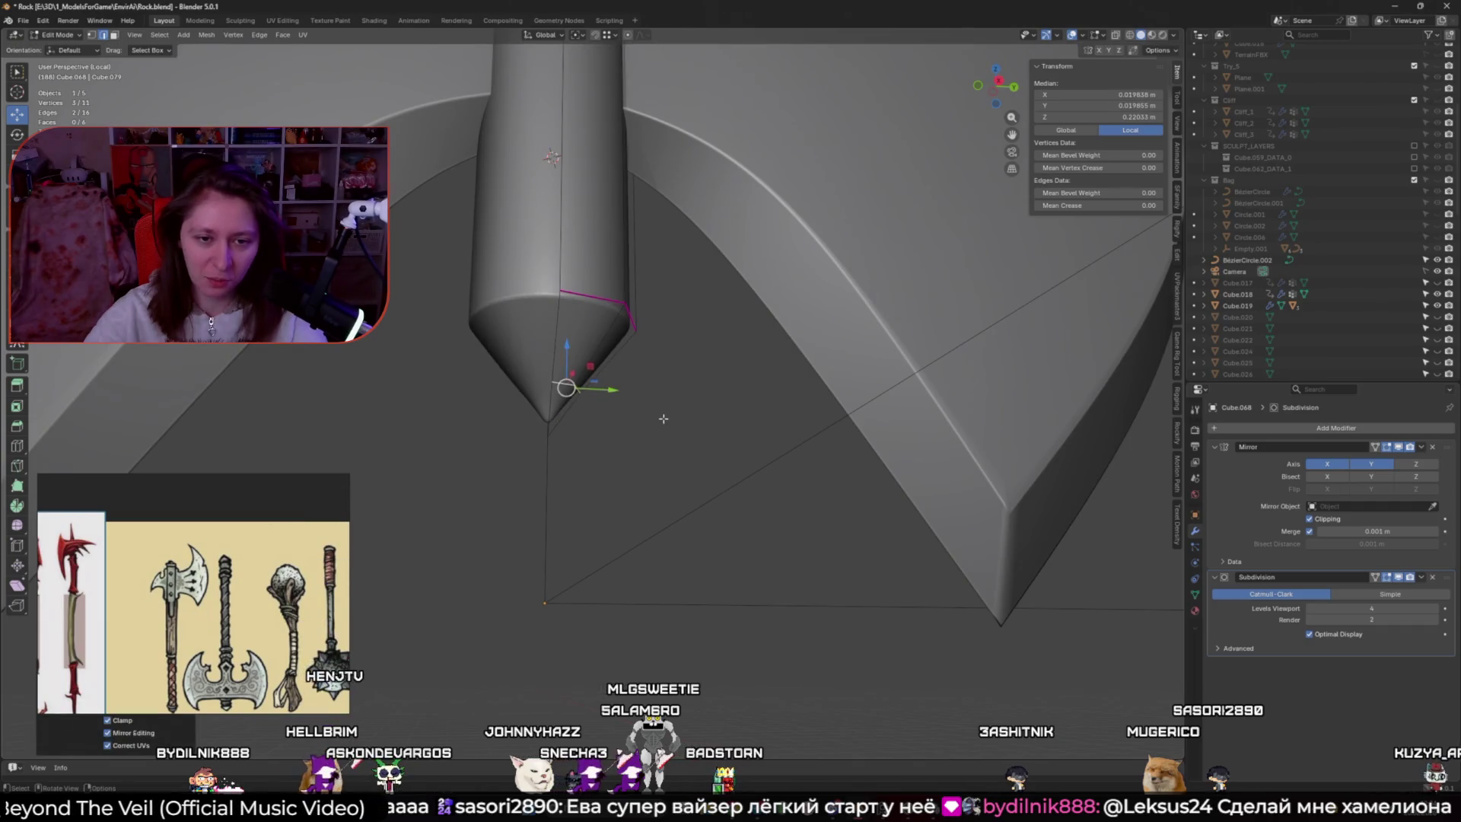
key("g")
key("g")
left_click(653, 459)
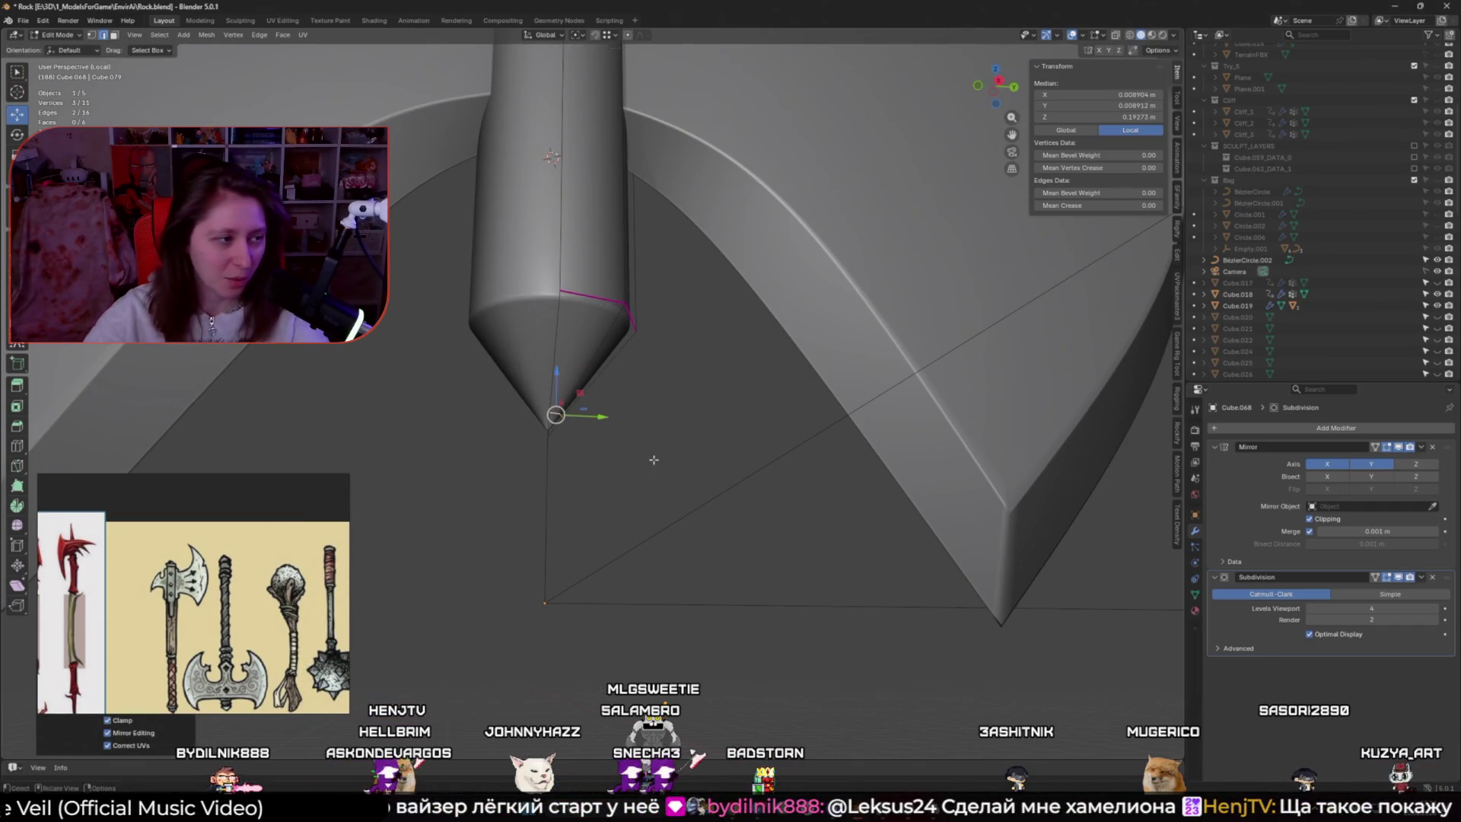
Return to Object Mode and view the whole axe from the front
mouse_move(652, 460)
middle_mouse_down()
mouse_move(602, 465)
mouse_move(701, 417)
mouse_move(637, 432)
middle_mouse_up()
scroll(602, 465, "down", 5)
key("Tab")
key("Tab")
scroll(702, 420, "up", 5)
scroll(636, 432, "down", 5)
middle_click_drag(642, 459, 680, 471)
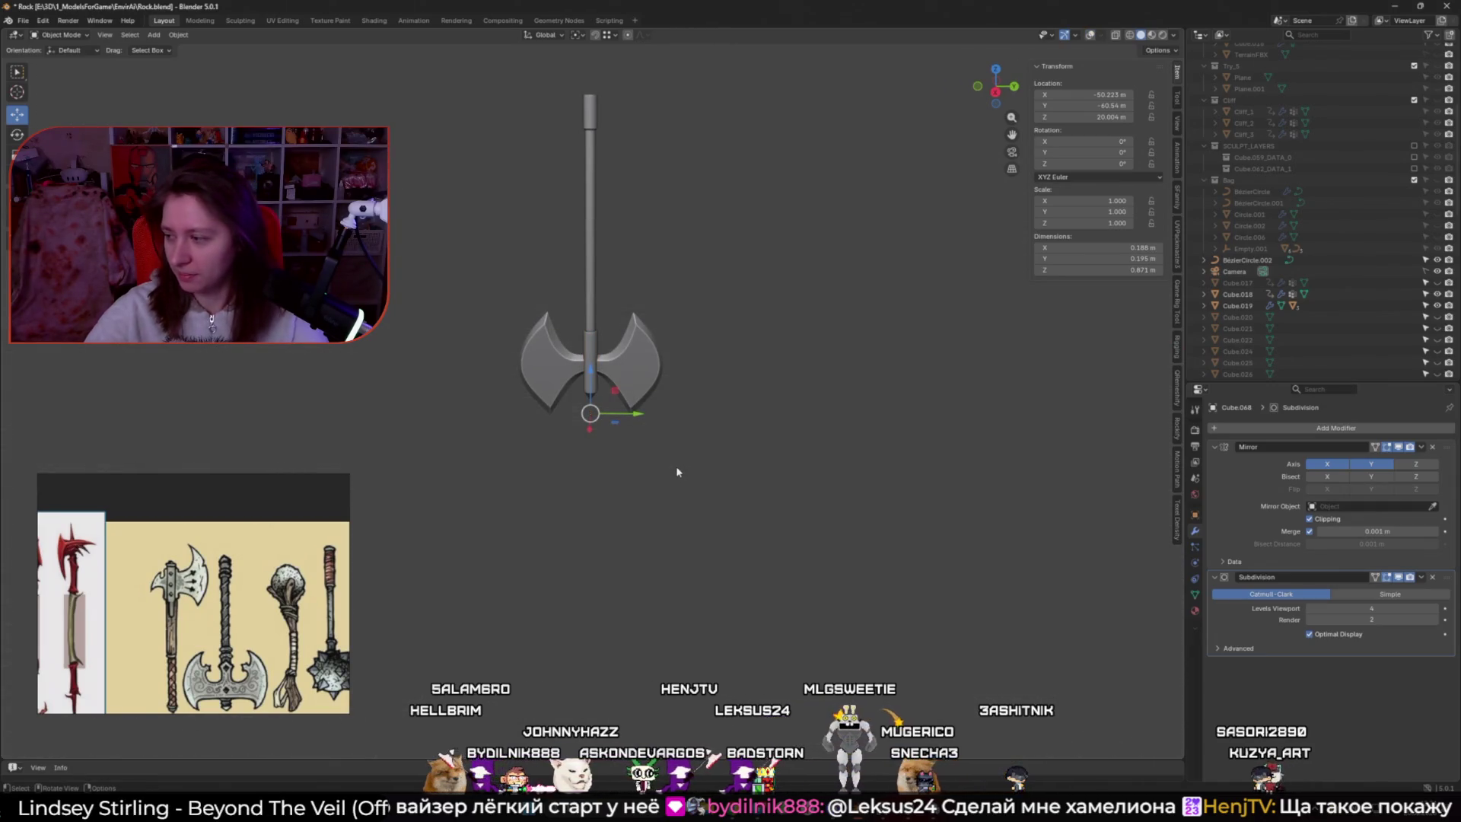
Move the haft sleeve's (Cube.068) top face vertically to its new height
key("KP_Decimal")
key("shift+alt+z")
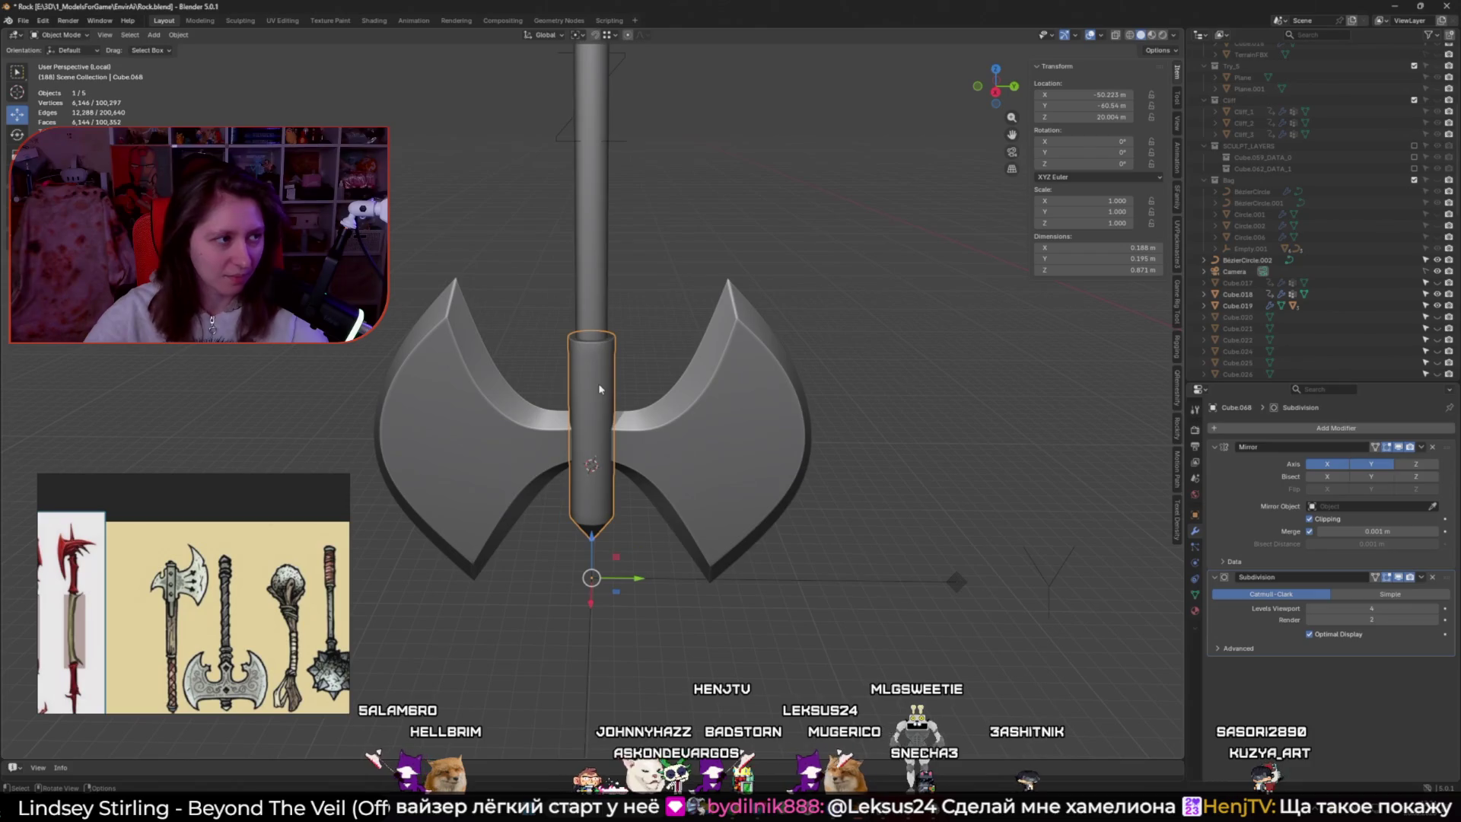
key("Tab")
mouse_move(598, 383)
middle_mouse_down()
mouse_move(786, 449)
mouse_move(715, 427)
middle_mouse_up()
key("alt+z")
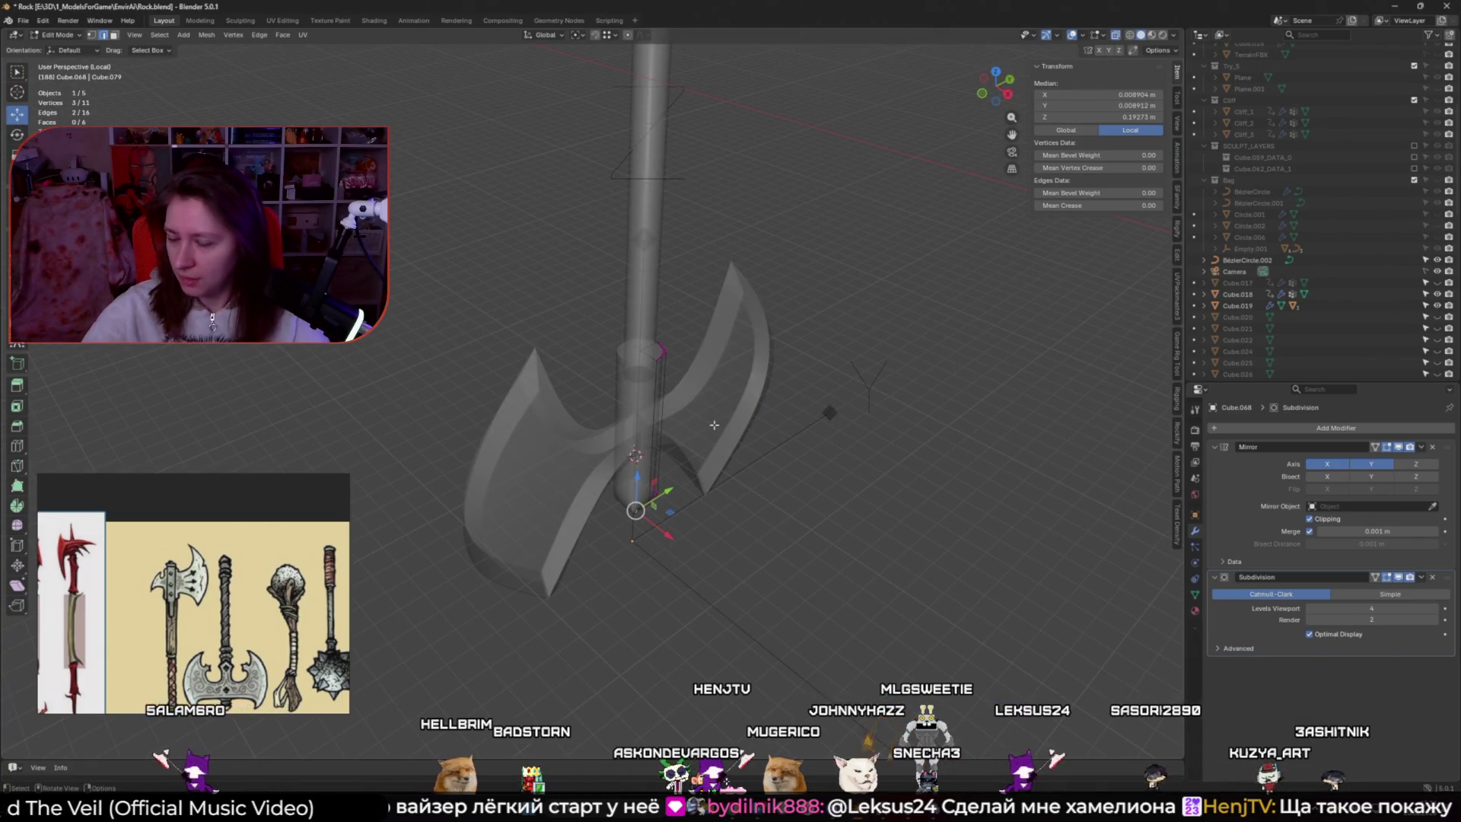
key("alt+a")
middle_click_drag(715, 427, 637, 368)
left_click(638, 368)
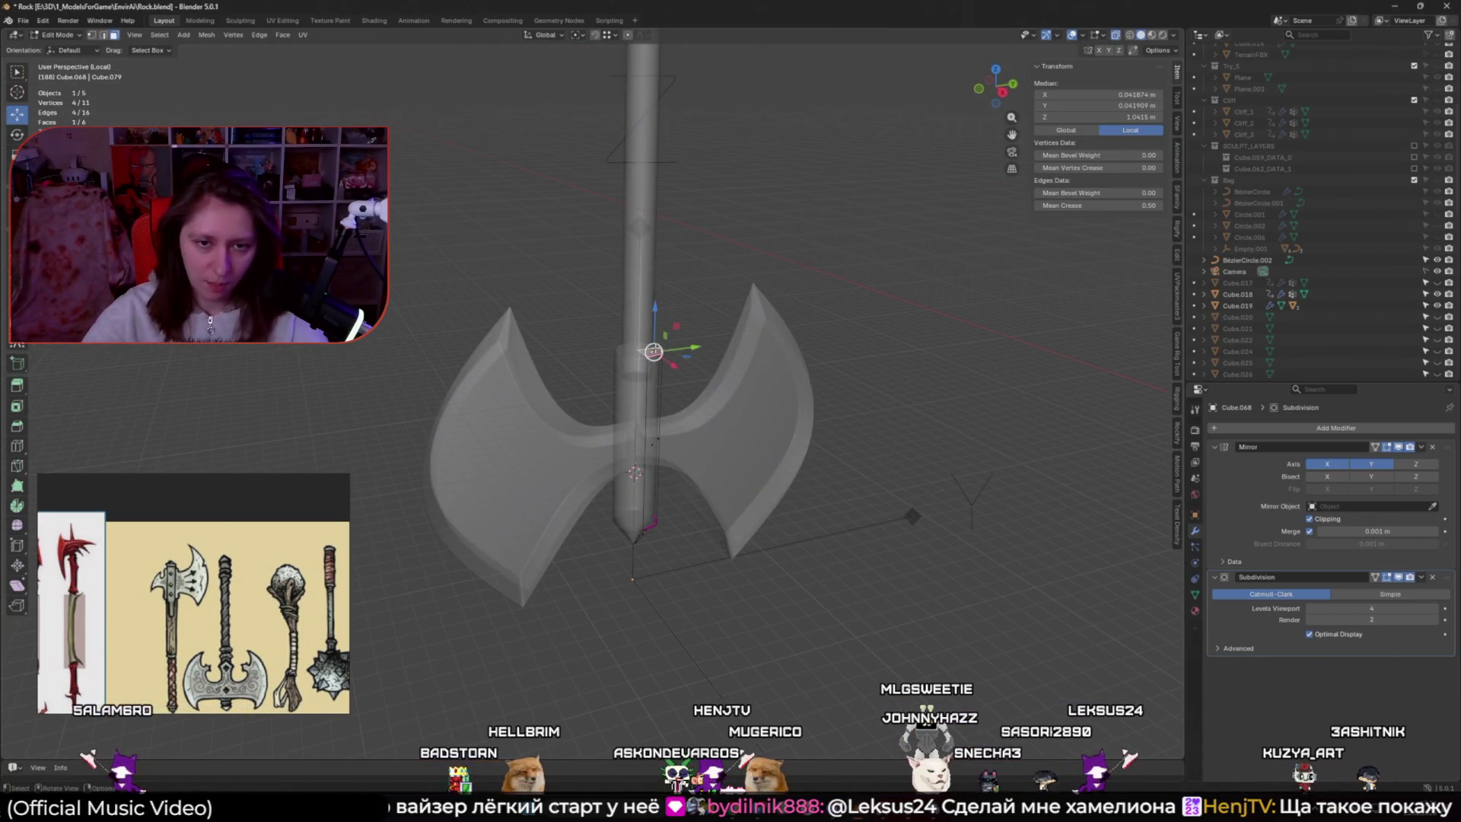
key("alt+z")
key("g")
key("z")
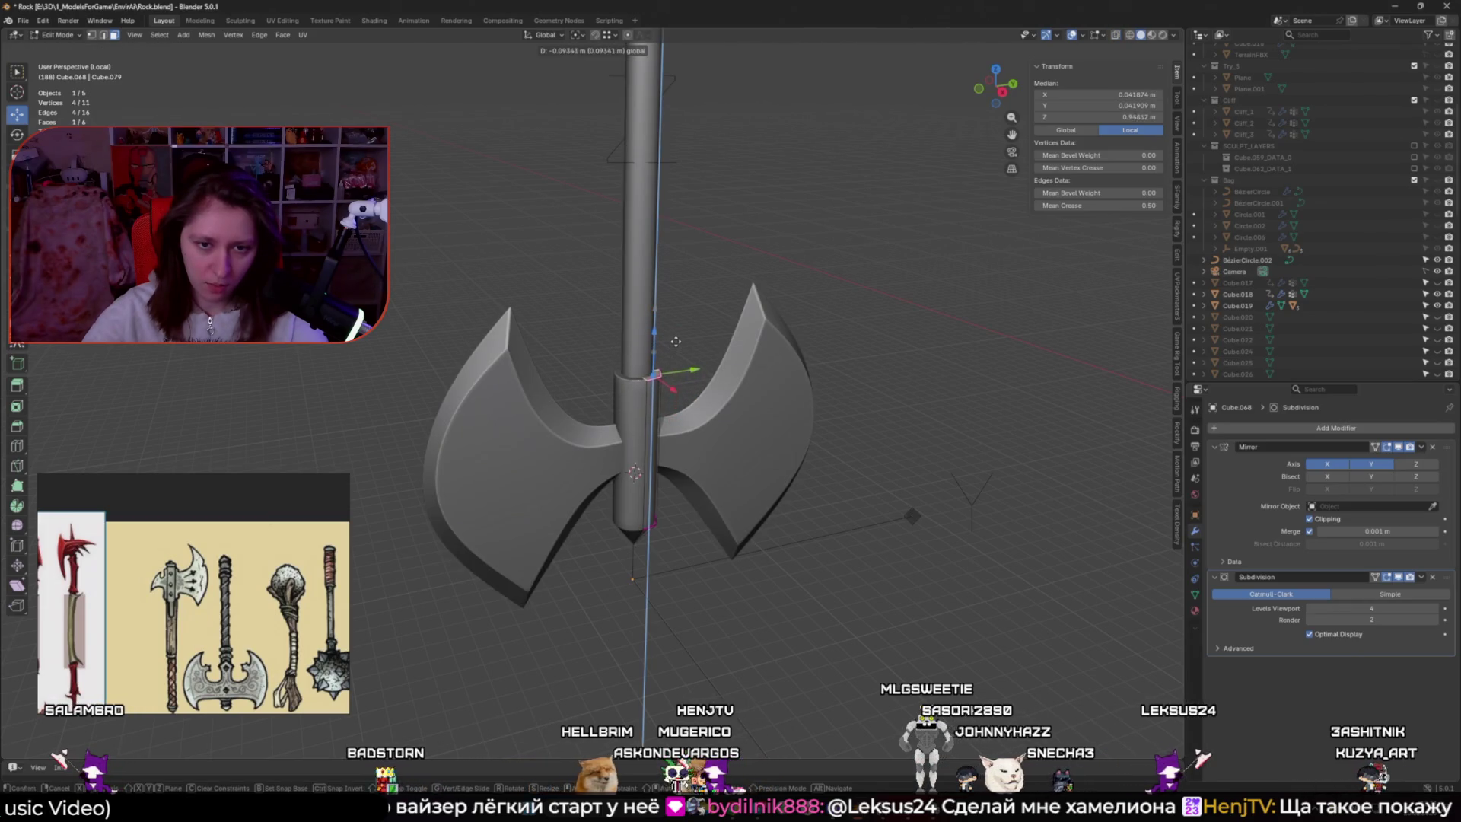
left_click(696, 309)
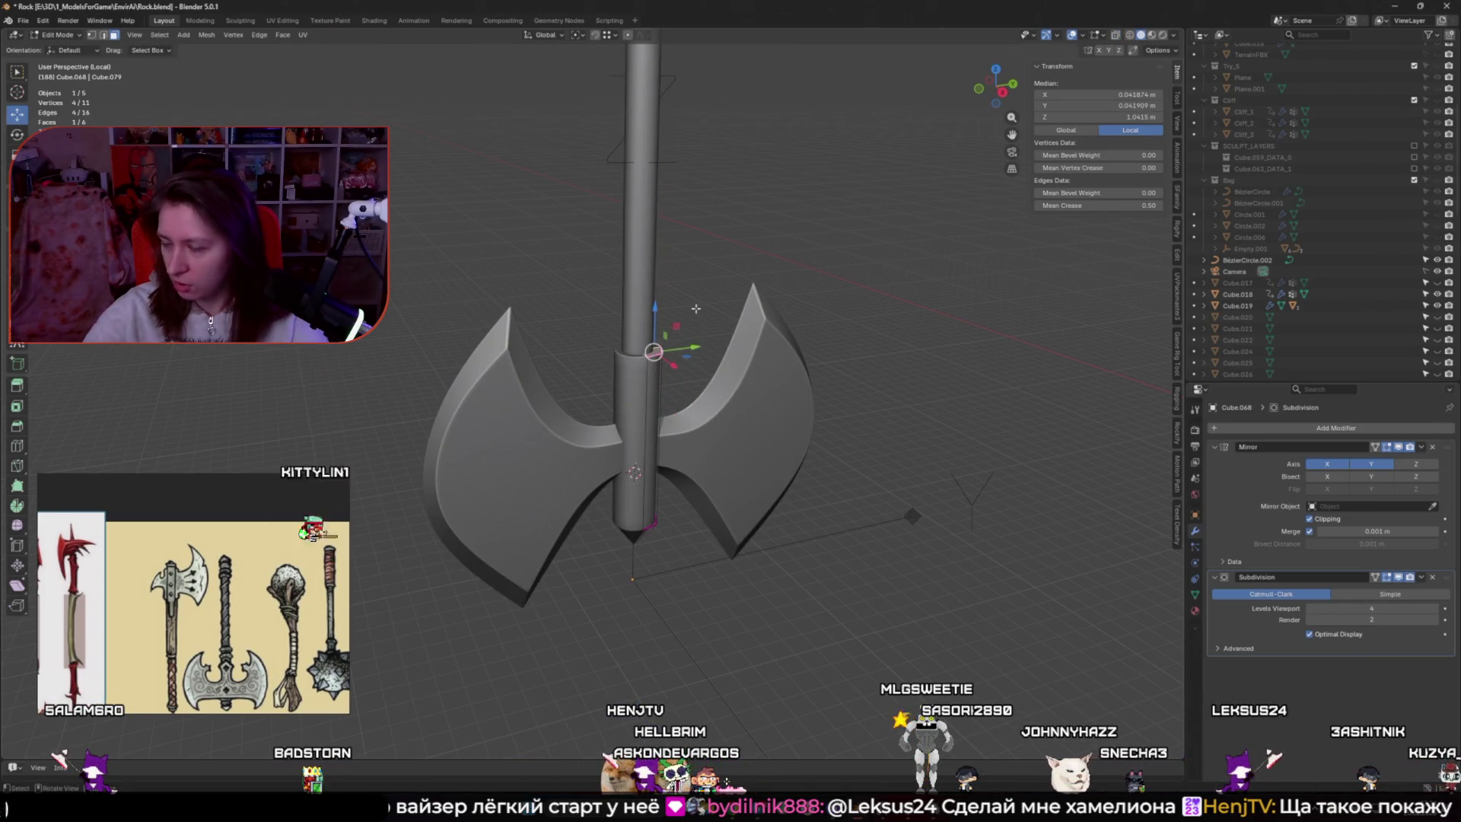
key("Tab")
Move the collar's (Cube.069) top face vertically, then face the axe squarely in Object Mode
left_click(586, 352)
key("Tab")
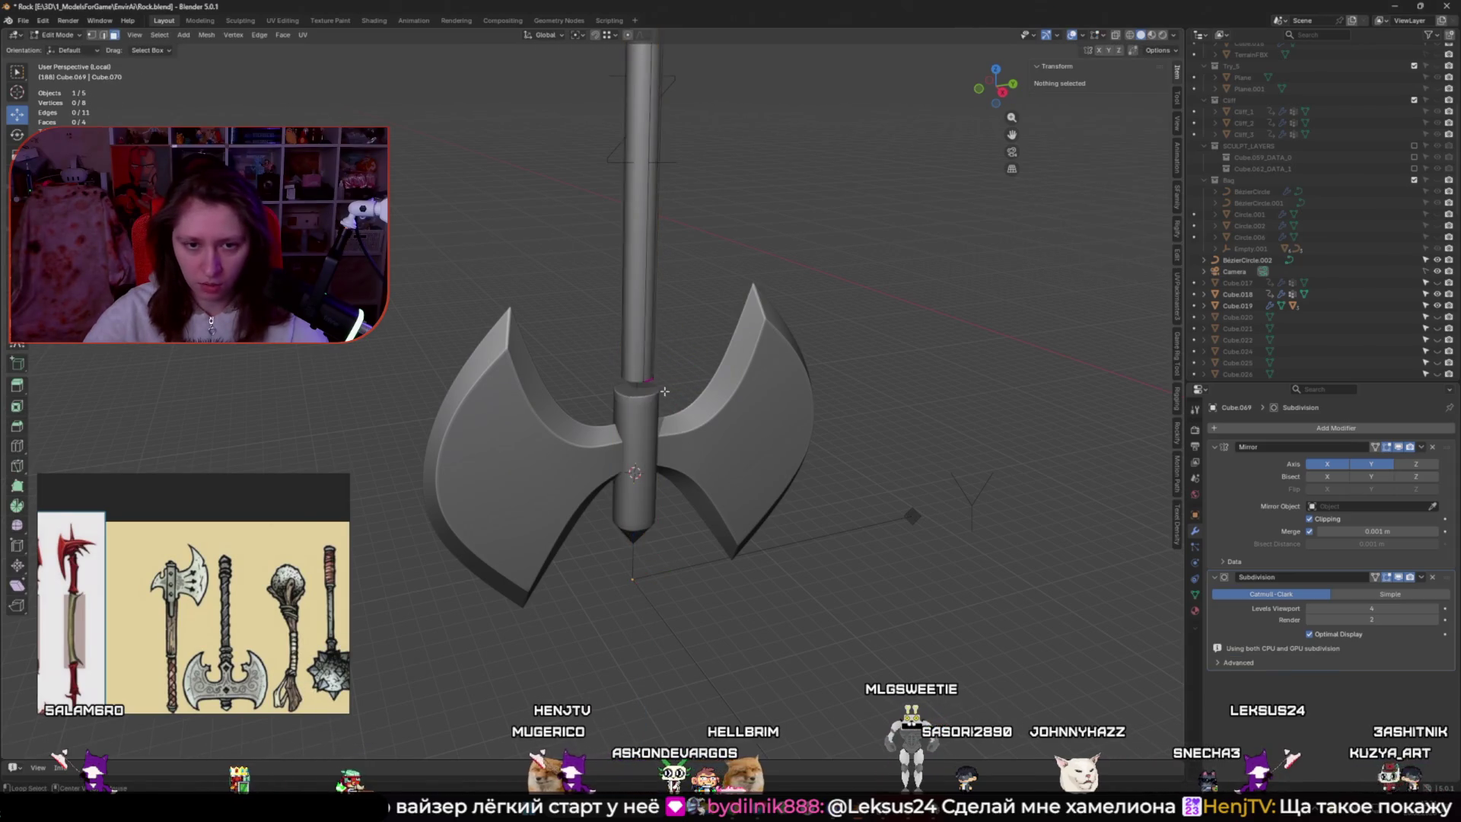
key("alt+z")
left_click(648, 378)
key("alt+z")
key("g")
key("z")
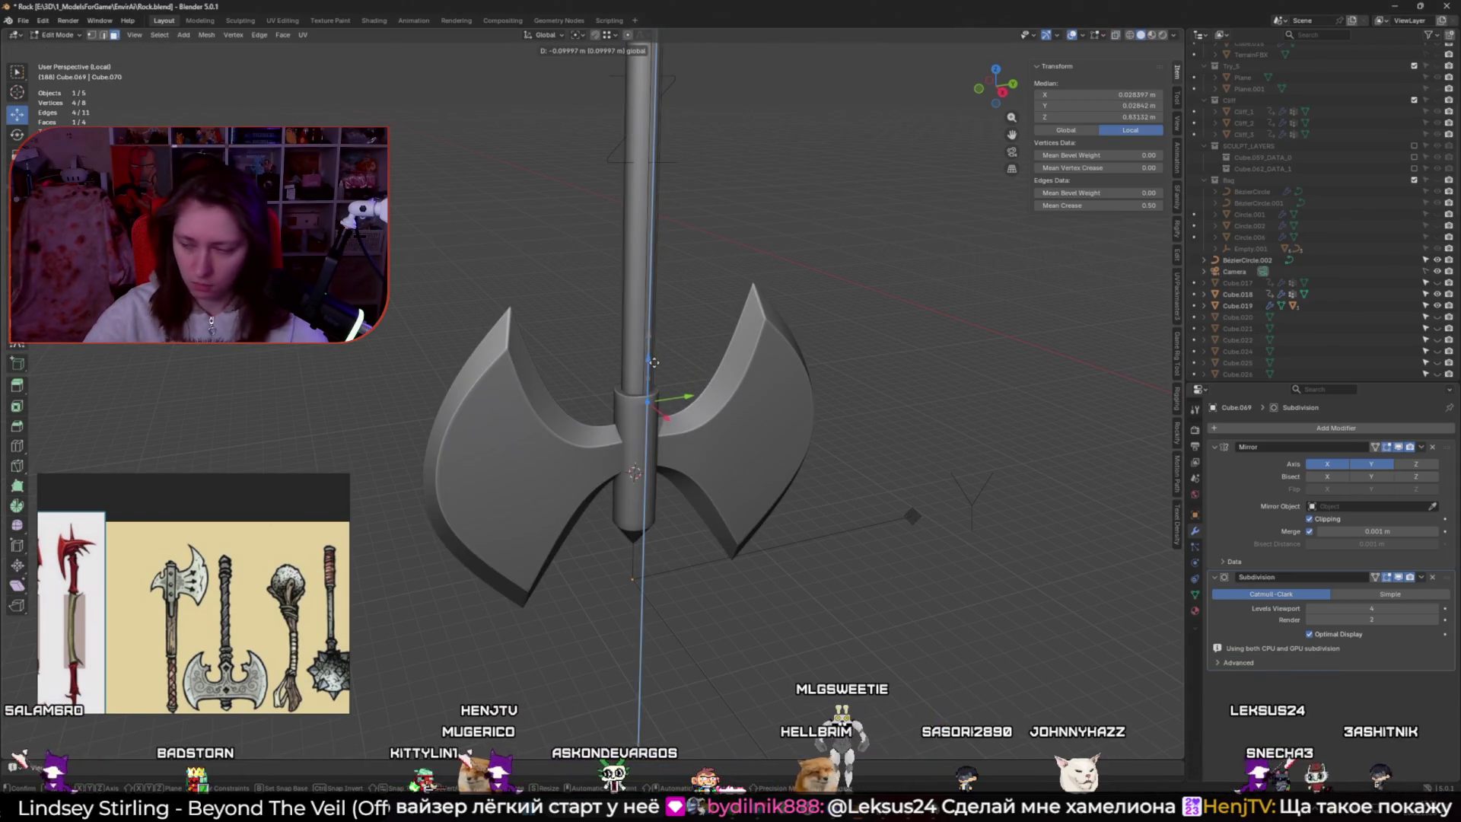
left_click(654, 362)
key("Tab")
mouse_move(655, 363)
middle_mouse_down()
mouse_move(806, 477)
mouse_move(719, 451)
middle_mouse_up()
scroll(719, 451, "up", 4)
mouse_move(646, 411)
middle_mouse_down()
mouse_move(669, 402)
mouse_move(670, 374)
mouse_move(705, 376)
middle_mouse_up()
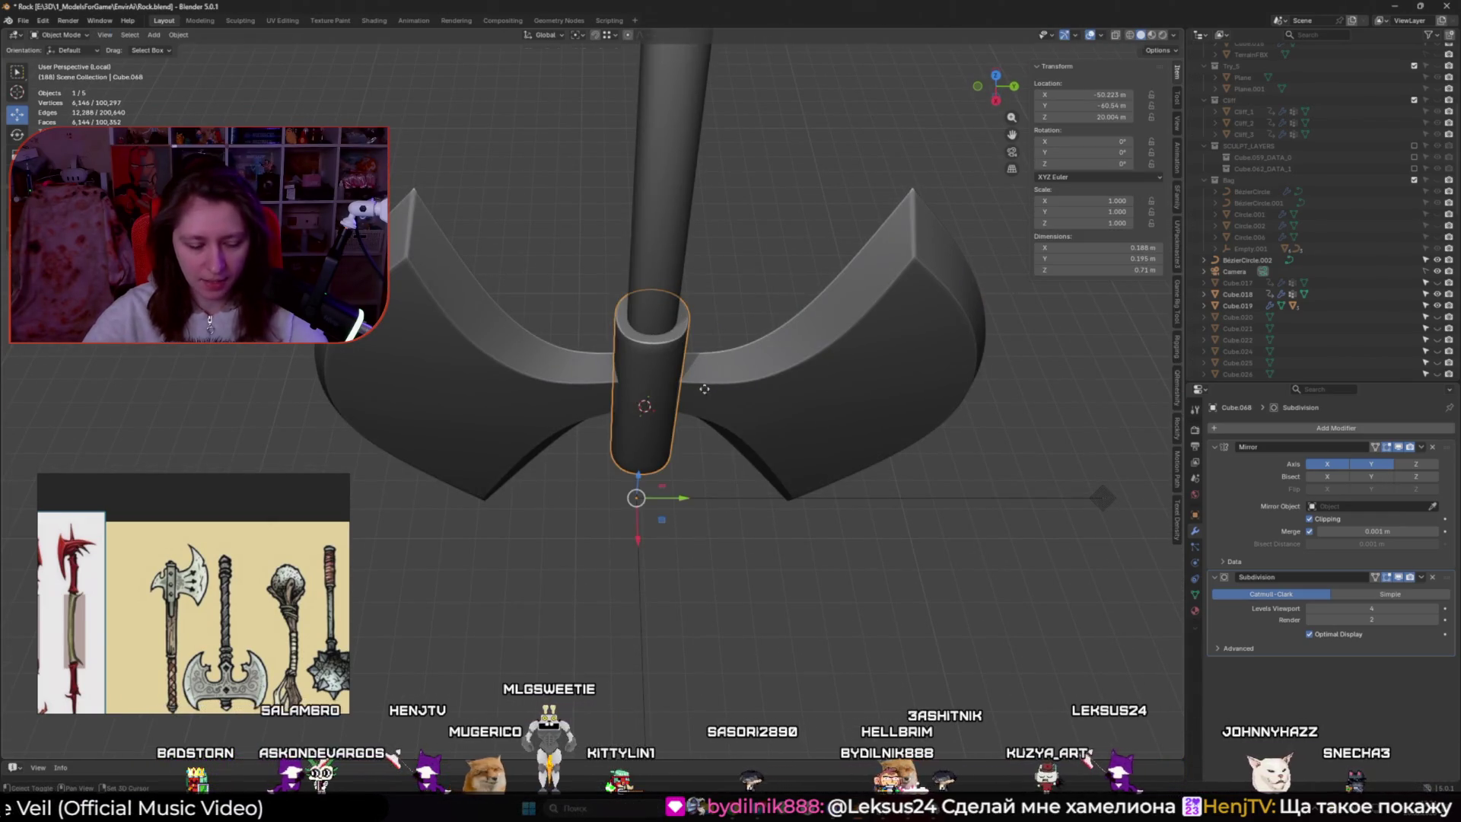
Move the whole wrap strip (Cube.071) up along the haft on Z
key("Tab")
key("a")
key("g")
key("z")
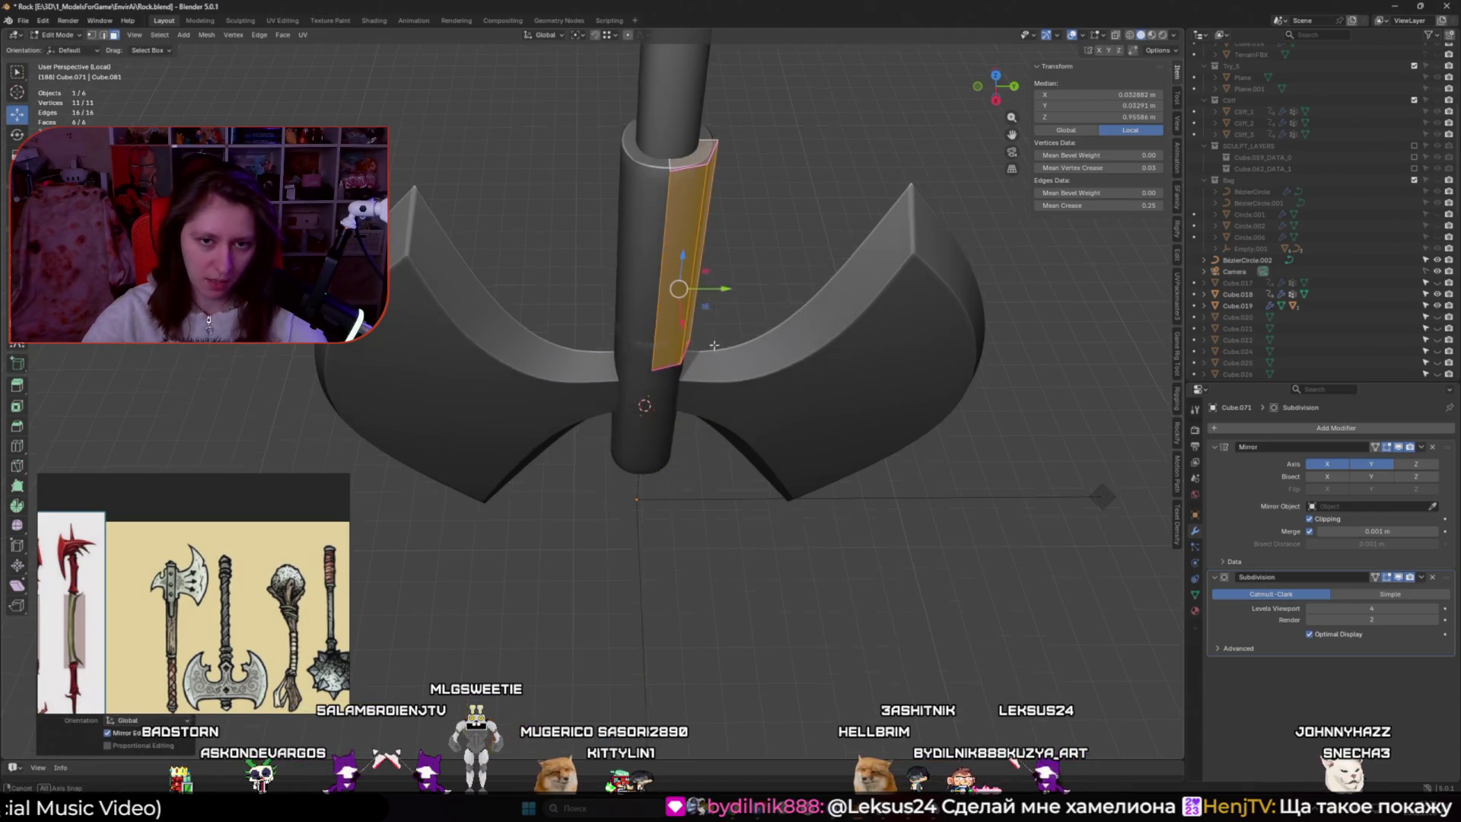
left_click(714, 344)
middle_click_drag(714, 345, 677, 220)
Delete the strip's faces lying between the two seams
key("2")
left_click(673, 201)
key("alt+z")
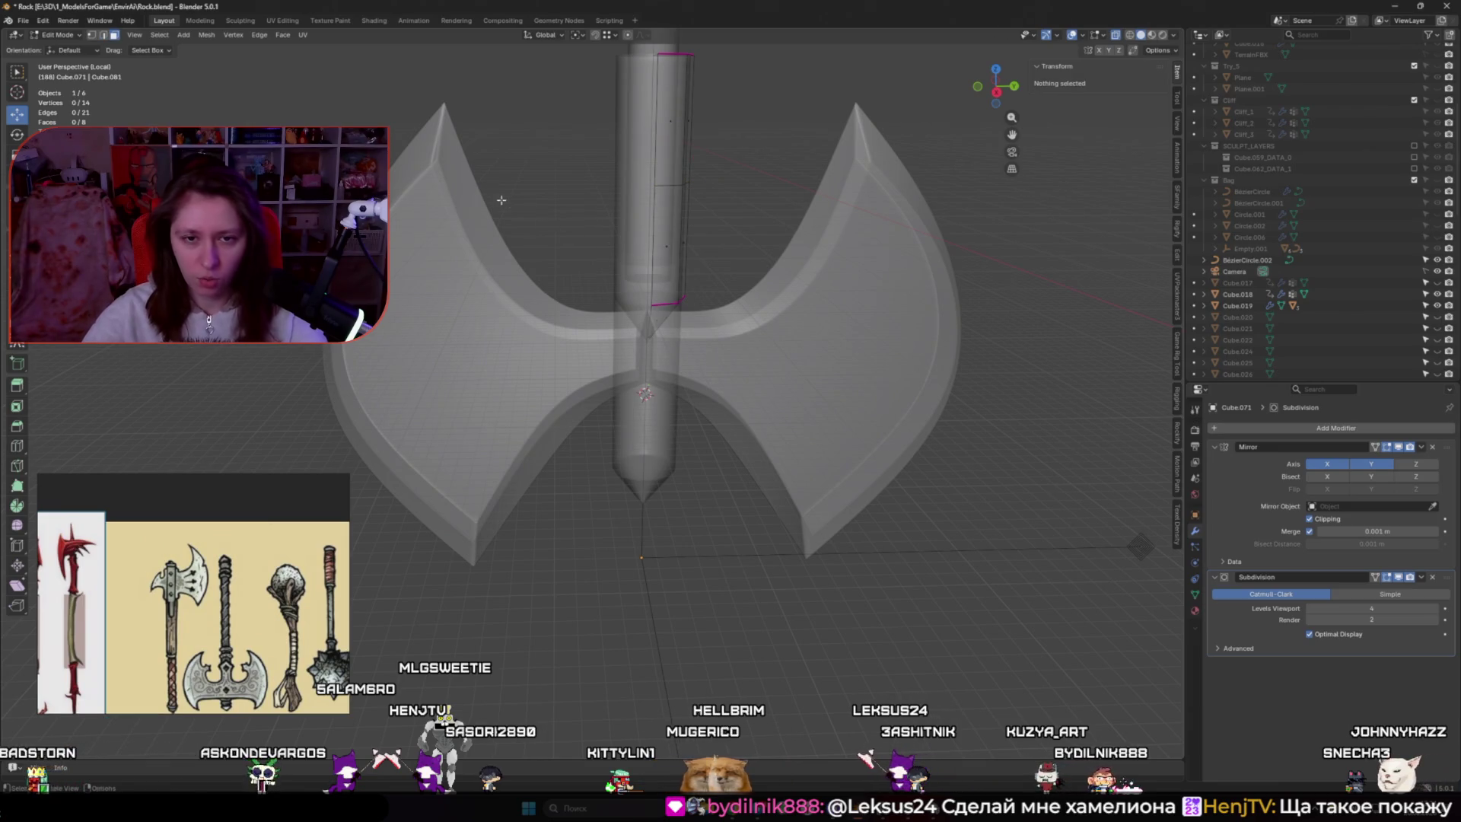
key("ctrl+l")
key("x")
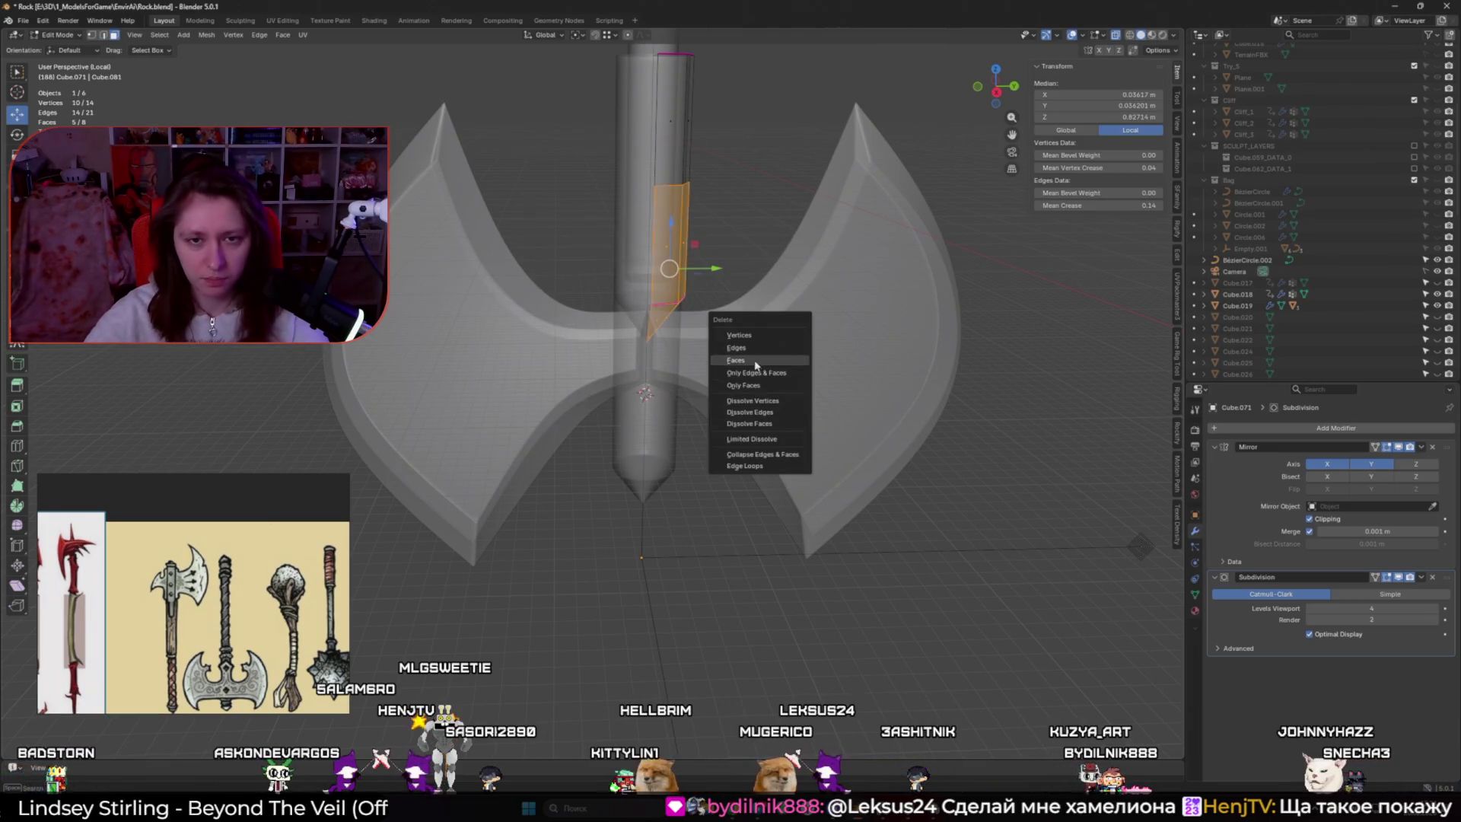
left_click(756, 361)
middle_click_drag(746, 350, 643, 226)
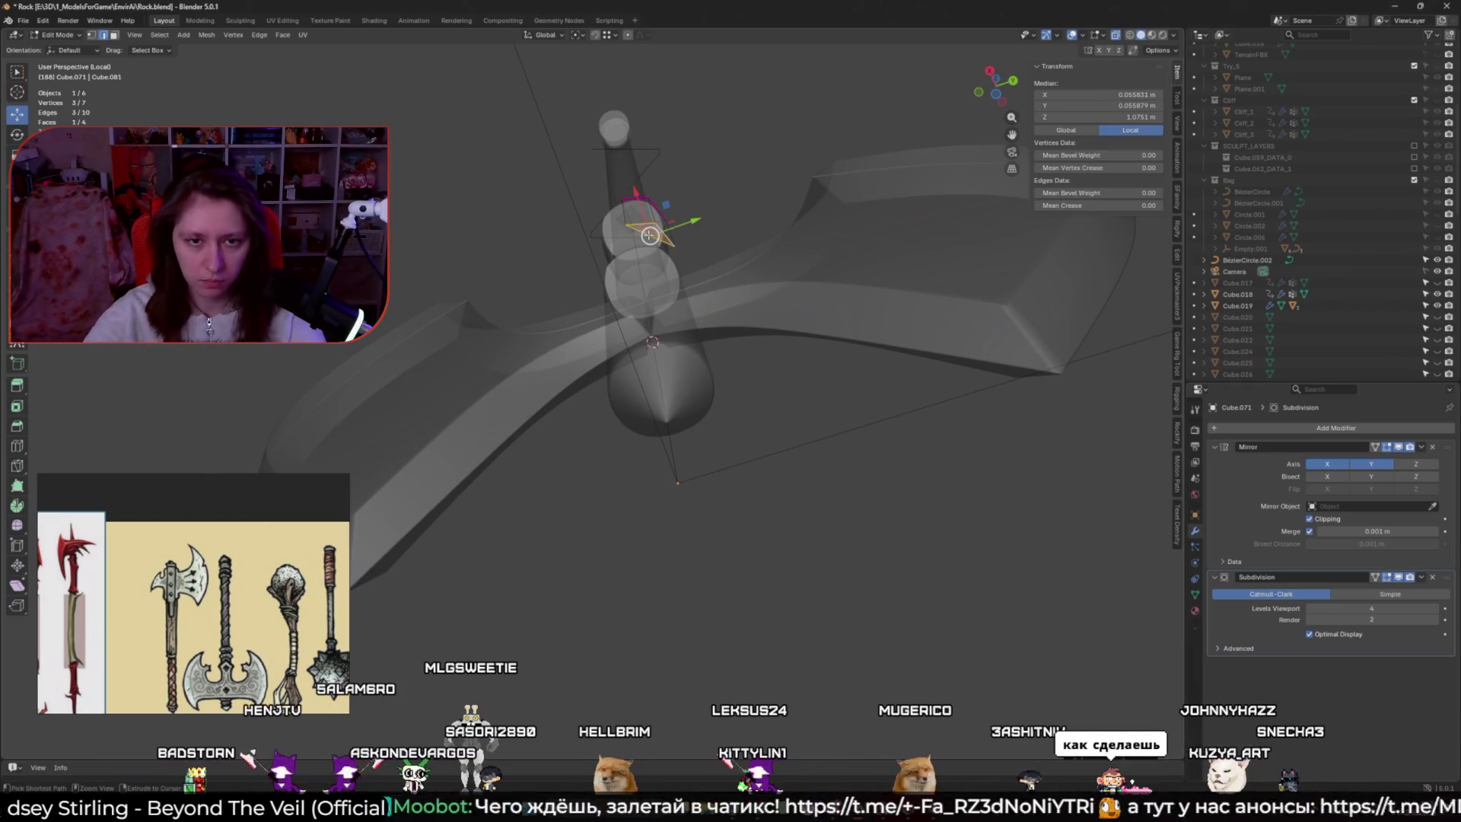
Try repositioning a single strip vertex on a constrained plane, then cancel the move
key("ctrl+z")
left_click(653, 237)
key("g")
key("shift+x")
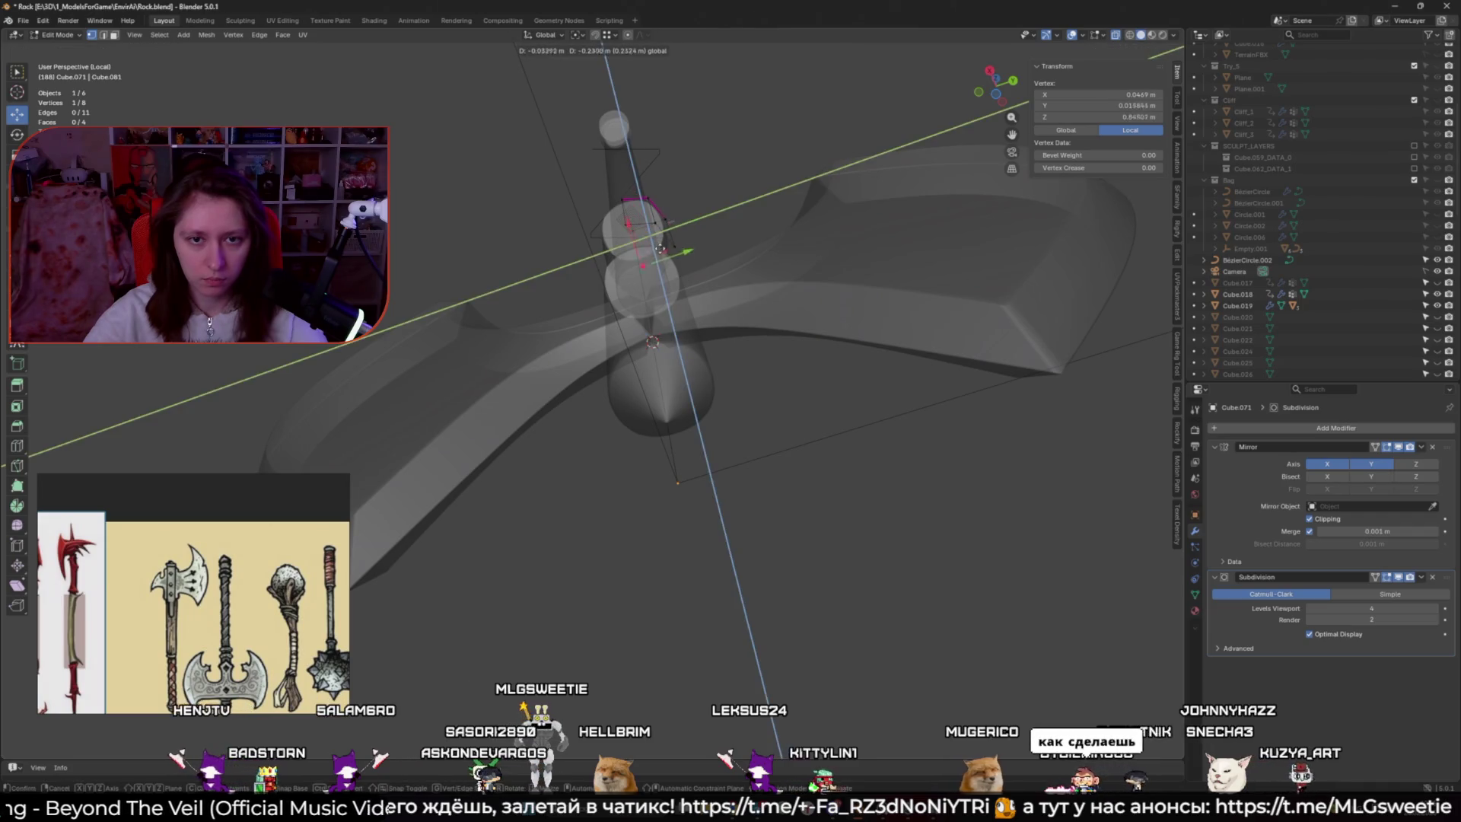
key("shift+z")
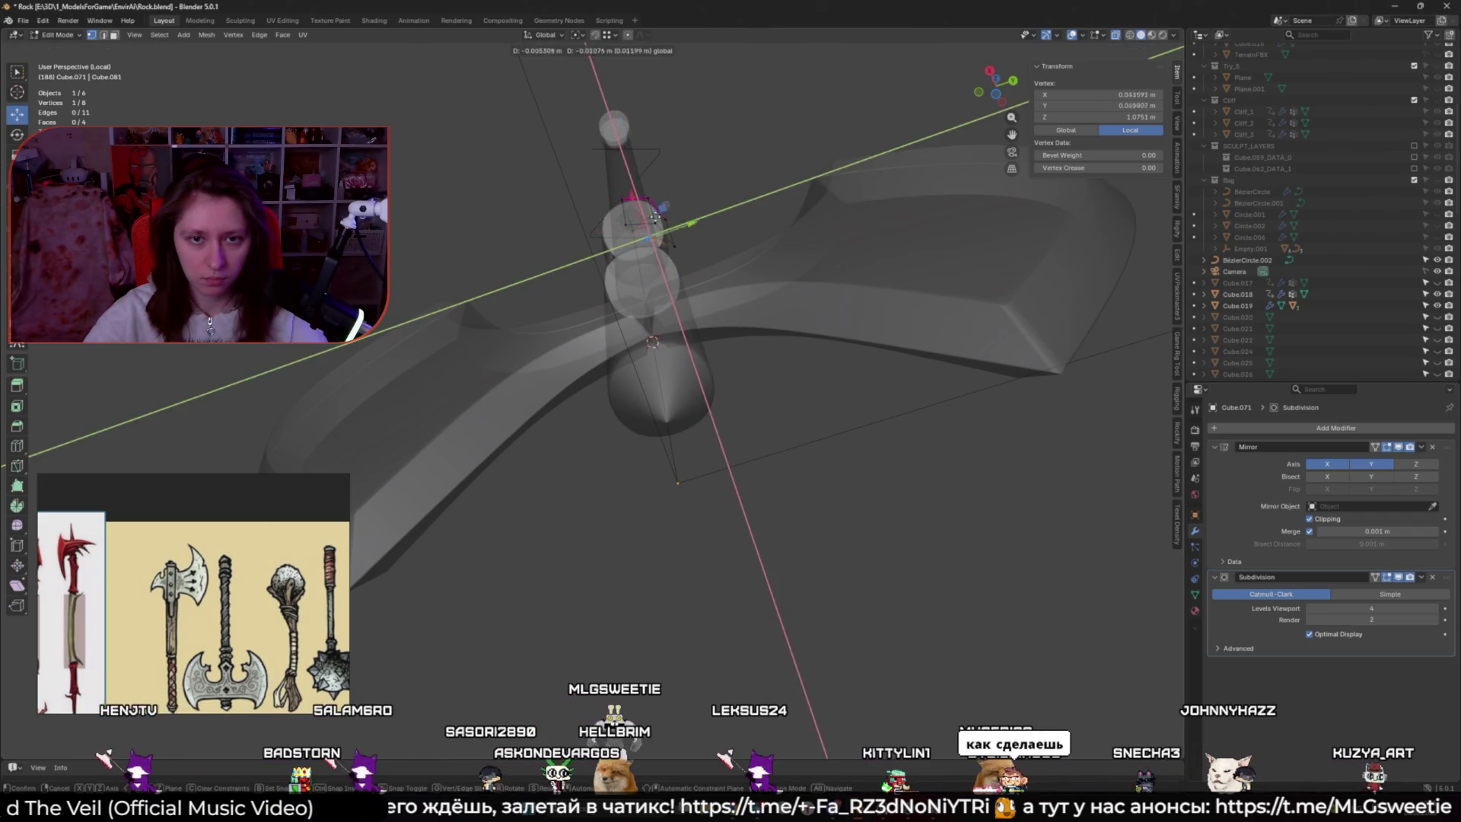
key("Escape")
middle_click_drag(632, 239, 672, 365)
scroll(672, 373, "up", 3)
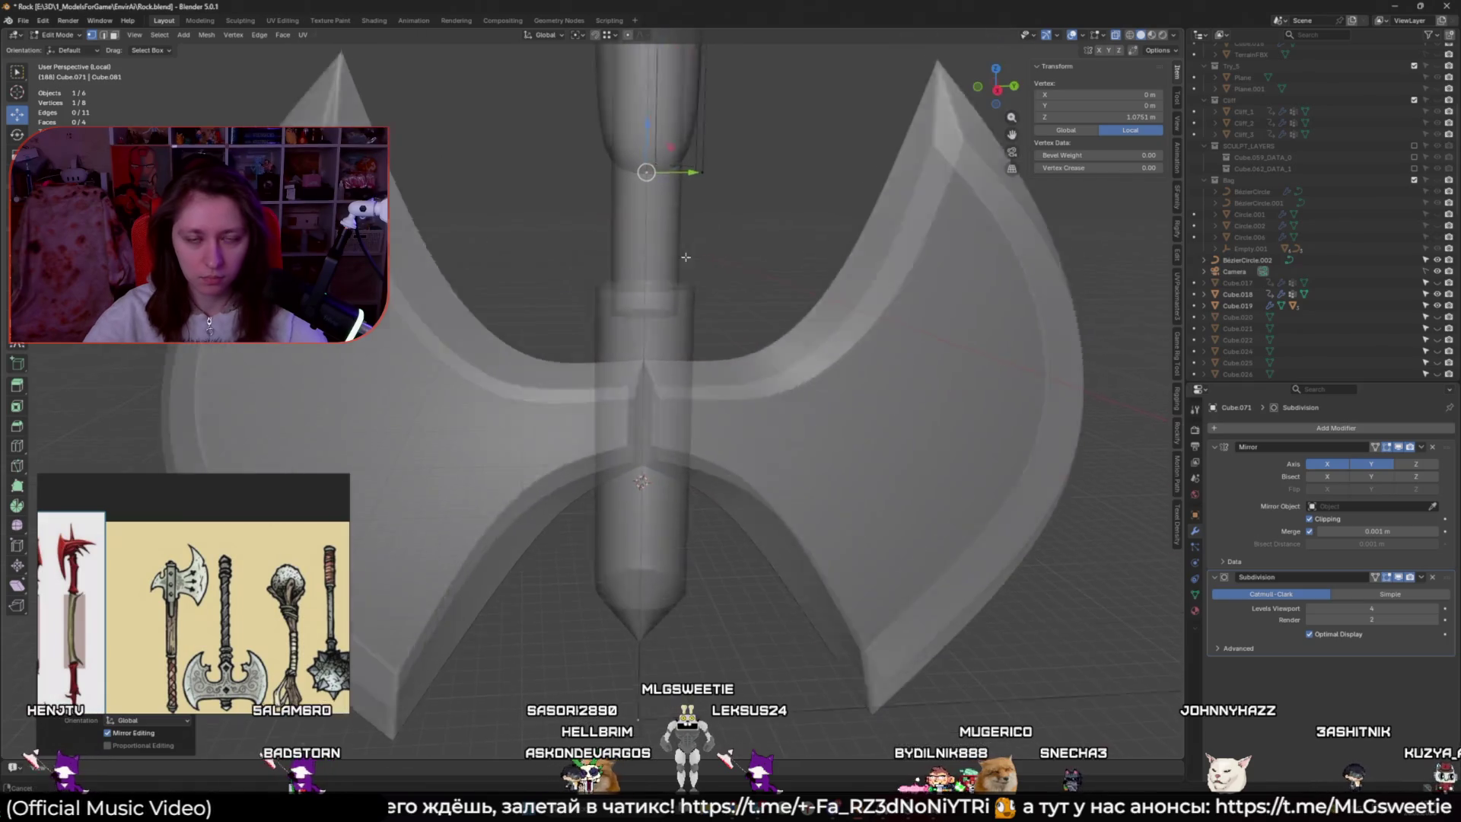
key("alt+a")
Give two wrap-strip edges a full crease of 1 and return to Object Mode
left_click(672, 375)
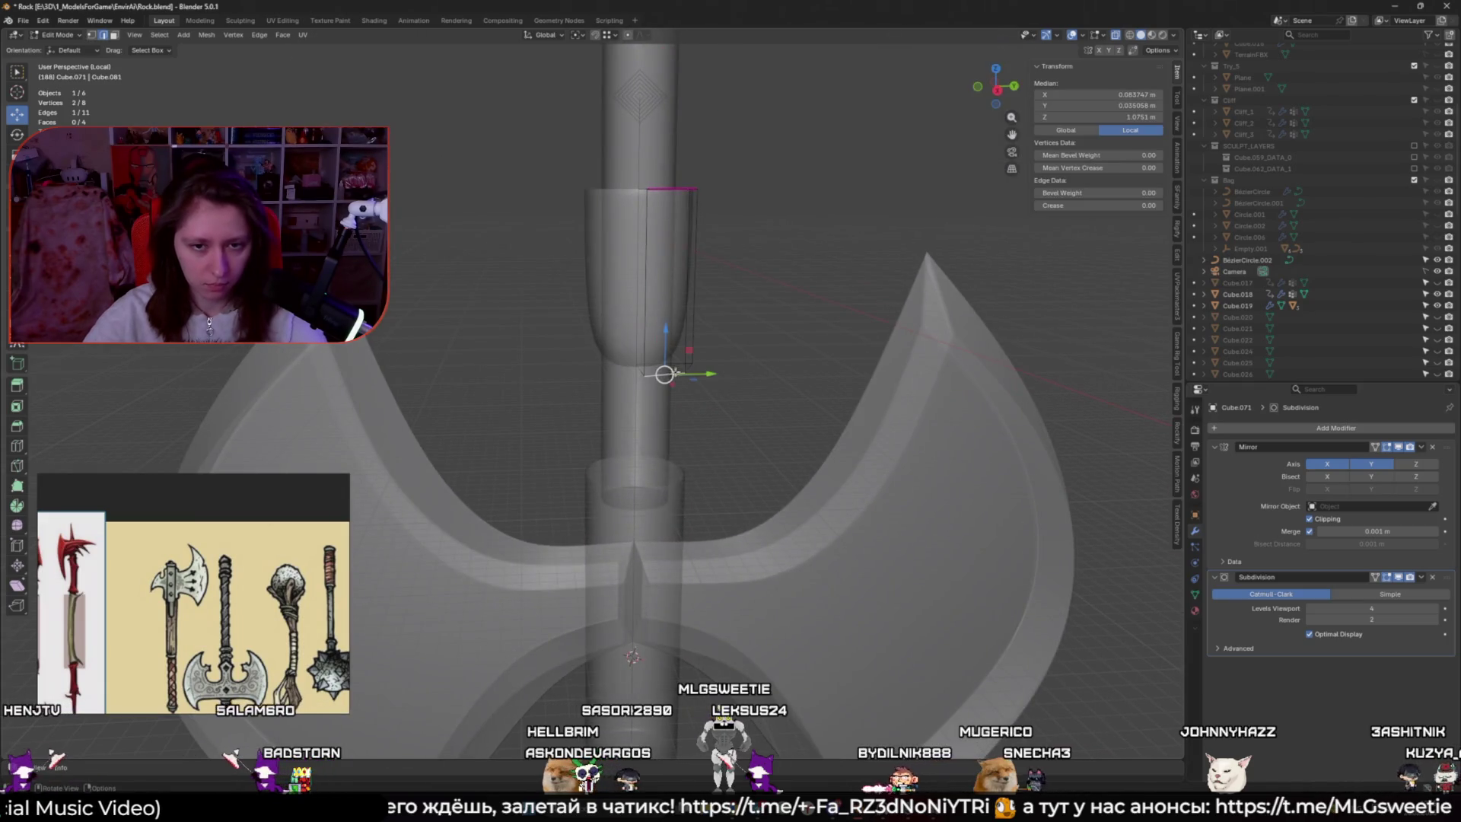
left_click(689, 365, "shift")
key("shift+e")
left_click(988, 426)
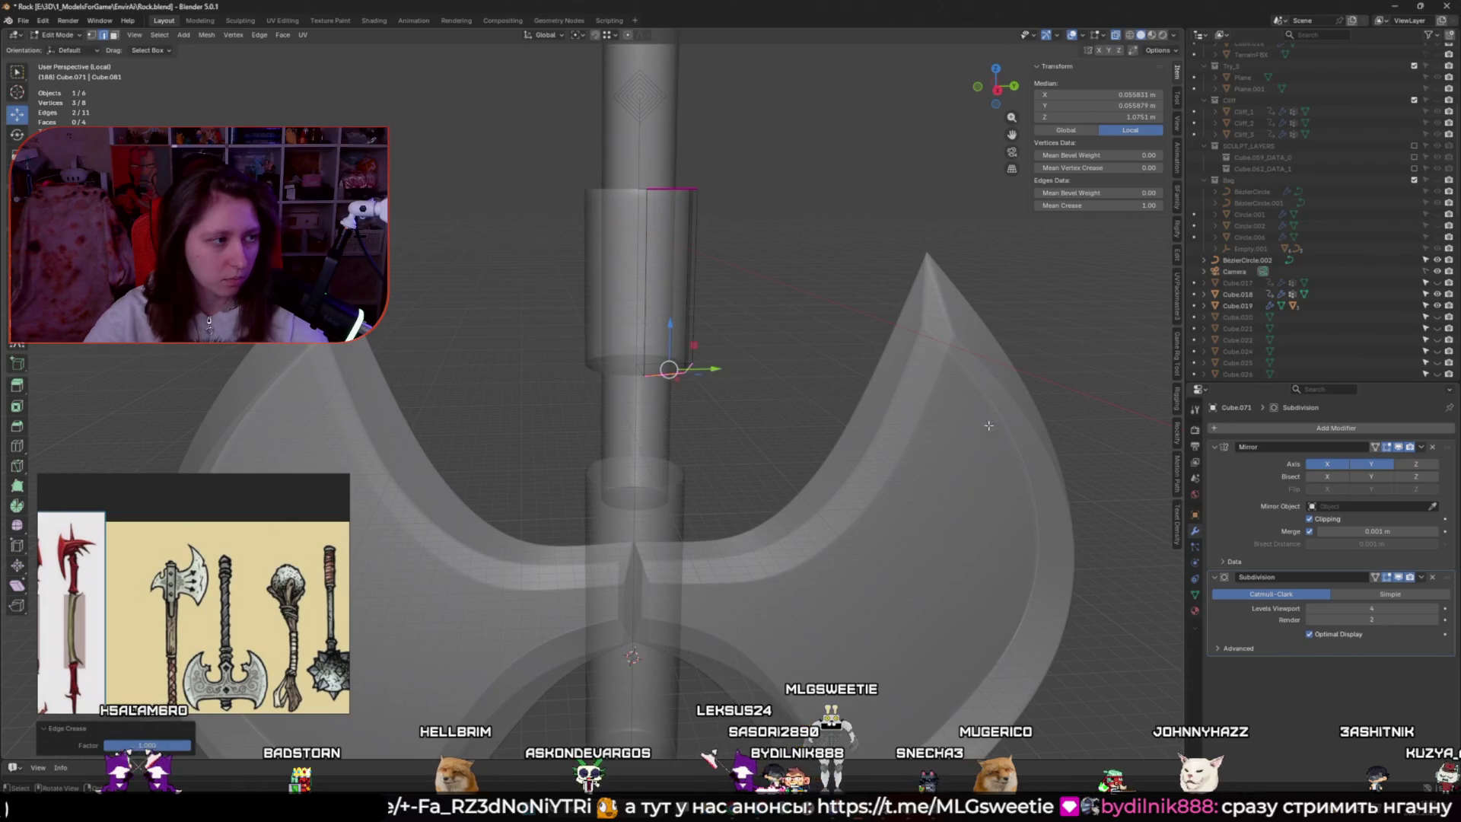
scroll(494, 533, "down", 3)
mouse_move(567, 491)
middle_mouse_down()
mouse_move(592, 391)
mouse_move(612, 439)
middle_mouse_up()
key("Tab")
scroll(661, 377, "down", 3)
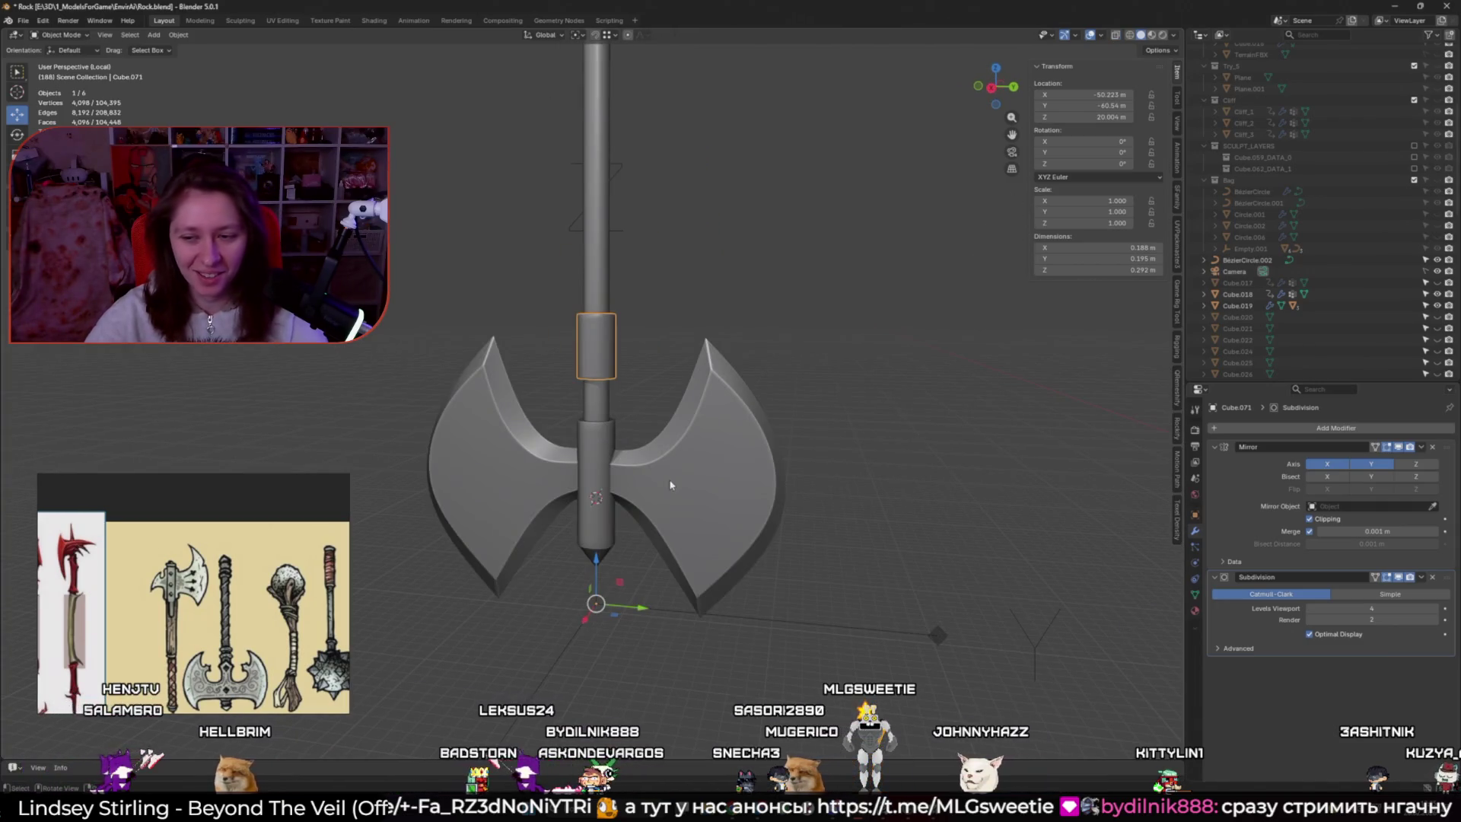
scroll(574, 334, "up", 2)
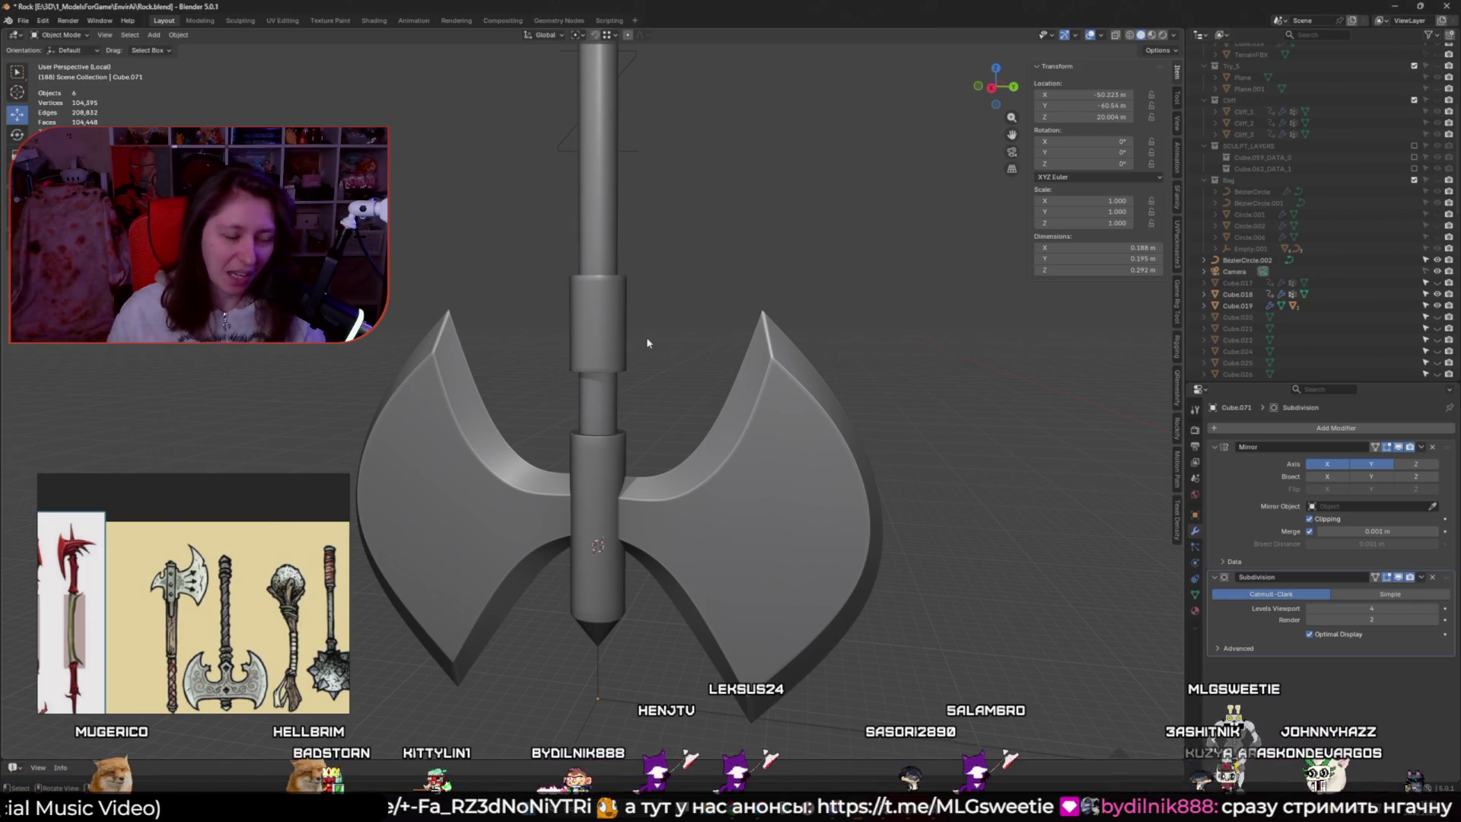
scroll(646, 337, "down", 4)
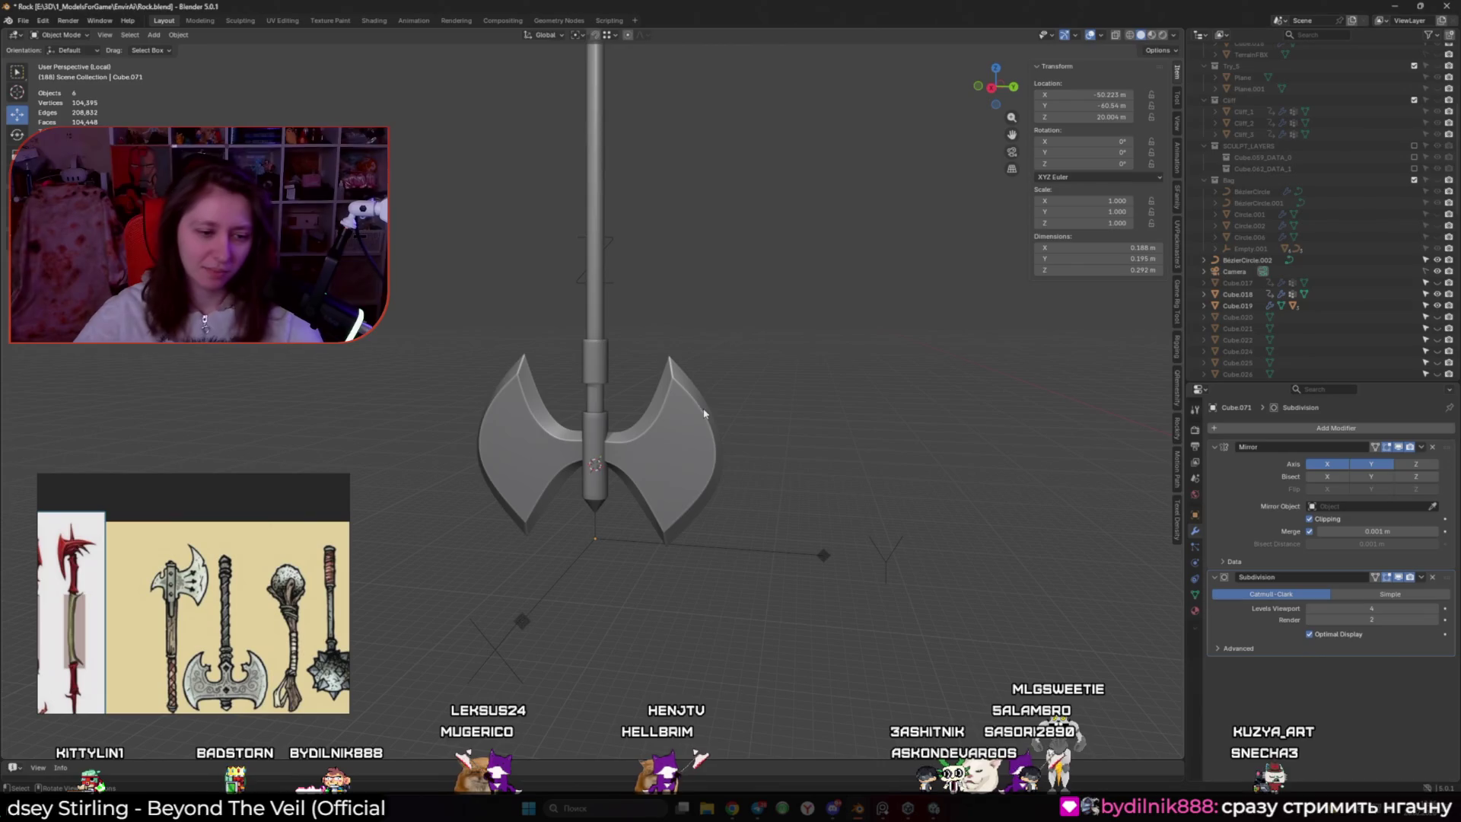
mouse_move(676, 422)
middle_mouse_down("alt")
mouse_move(685, 434)
mouse_move(721, 420)
mouse_move(712, 468)
middle_mouse_up("alt")
left_click(712, 468)
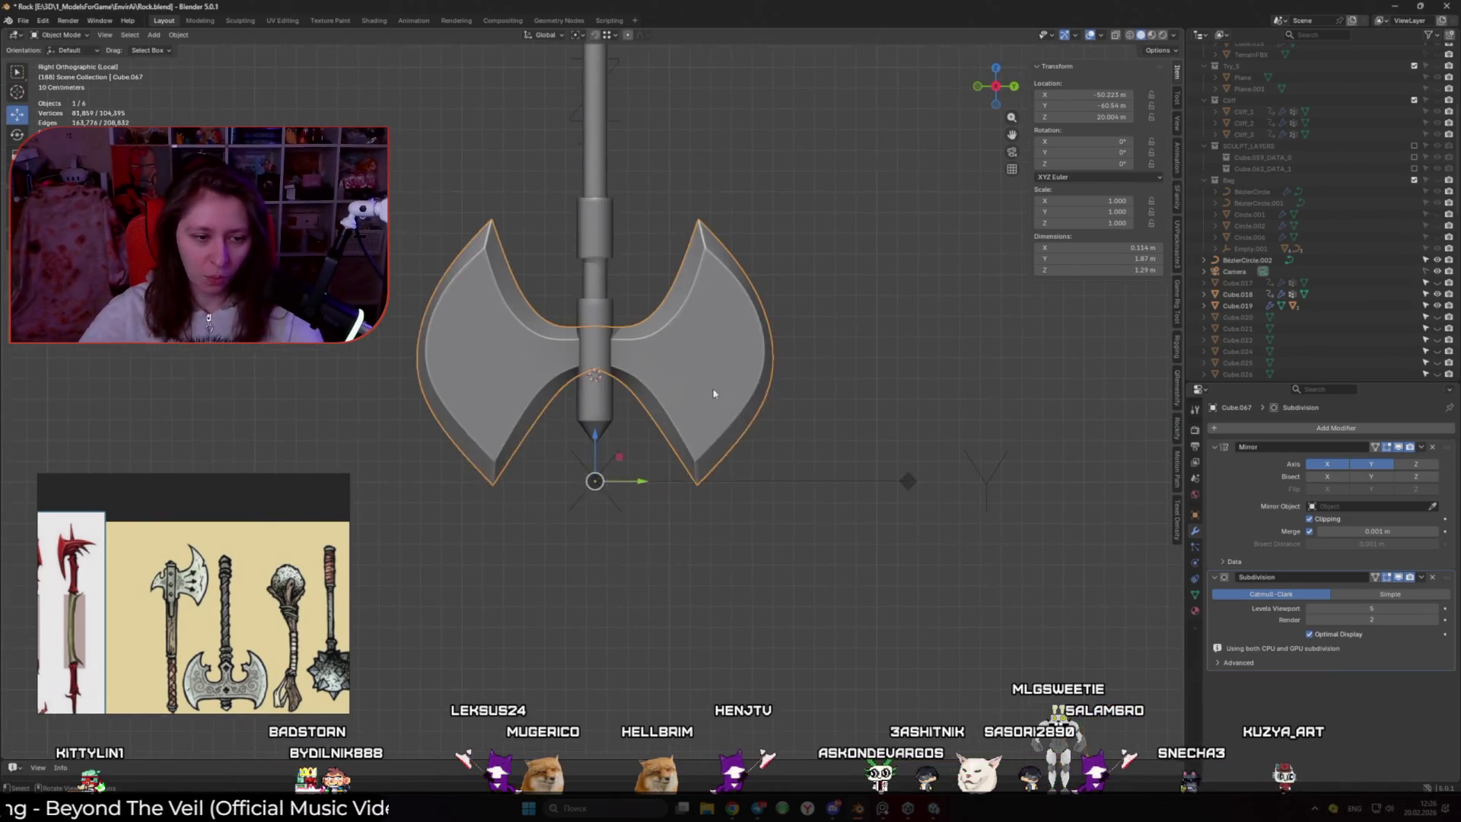
In see-through Edit Mode, move the blade's corner vertex outward and down
key("Tab")
key("alt+z")
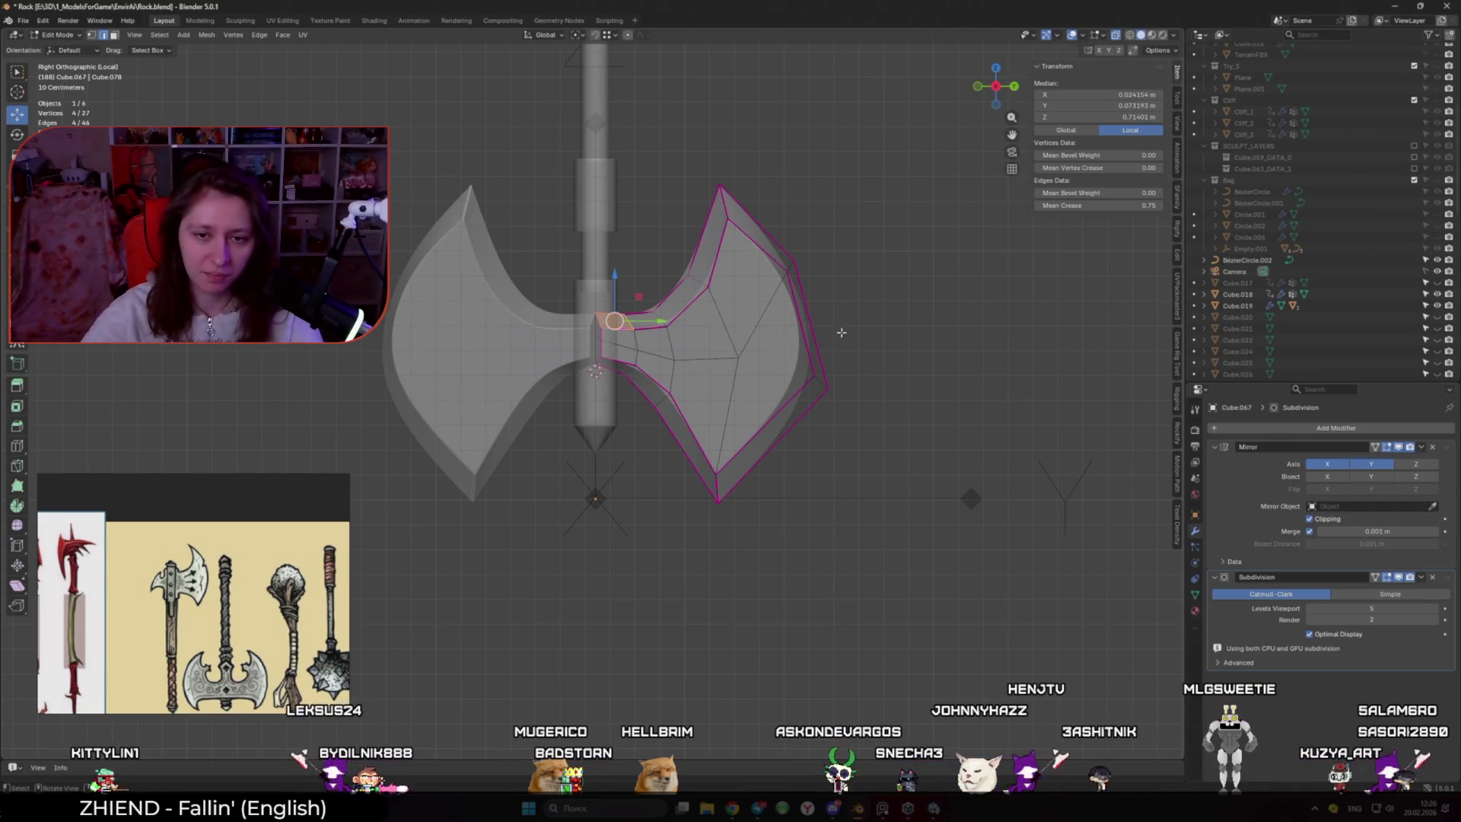
left_click(794, 261)
key("g")
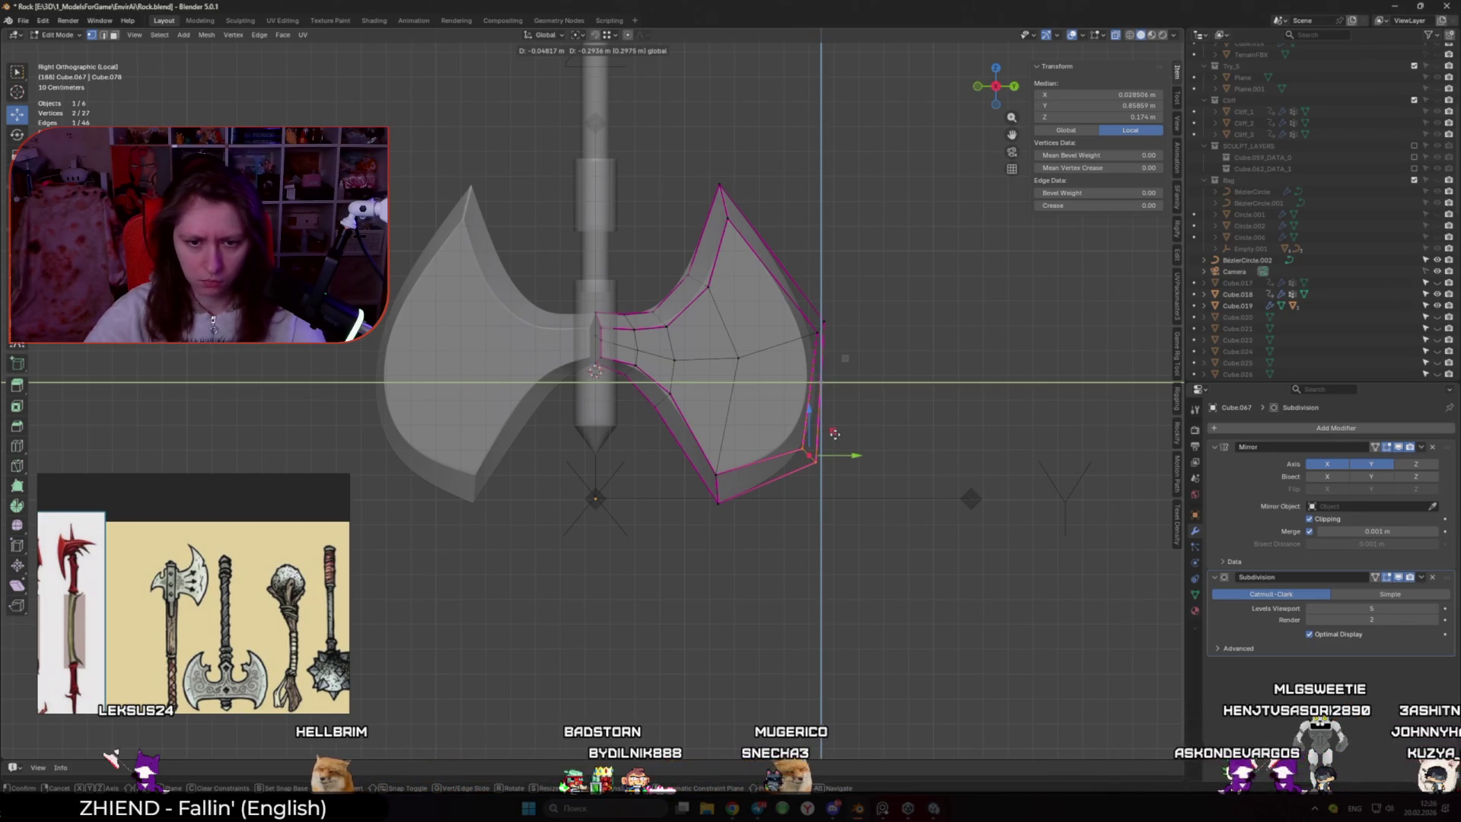
left_click(835, 434)
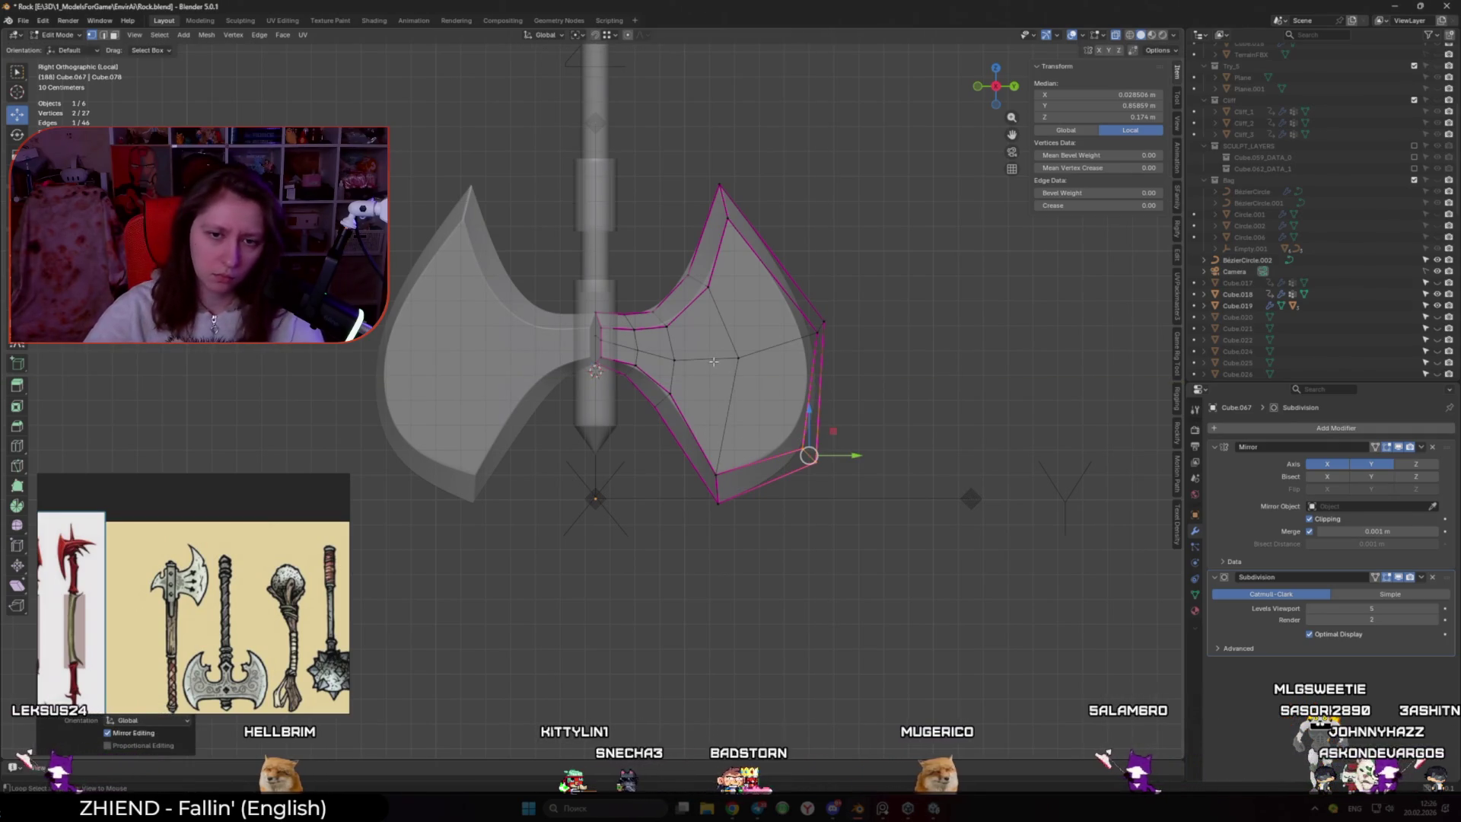
Try bevelling the blade's middle edge loop, then cancel and undo it
left_click(763, 392, "alt")
key("ctrl+b")
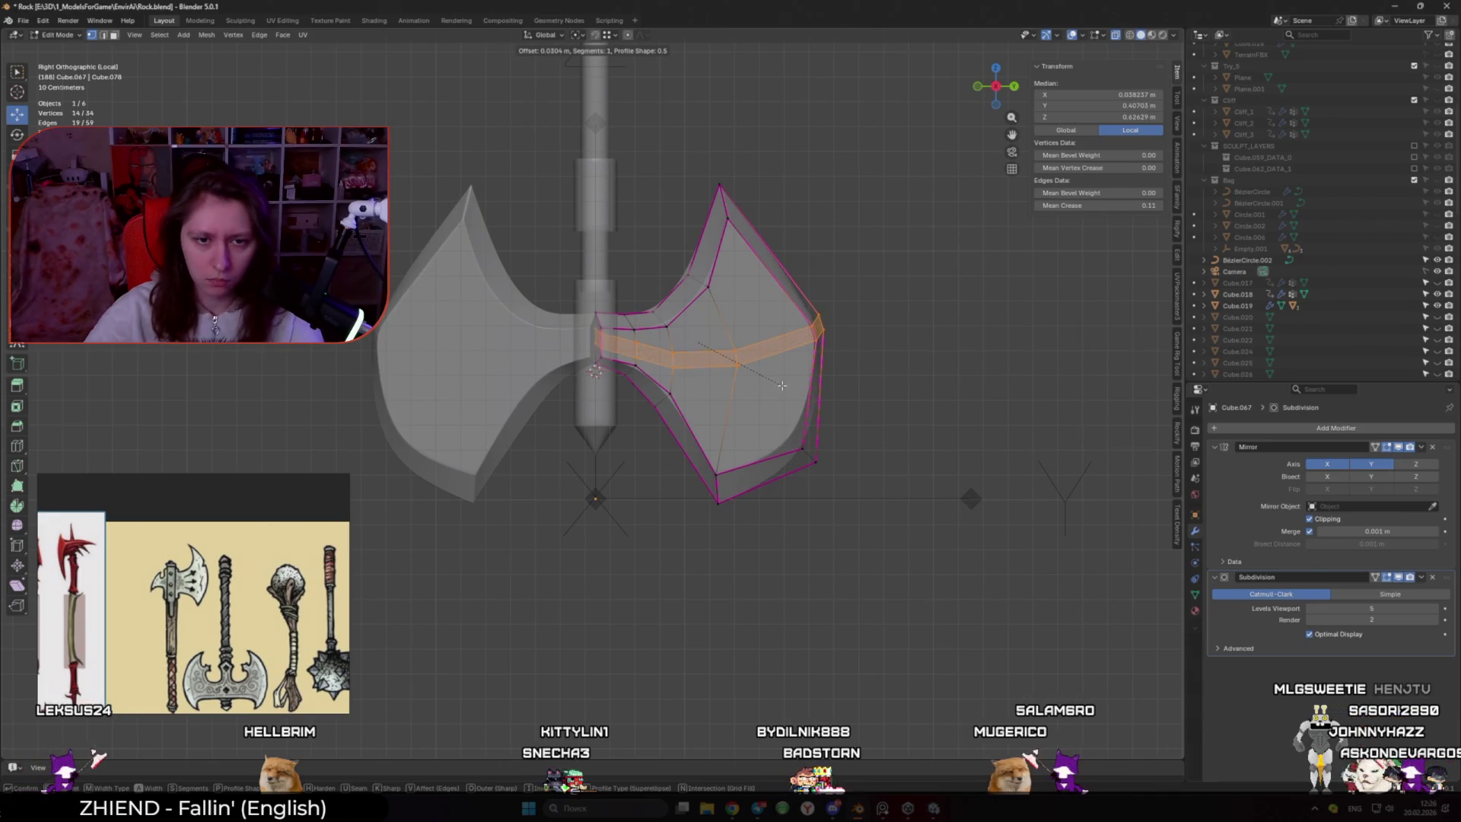
key("Escape")
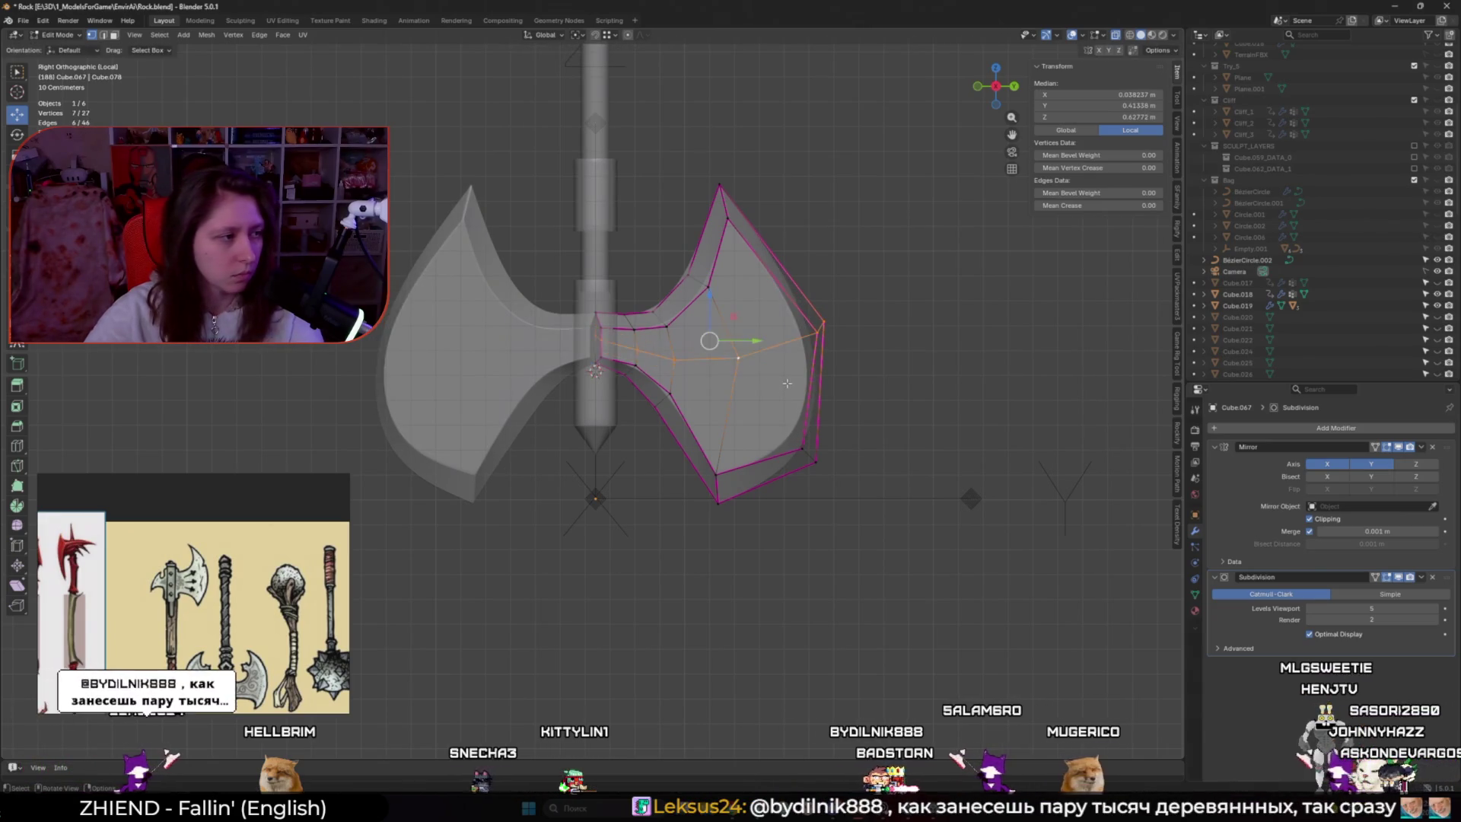
key("ctrl+z")
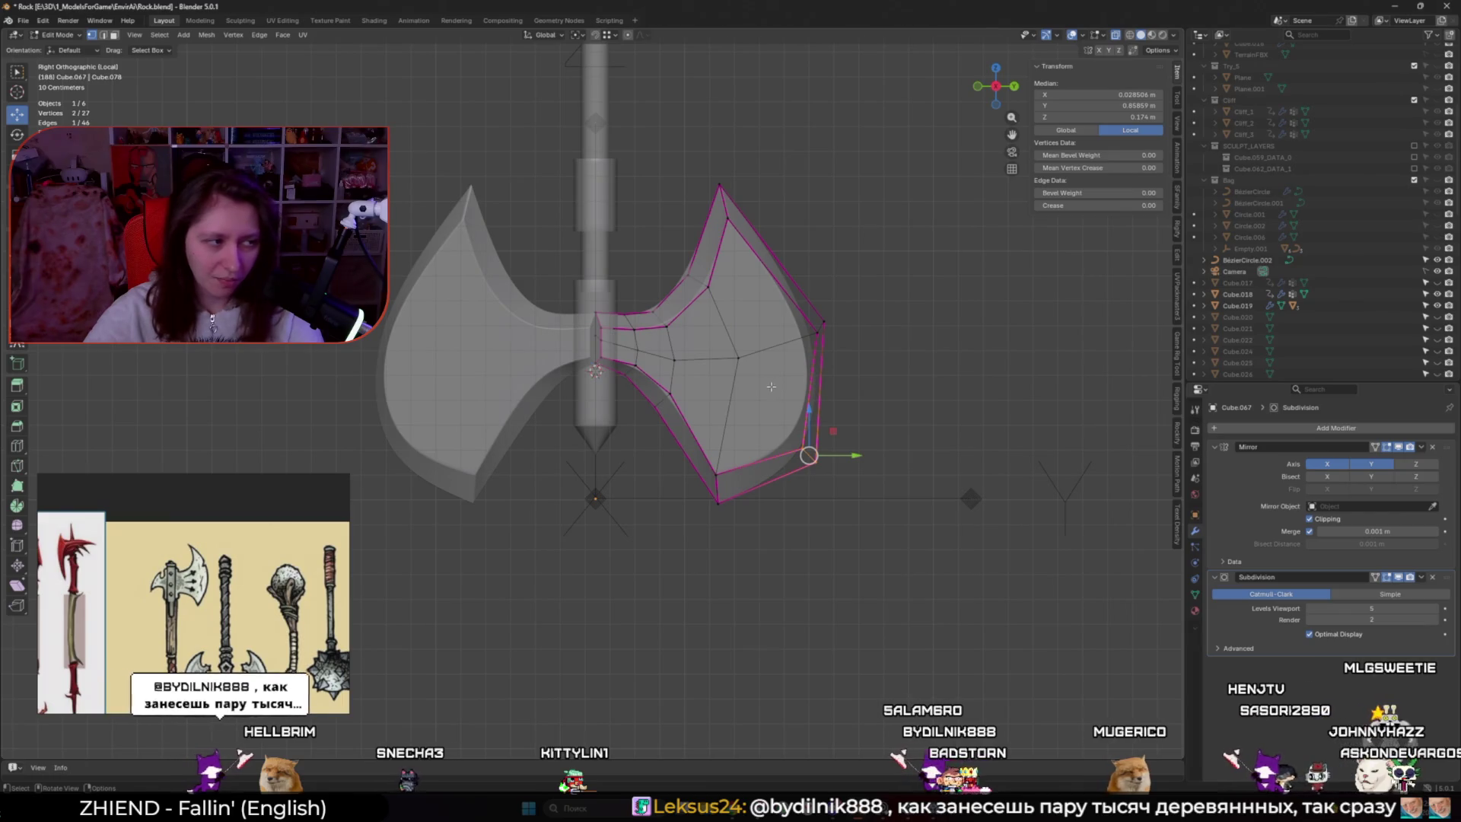
scroll(647, 205, "up", 1)
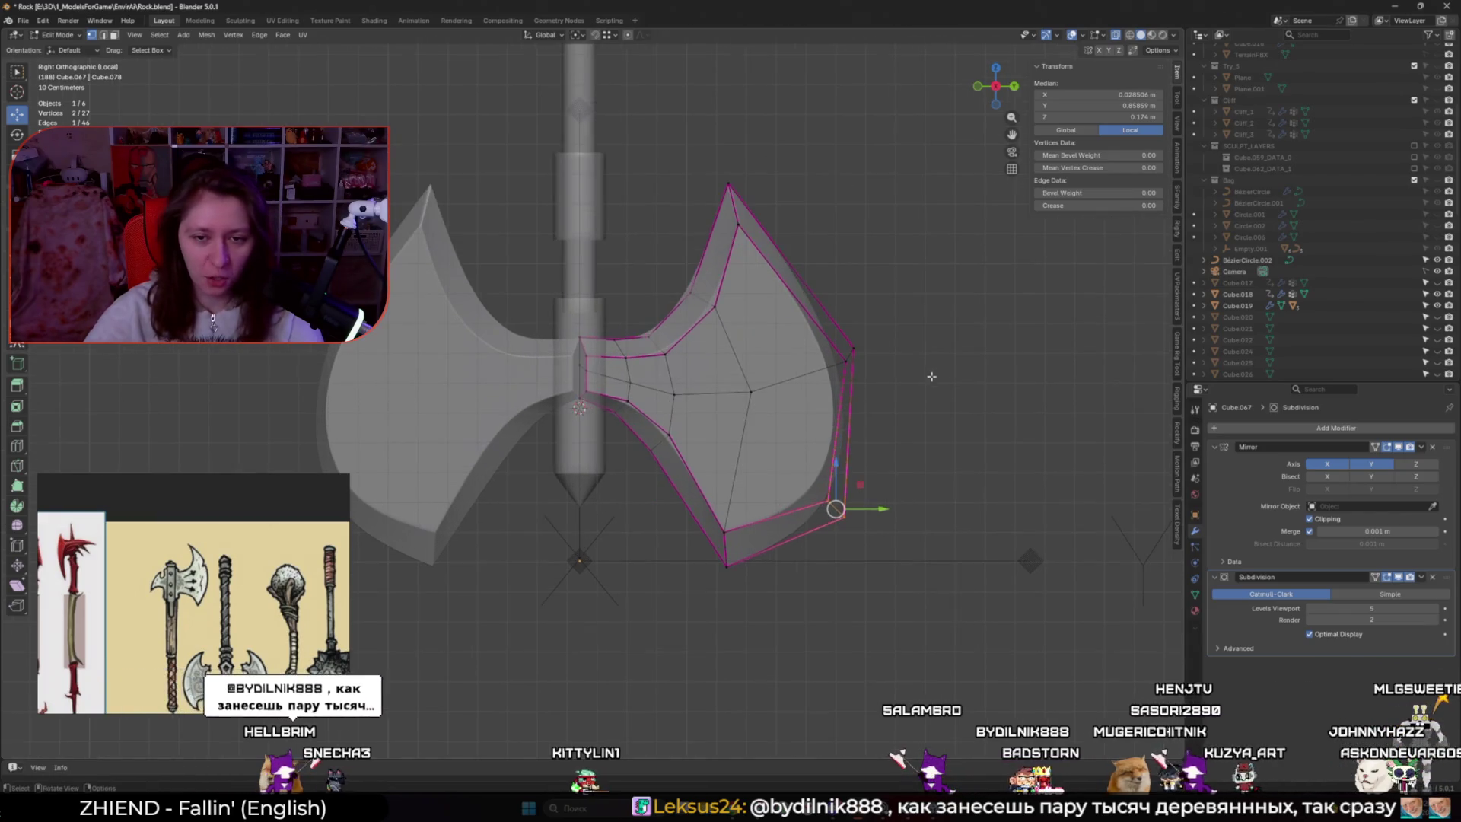
middle_click_drag(730, 505, 730, 413, "shift")
Reposition the blade's lower tip vertex and raise an outer-edge vertex, excluding X movement
left_click(729, 414)
key("g")
key("shift+x")
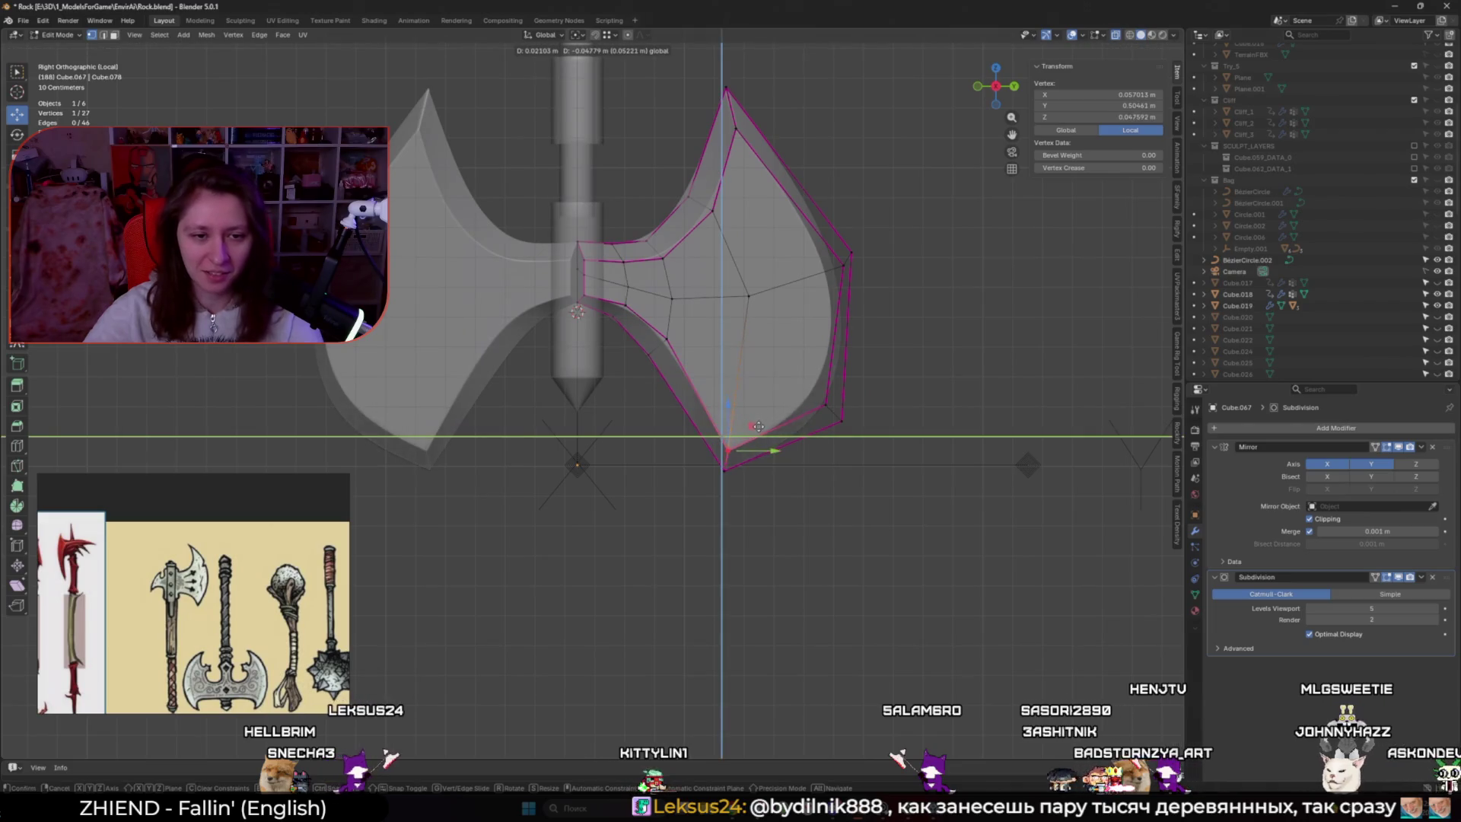
left_click(762, 419)
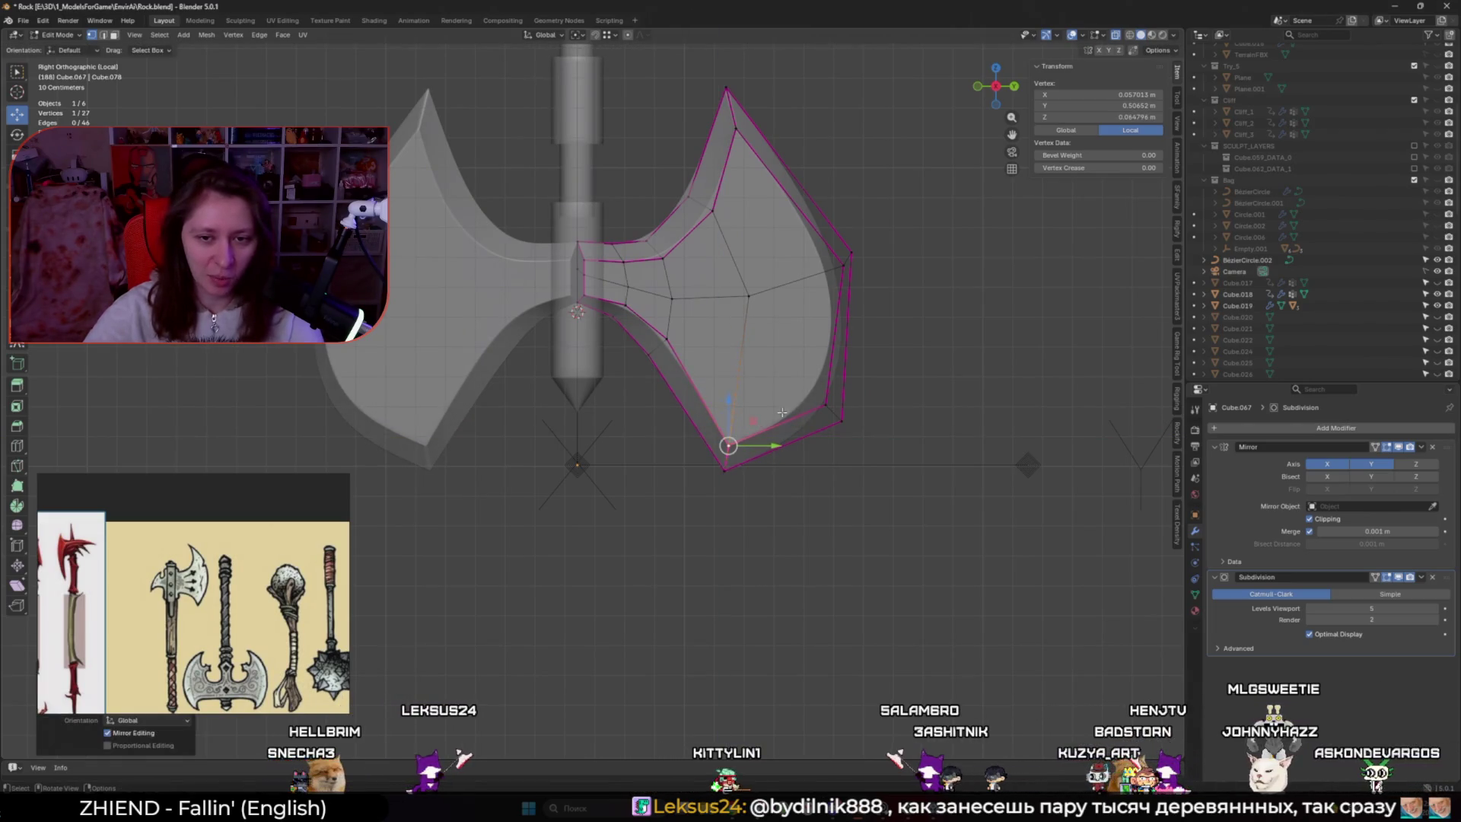
left_click(827, 404)
key("g")
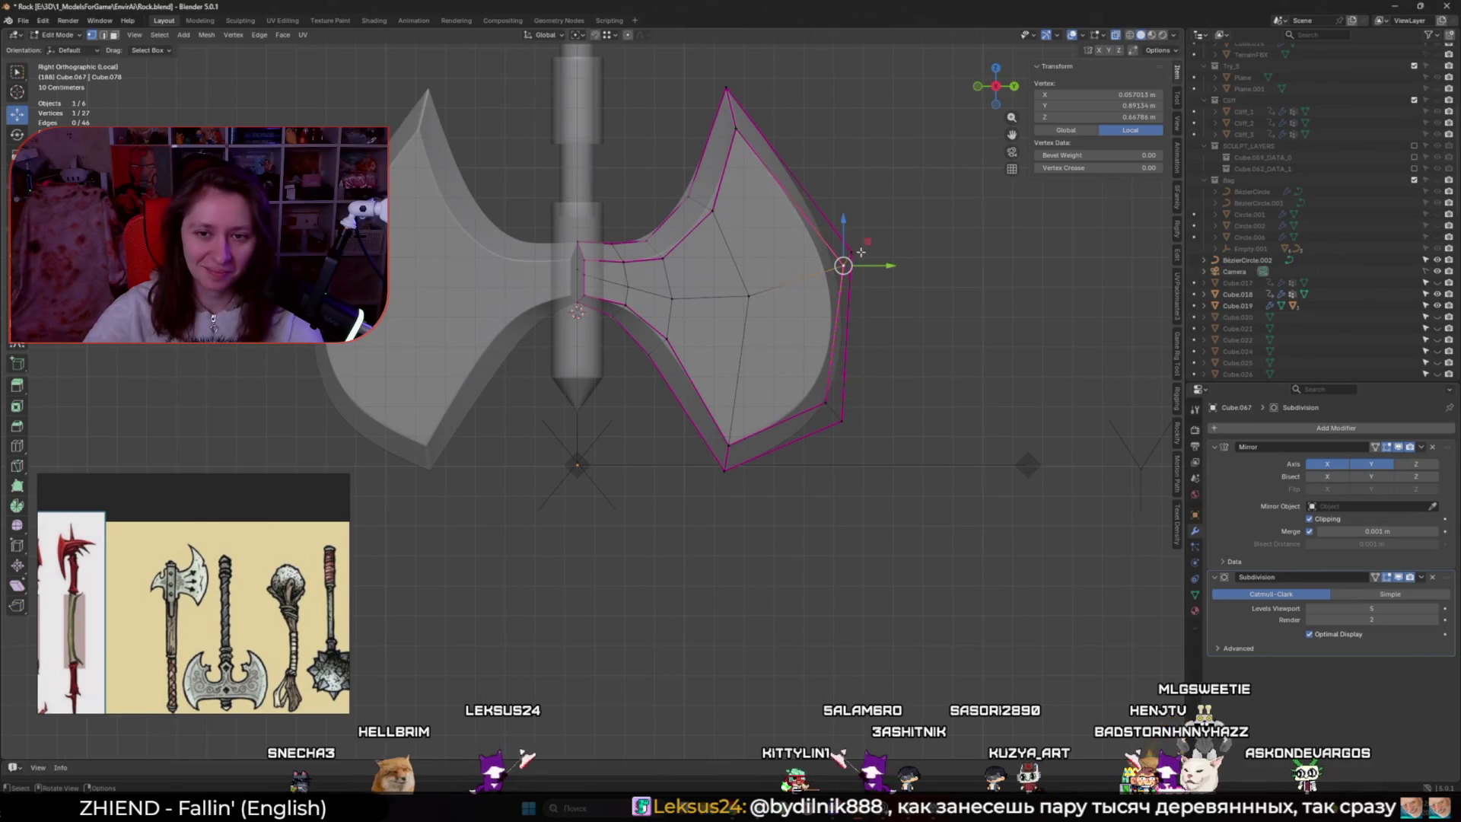
key("shift+x")
left_click(858, 237)
Check the blade in Object Mode, then move two outer-edge vertices upward and recheck
key("Tab")
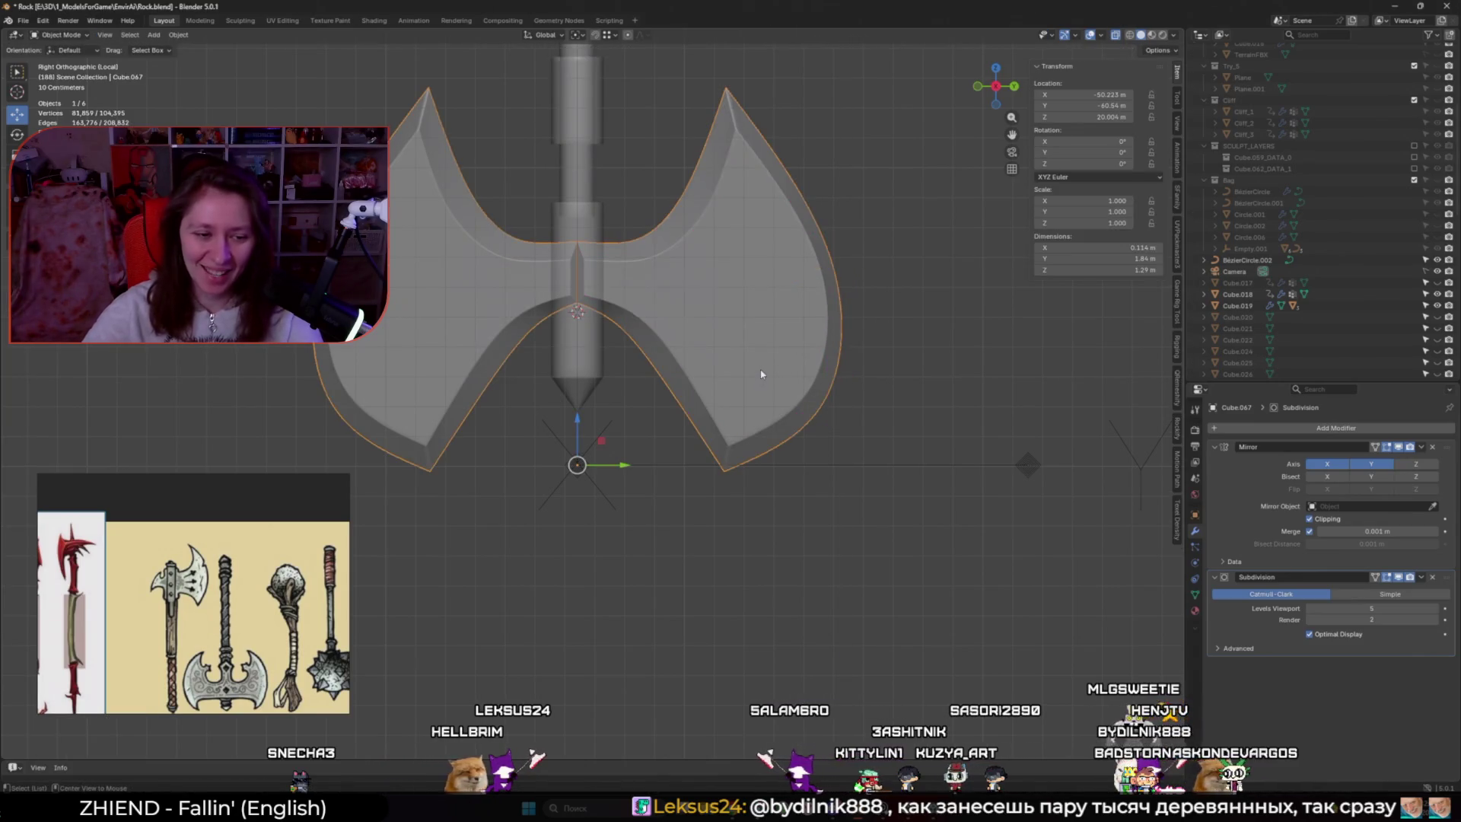
key("alt+z")
middle_click_drag(769, 339, 740, 423, "shift")
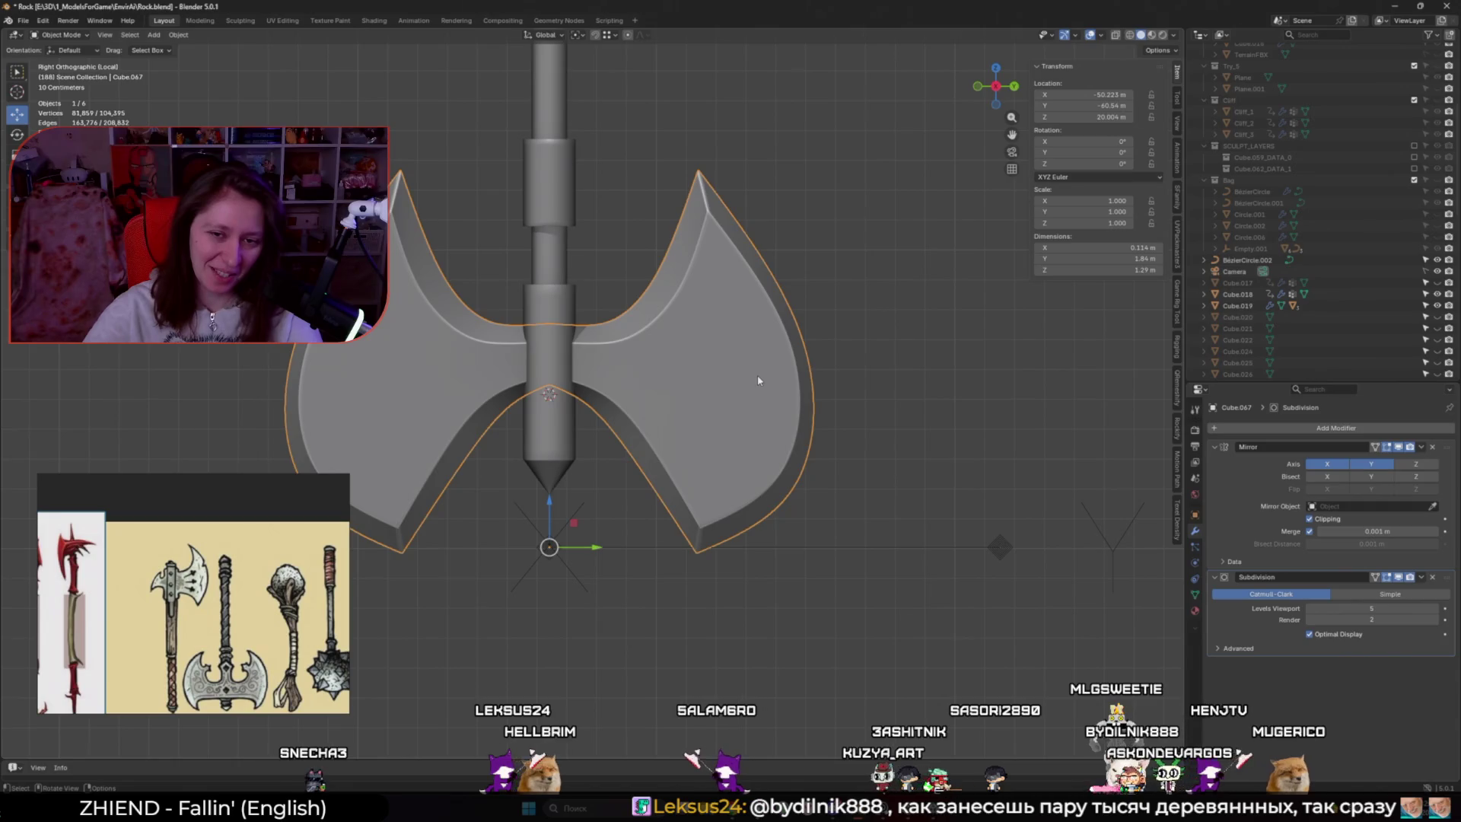
key("Tab")
middle_click_drag(761, 370, 825, 319, "shift")
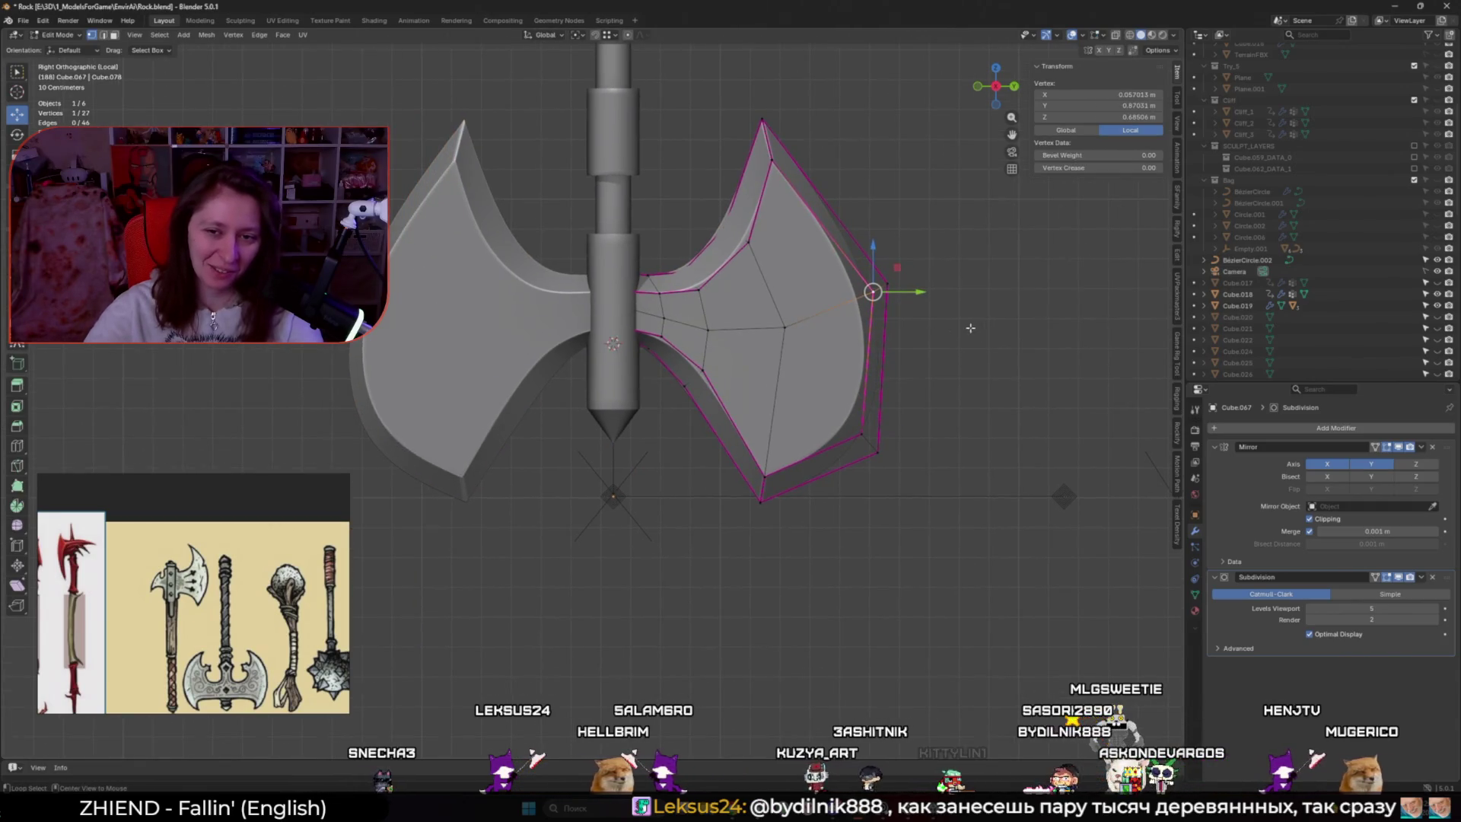
key("alt+z")
left_click_drag(983, 356, 856, 210)
mouse_move(898, 267)
left_mouse_down()
mouse_move(897, 162)
mouse_move(885, 184)
left_mouse_up()
left_click(863, 195)
key("Tab")
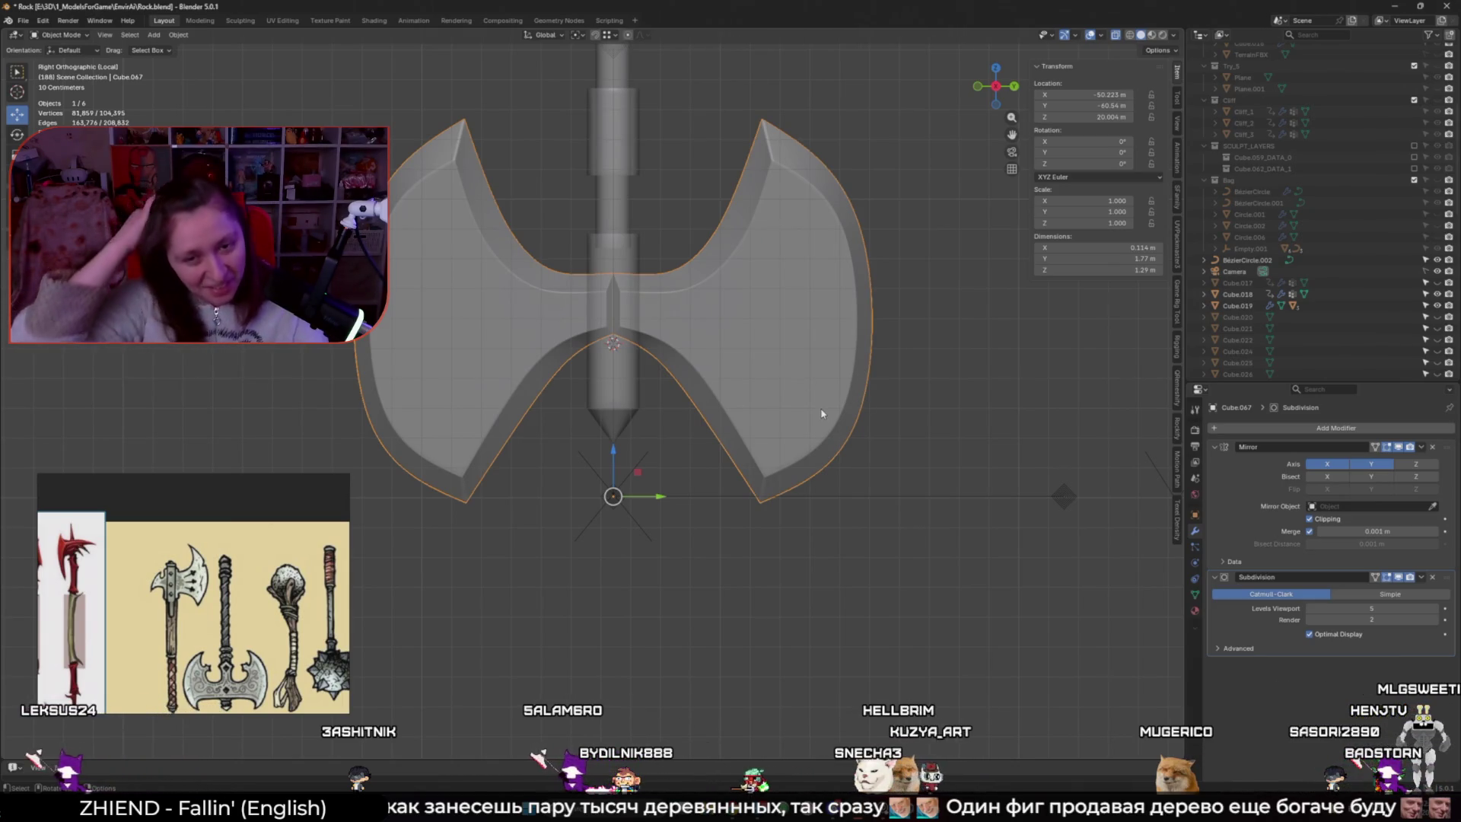
key("Tab")
Pull the selected lower-right blade vertices inward to a new position
left_click(864, 439, "shift")
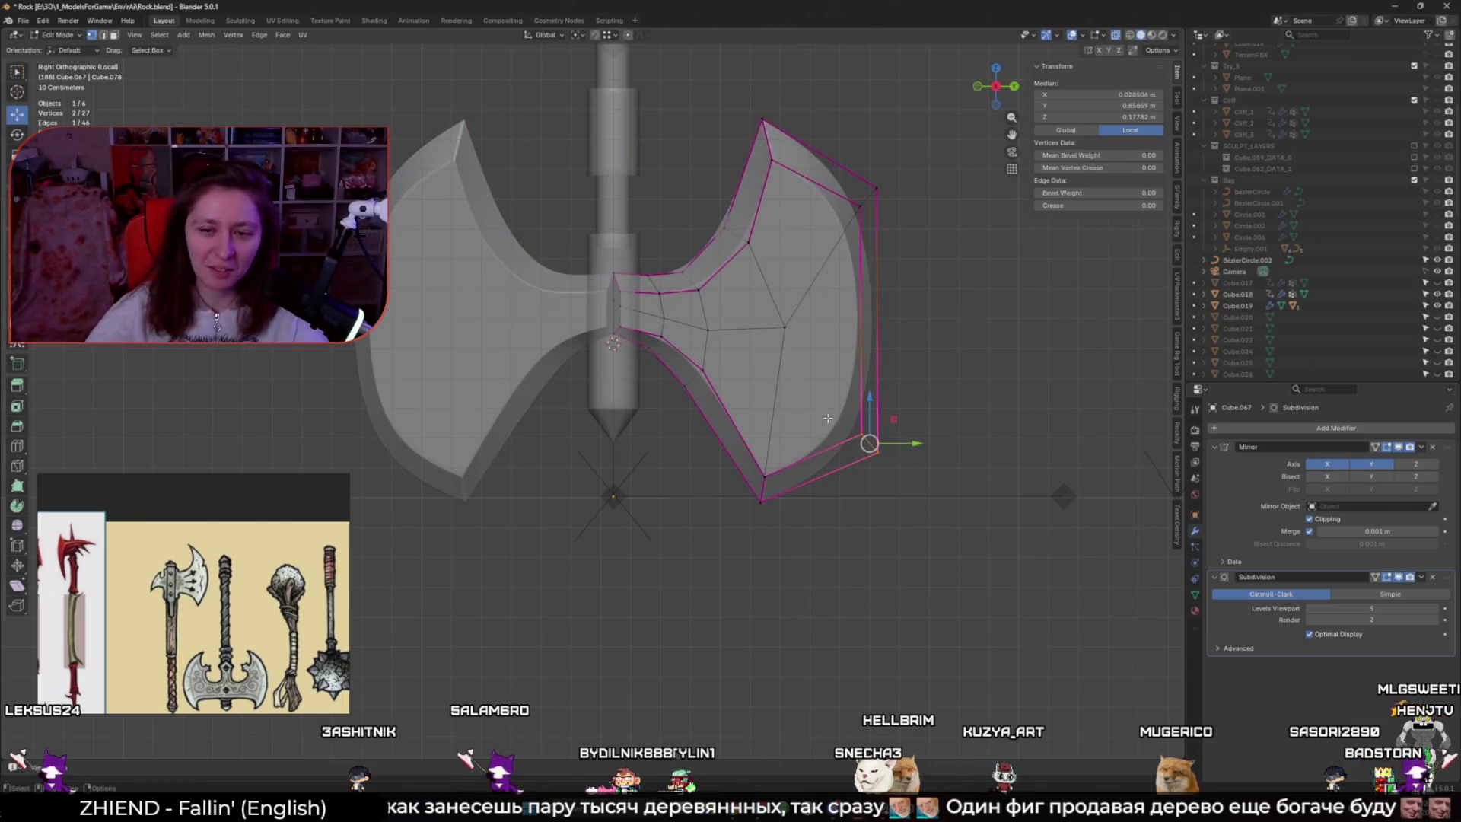
left_click_drag(918, 442, 848, 434)
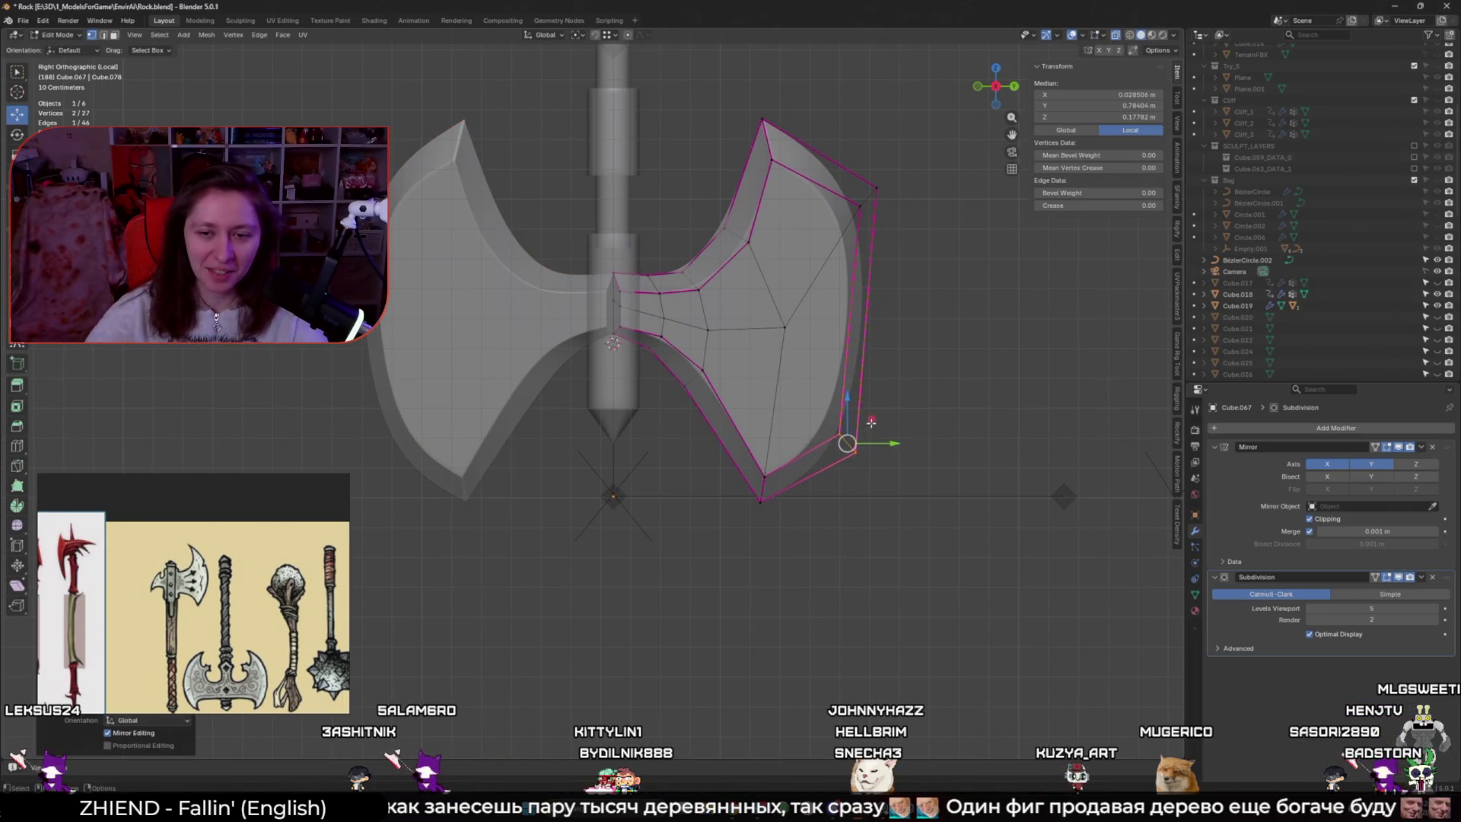
key("g")
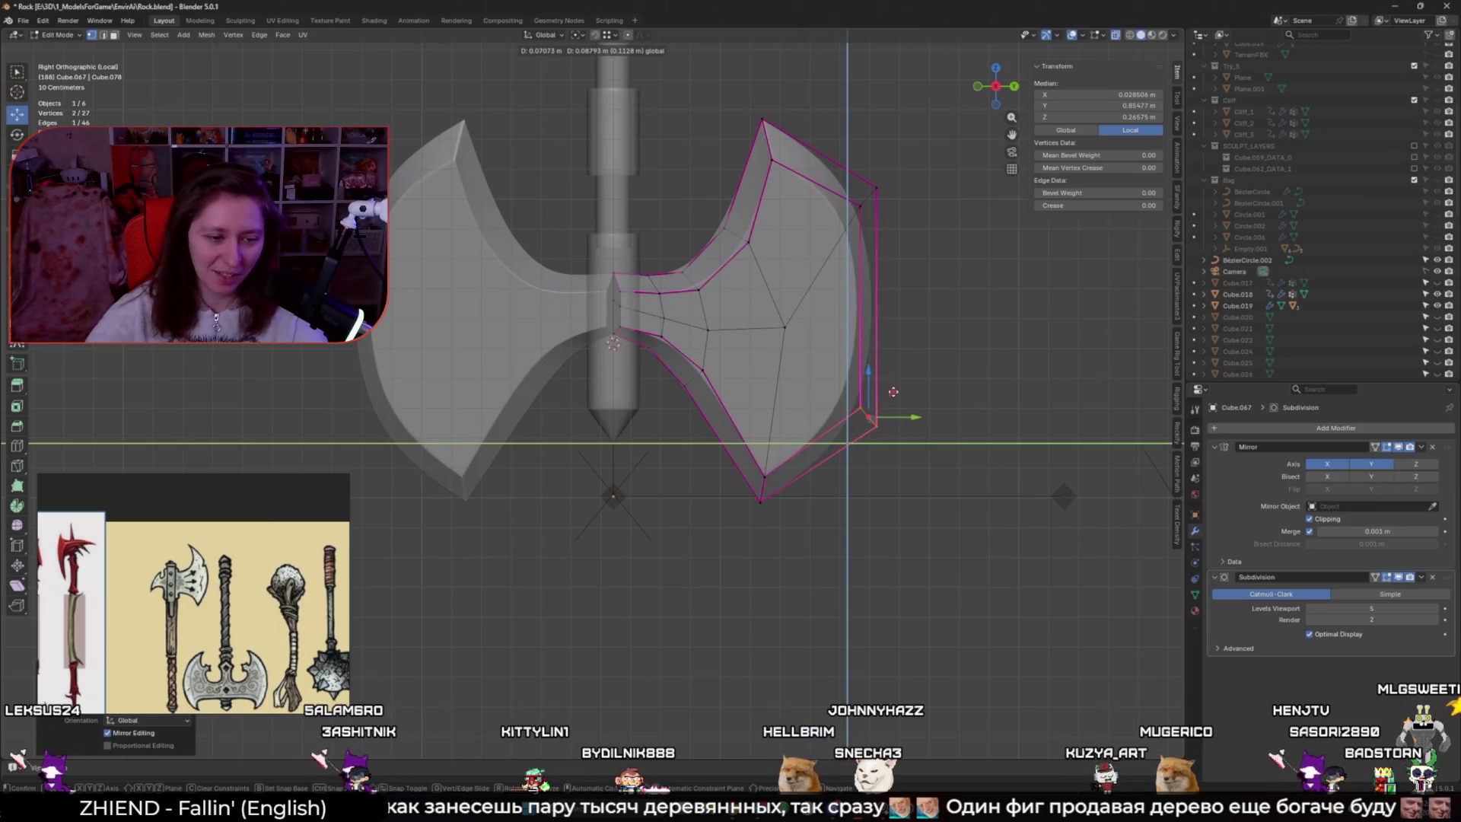
left_click(863, 414)
Loop-cut a new edge across the blade and shift one of its edges into a diagonal
key("ctrl+r")
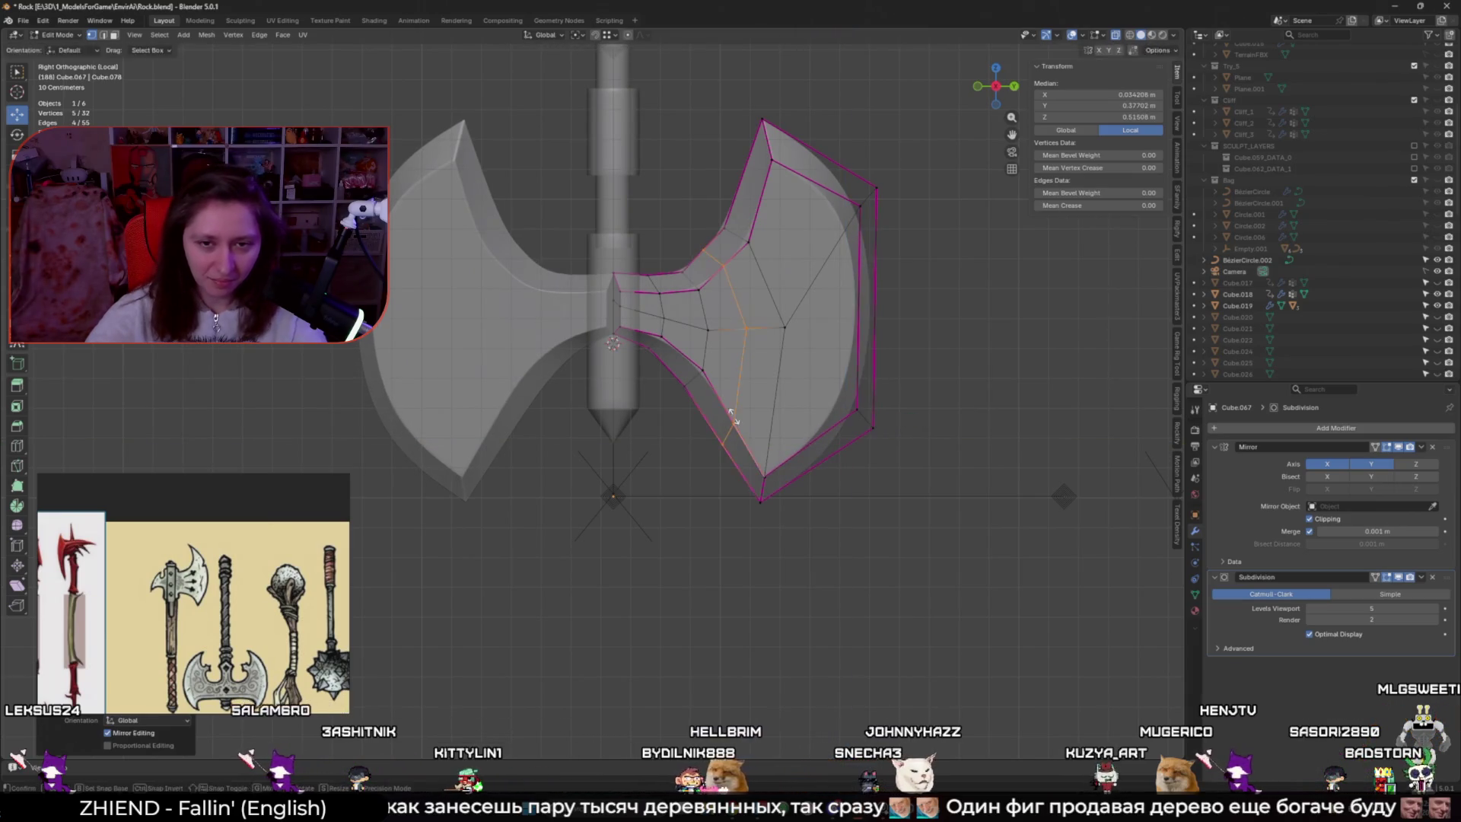
left_click(689, 423)
left_click(729, 418)
key("g")
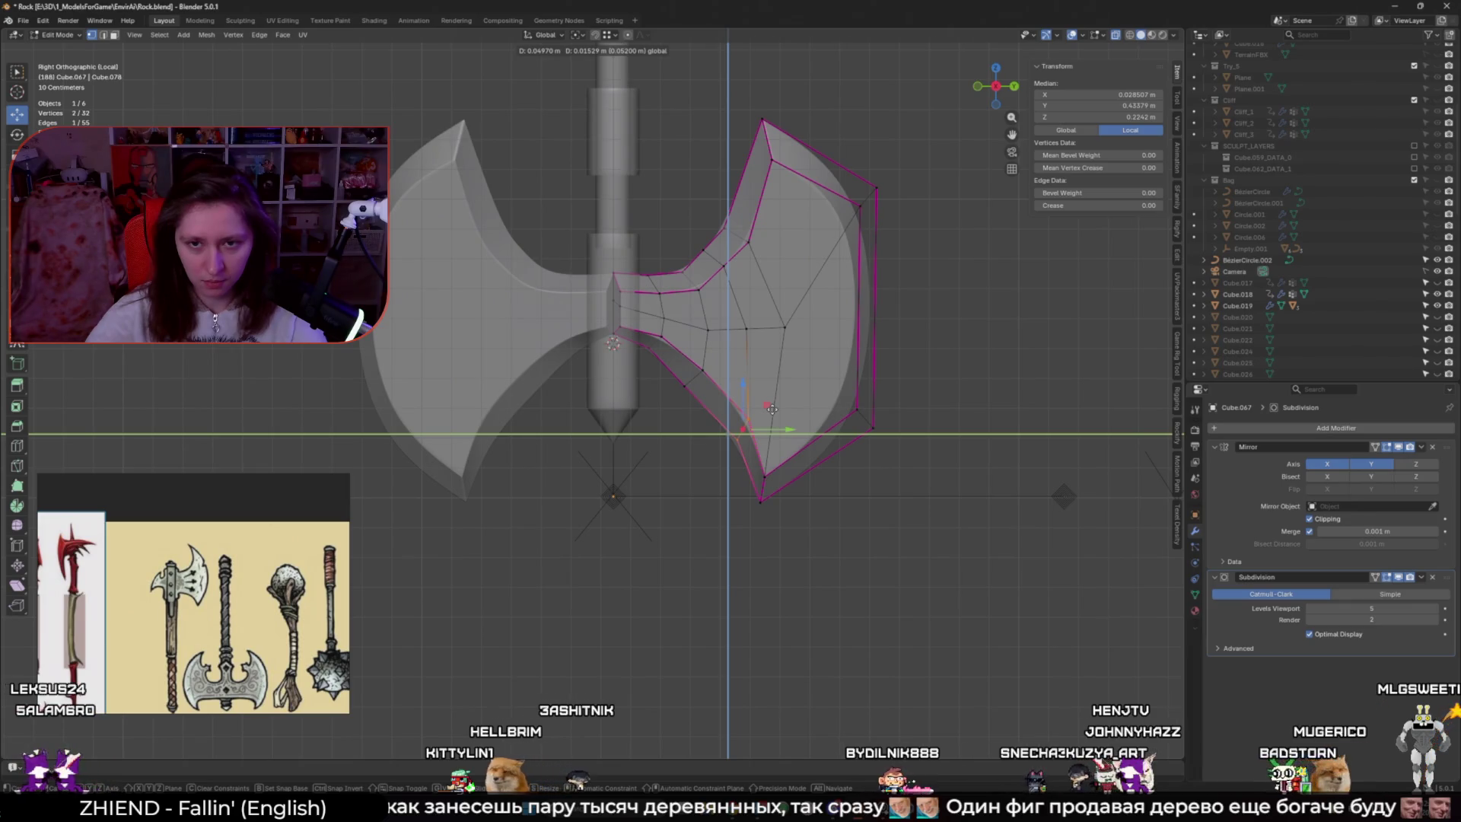
left_click(773, 409)
key("ctrl+r")
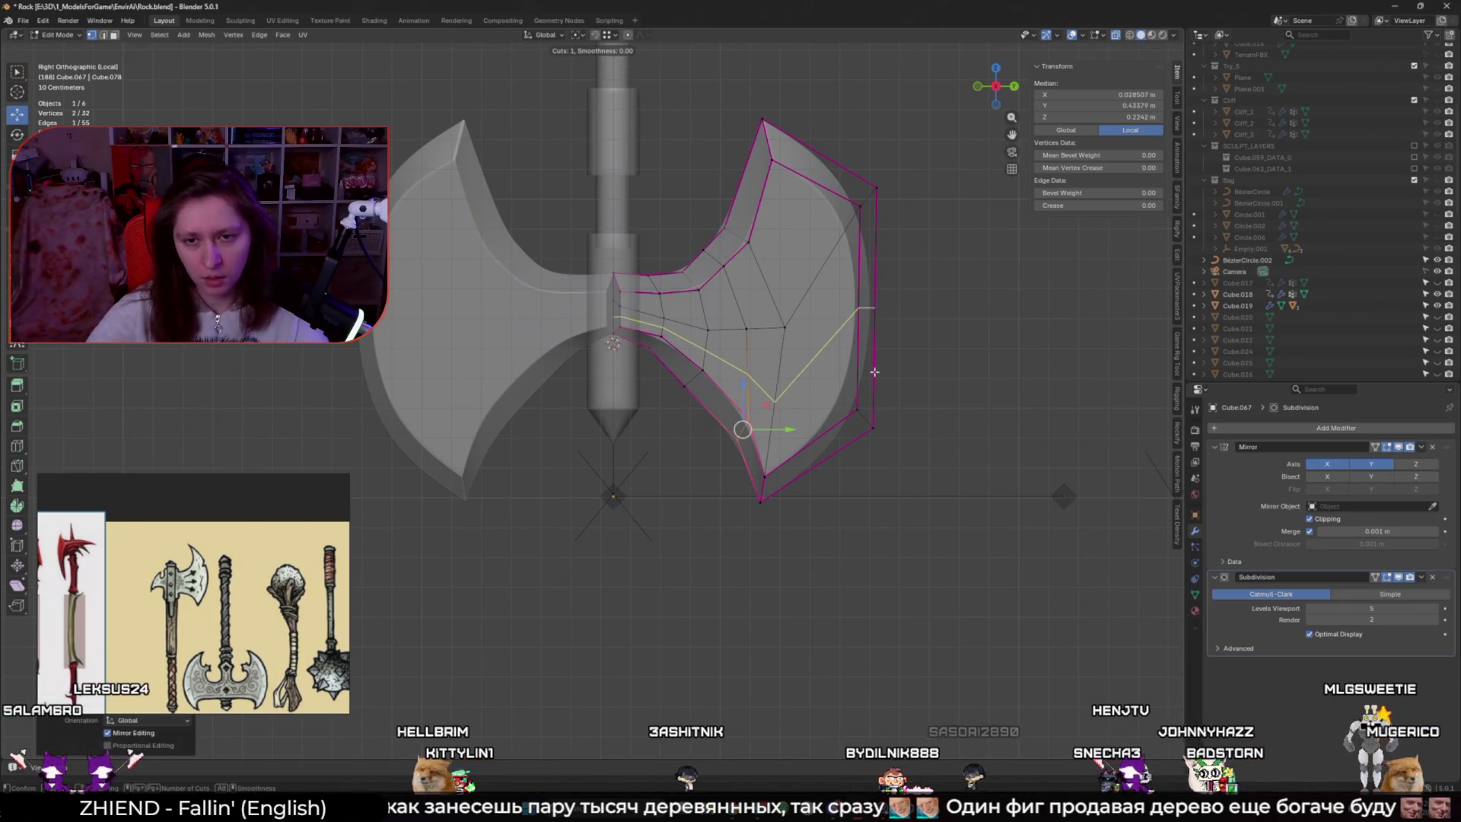
key("Escape")
Delete the triangular rim face and fill the resulting hole with a new face
key("3")
left_click(837, 365)
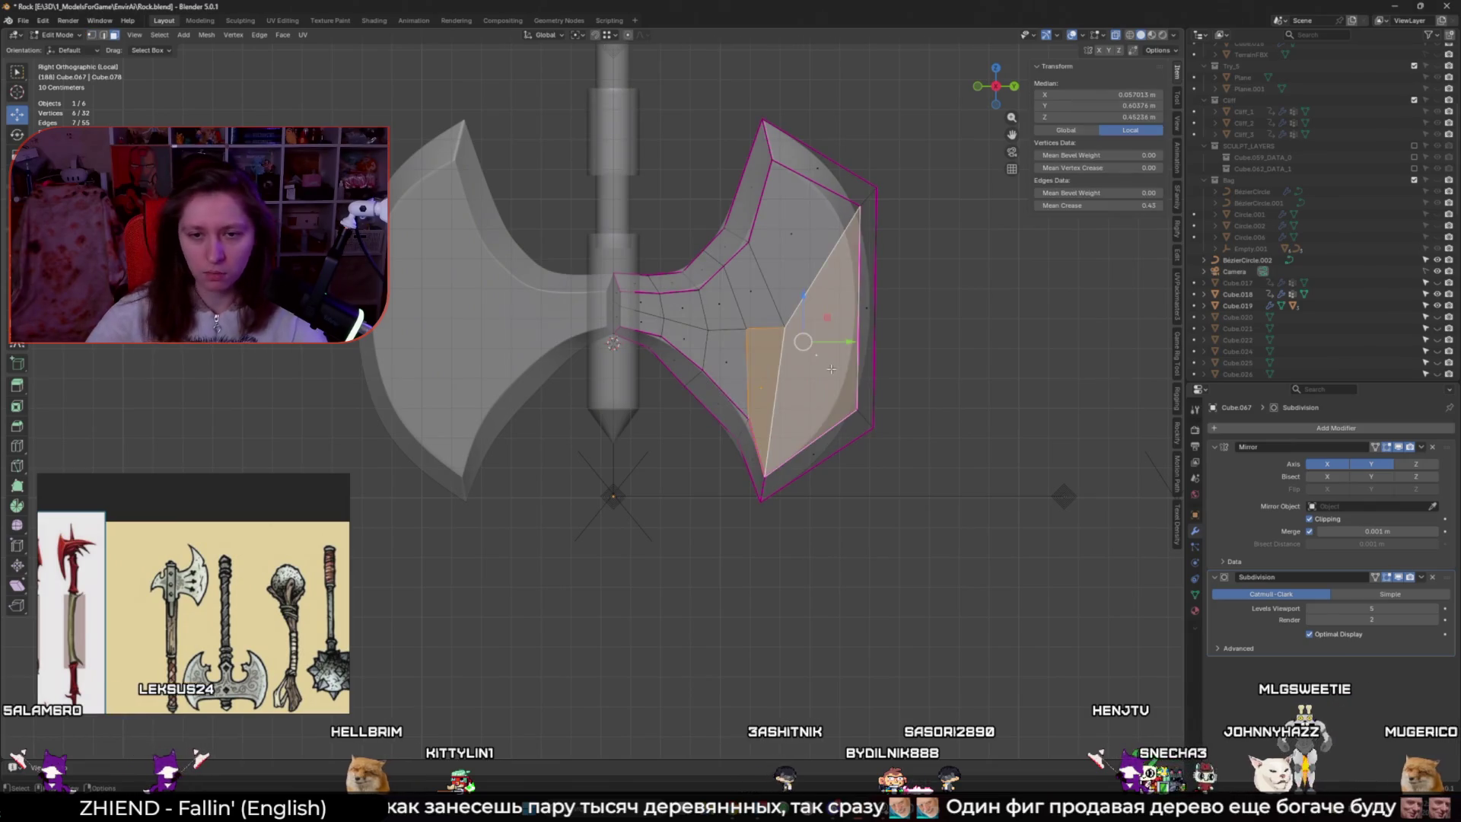
key("x")
left_click(775, 369)
left_click(858, 413)
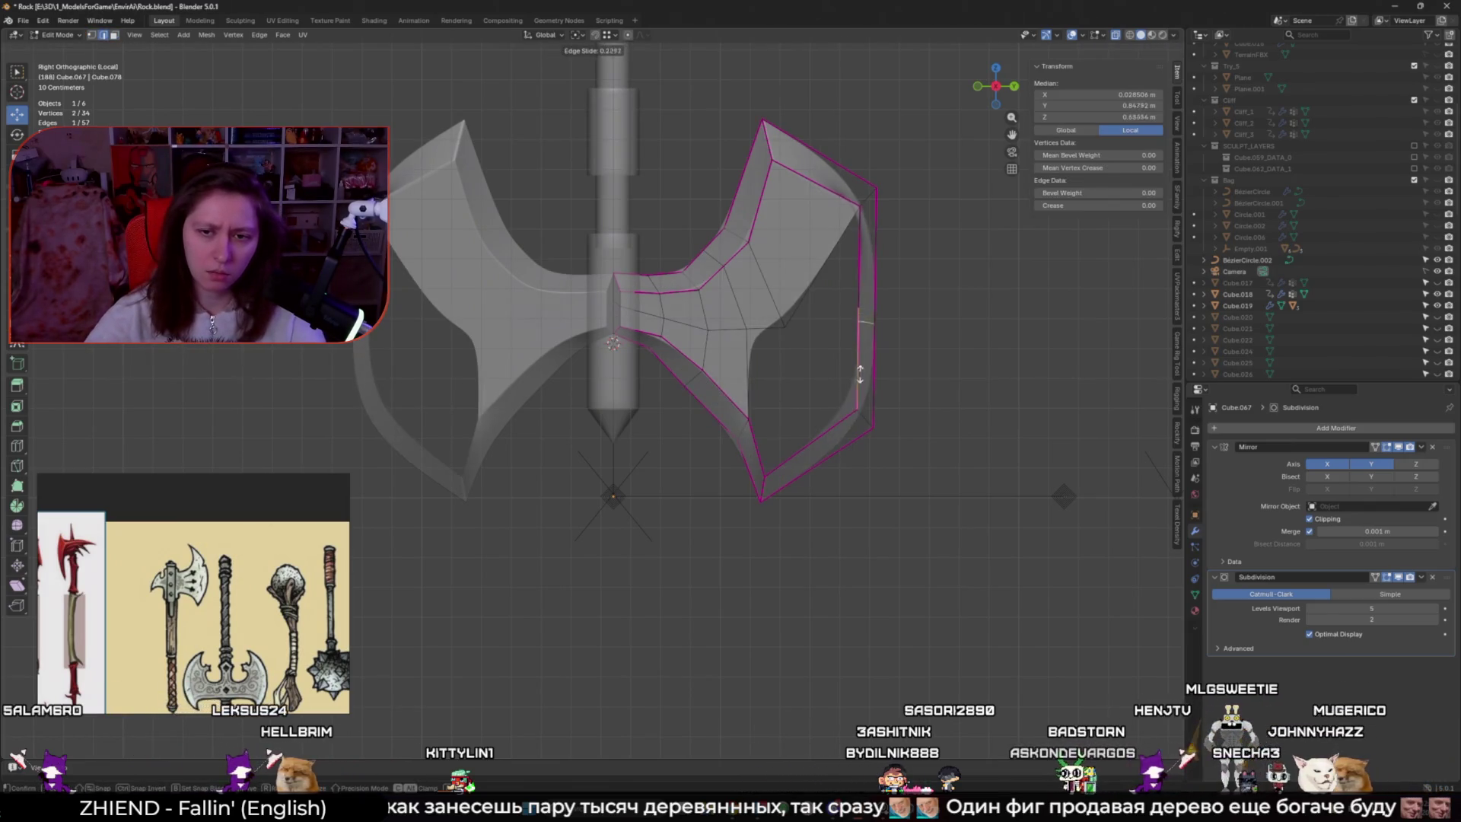
key("f")
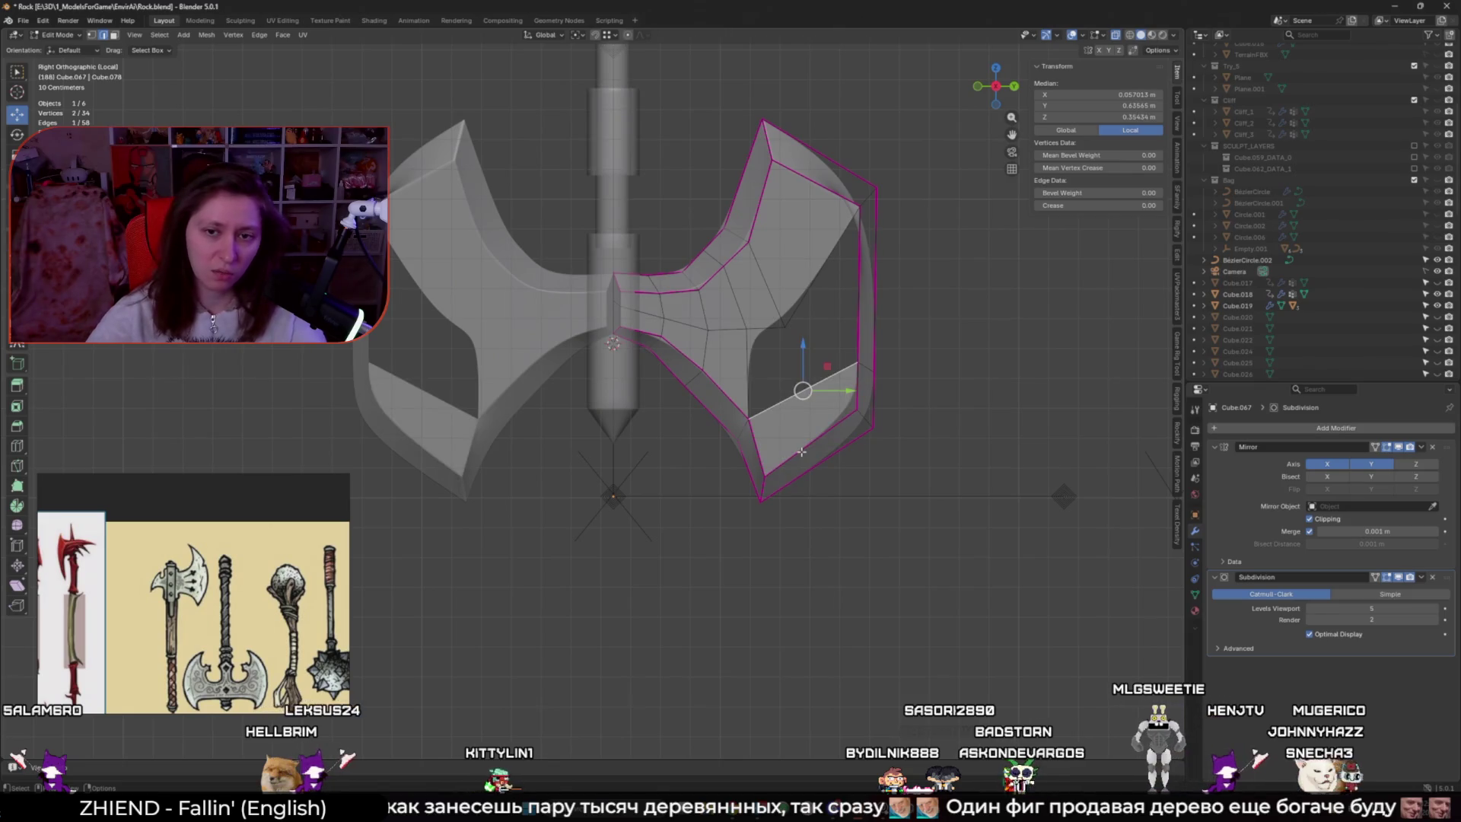
Dissolve the leftover rim edges, simplifying the blade to 31 vertices and 53 edges
left_click(757, 277, "shift")
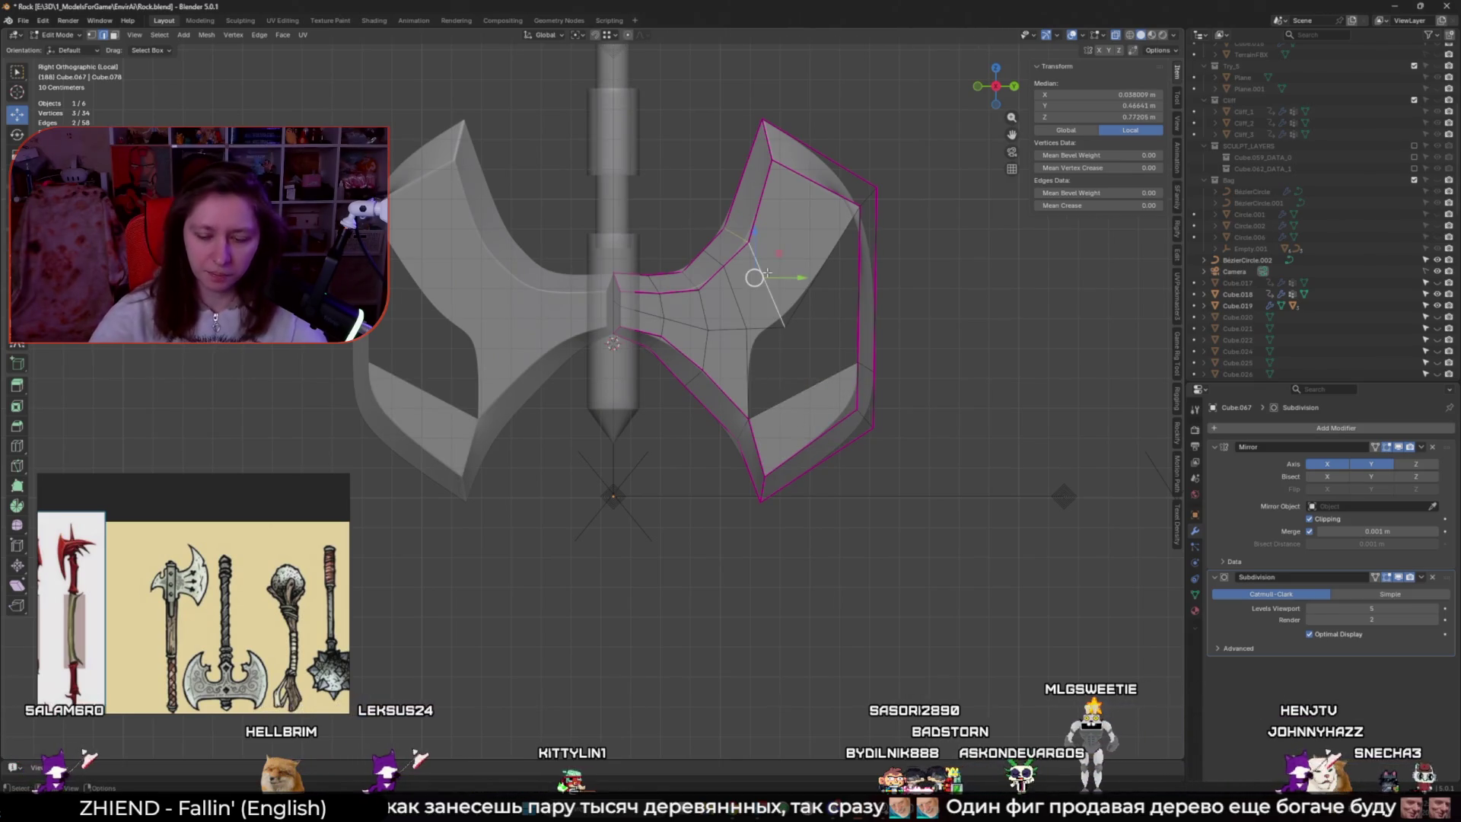
key("x")
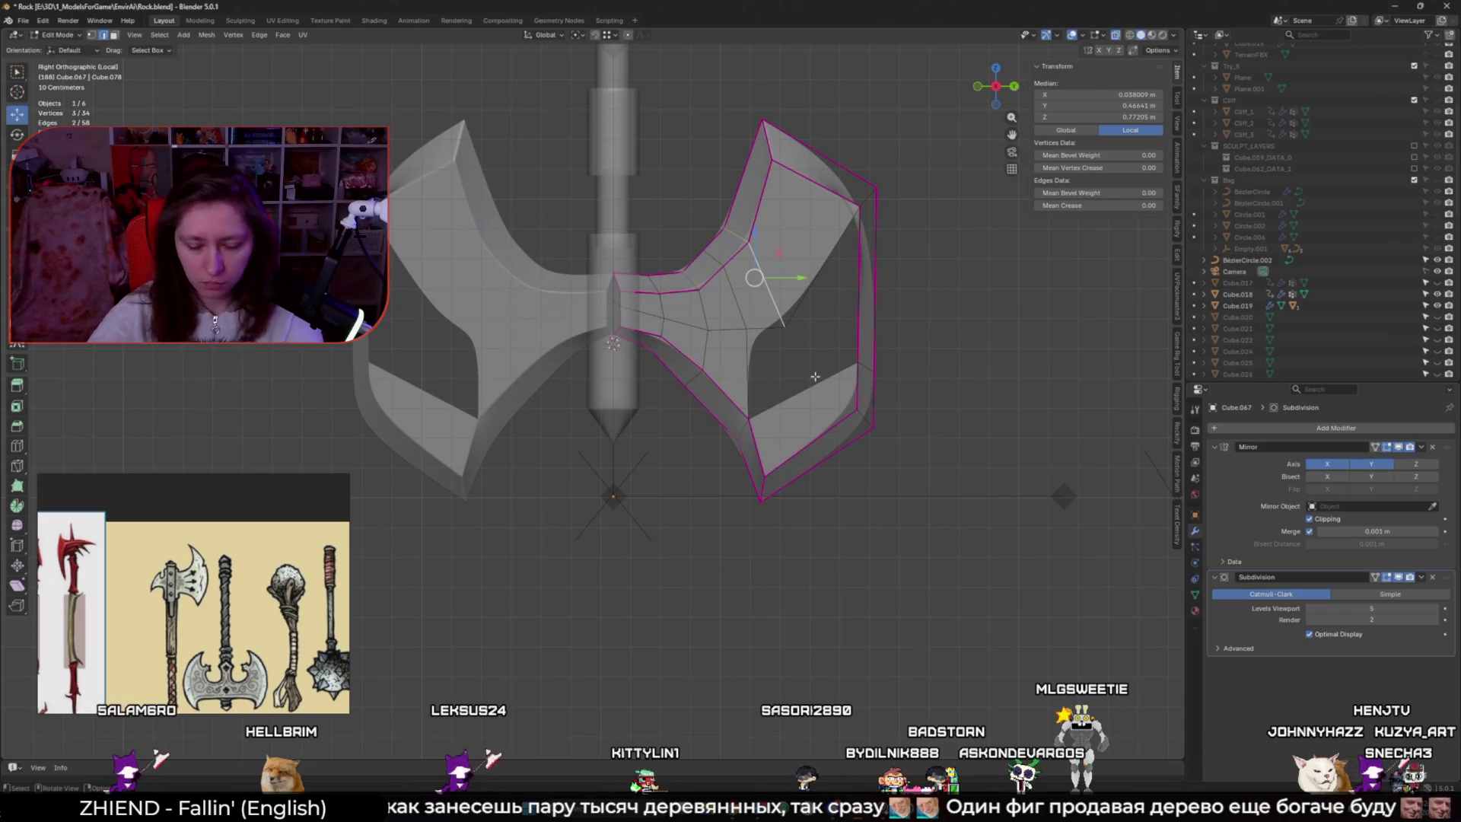
key("x")
left_click(799, 431)
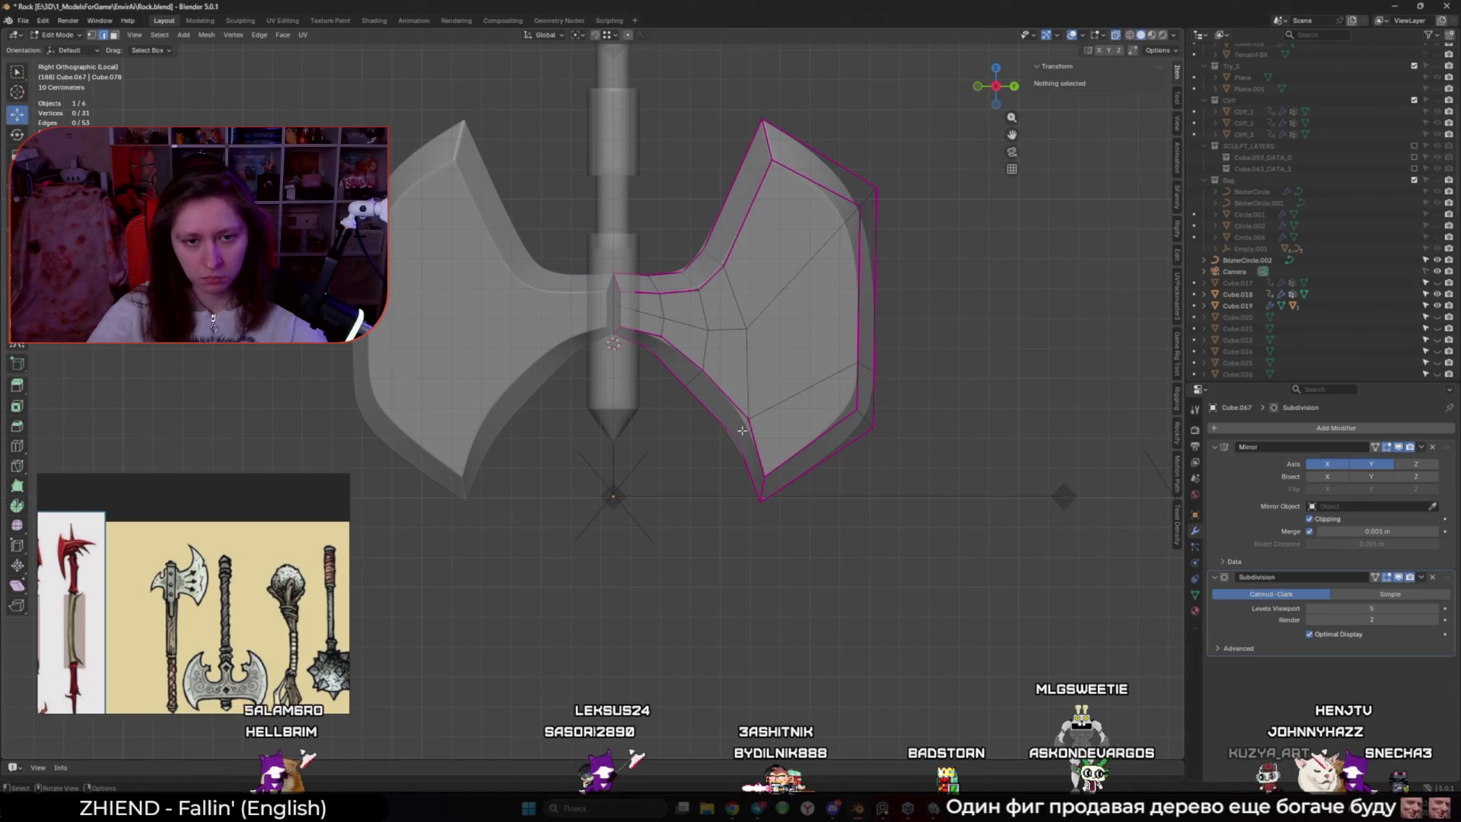
key("Tab")
key("Tab")
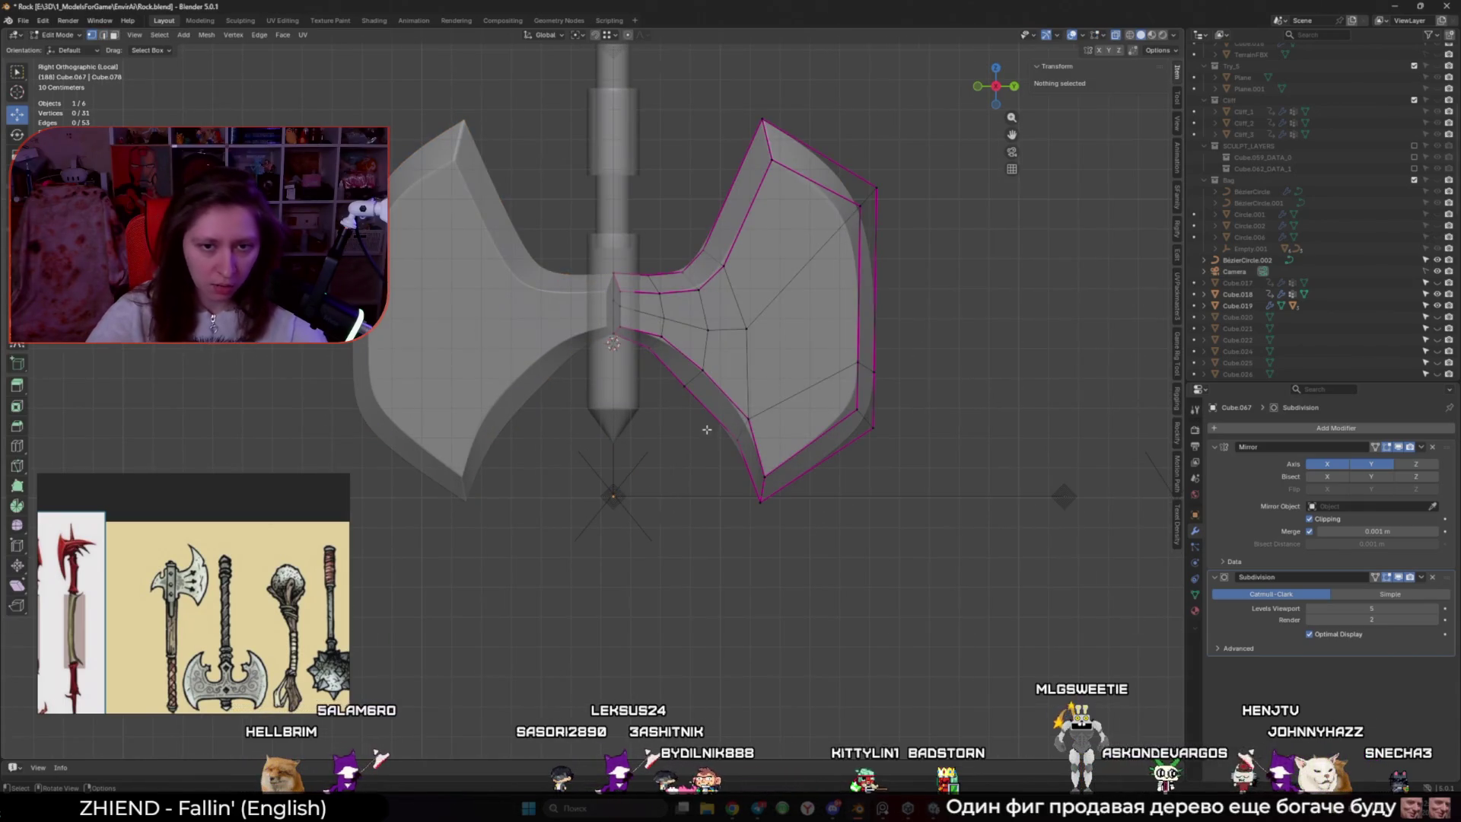
left_click(702, 389)
Nudge the inner-curve vertex slightly down and to the right
left_click_drag(708, 364, 709, 367)
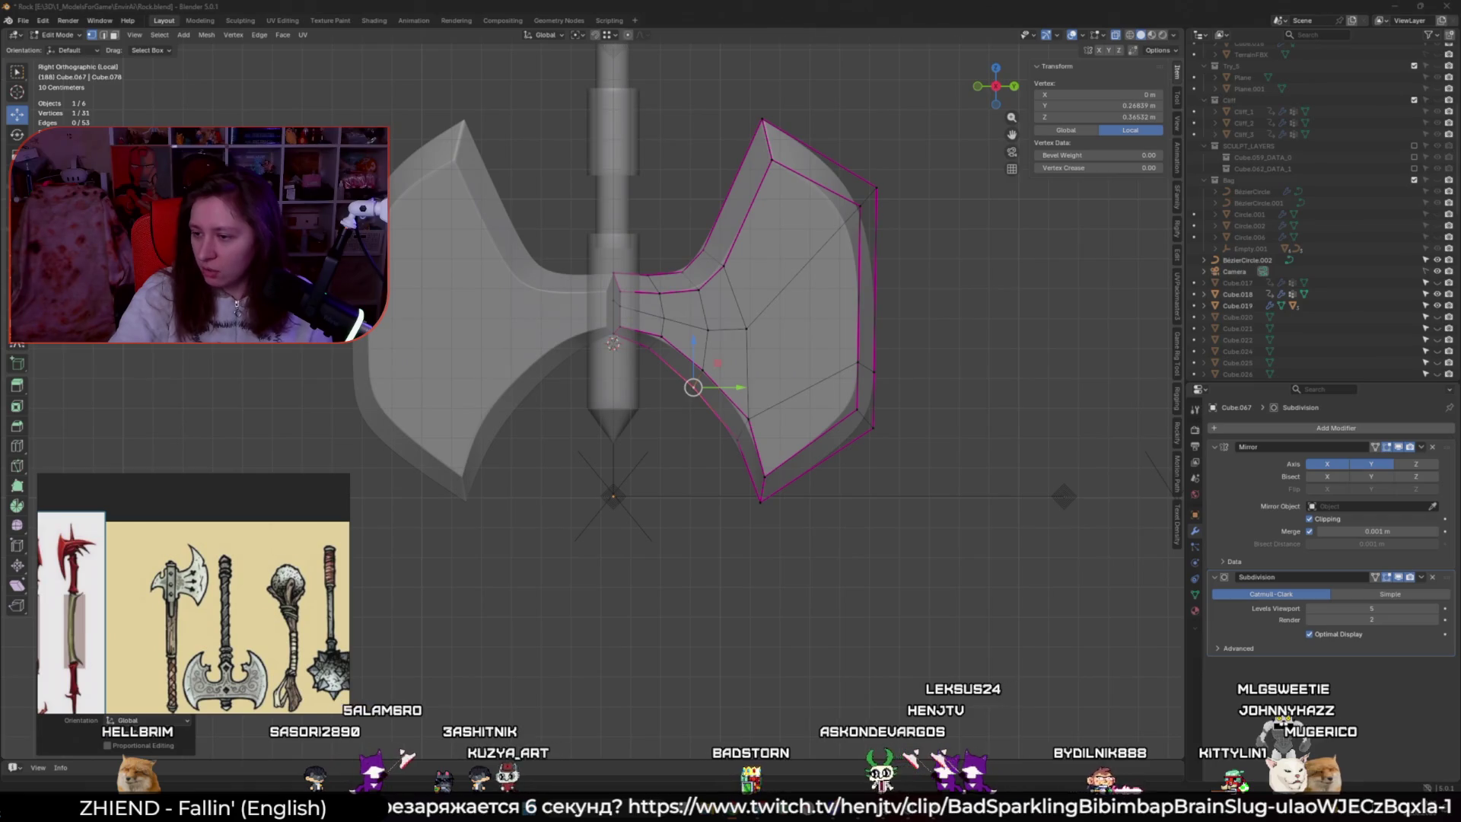
key("ctrl+super+v")
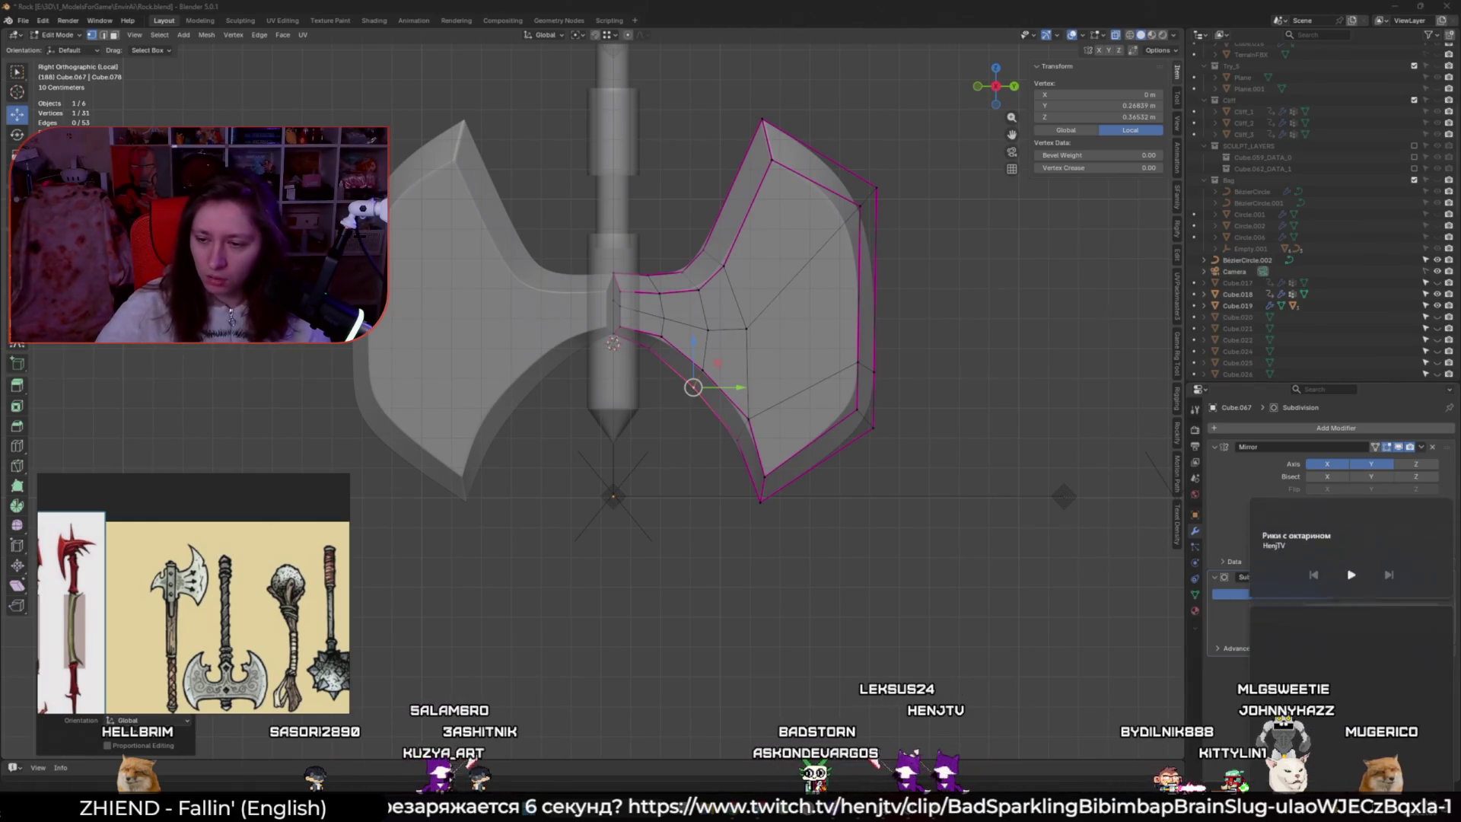
scroll(1401, 750, "down", 2)
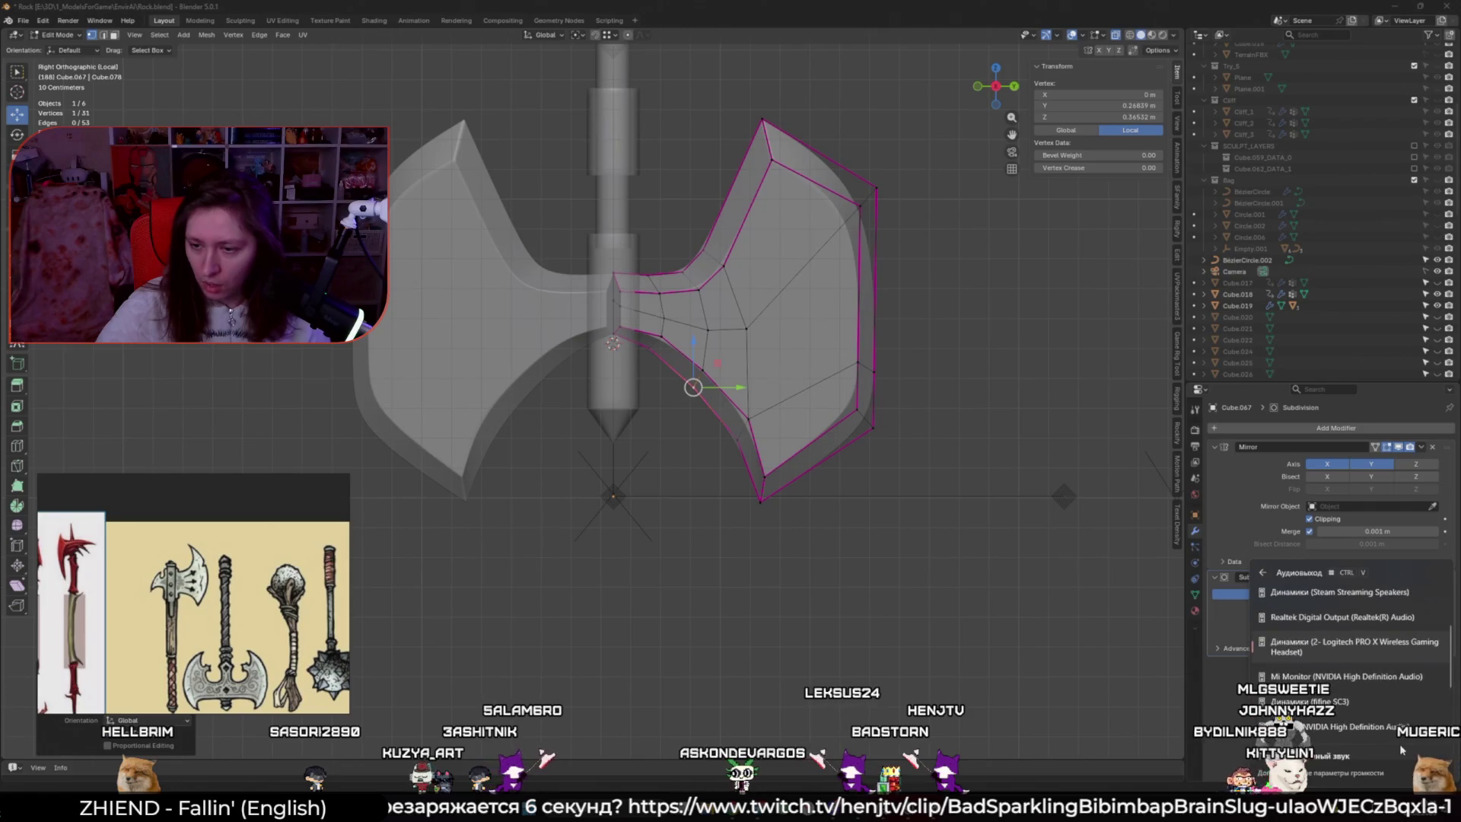
key("Escape")
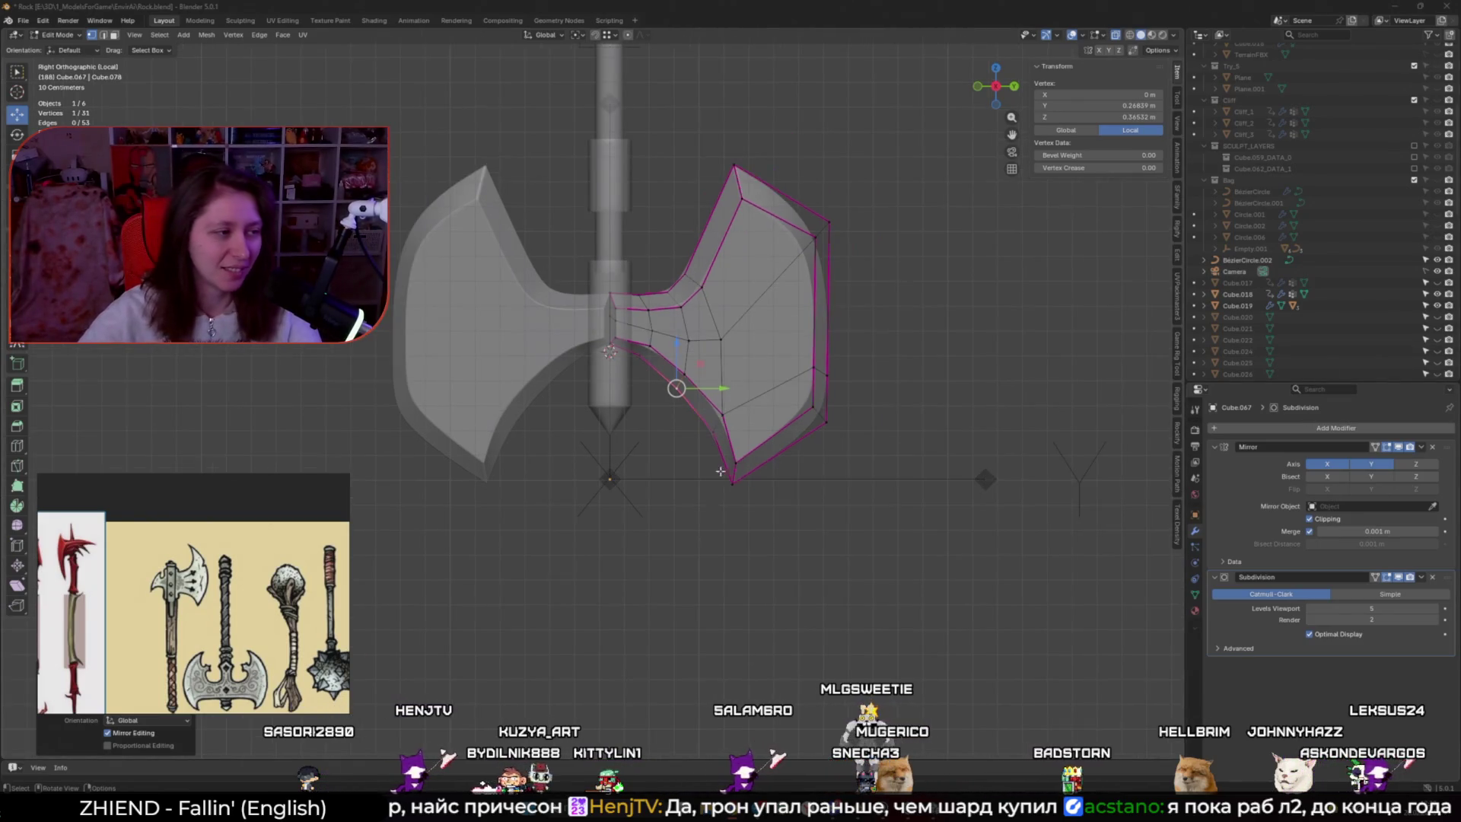
Check the opposite side, then move the inner-curve vertex further down and outward
key("ctrl+KP_3")
scroll(622, 423, "up", 3)
key("KP_3")
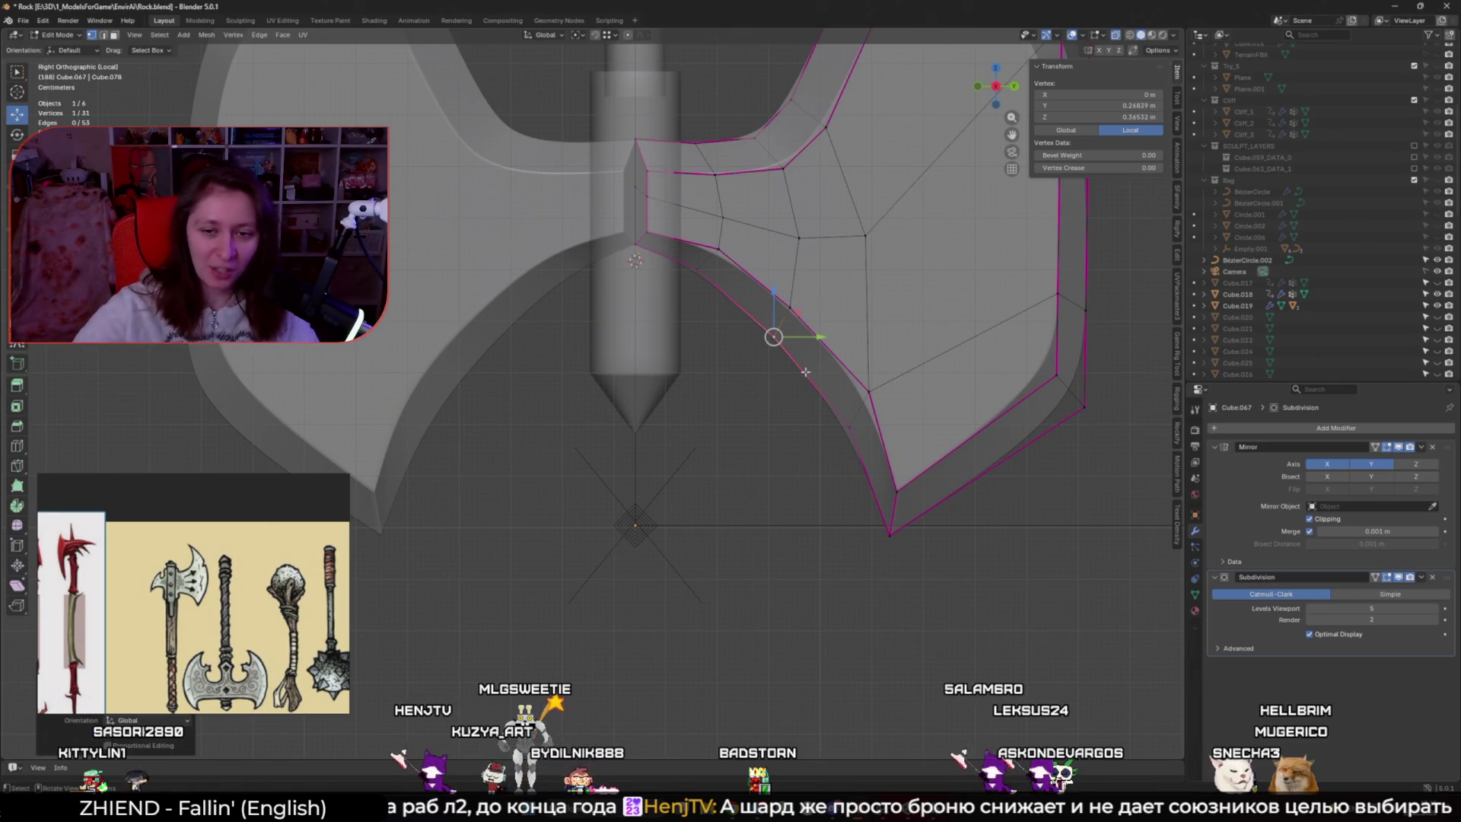
key("g")
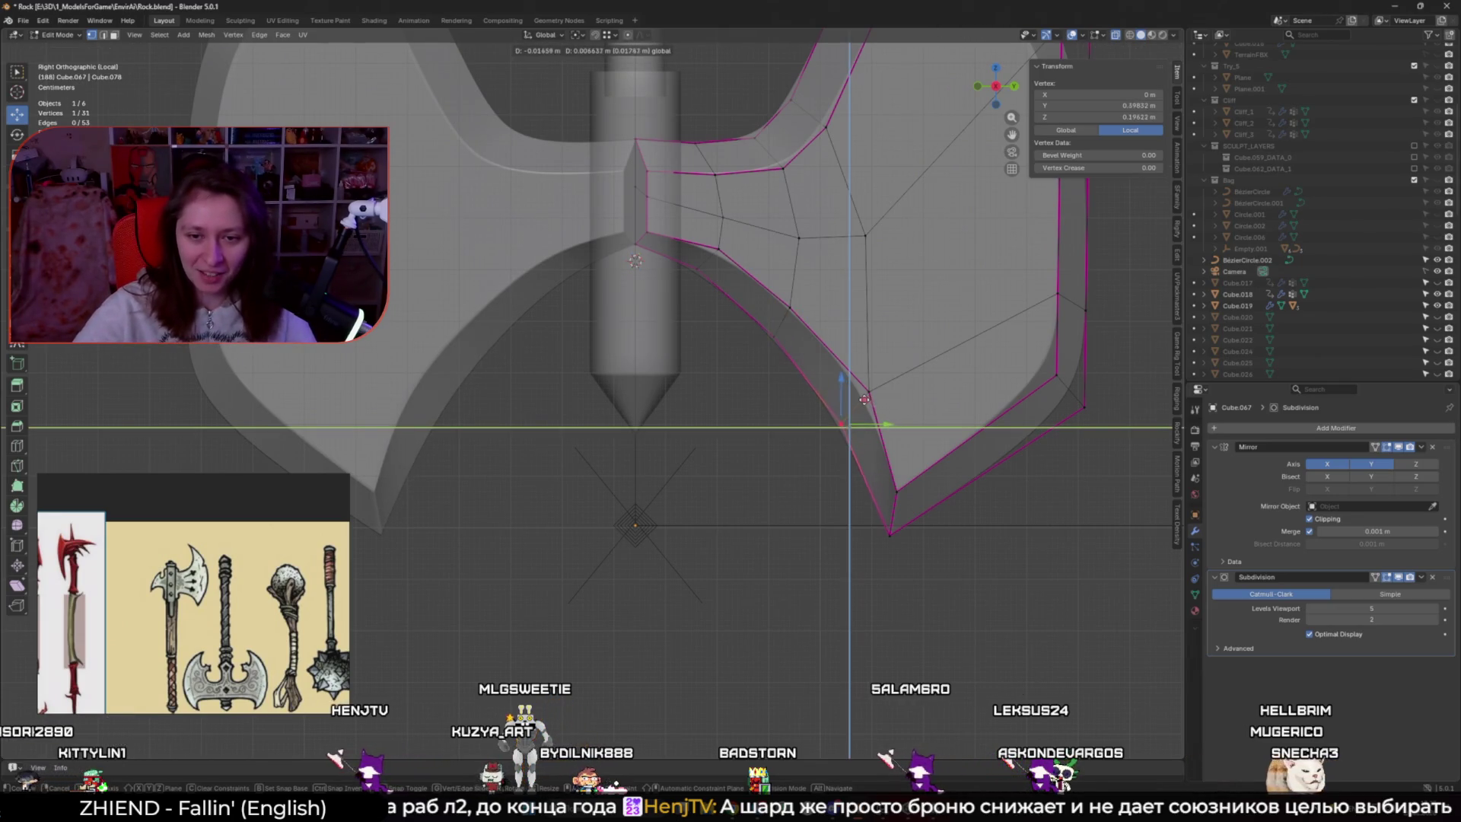
left_click(862, 396)
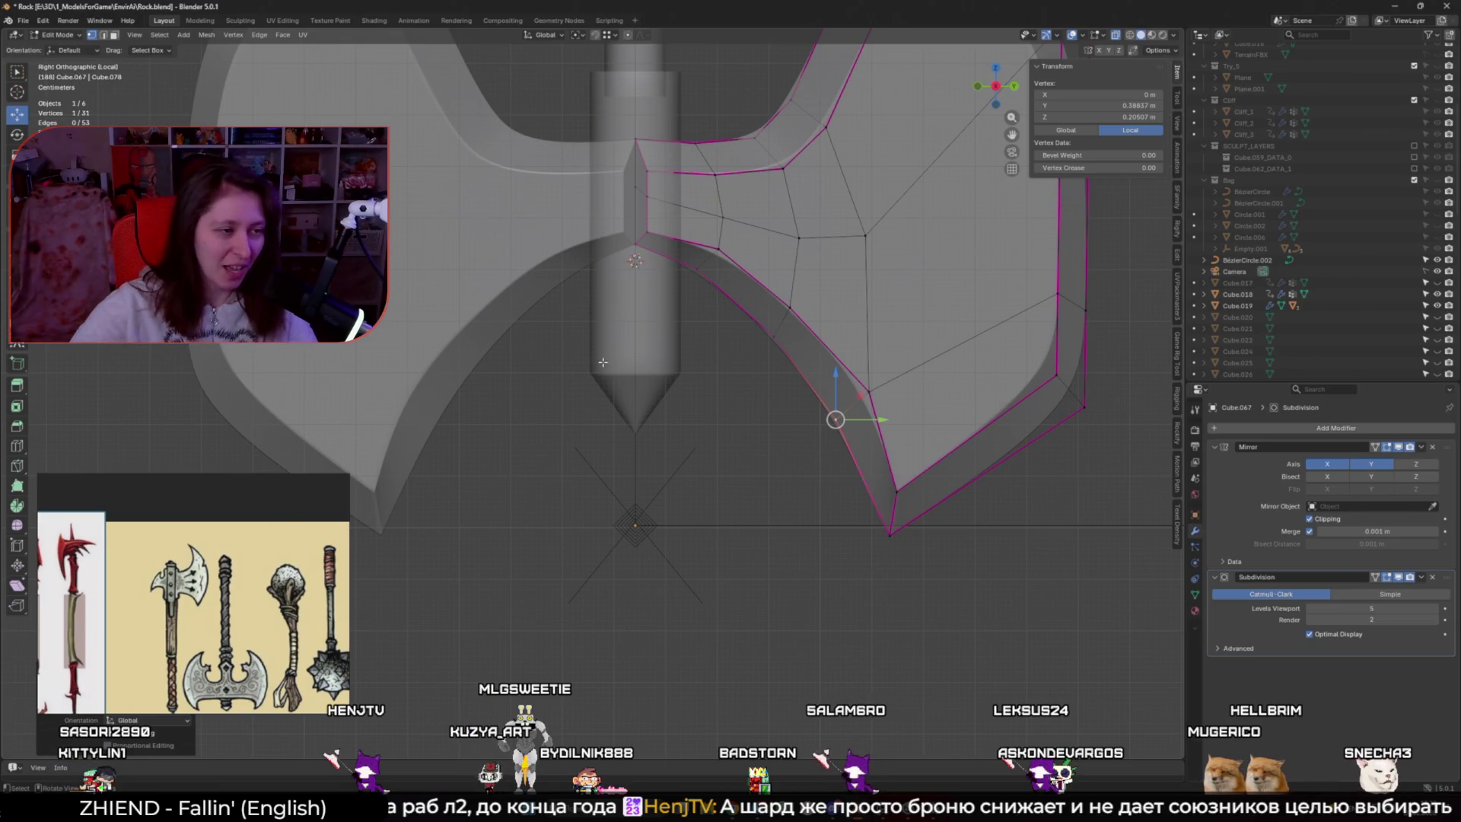
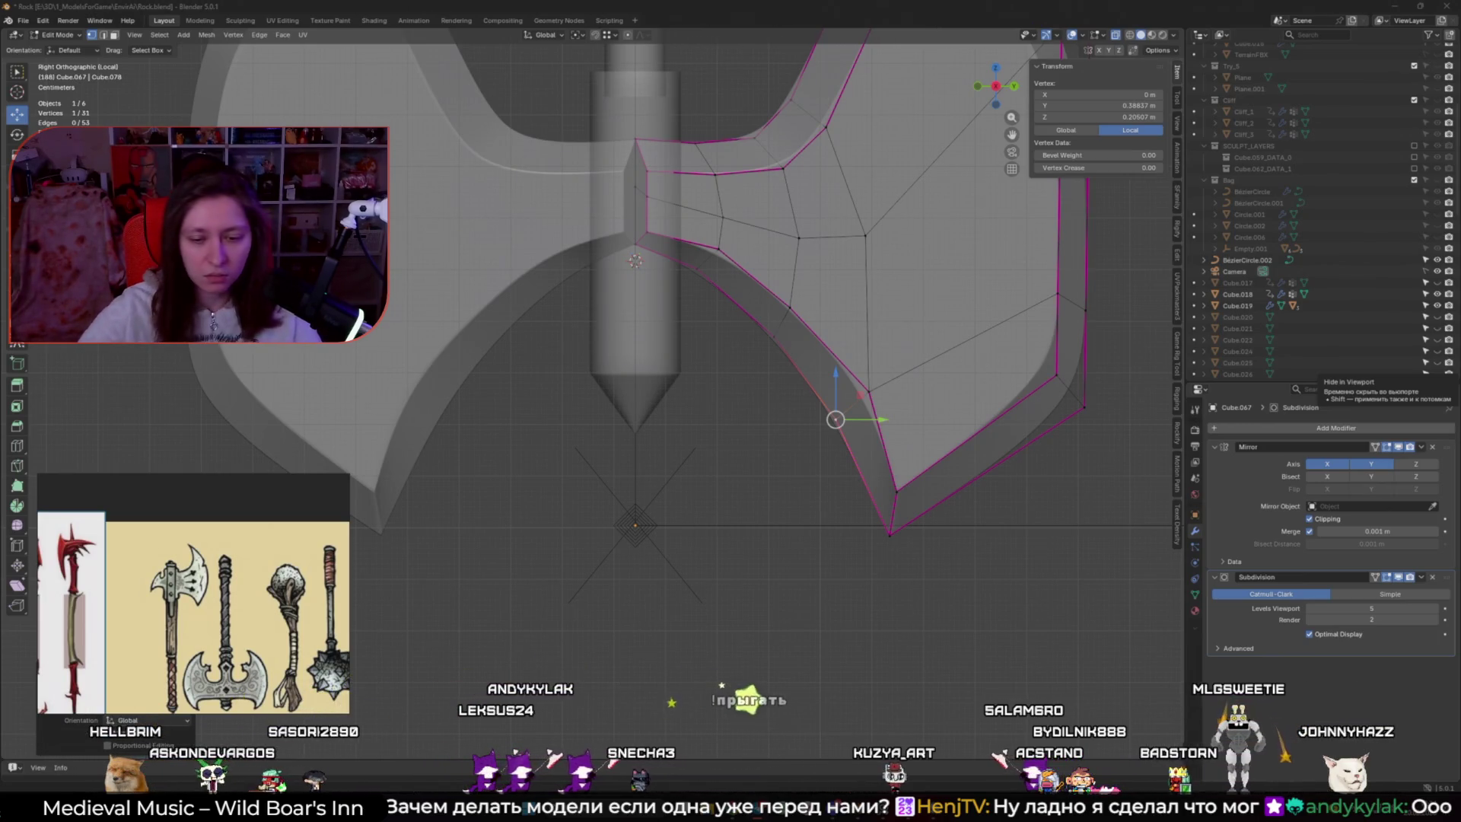
Back in Blender's side X-ray view, move two inner-curve blade vertices up toward the handle
mouse_move(727, 800)
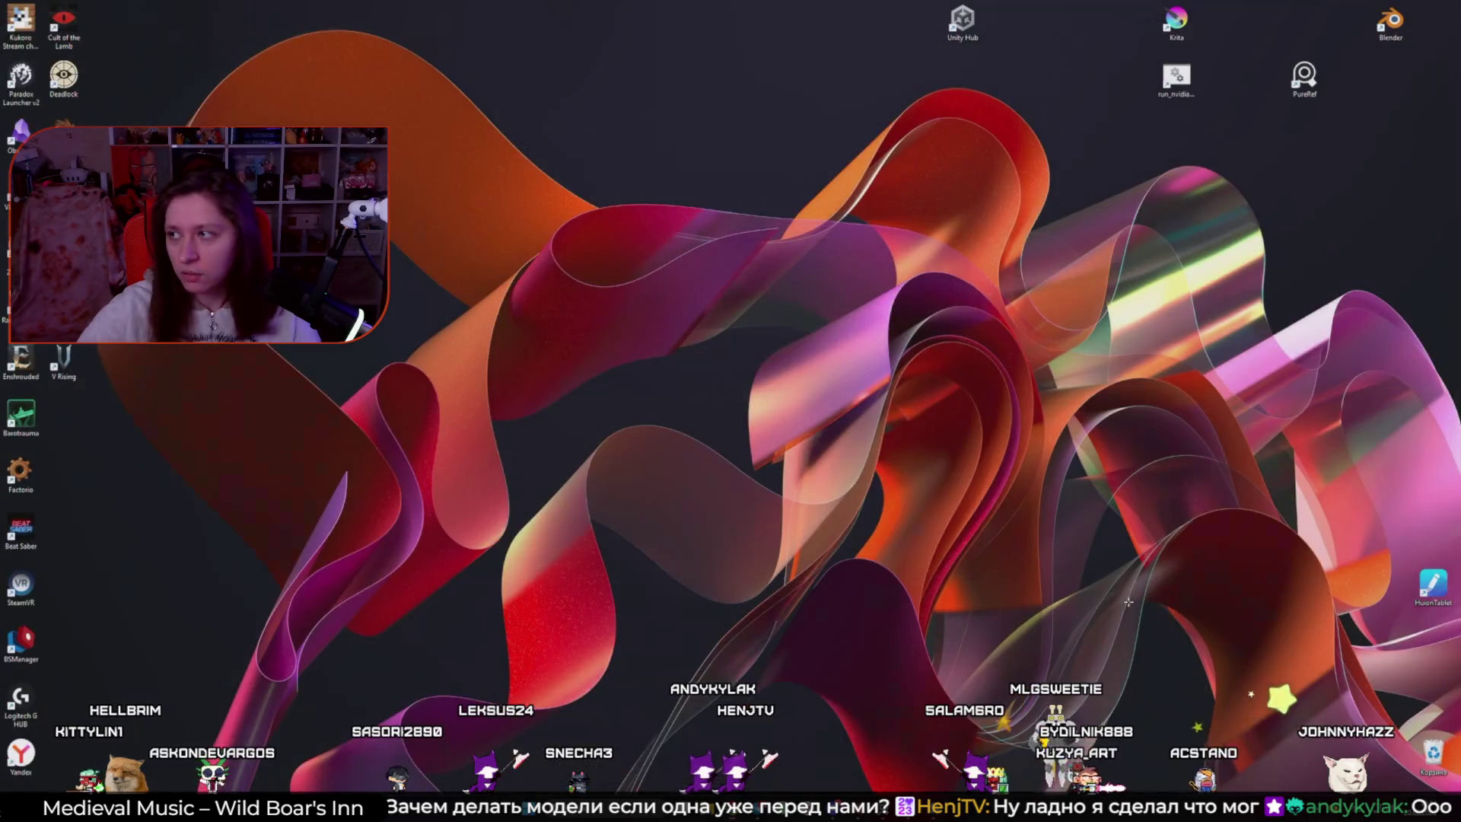
left_click(834, 809)
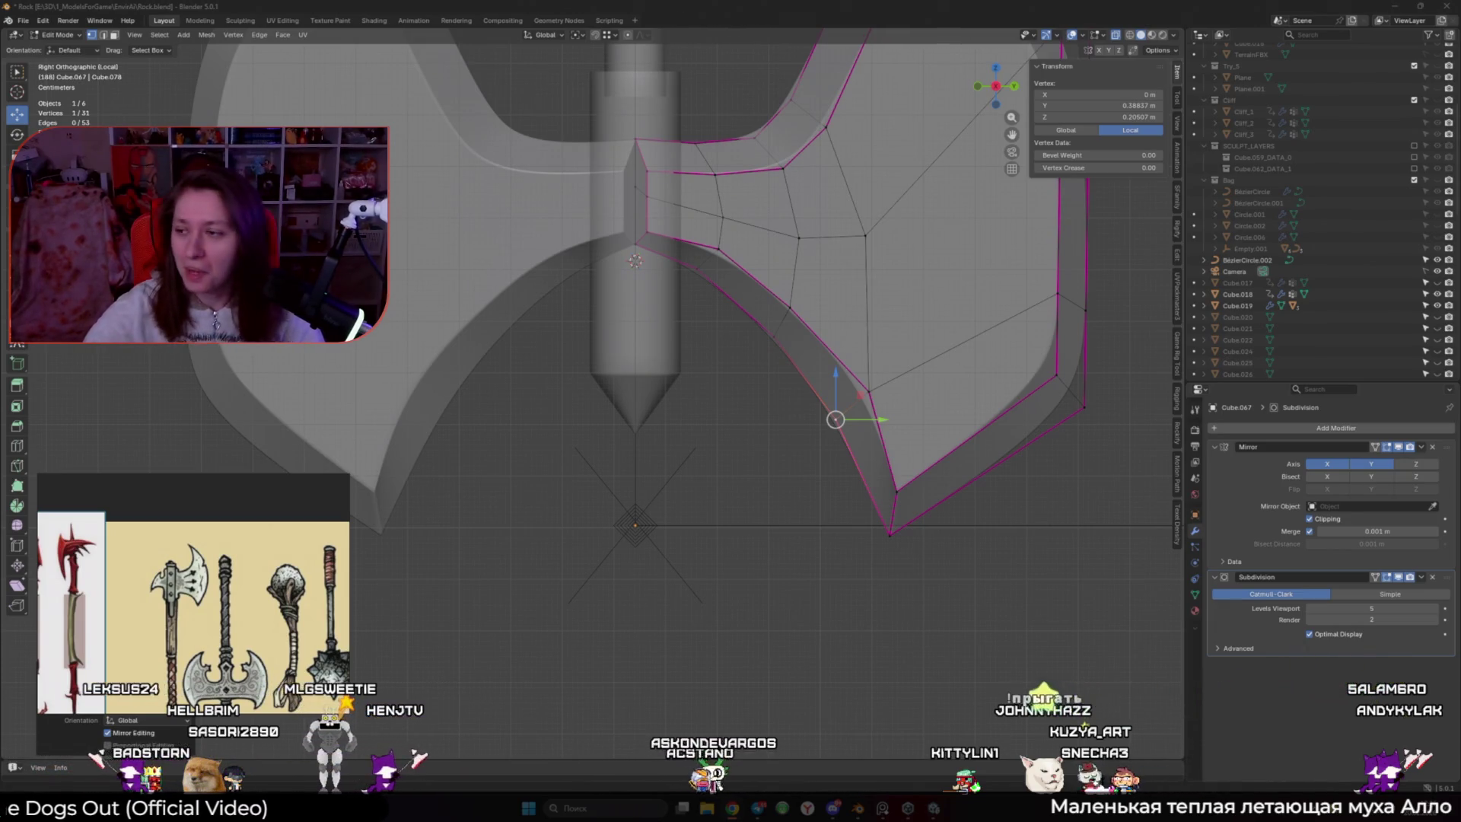
scroll(1130, 560, "down", 2)
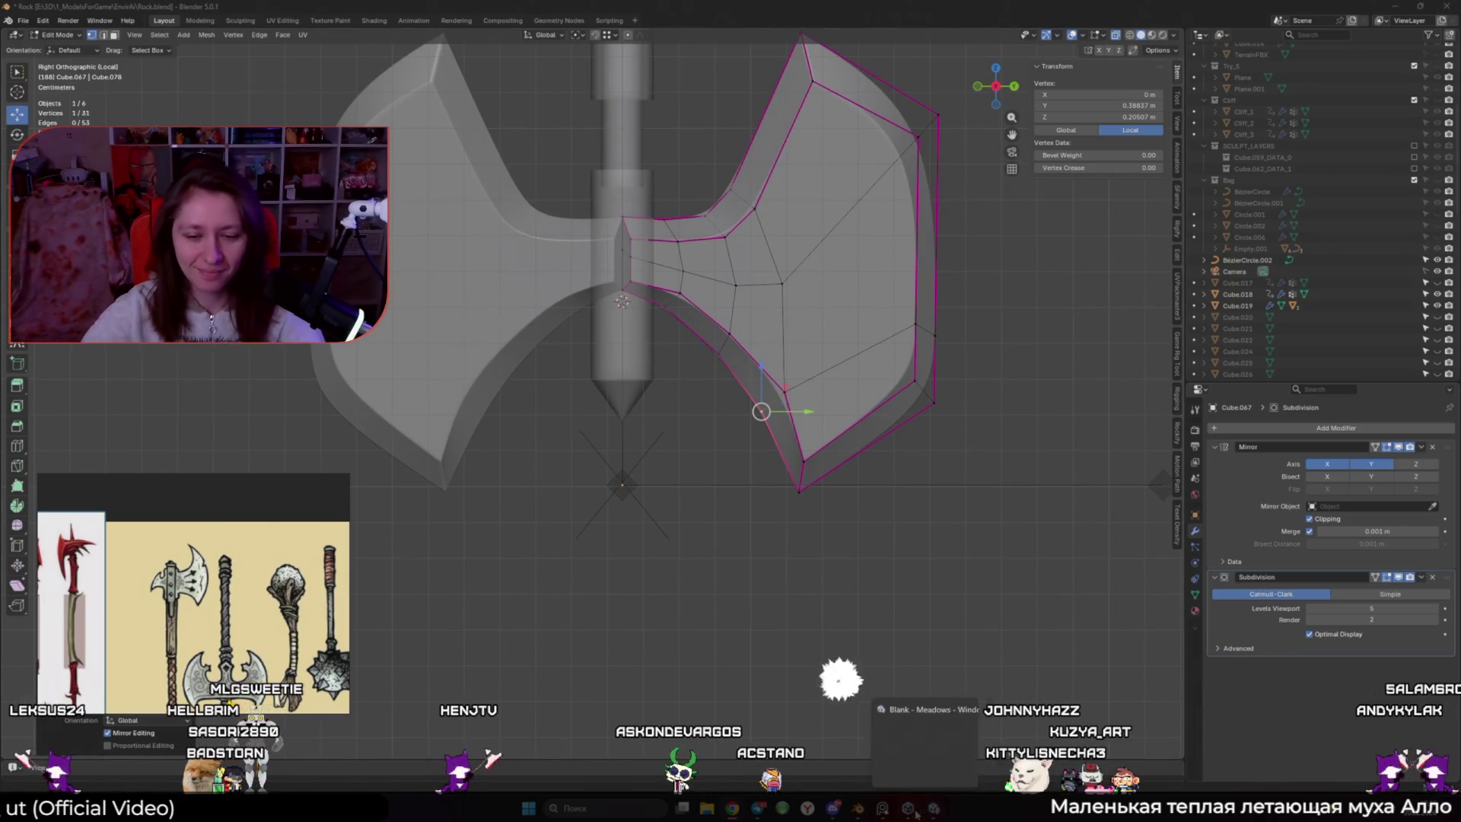
mouse_move(664, 533)
middle_mouse_down()
mouse_move(676, 535)
mouse_move(663, 538)
middle_mouse_up()
key("alt+z")
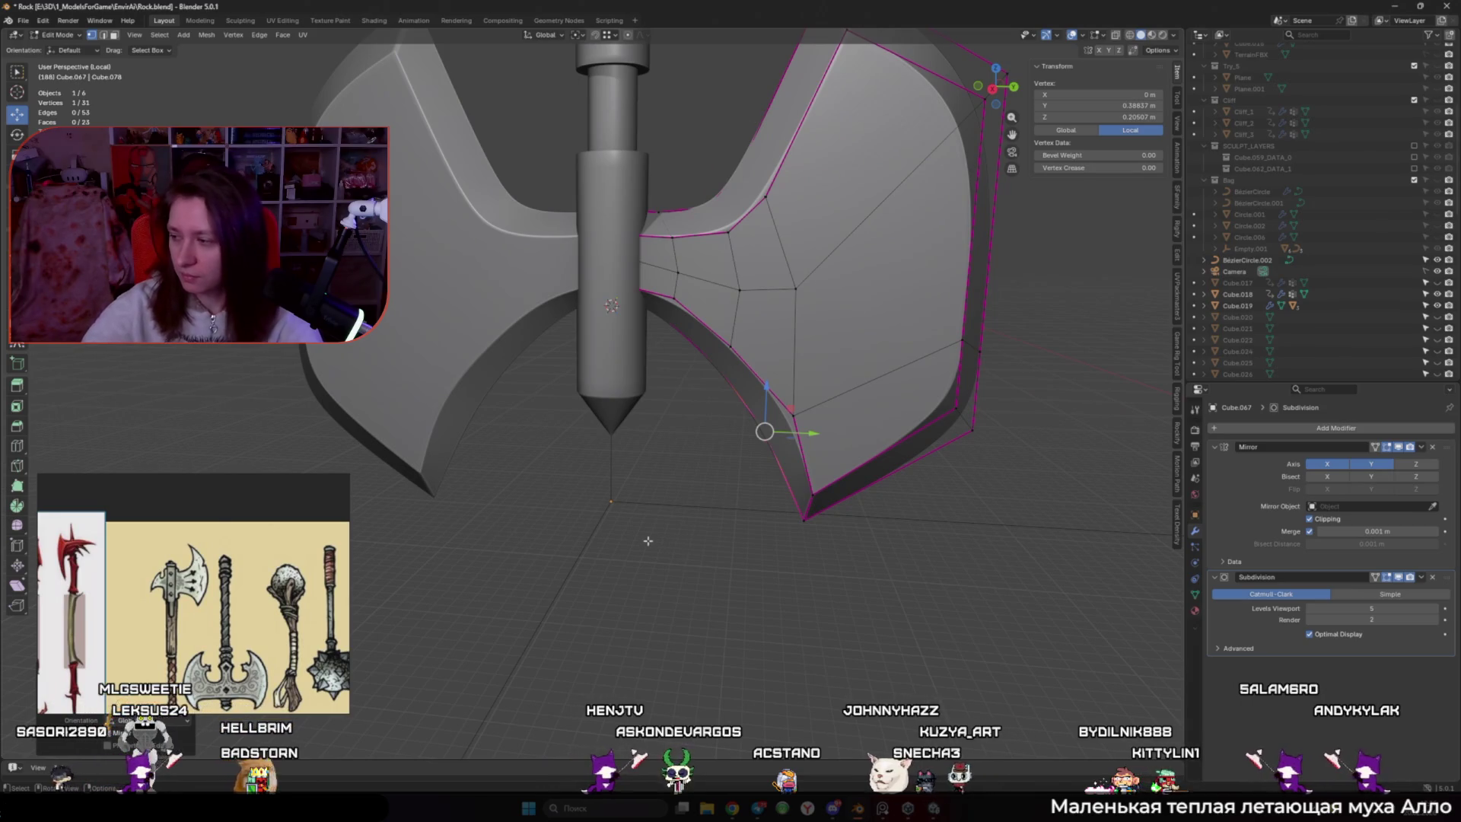
scroll(671, 473, "down", 2)
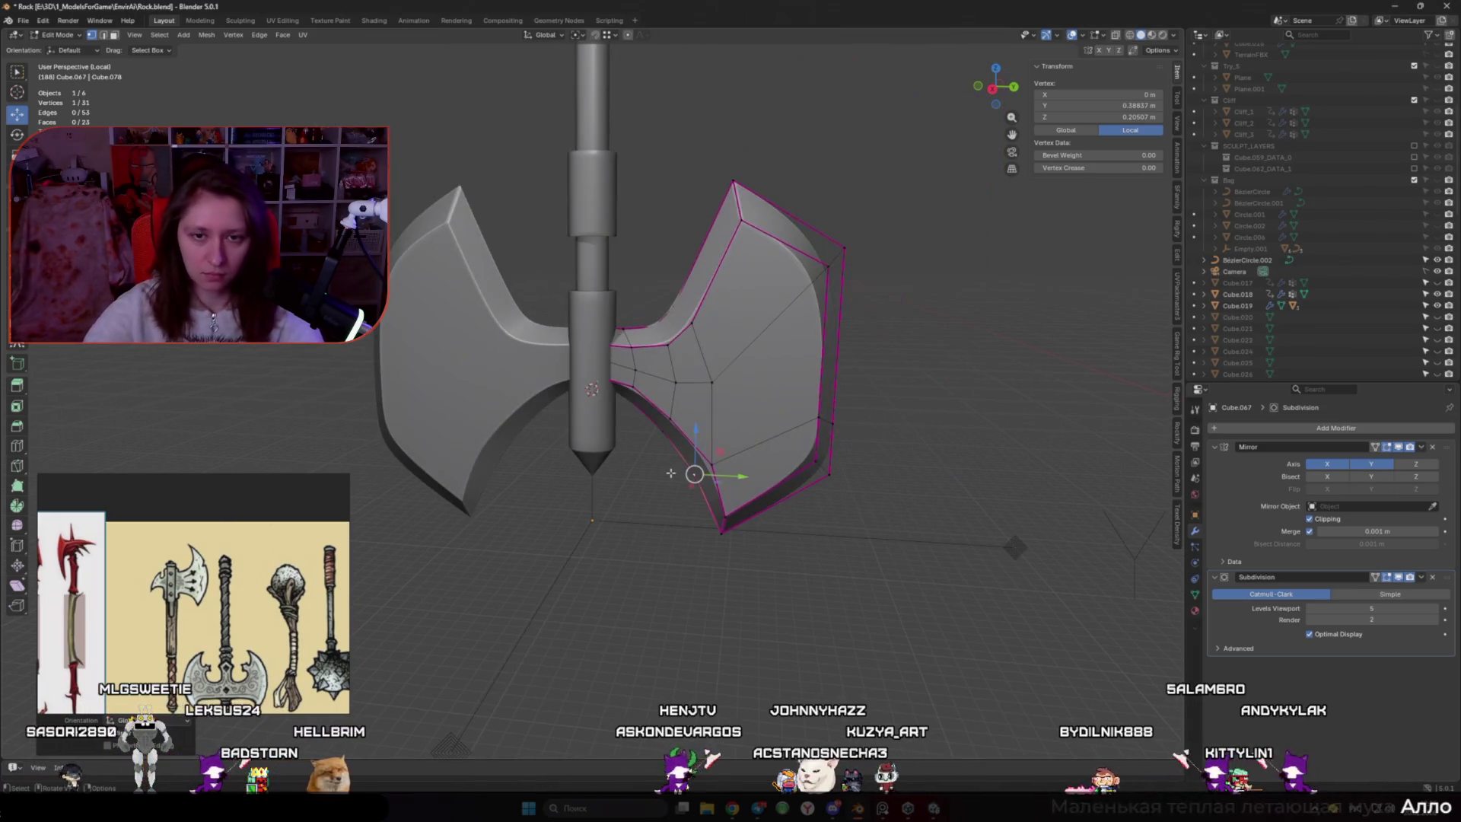
key("KP_1")
key("KP_3")
key("alt+z")
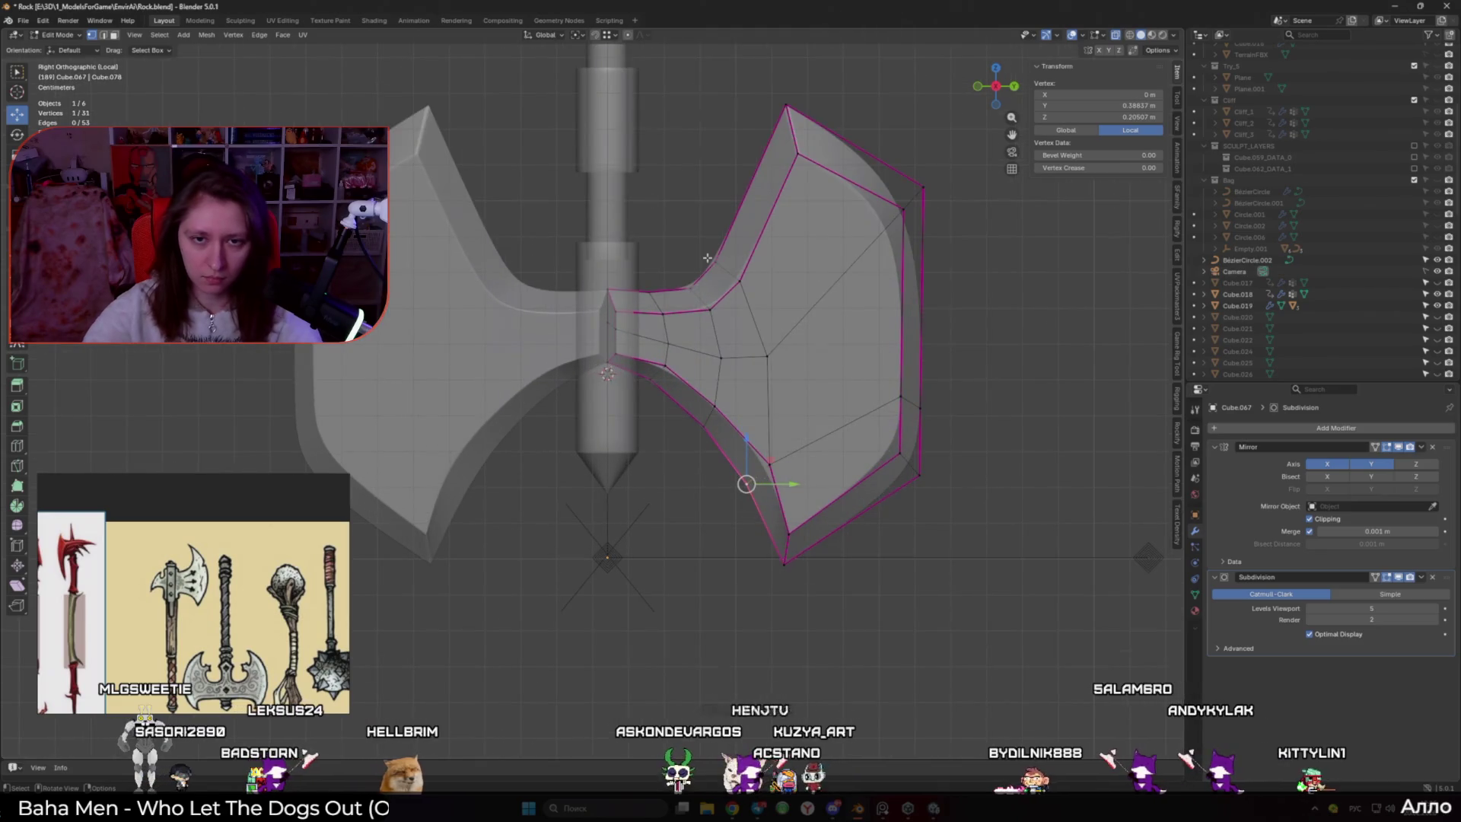
left_click(738, 282, "shift")
key("g")
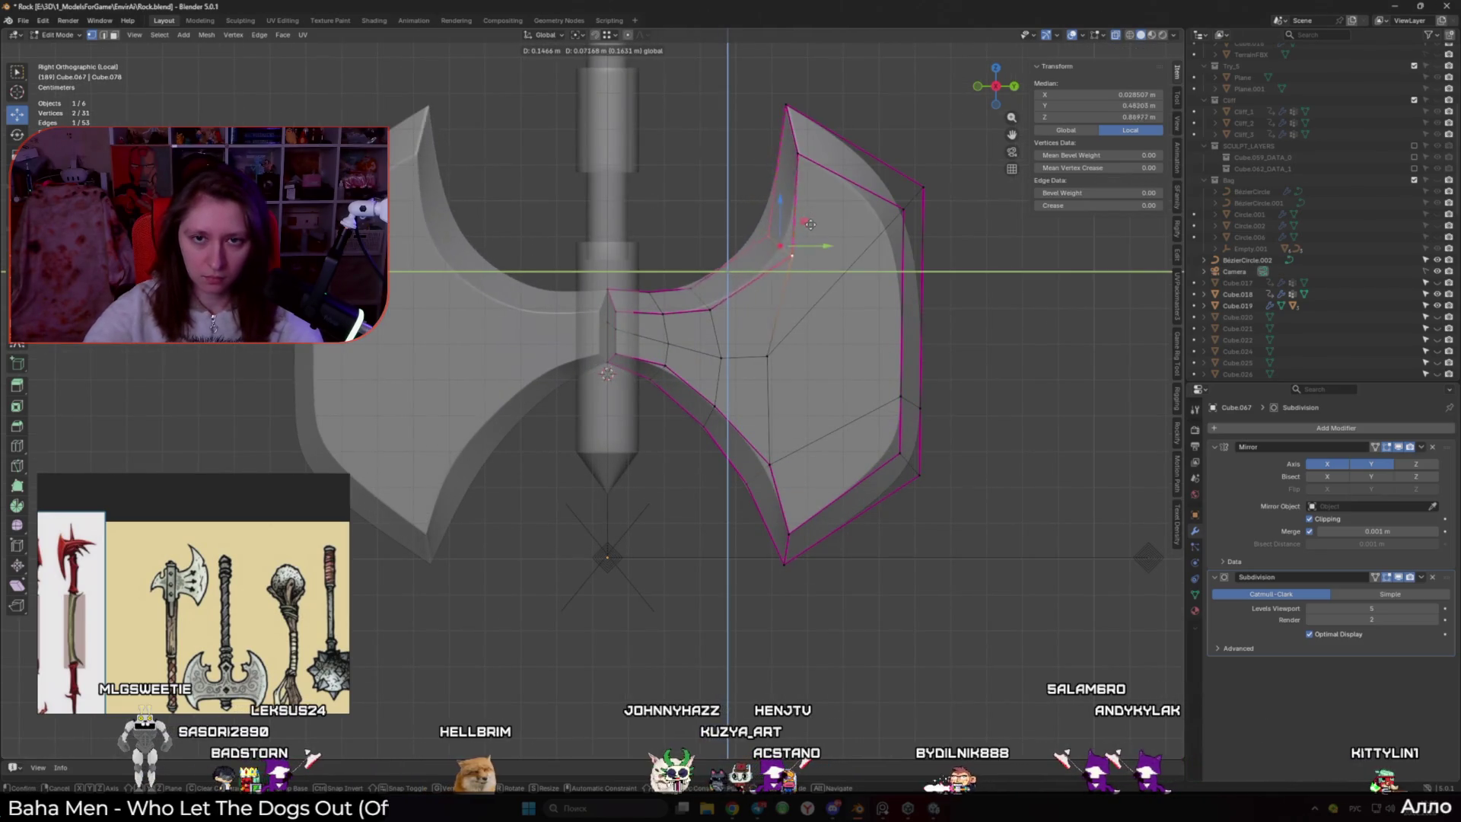
left_click(811, 233)
Move the top vertex of the inner curve up and to the right beside the handle
left_click(797, 156)
key("g")
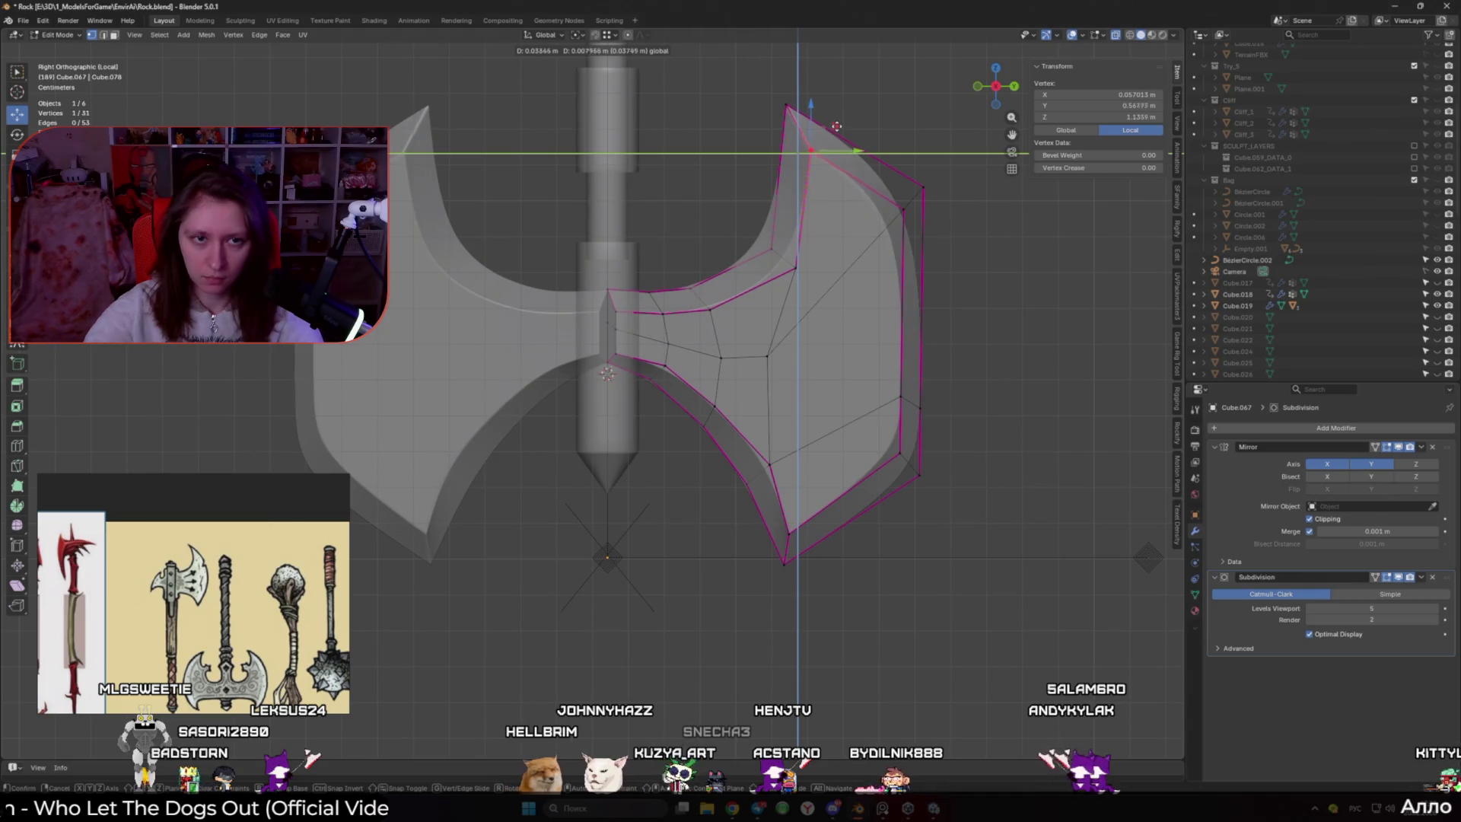
left_click(833, 152)
key("alt+z")
key("g")
left_click(734, 311)
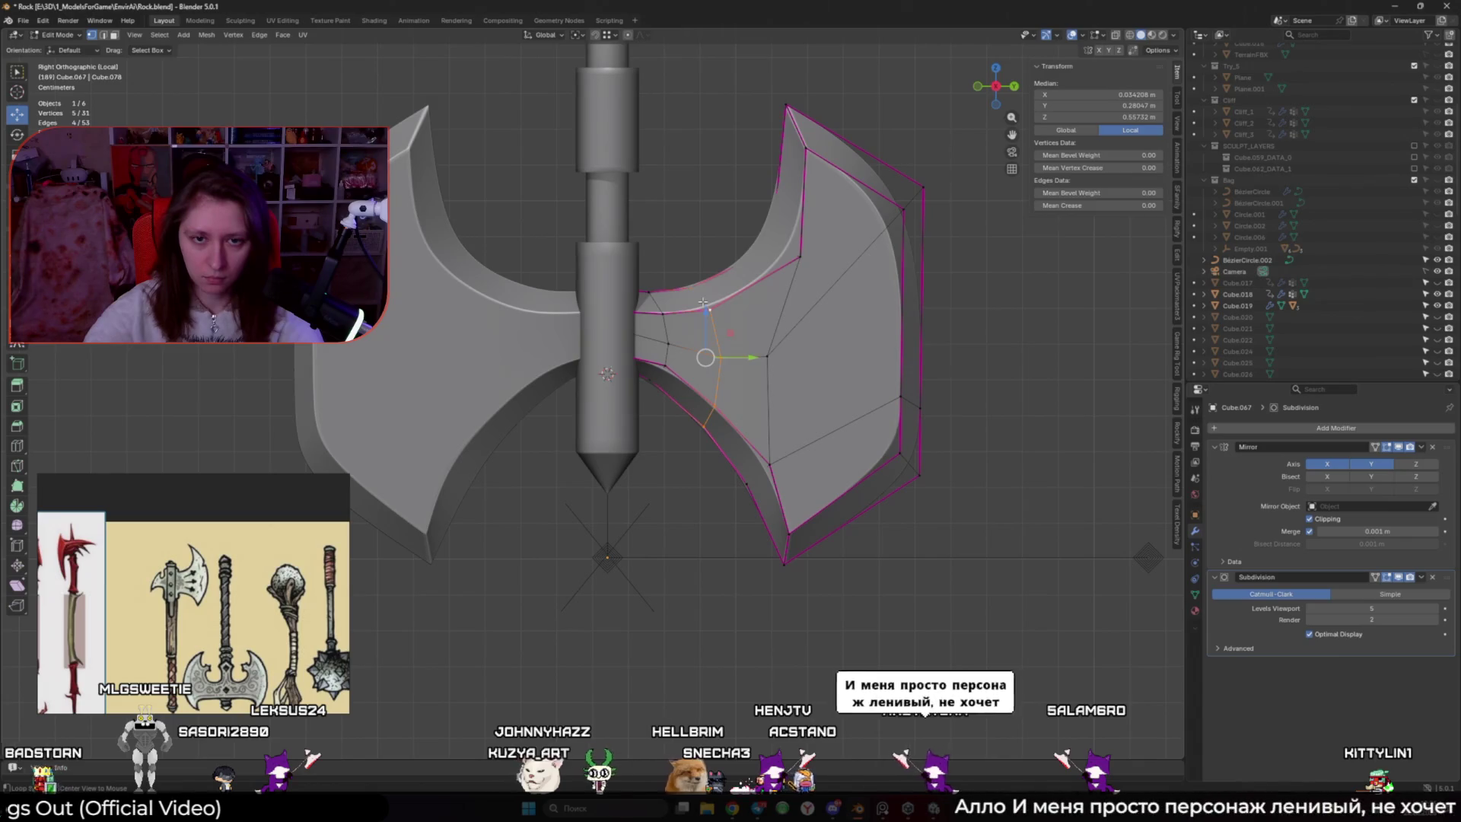
key("alt+z")
Slide a pair of inner-curve vertices along their edge, then shift them upward
left_click(708, 311, "alt")
left_click(707, 299)
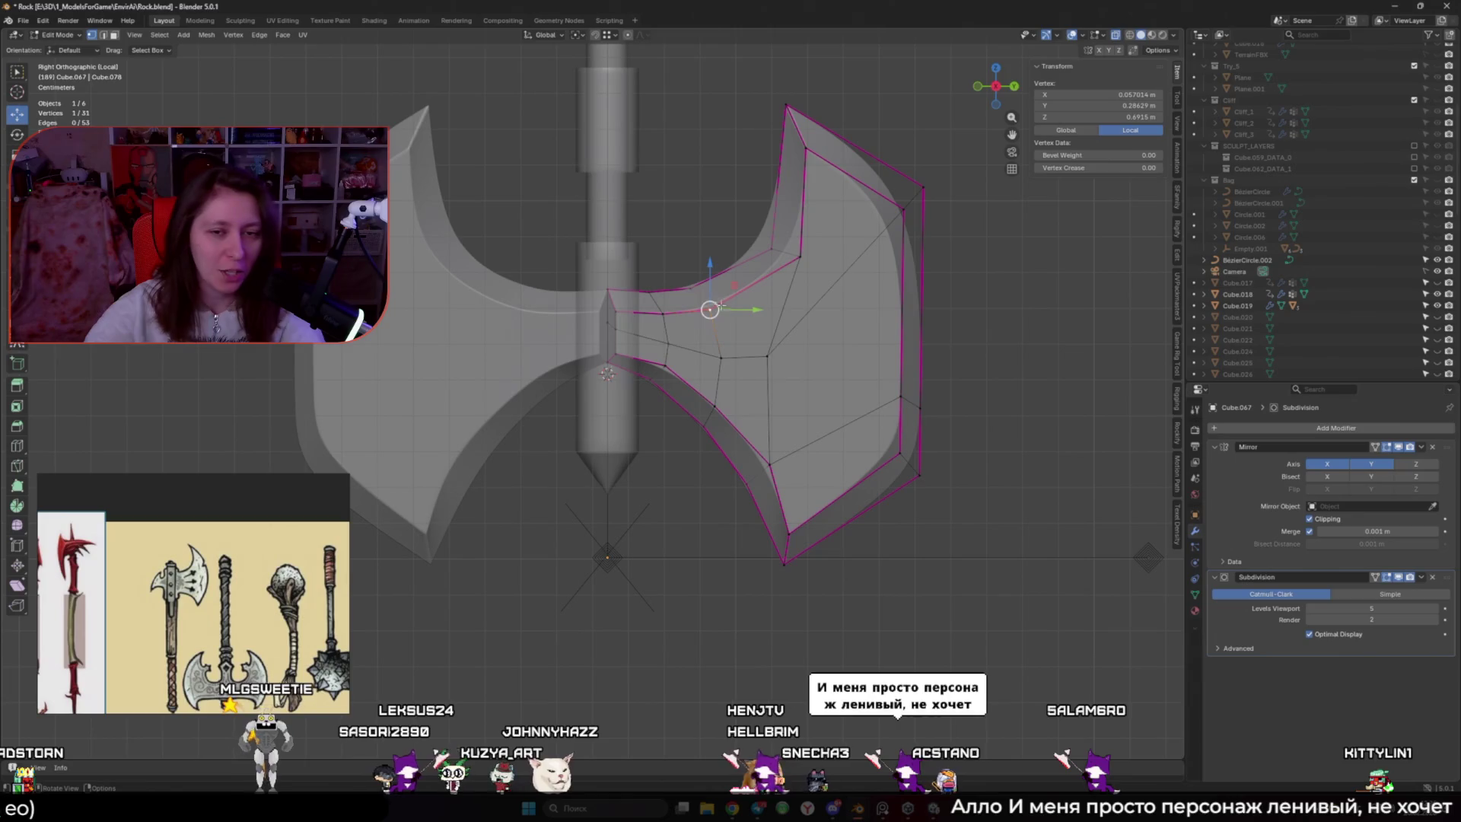
left_click(691, 292, "shift")
key("alt+z")
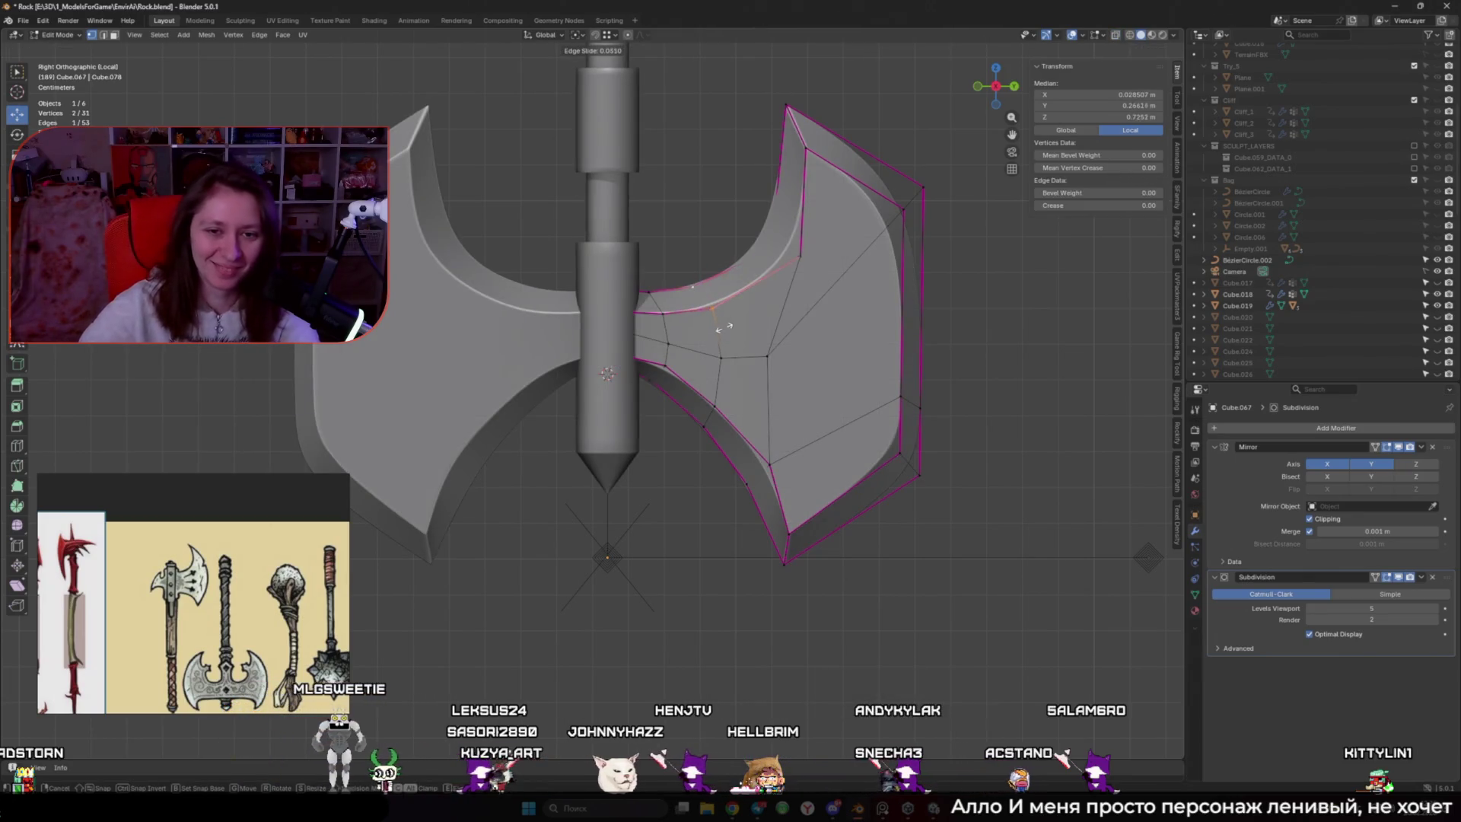
left_click(739, 321)
key("alt+z")
key("g")
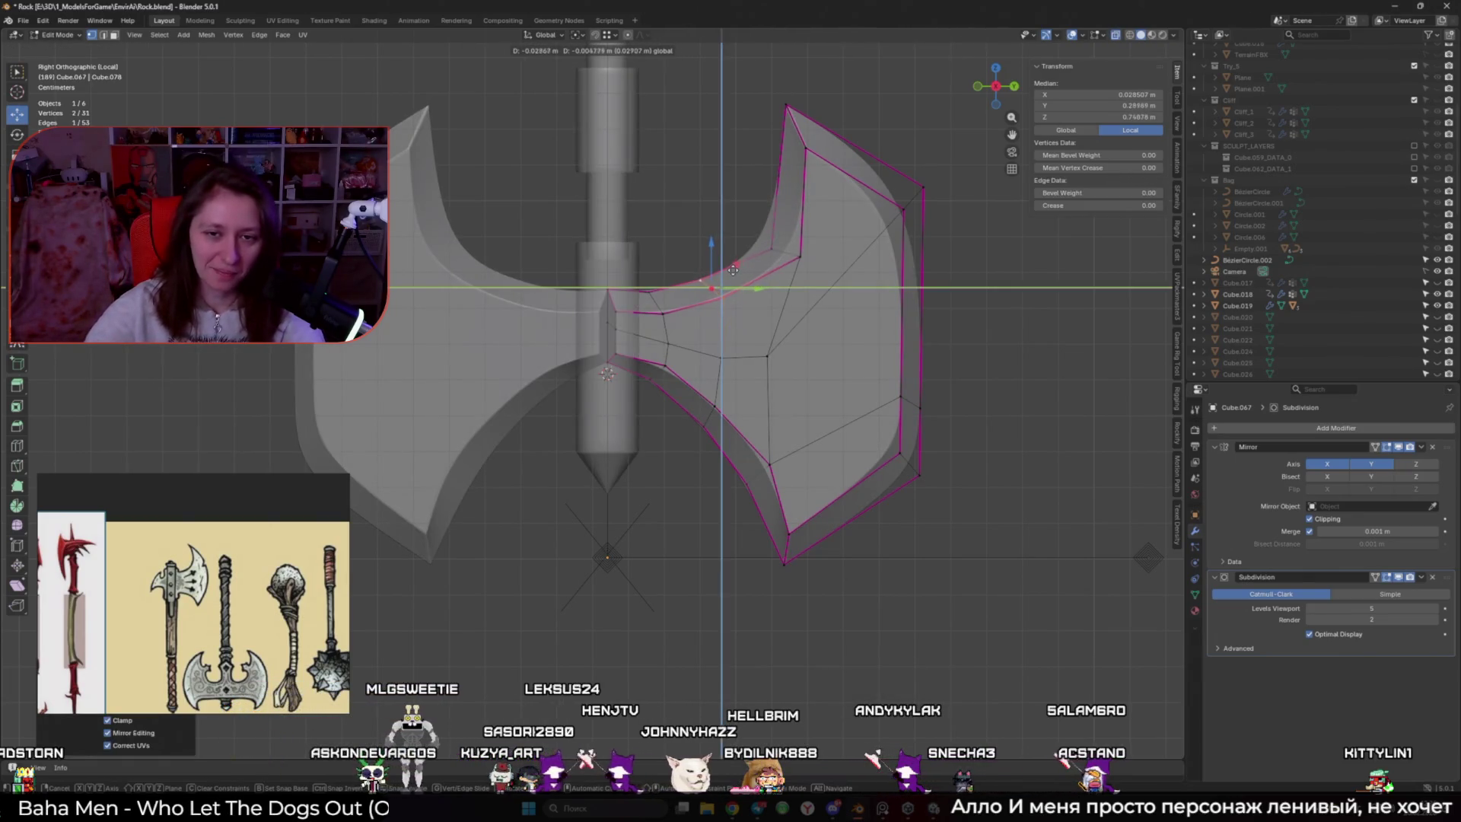
left_click(731, 270)
Lower the next inner-curve vertex along Z to smooth the sweep toward the tip
left_click(662, 292)
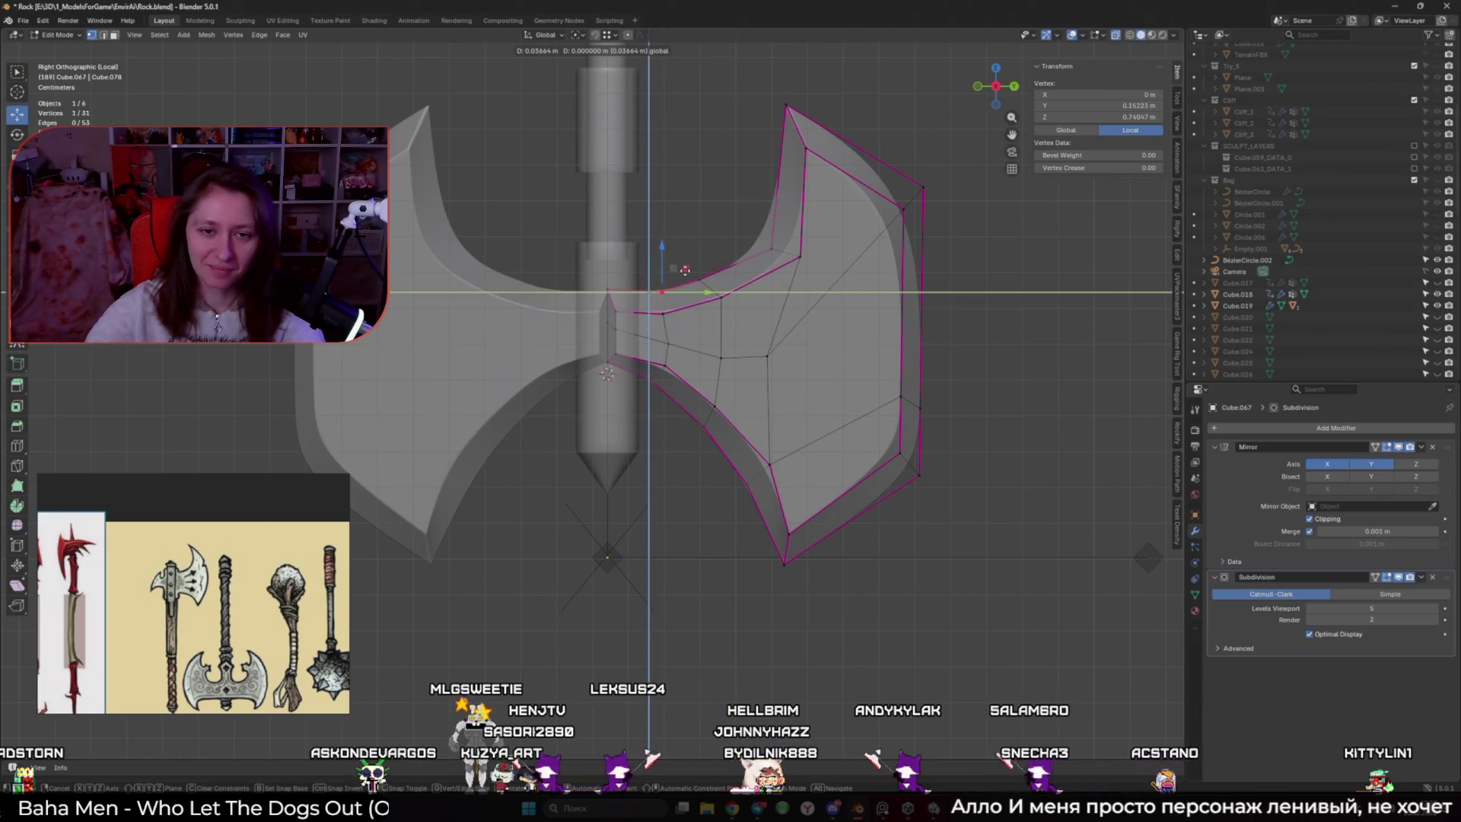
key("g")
key("z")
left_click(659, 291)
left_click(663, 314)
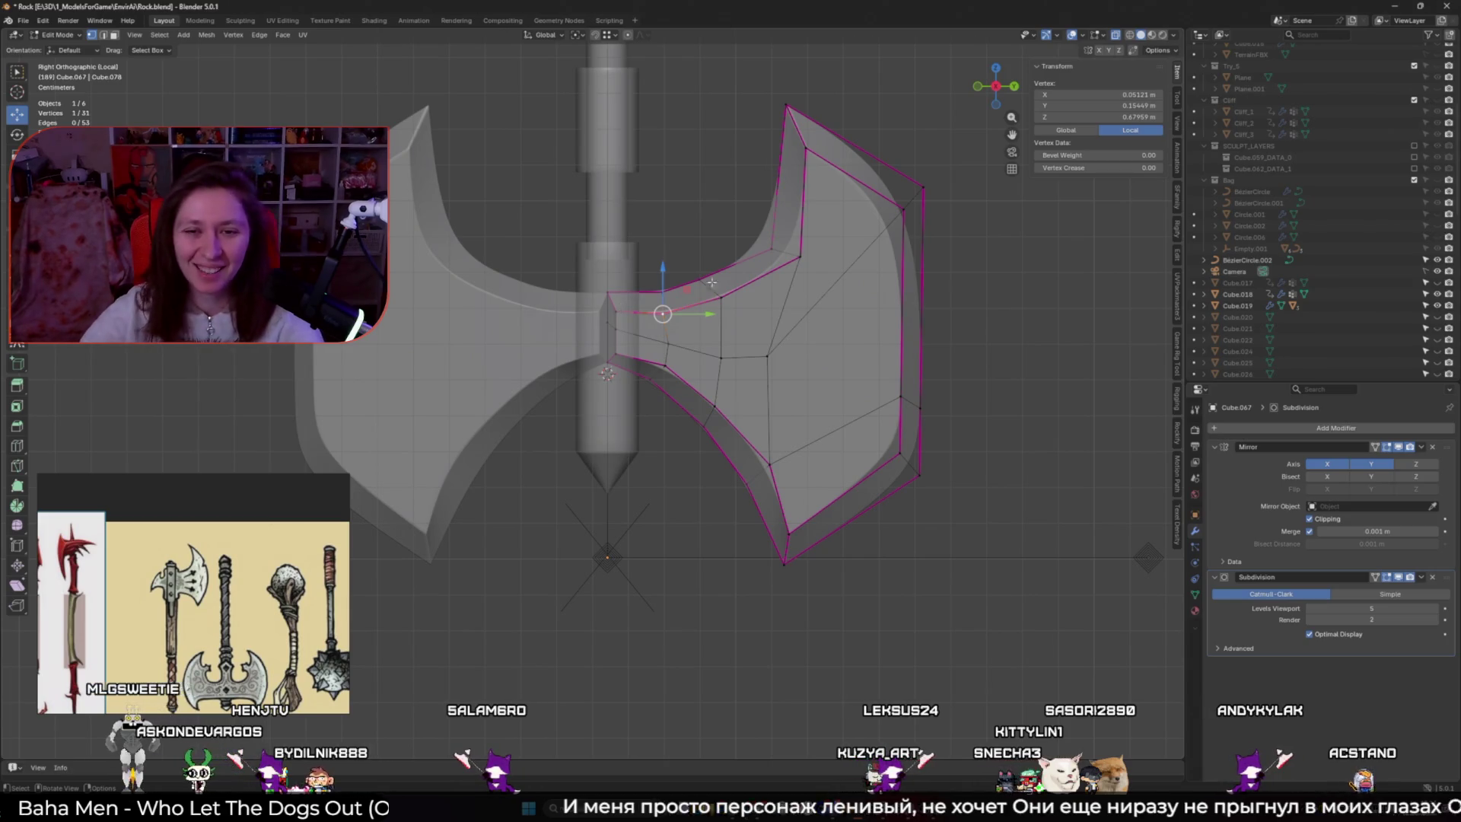
Reposition two vertices on the blade's upper edge to prepare the inner curve
left_click(773, 250)
middle_click_drag(799, 264, 769, 344, "shift")
left_click(766, 326, "shift")
key("g")
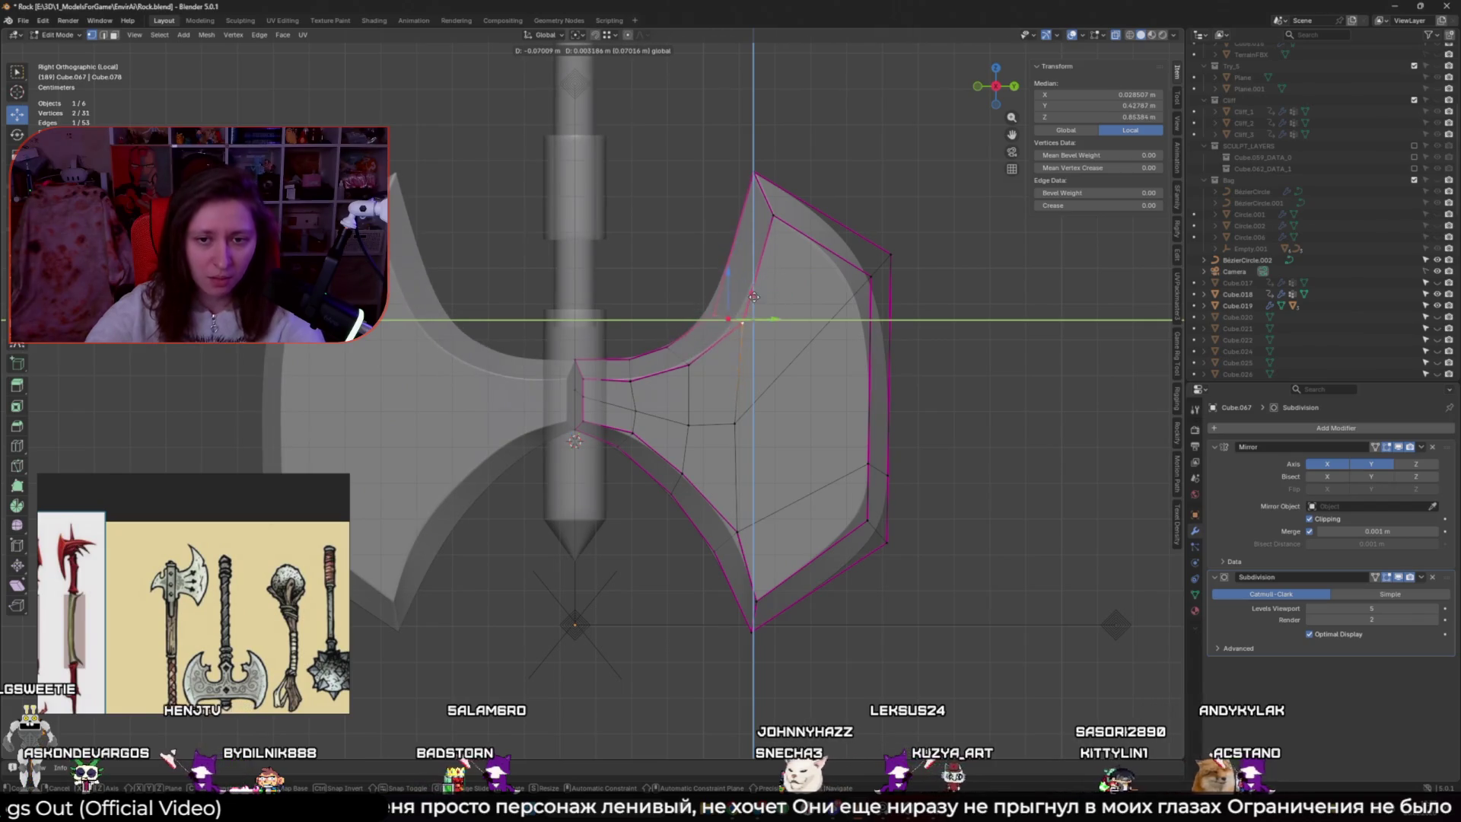
left_click(761, 286)
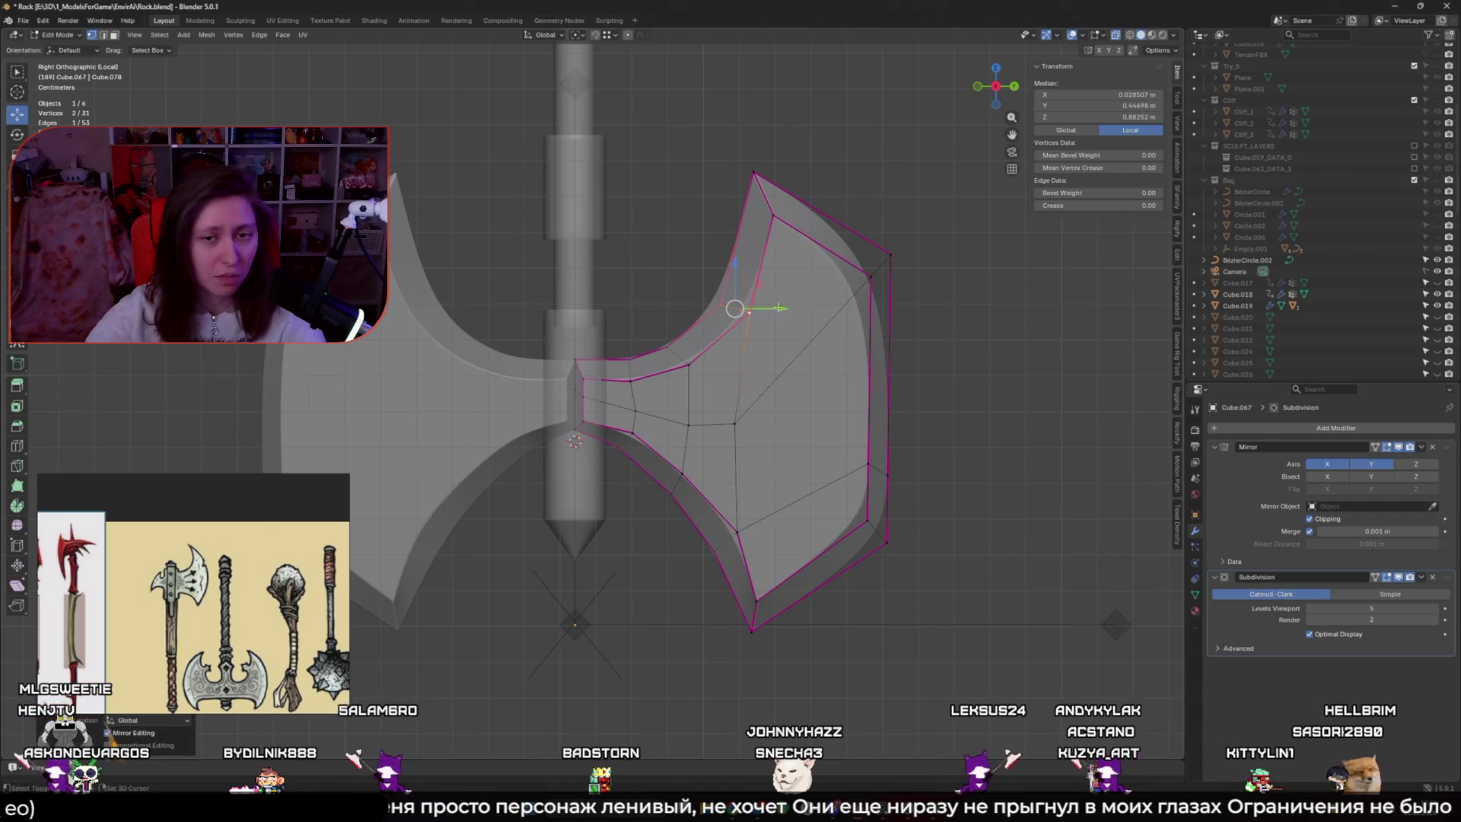
middle_click_drag(779, 309, 796, 277, "shift")
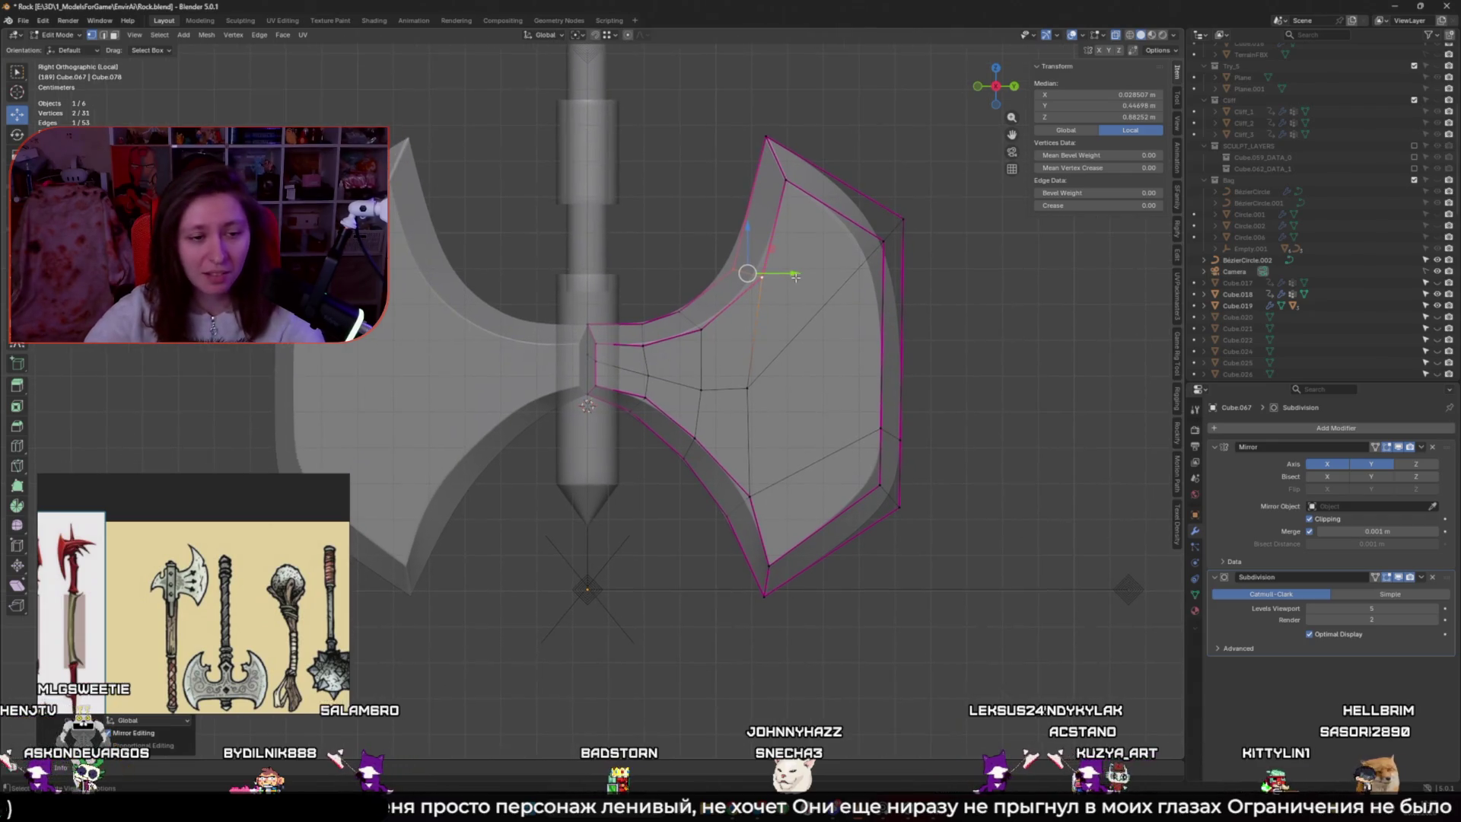
Extrude the small inner-curve face into a spur and centre it along X
key("3")
left_click(732, 286)
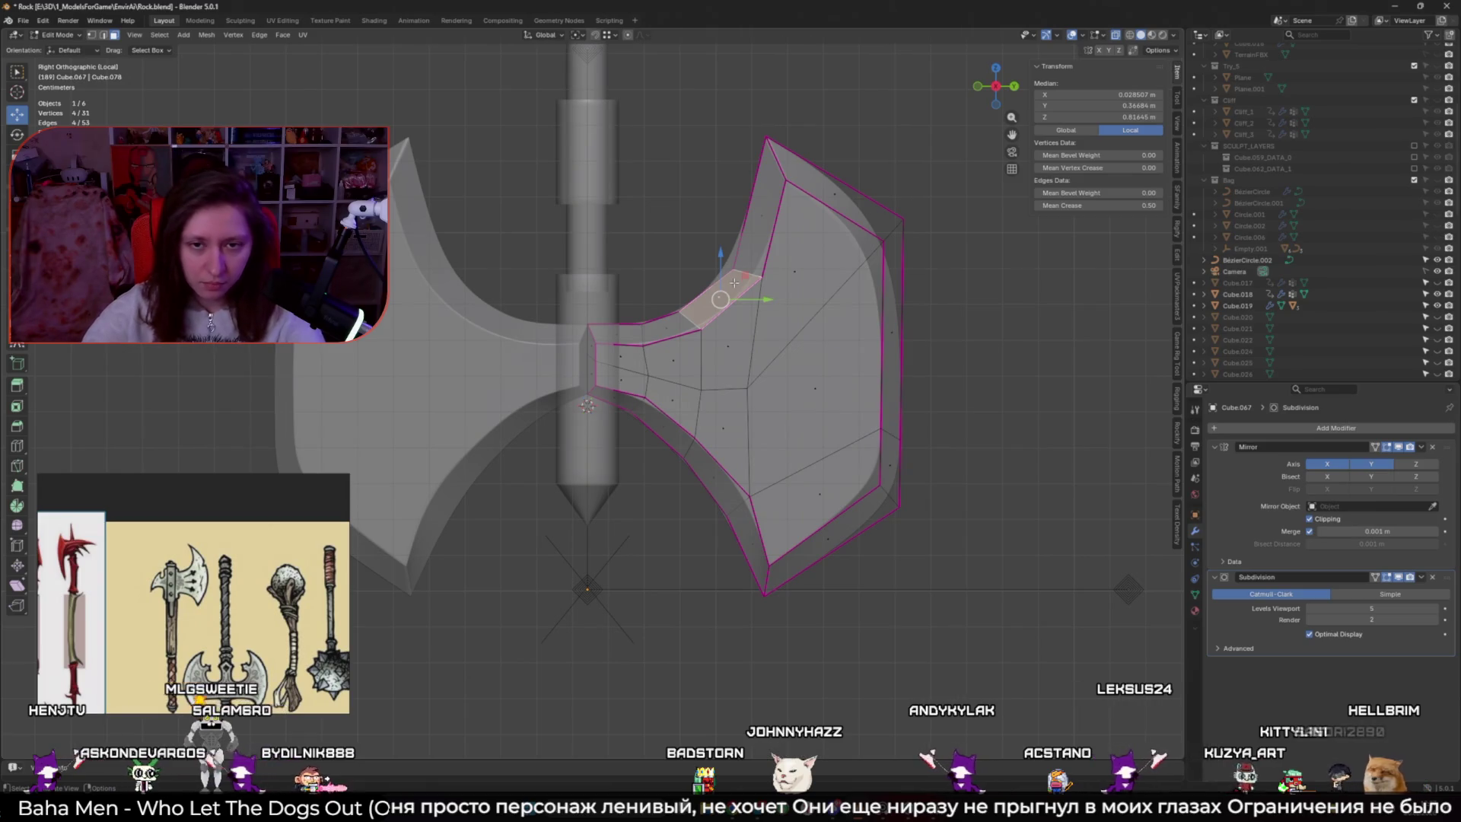
key("e")
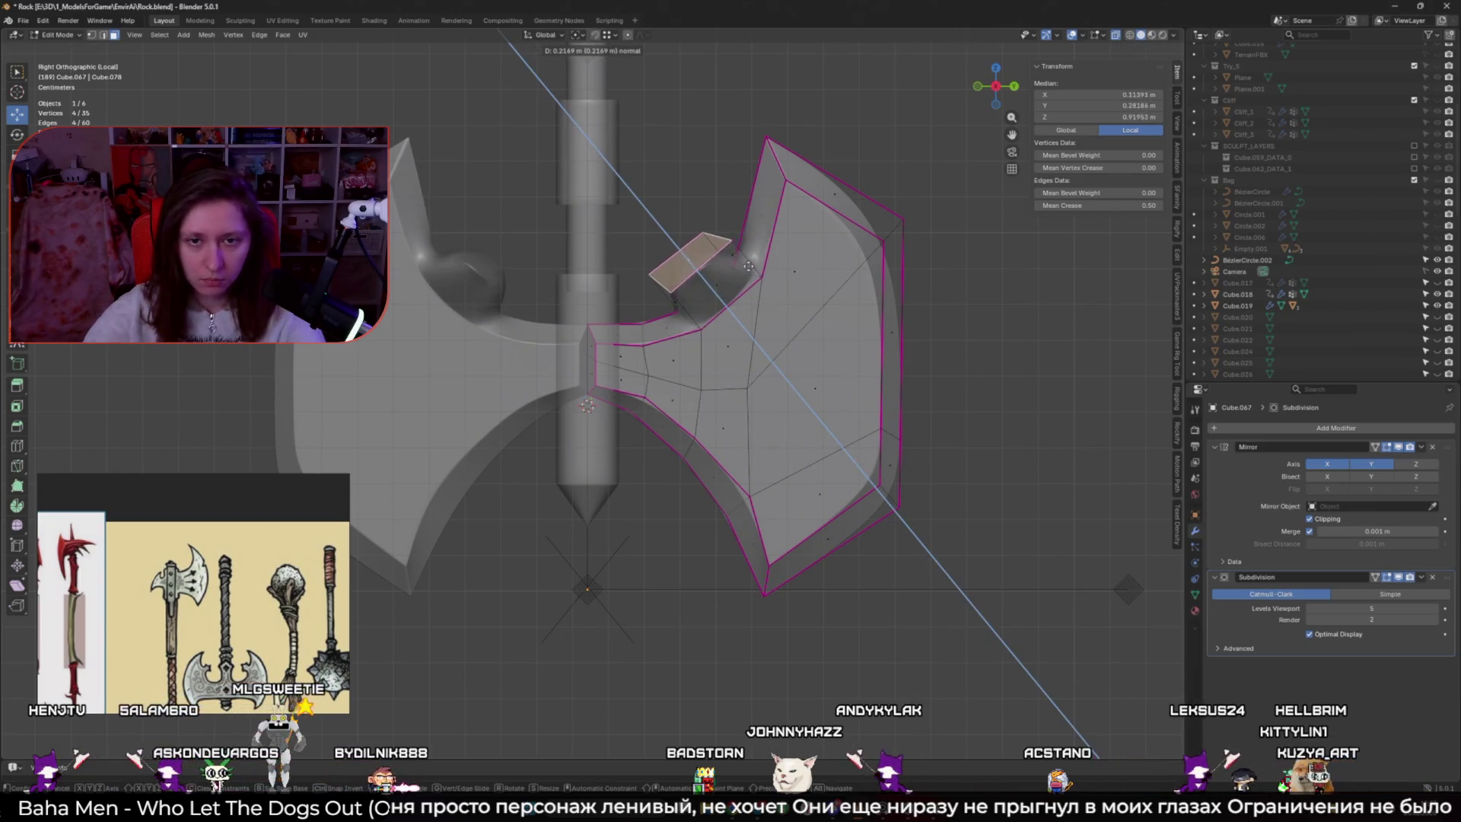
left_click(734, 254)
mouse_move(733, 254)
middle_mouse_down()
mouse_move(626, 444)
mouse_move(693, 344)
mouse_move(509, 358)
middle_mouse_up()
key("g")
key("x")
left_click(578, 457)
key("g")
key("x")
left_click(541, 432)
middle_click_drag(541, 432, 678, 376)
Raise a spur vertex upward and pull it inward along X
left_click(632, 403)
key("g")
left_click(801, 302)
key("g")
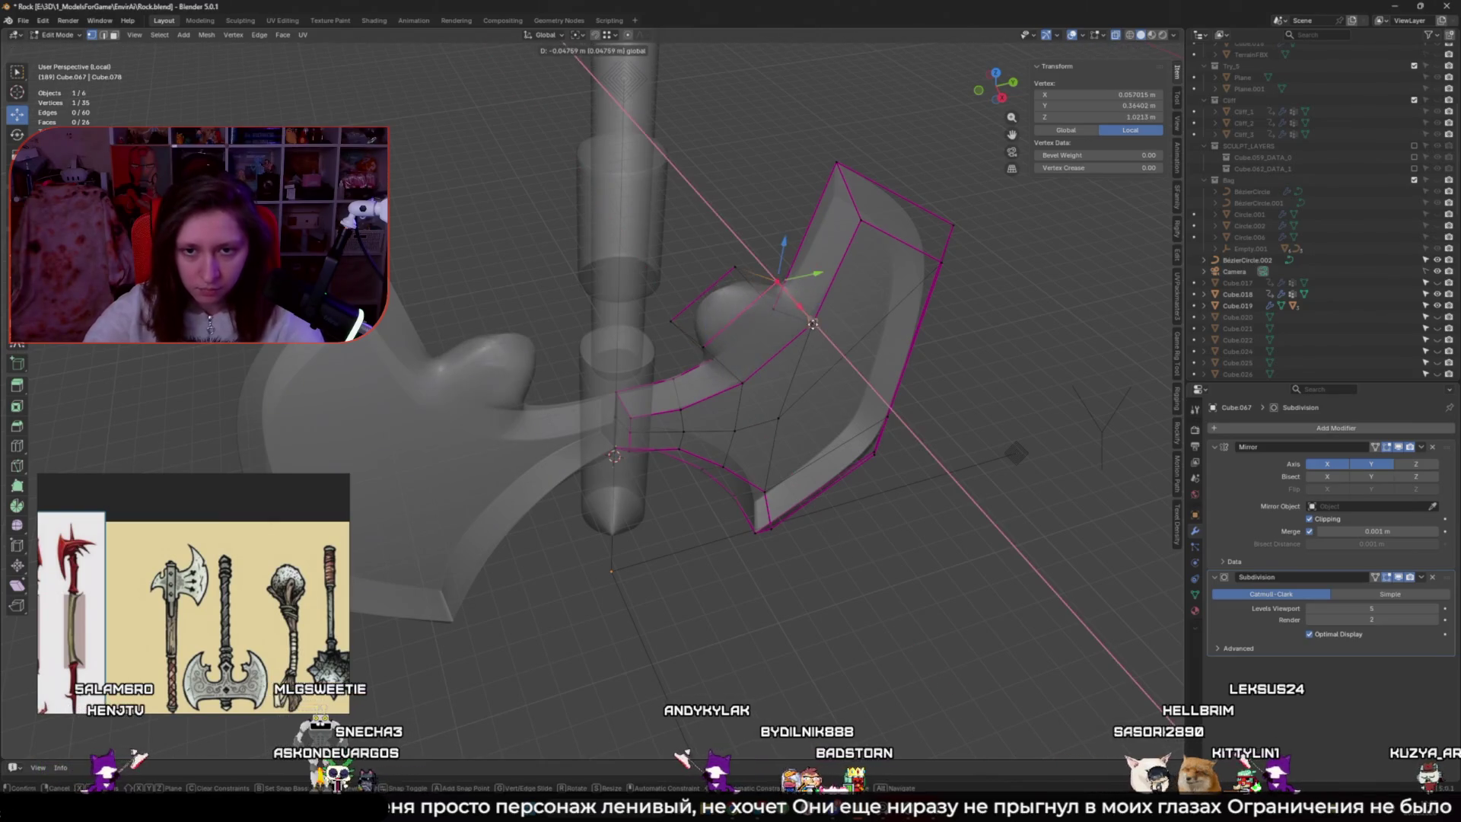
left_click(795, 303)
mouse_move(796, 303)
middle_mouse_down()
mouse_move(726, 237)
mouse_move(649, 366)
mouse_move(731, 363)
mouse_move(619, 366)
middle_mouse_up()
Lift the spur vertex to about 0.94 m without sideways drift, then select more spur edges
key("g")
key("shift+x")
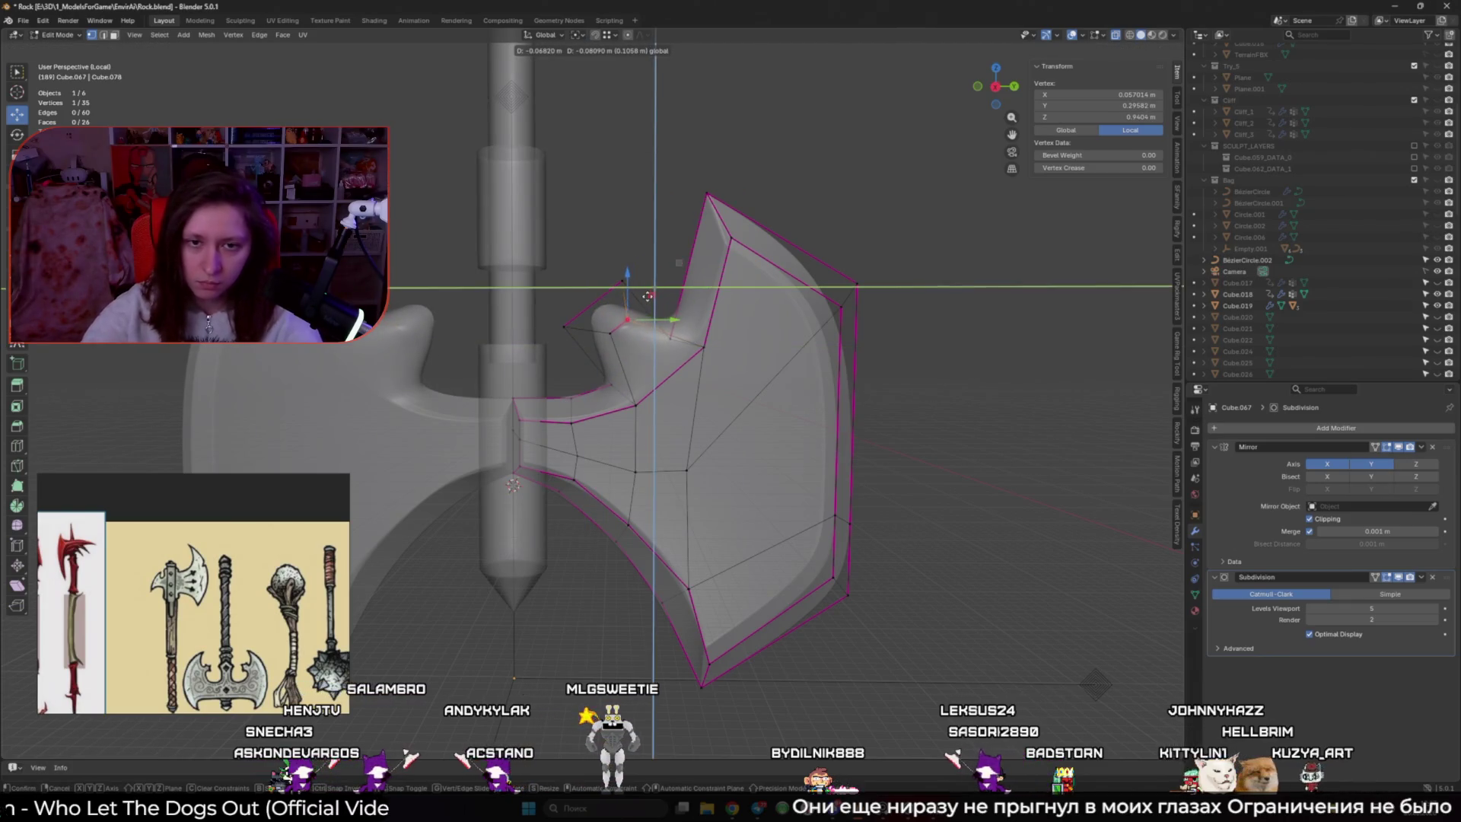
left_click(648, 296)
mouse_move(648, 296)
middle_mouse_down()
mouse_move(639, 358)
mouse_move(655, 401)
mouse_move(668, 397)
middle_mouse_up()
left_click(663, 396, "shift")
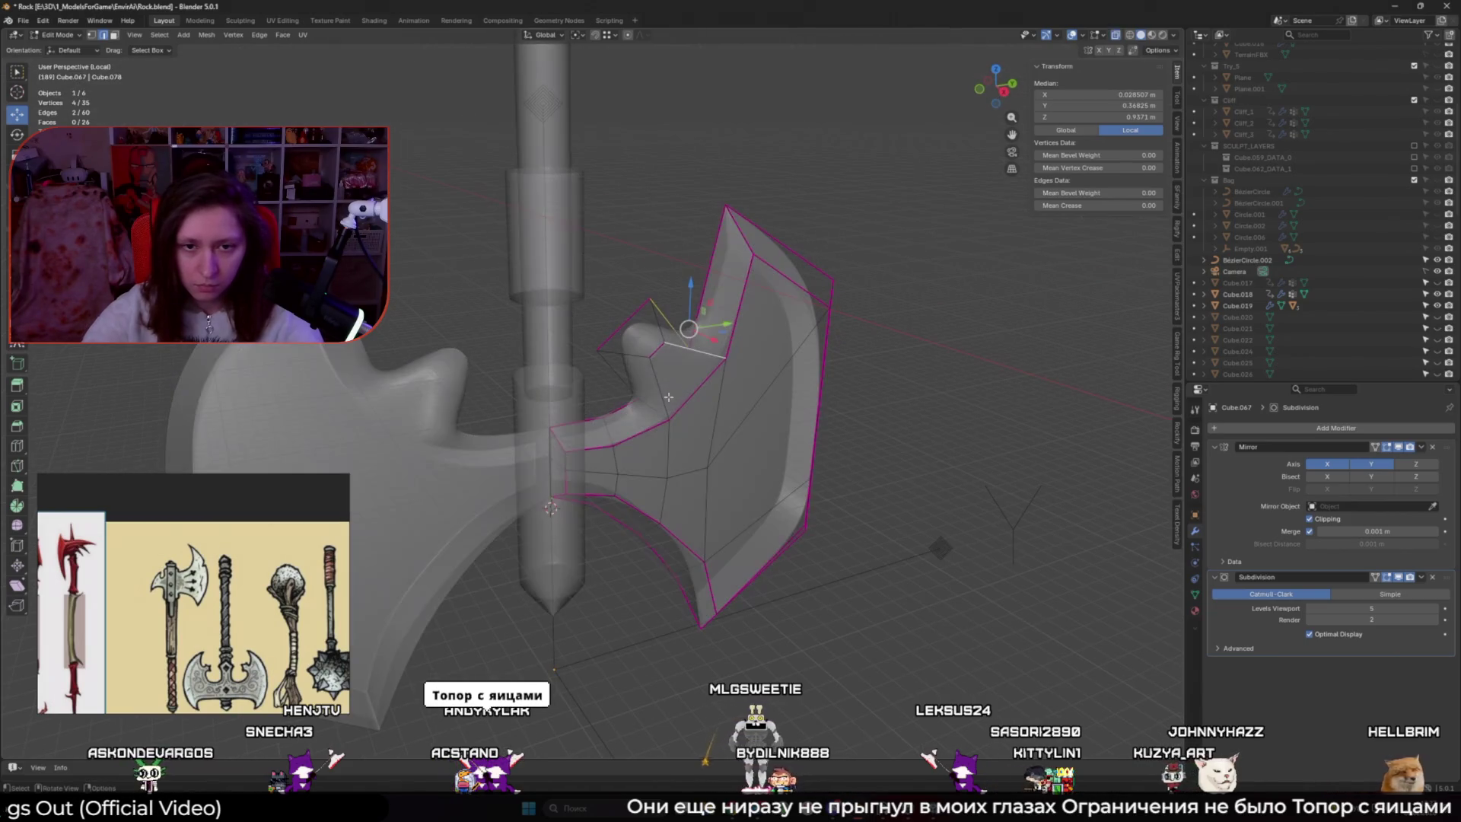
Give the selected spur edges a full crease of 1 for sharp edges
left_click(663, 344, "shift")
key("shift+e")
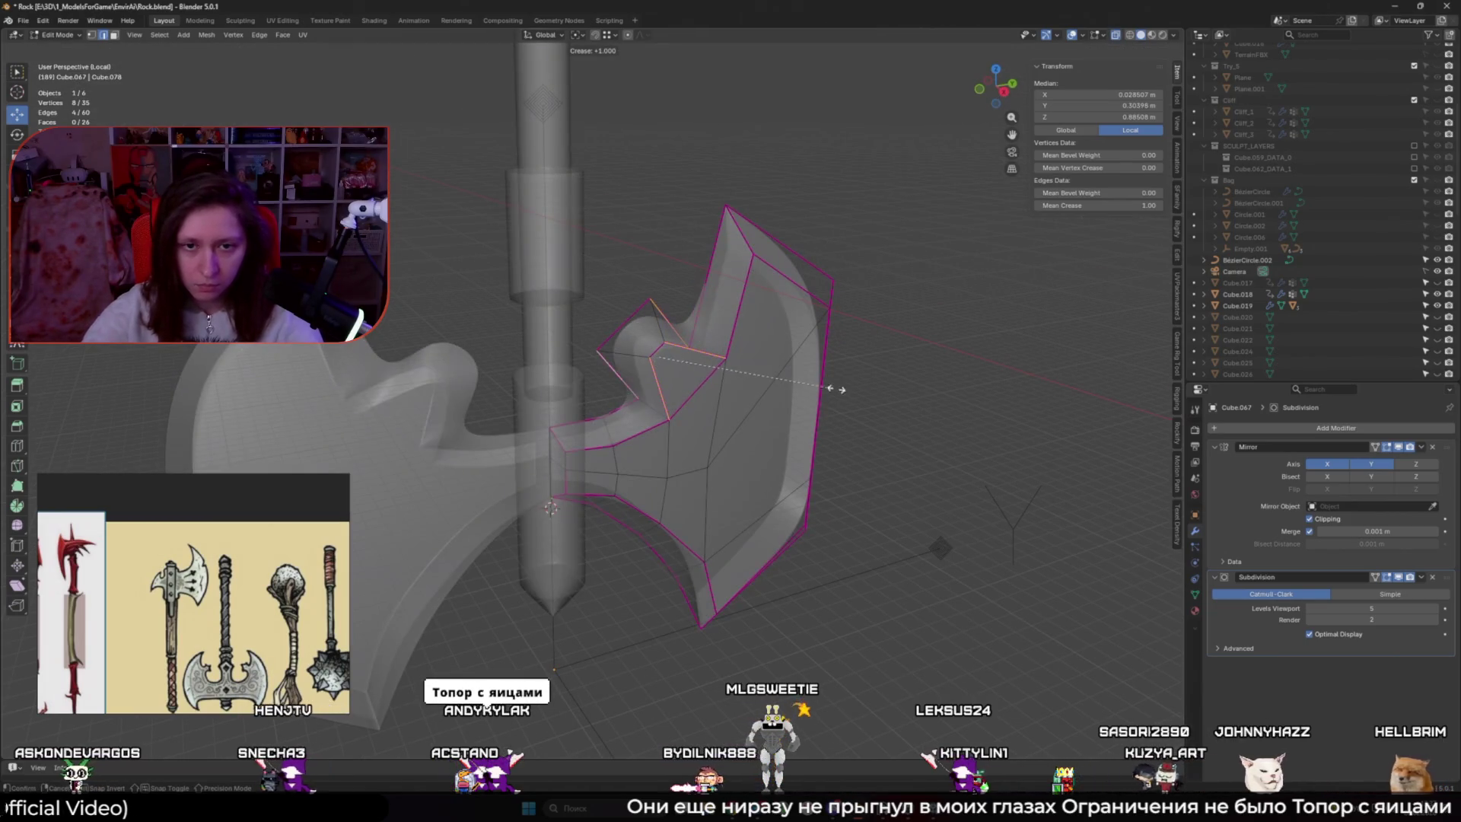
left_click(916, 395)
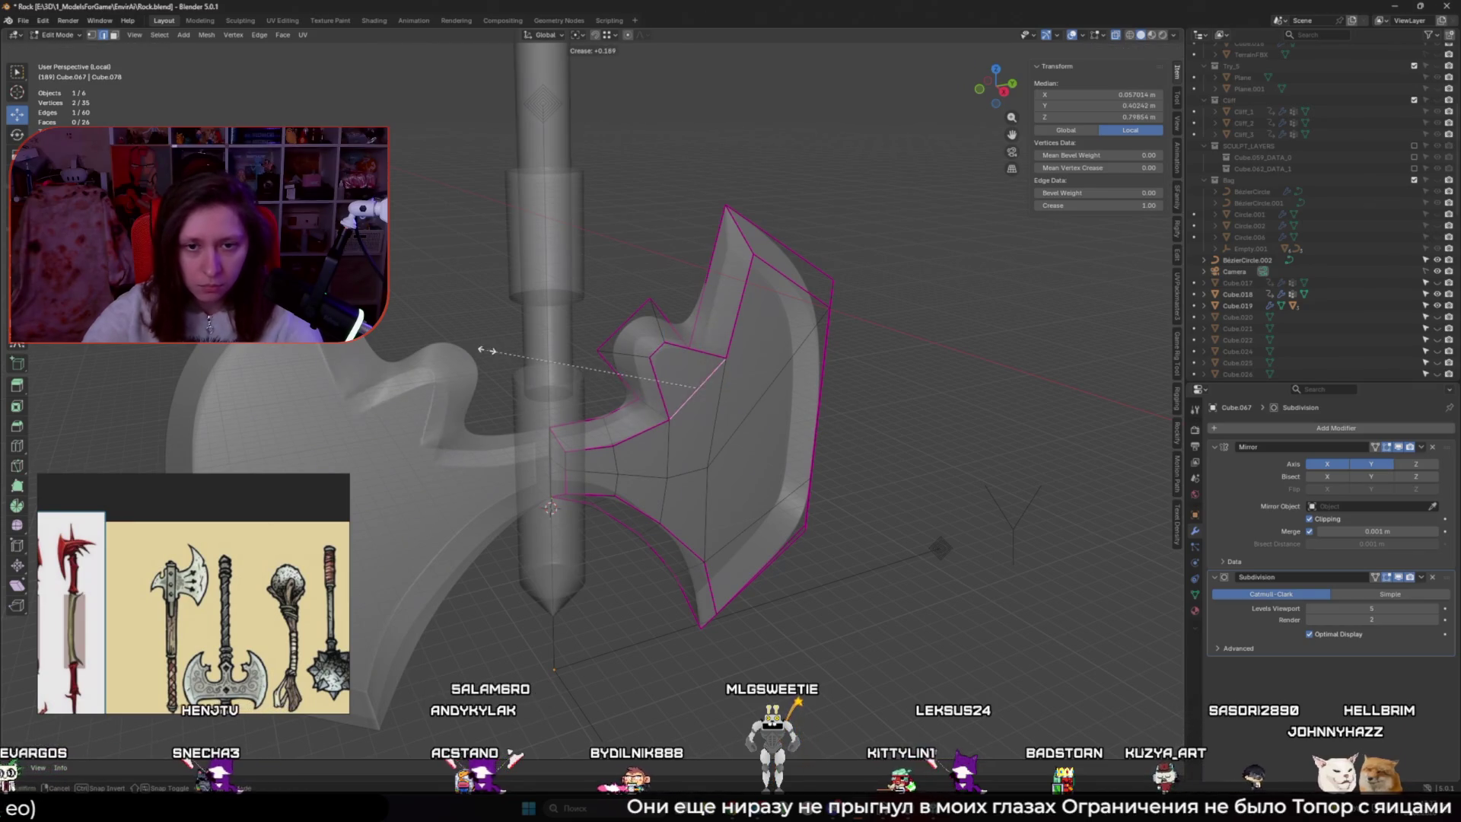
left_click(688, 395)
key("alt+z")
middle_click_drag(463, 605, 657, 442)
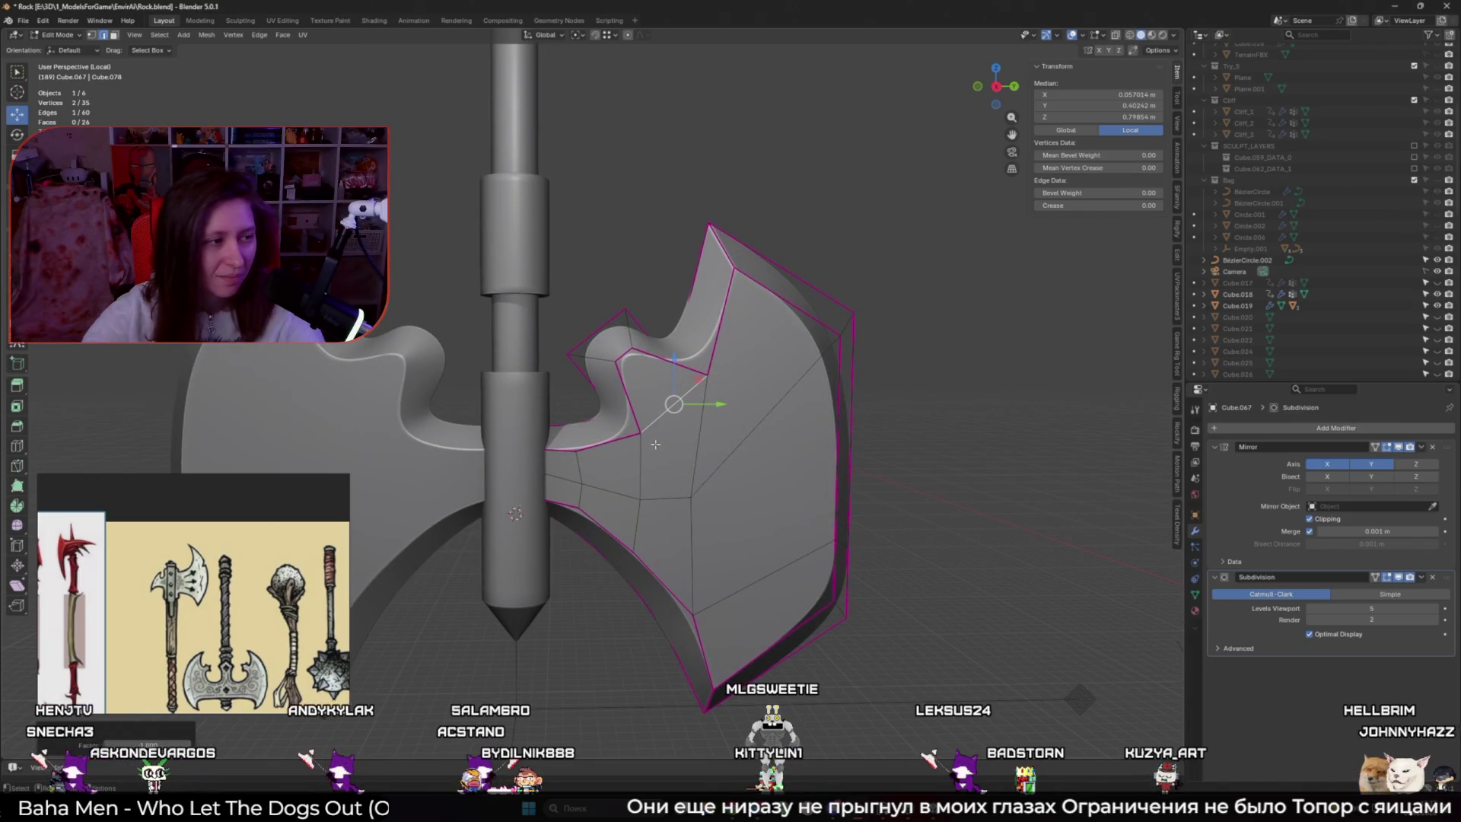
key("KP_3")
key("alt+z")
scroll(655, 388, "up", 1)
Reposition the spur's tip vertices right and down to shape the prong
left_click(622, 355)
left_click_drag(653, 344, 683, 358)
key("g")
left_click(693, 318)
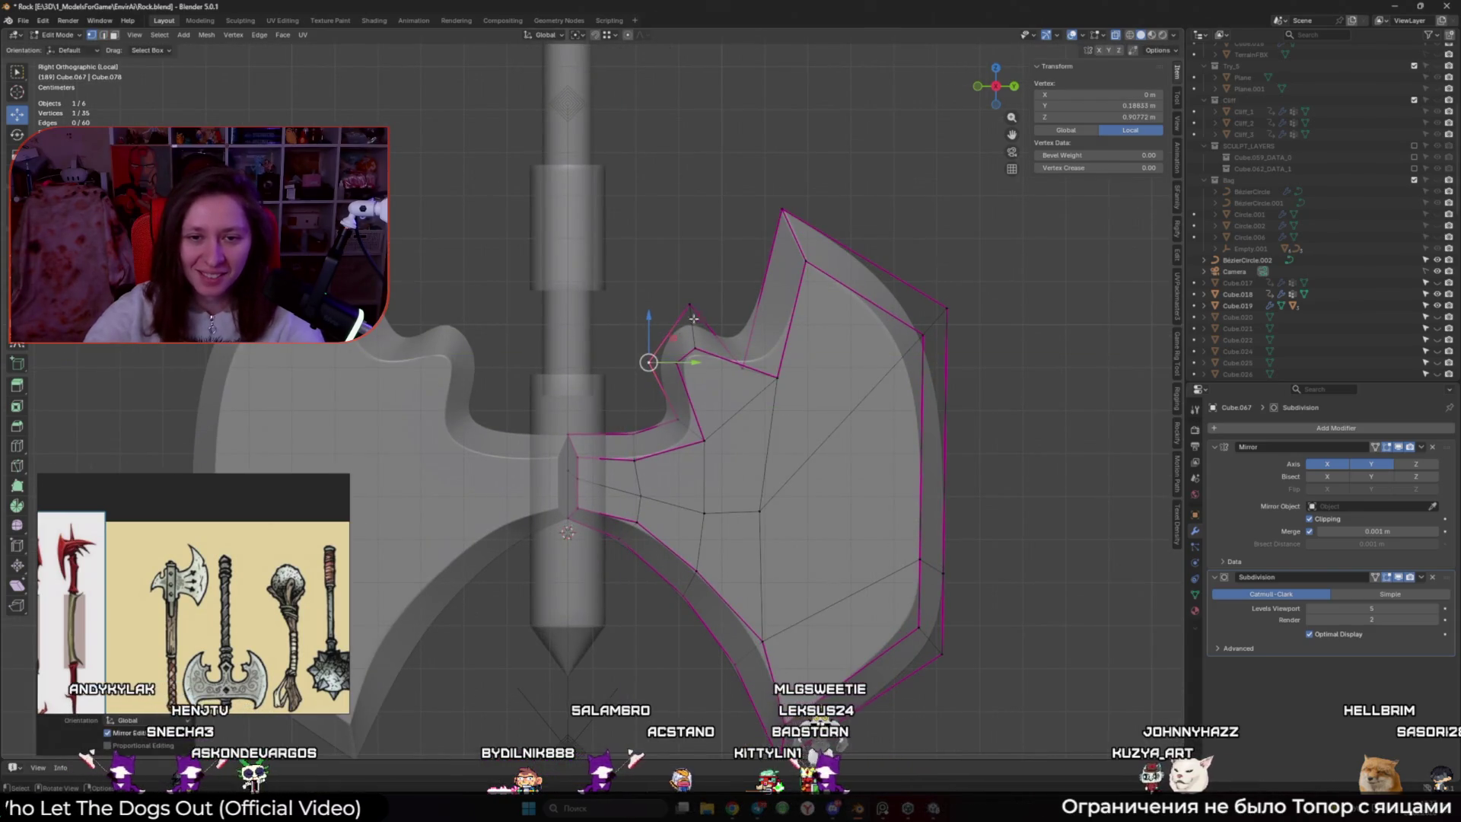
left_click(699, 318)
left_click(655, 313)
left_click(694, 347, "shift")
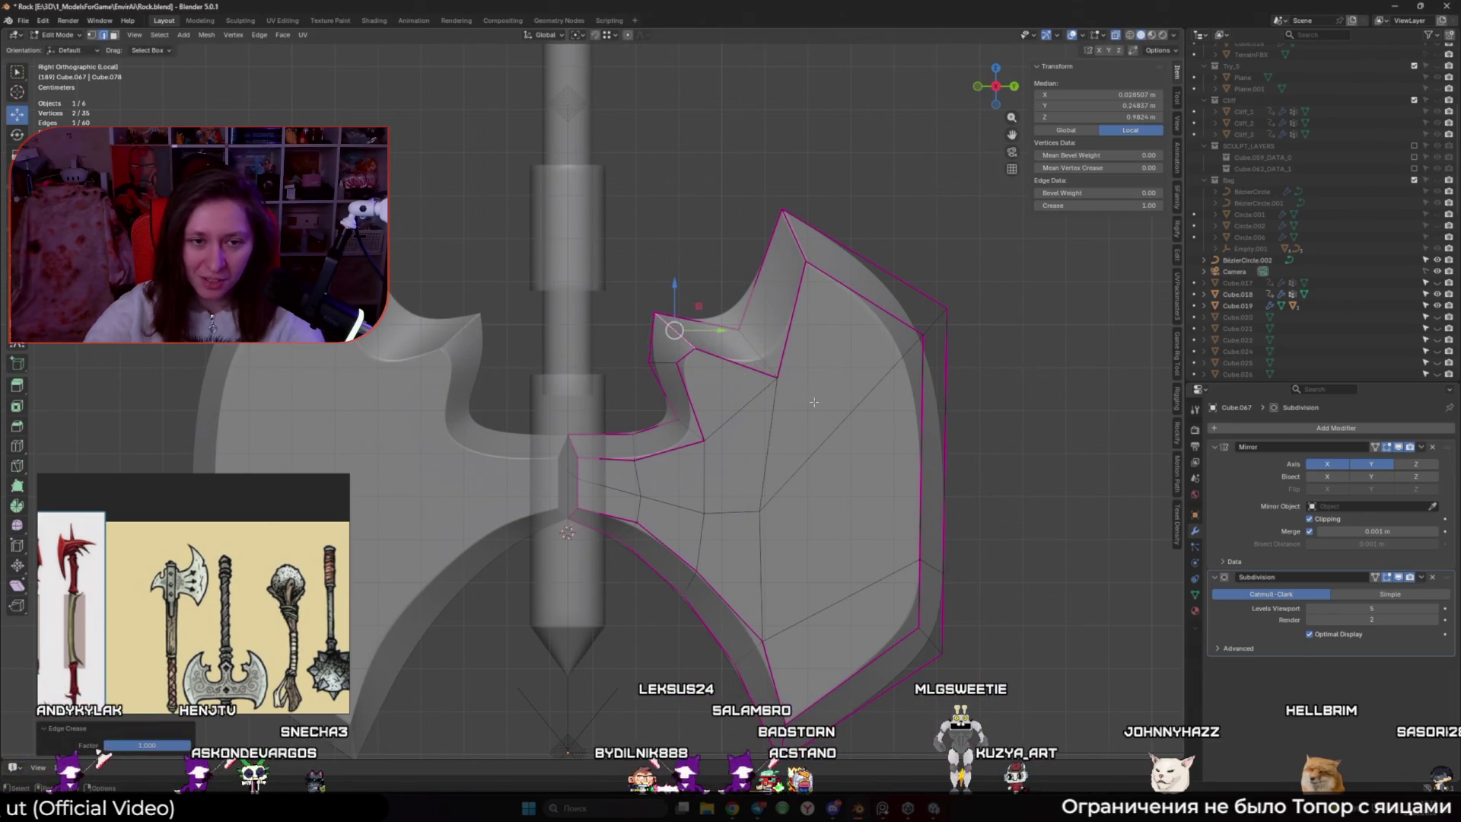
left_click(694, 348)
key("g")
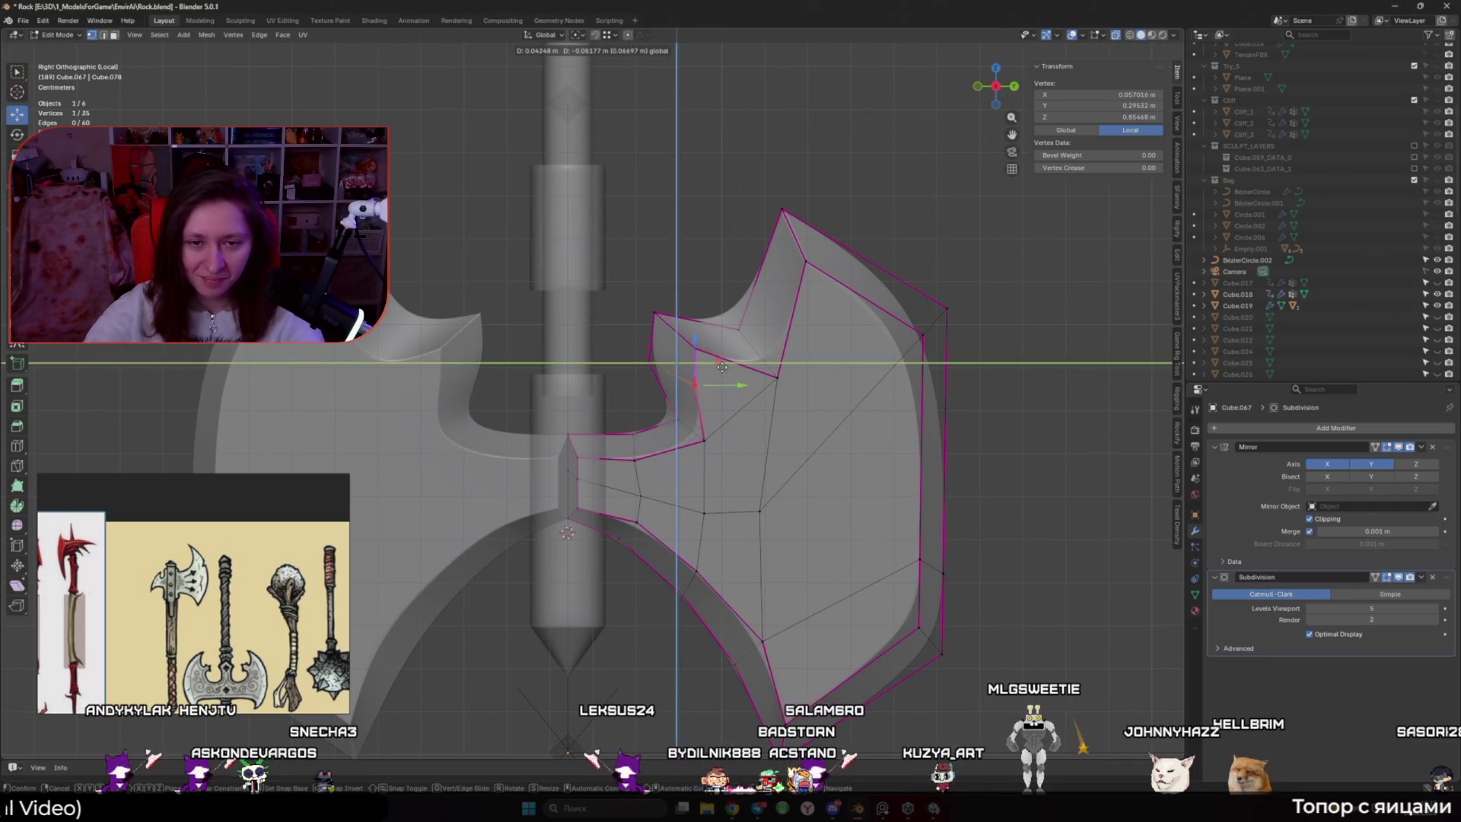
left_click(729, 447)
Merge the tip vertices At Last into one point near 1.02 m, with overlays hidden
left_click(694, 349, "shift")
key("m")
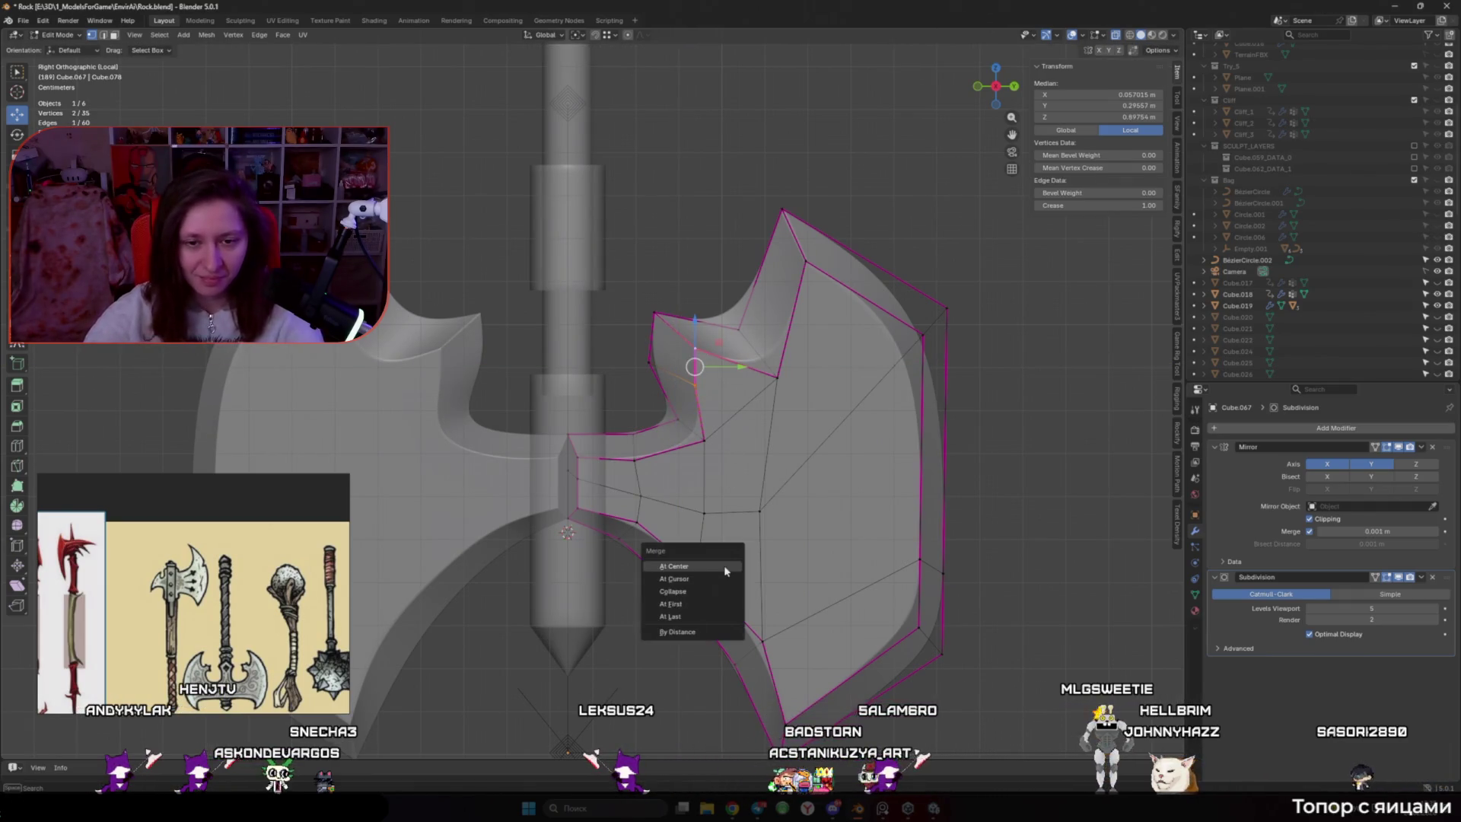
left_click(706, 617)
key("m")
left_click(662, 365)
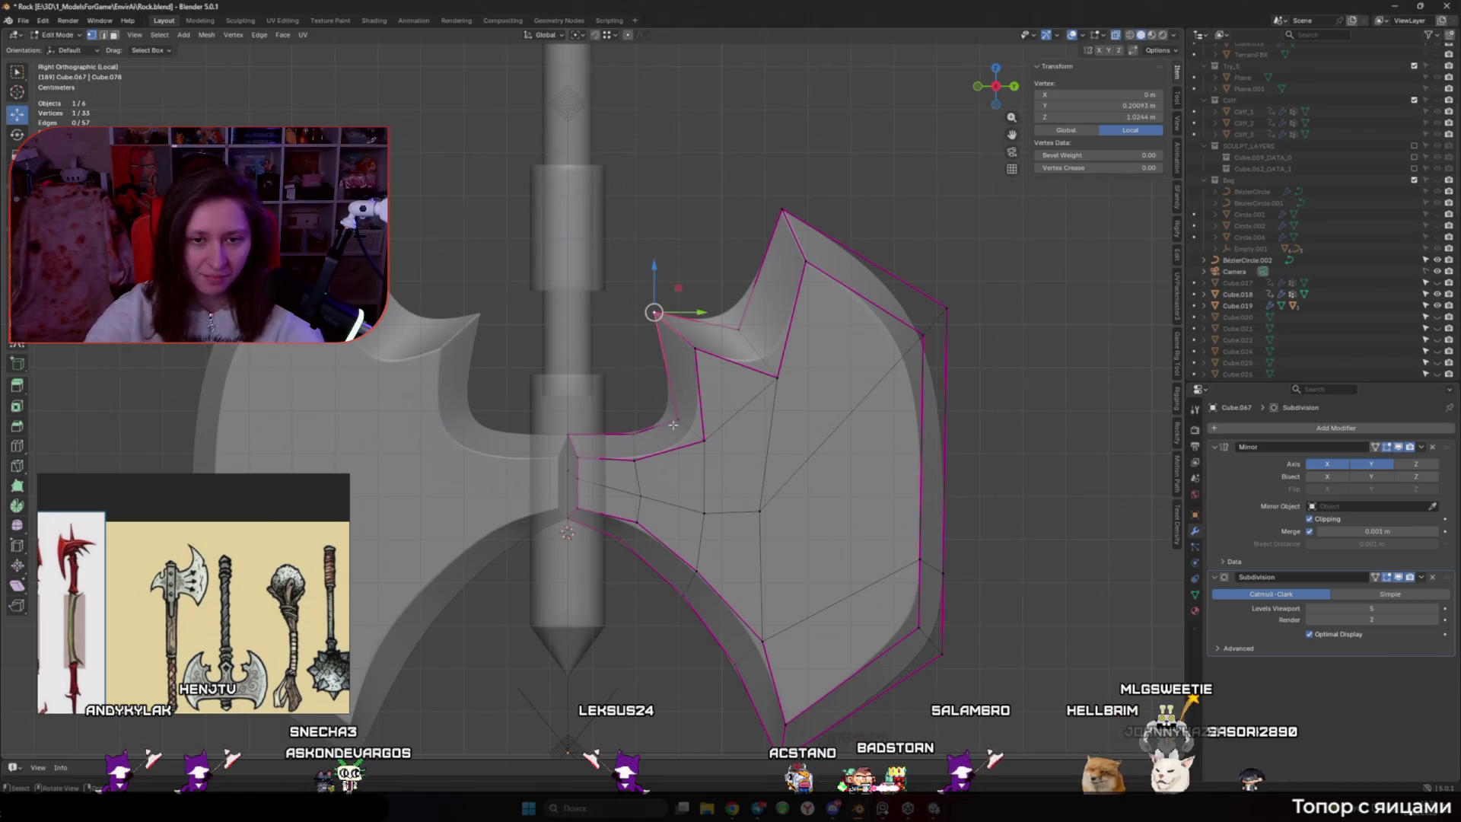
key("shift+alt+z")
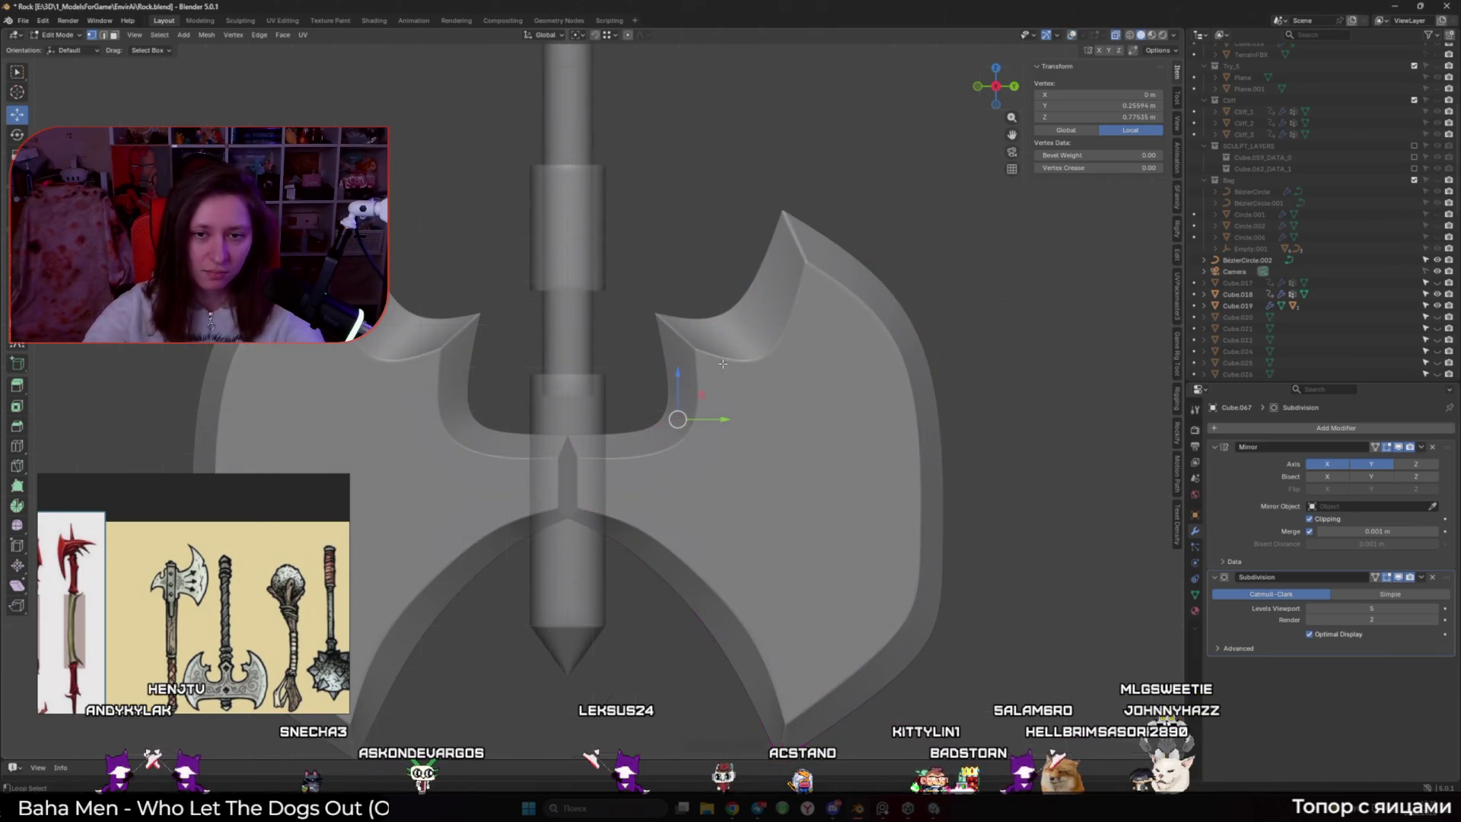
Move two notch vertices within the side plane, excluding X movement
scroll(712, 413, "down", 5)
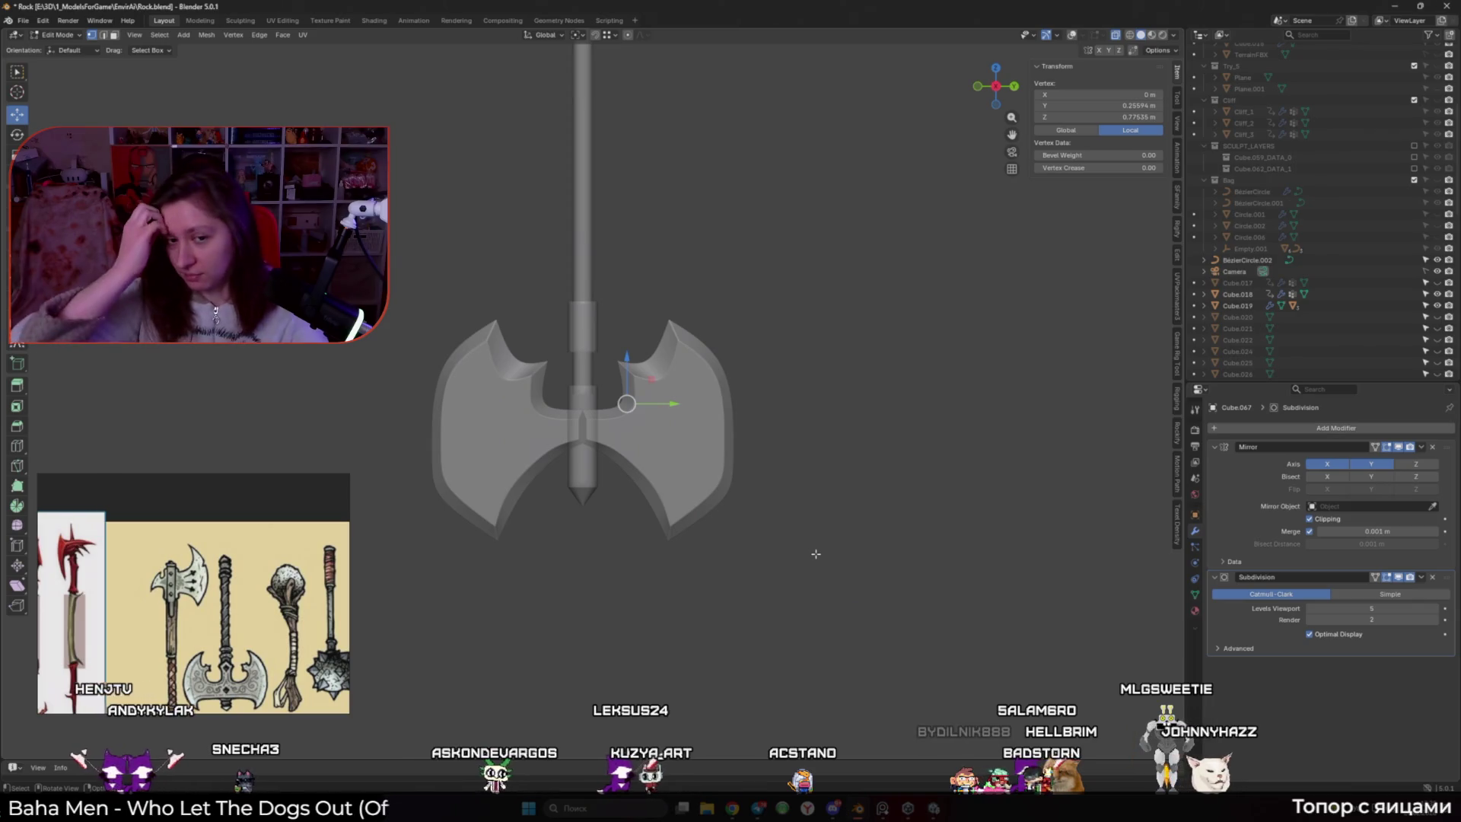
scroll(669, 408, "up", 4)
key("shift+alt+z")
left_click(677, 419, "shift")
key("g")
key("shift+x")
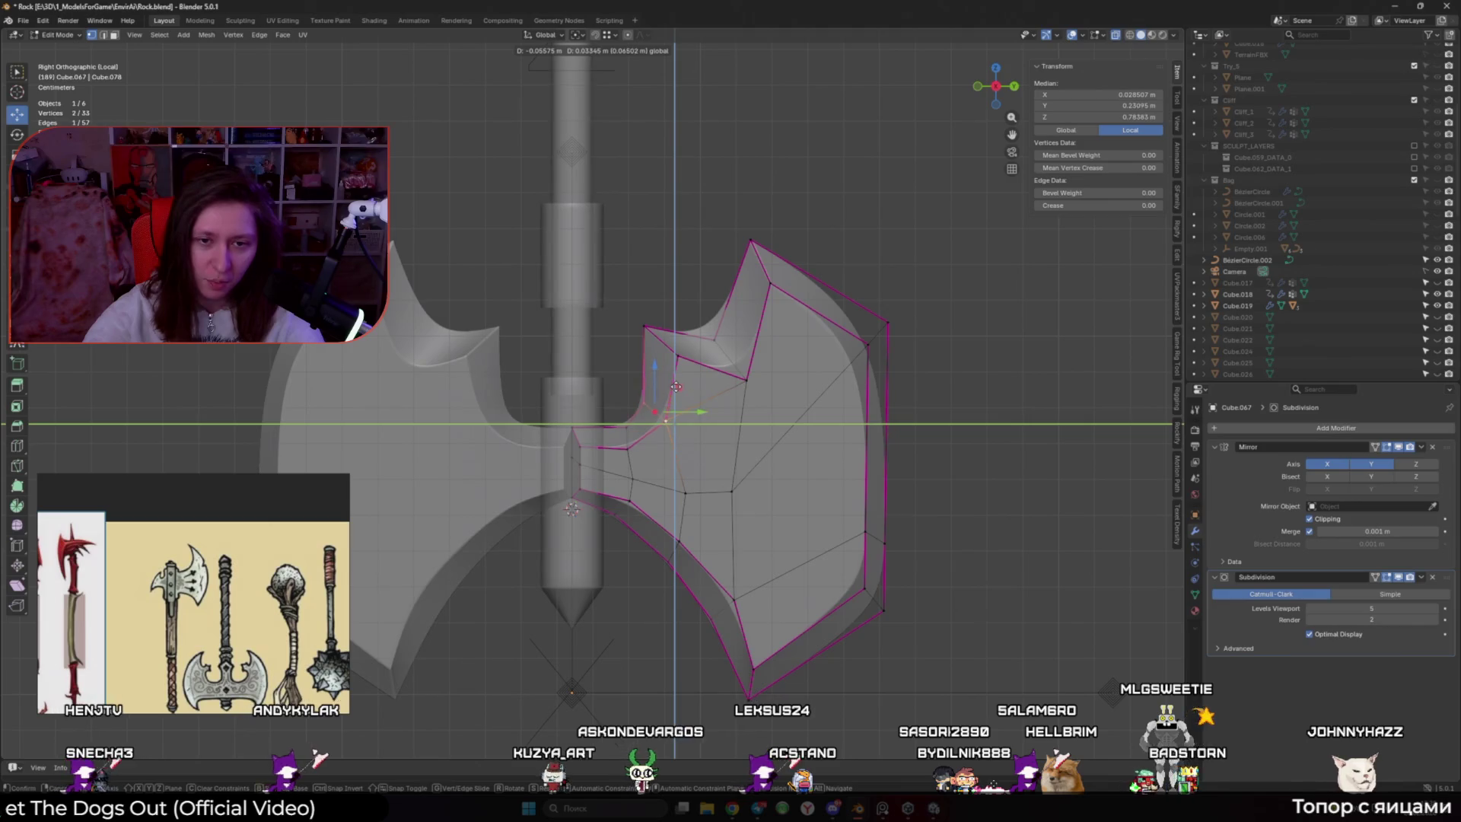
left_click(676, 387)
Try an edge loop across the blade, then cancel and undo it
key("ctrl+r")
left_click(646, 365)
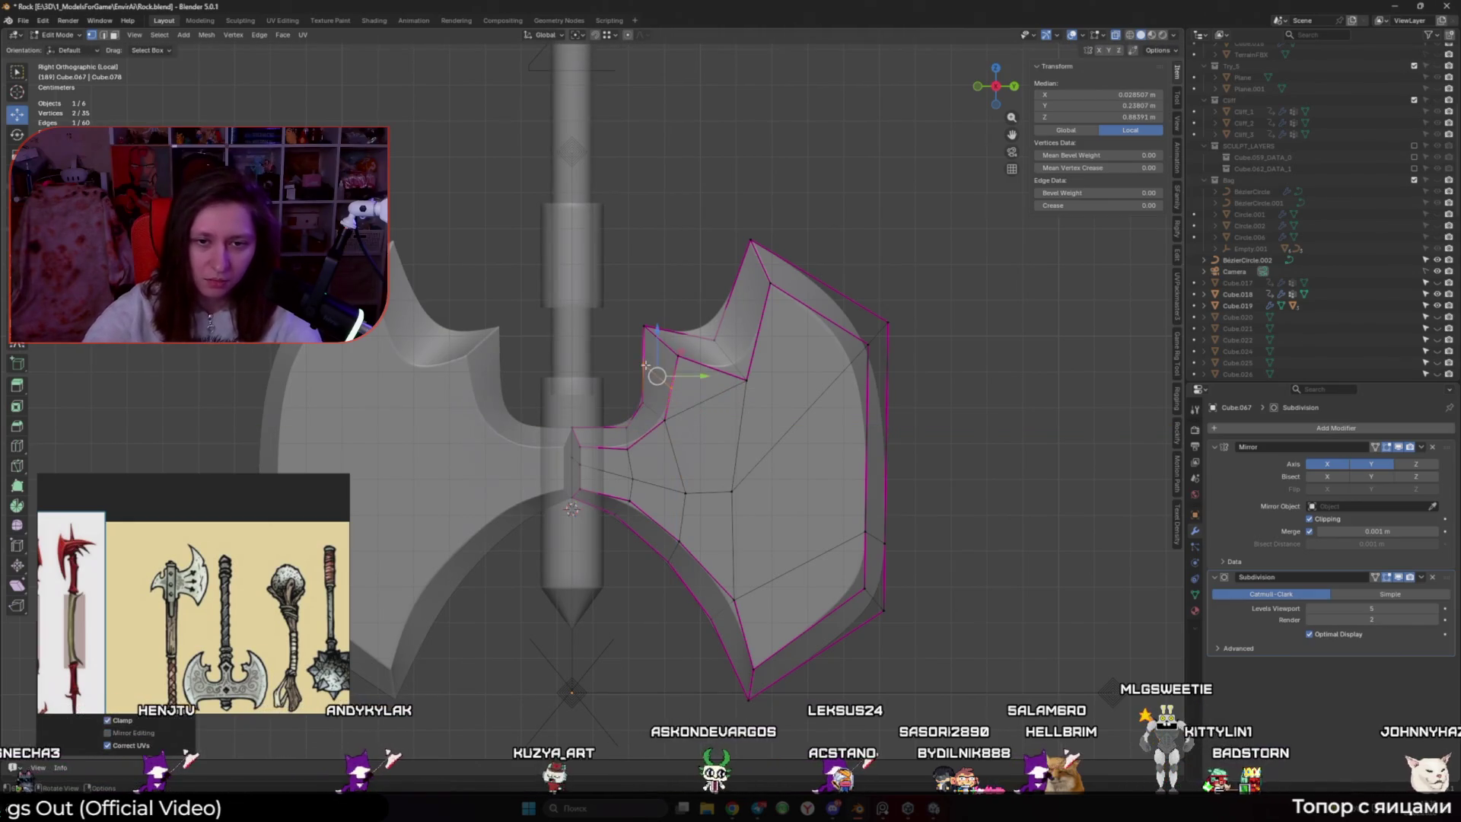
key("g")
key("shift+x")
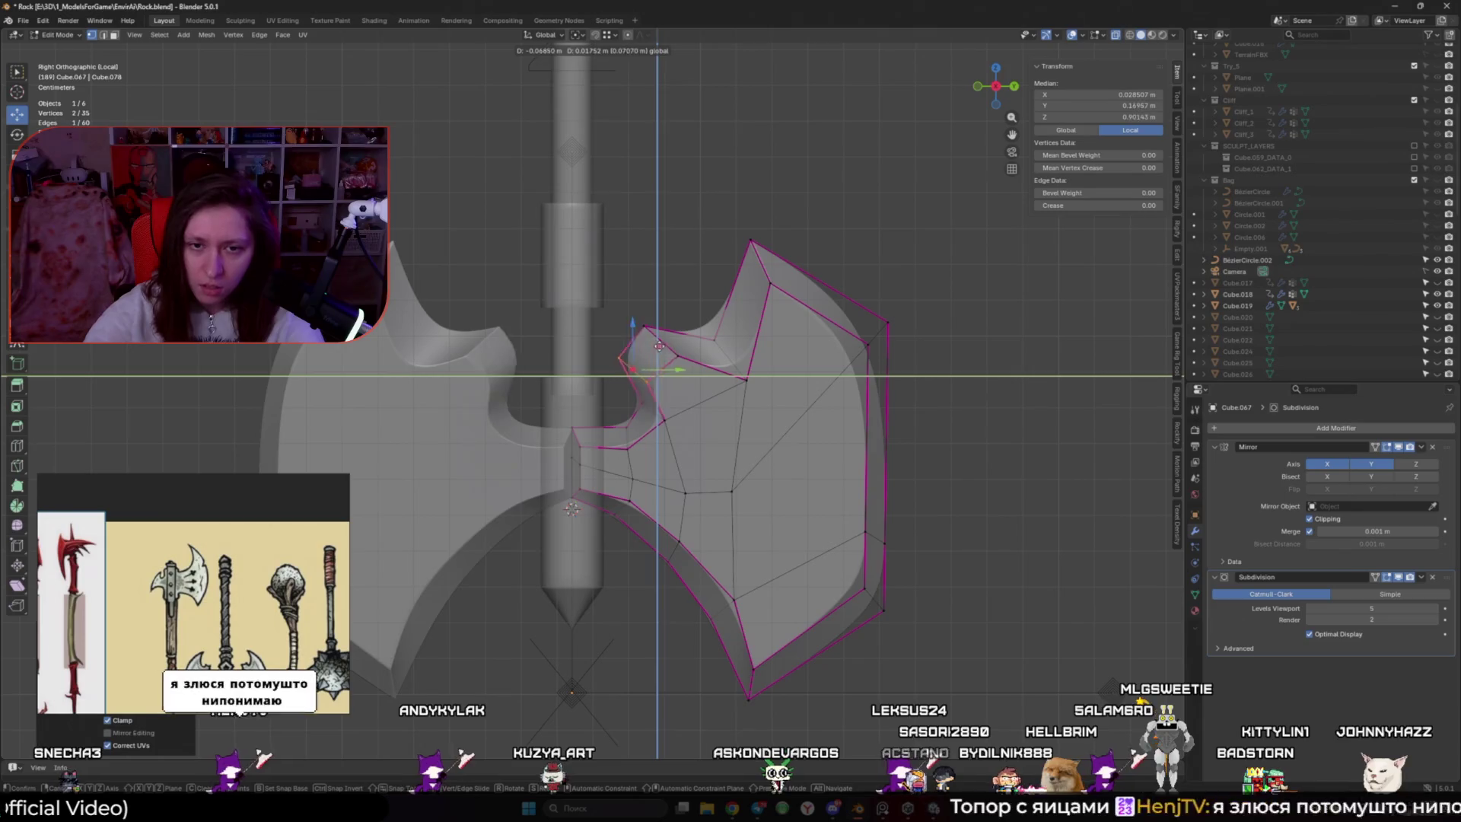
key("Escape")
key("ctrl+z")
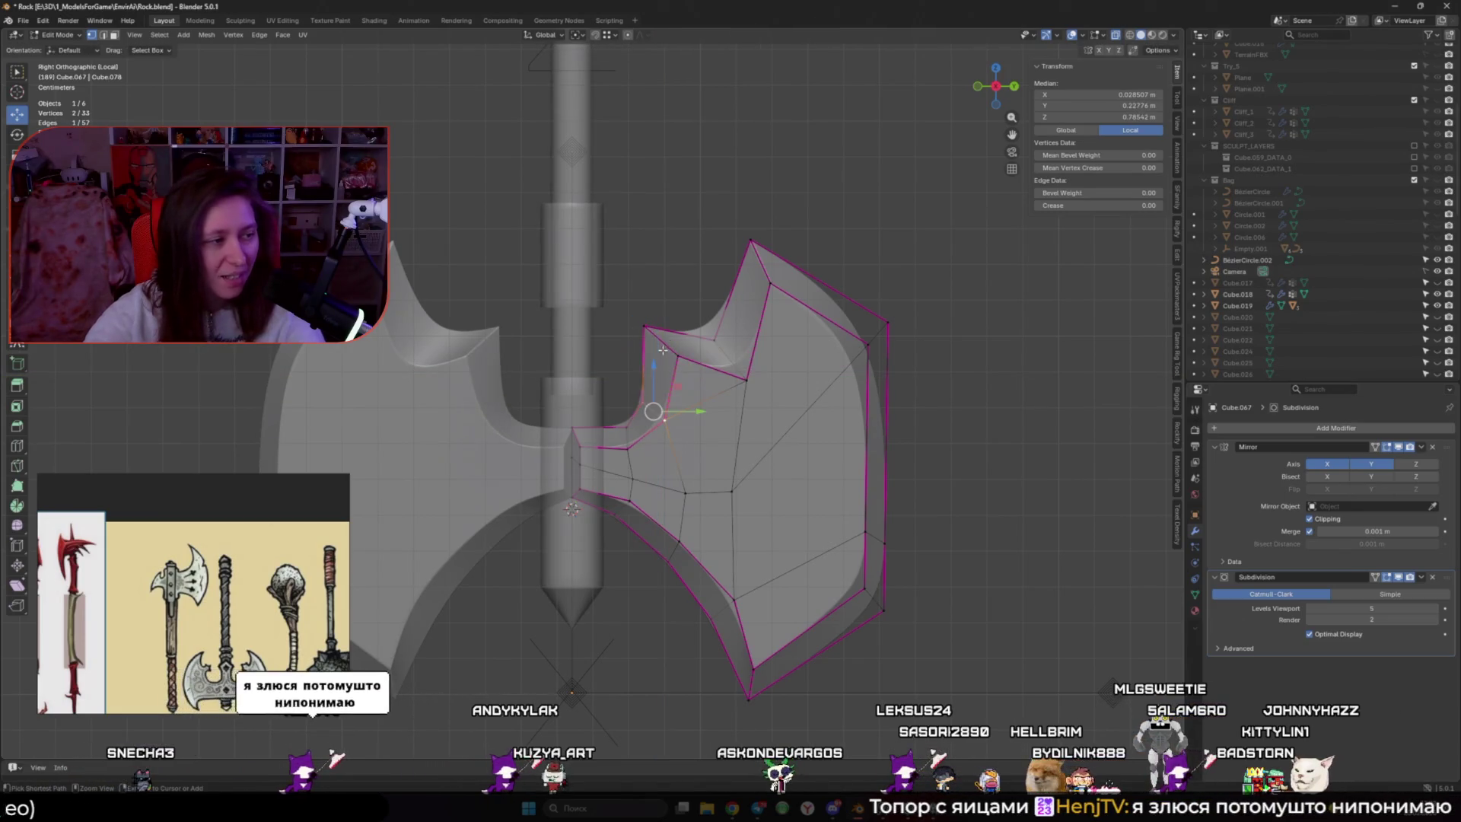
Move the inner corner vertex of the notch upward
left_click(746, 379)
key("alt+z")
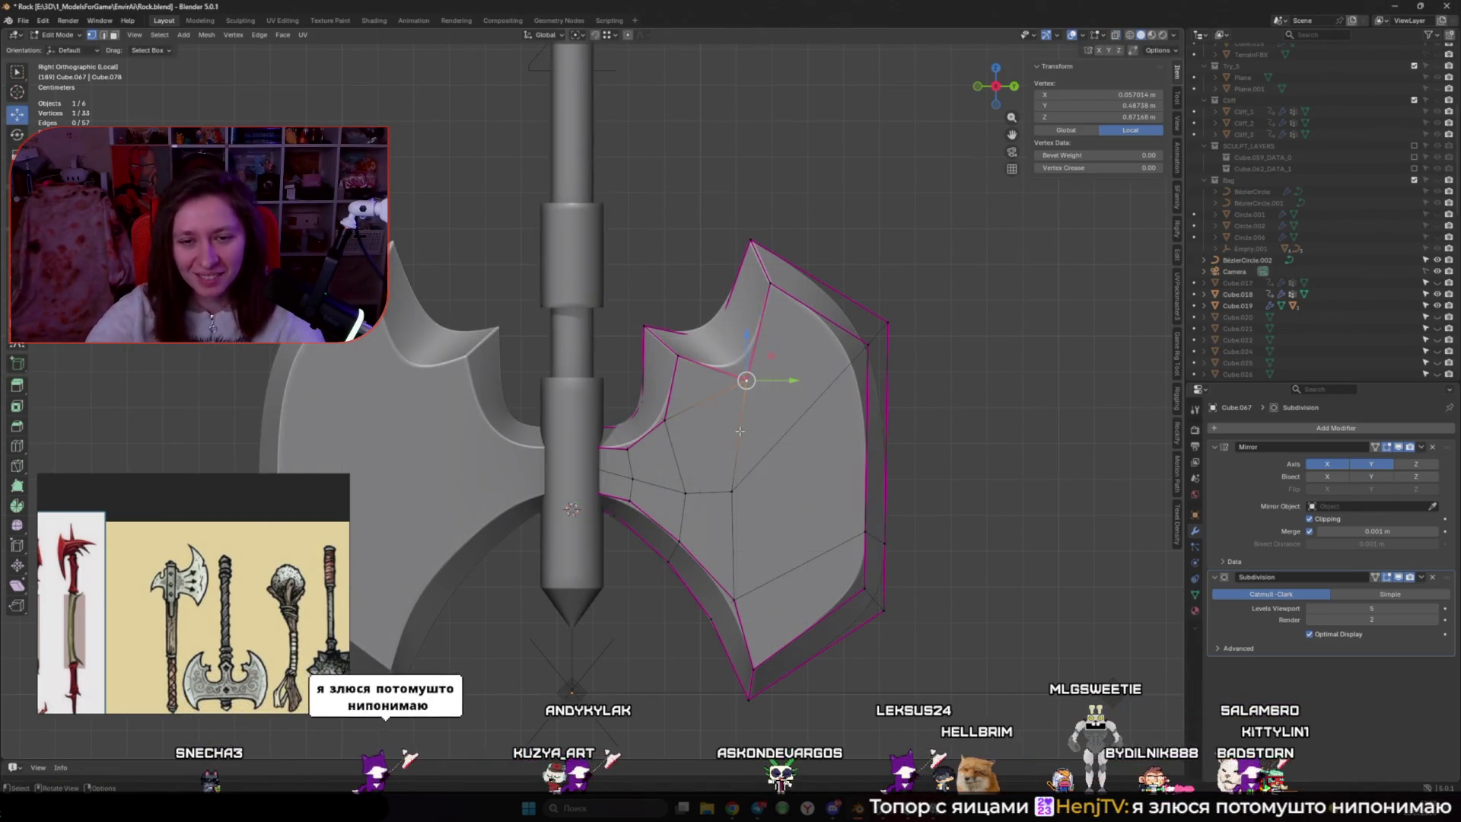
key("alt+z")
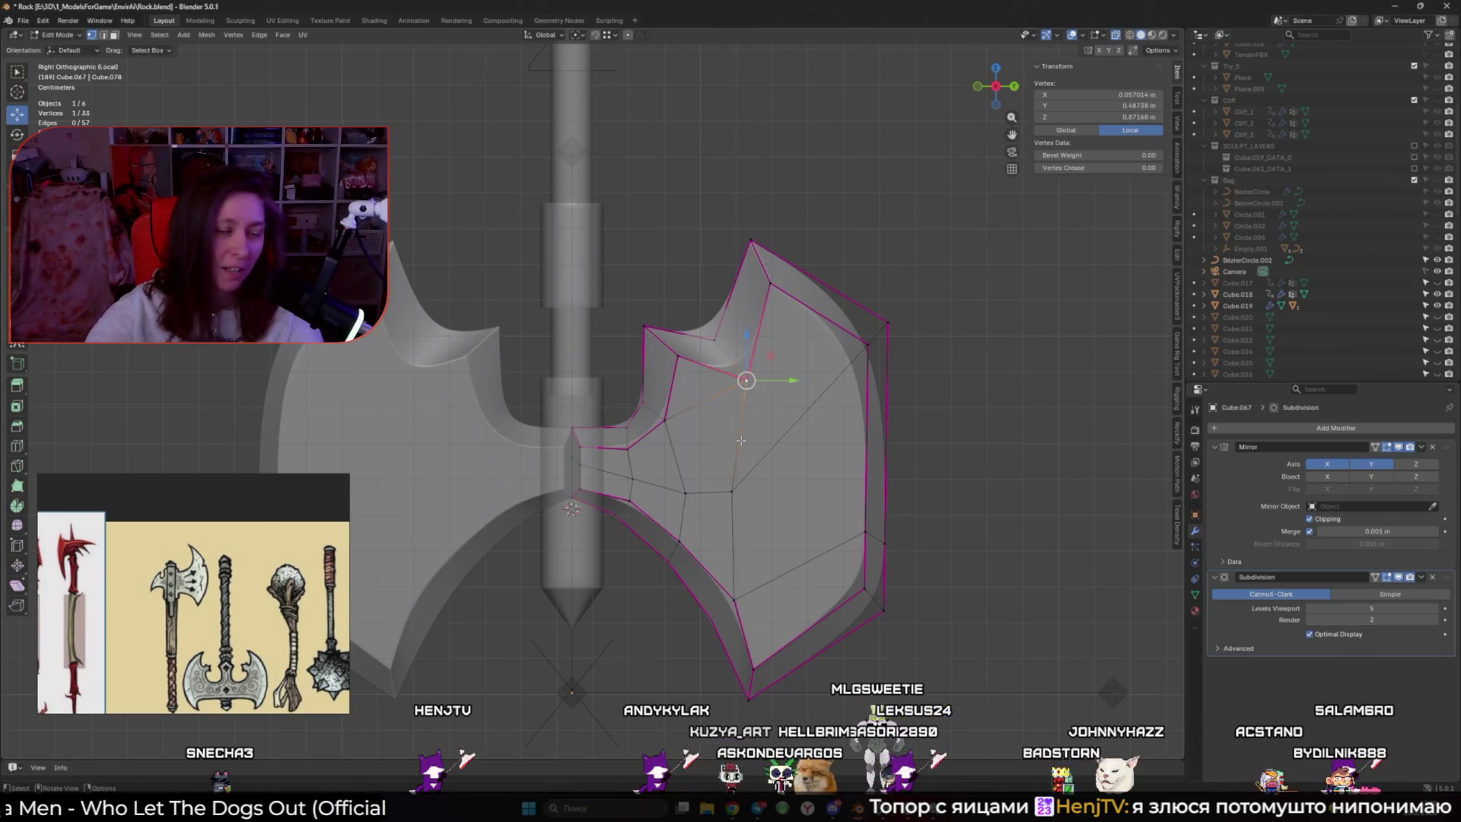
key("g")
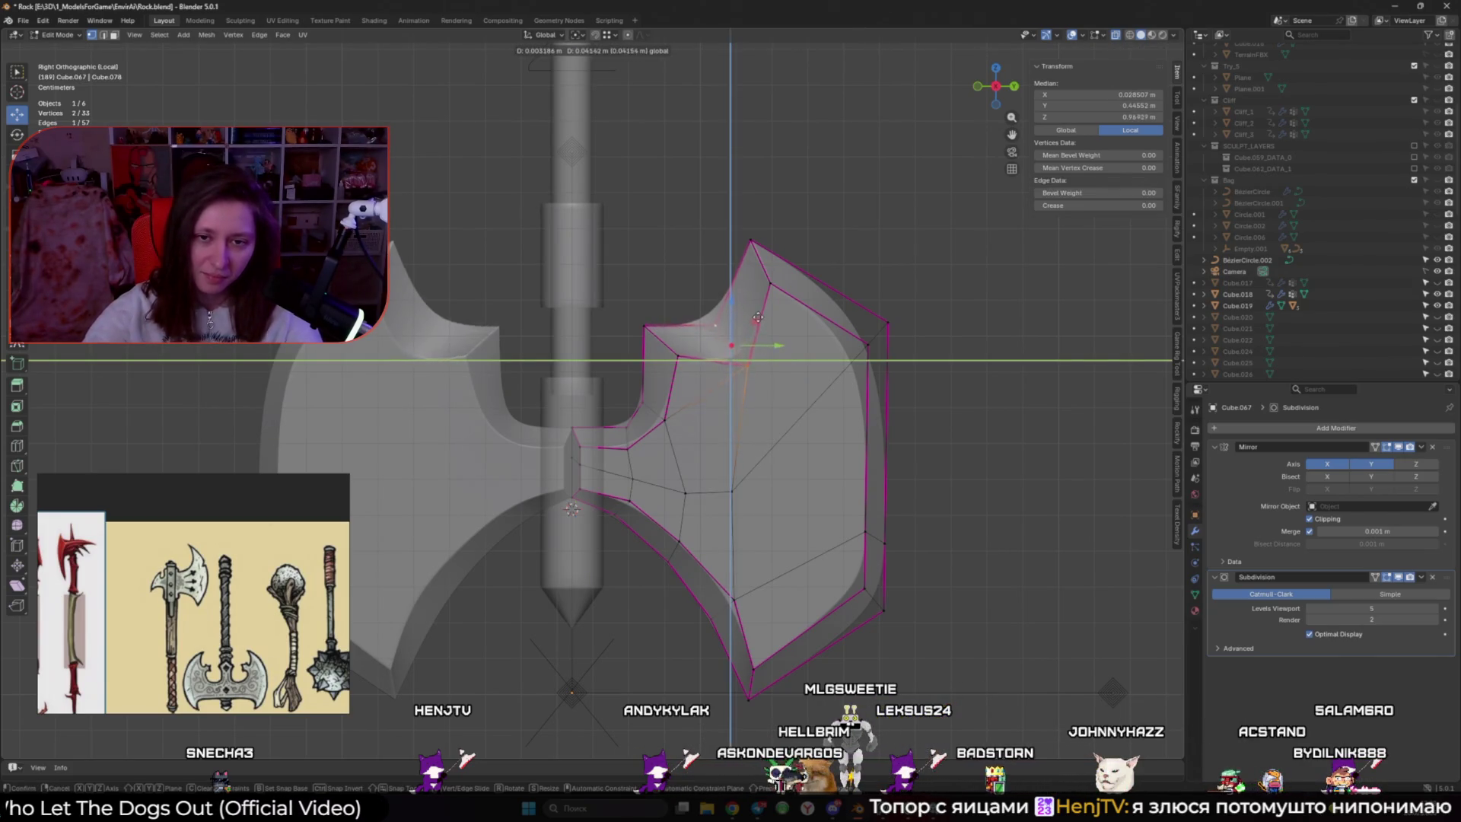
left_click(757, 321)
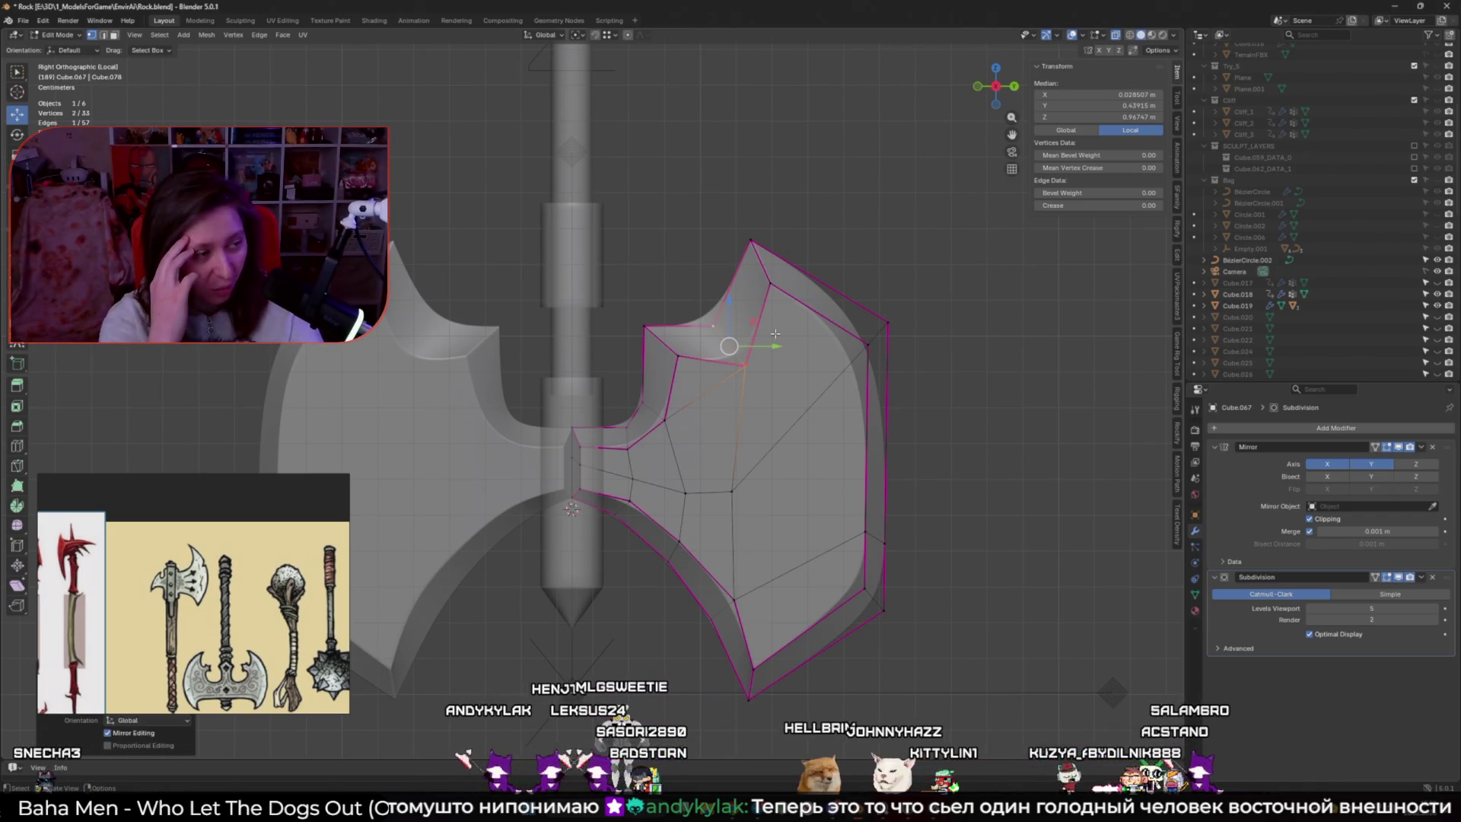
scroll(614, 462, "down", 5)
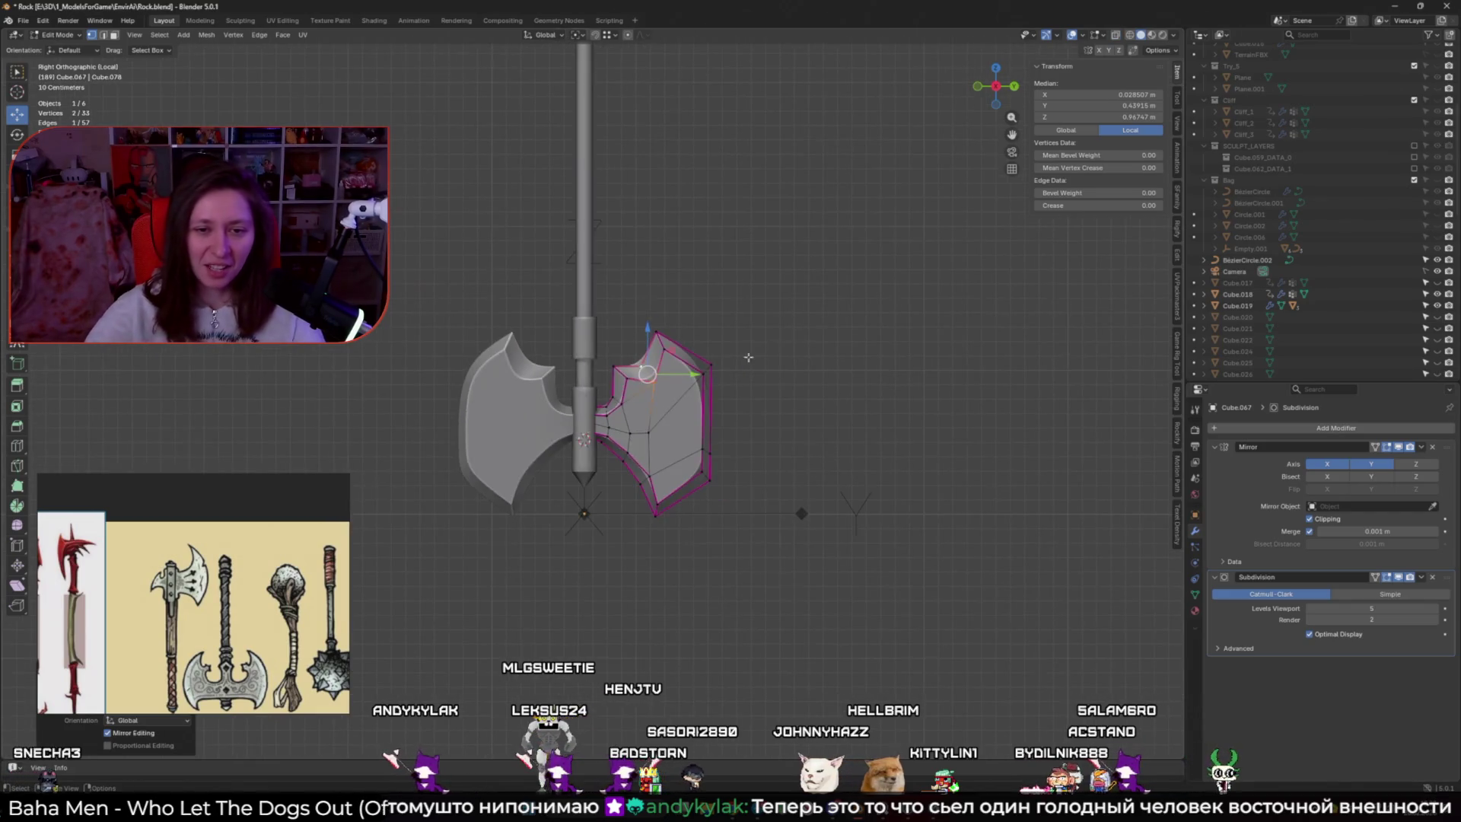
scroll(563, 430, "up", 1)
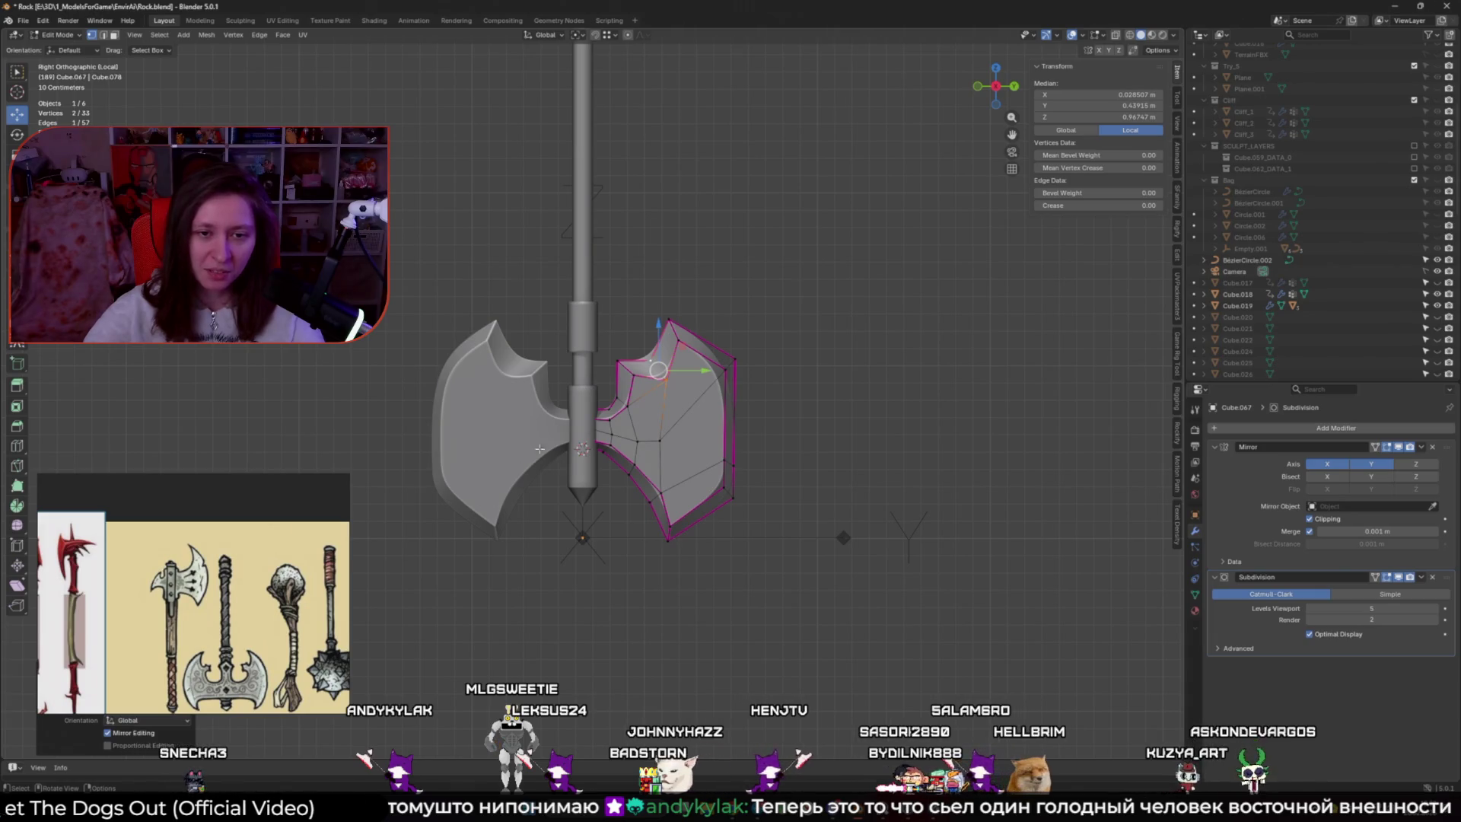
scroll(643, 433, "up", 1)
scroll(644, 434, "up", 3)
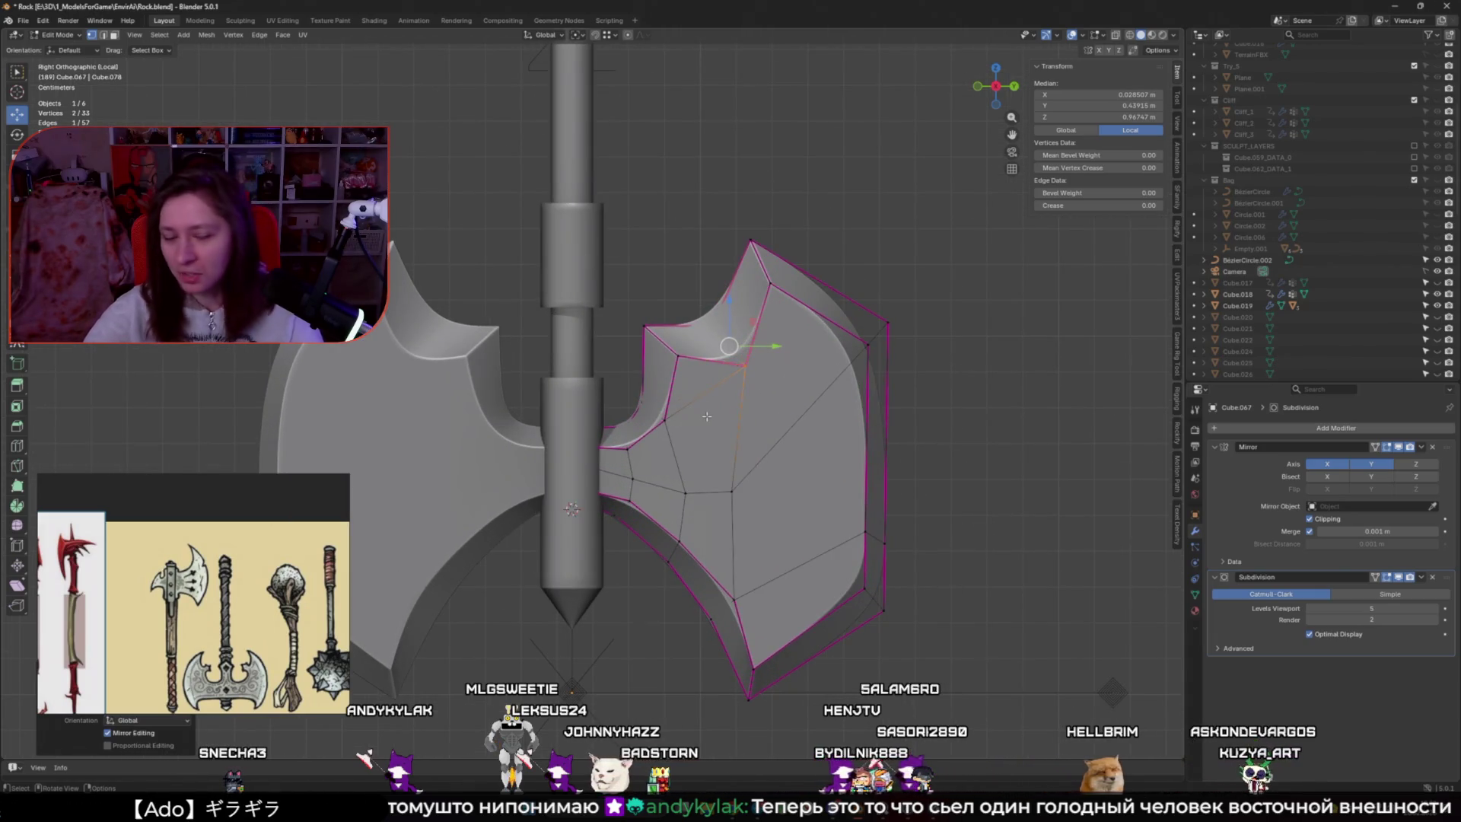
scroll(213, 609, "up", 5)
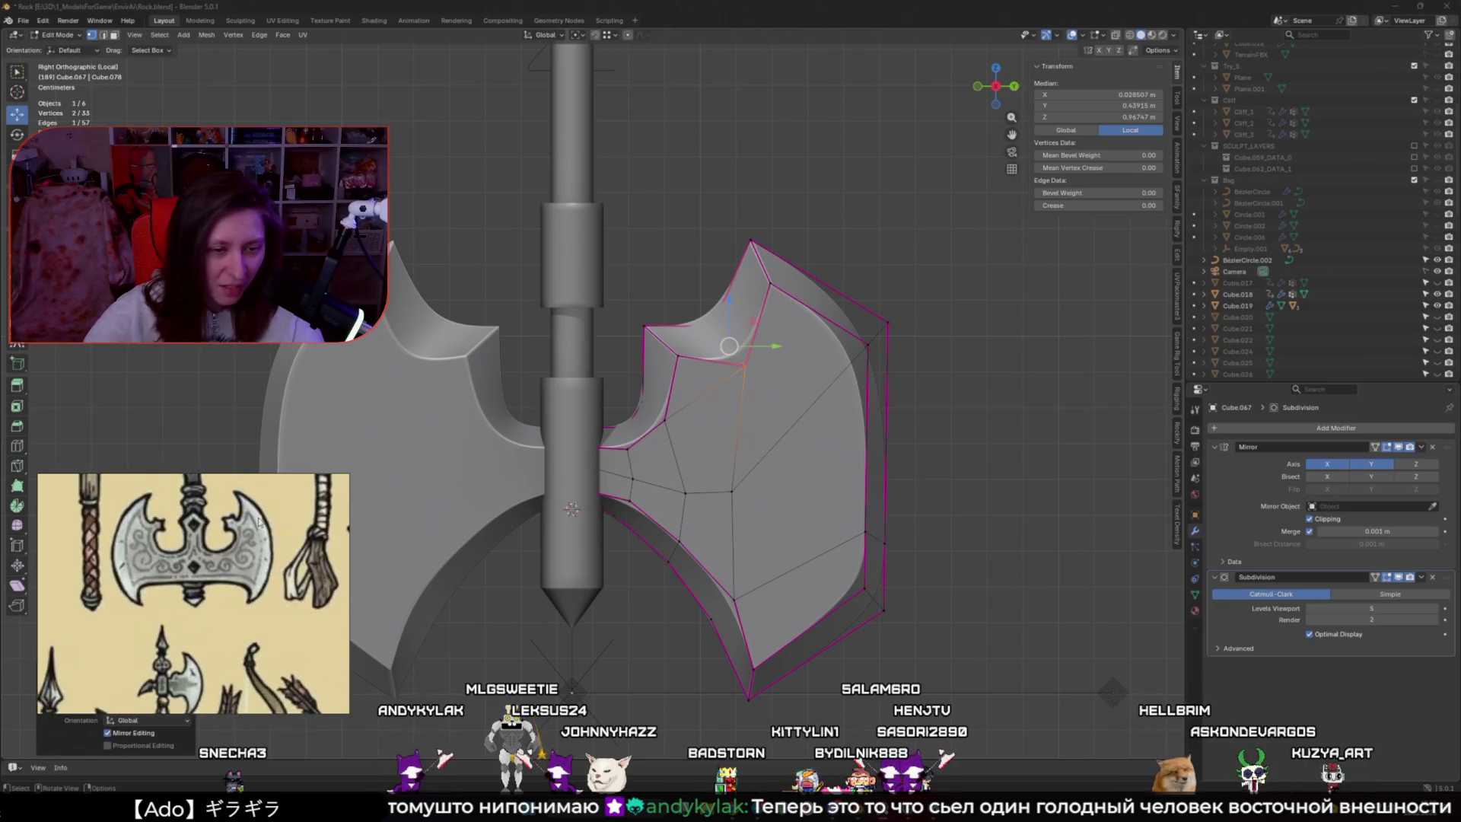
scroll(210, 532, "down", 5)
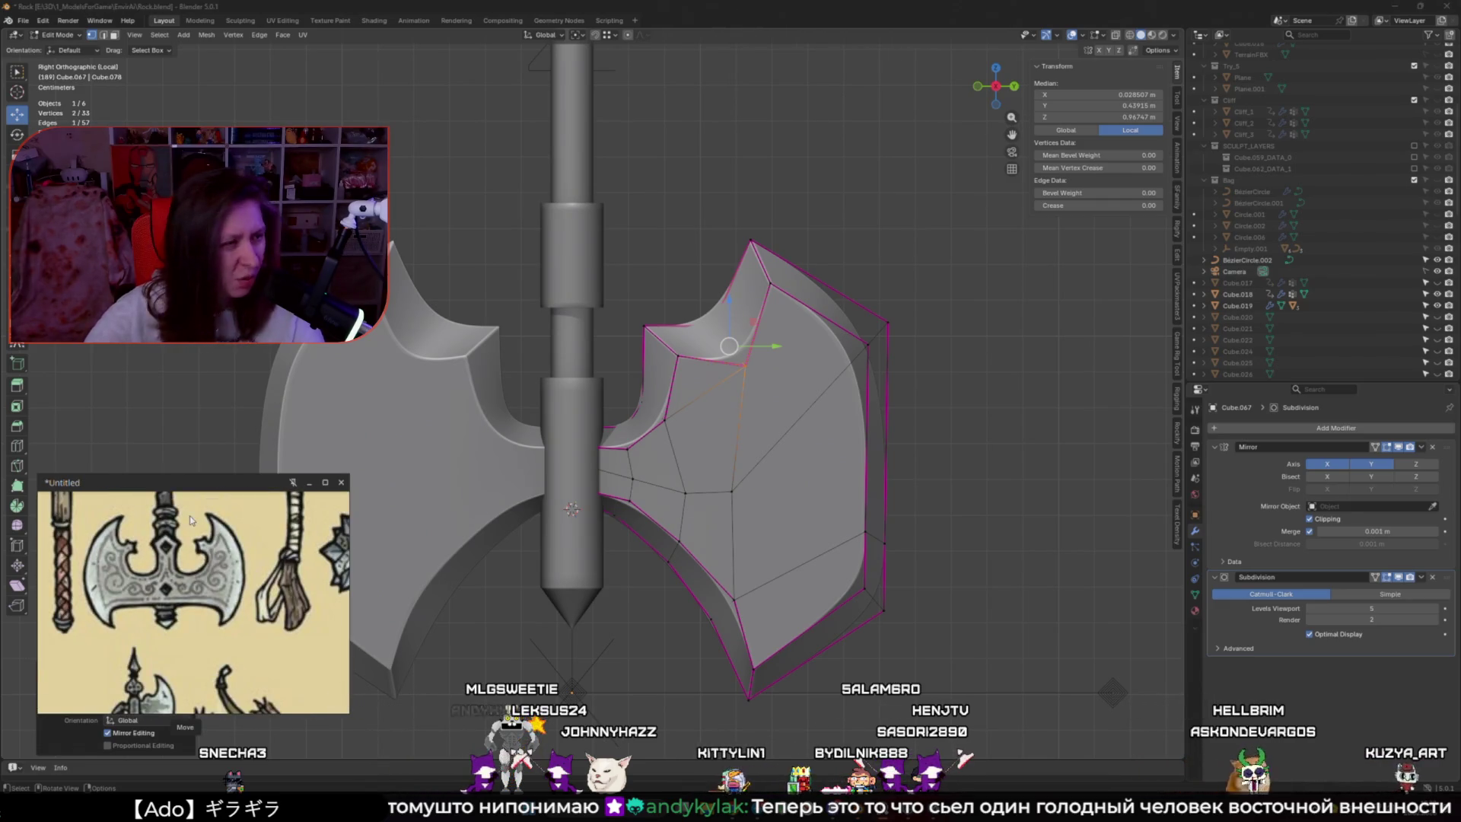
scroll(196, 548, "down", 3)
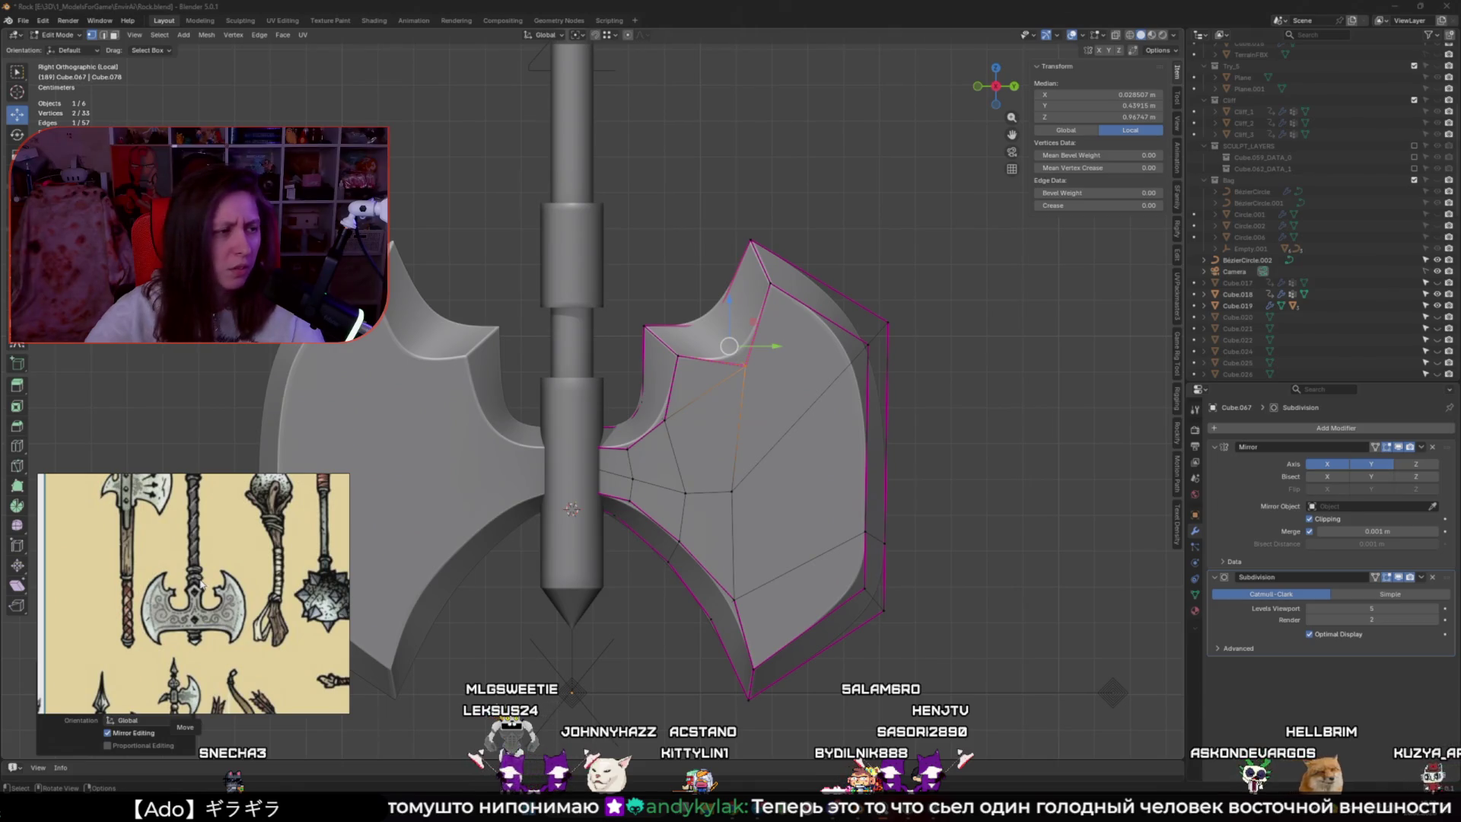
Subdivide the geometry at the inner corner and dissolve the selected edge
left_click(647, 402)
right_click(609, 358)
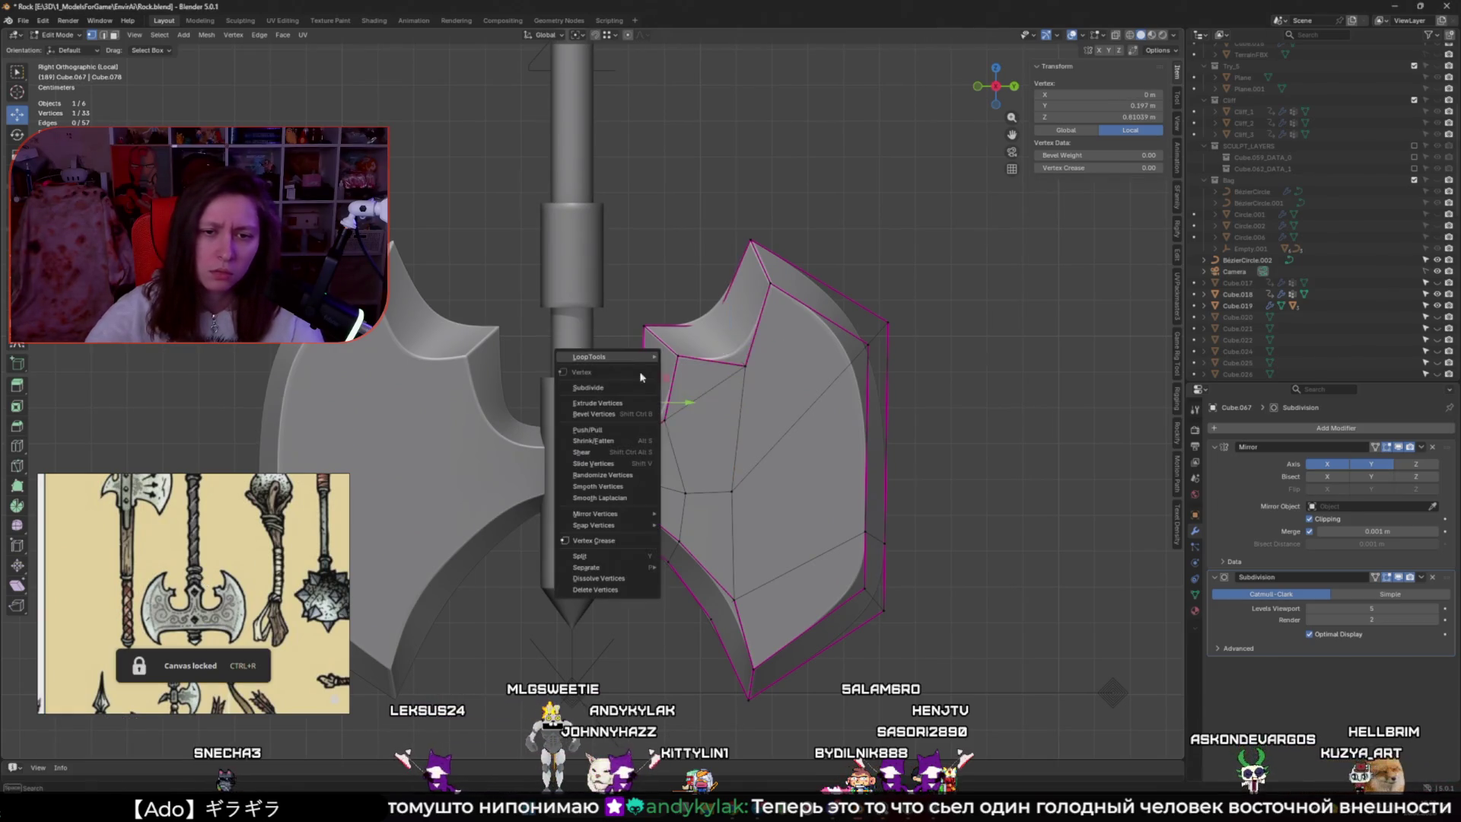
left_click(598, 403)
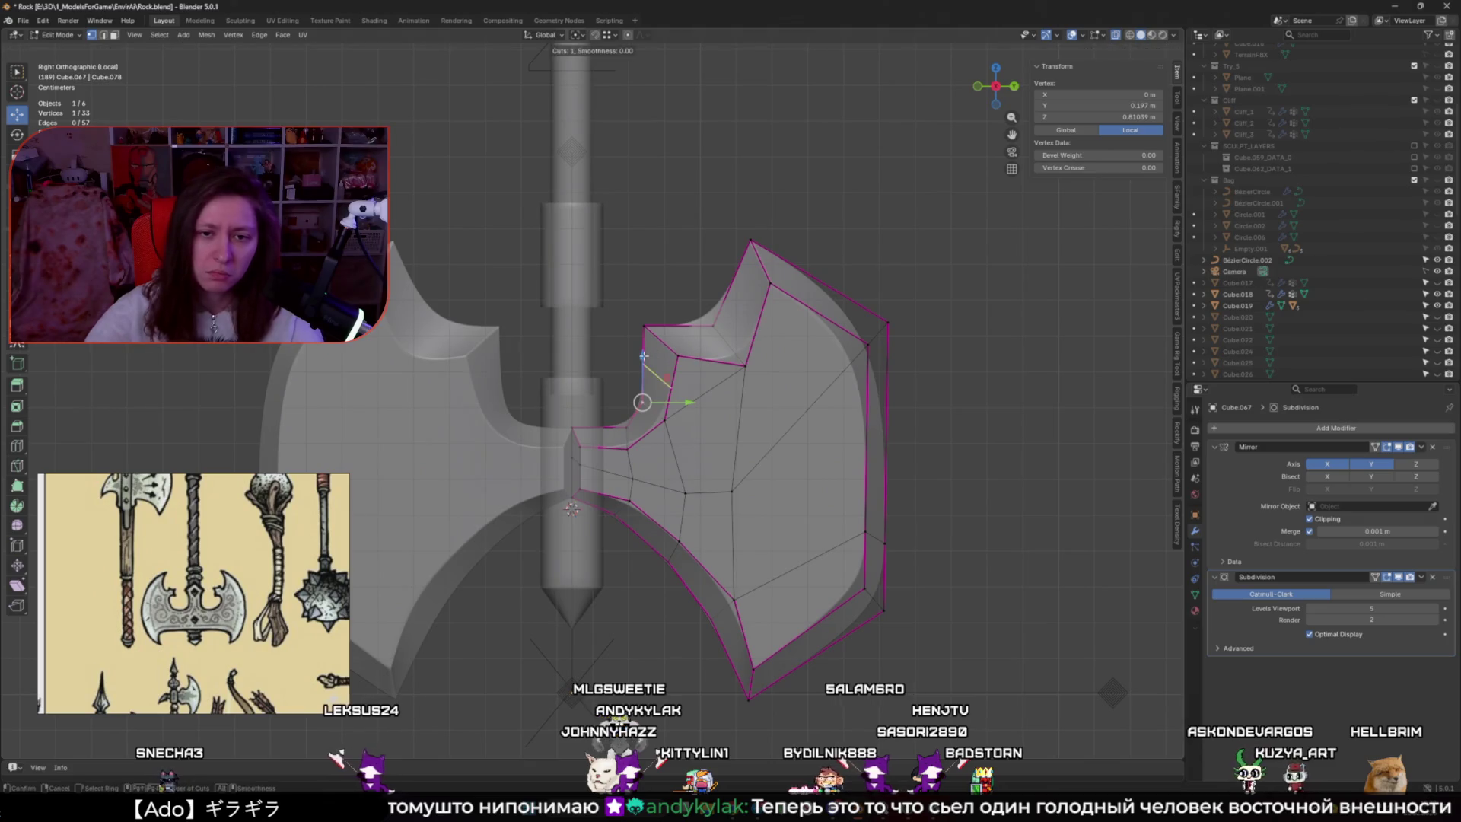
left_click(694, 330)
key("Return")
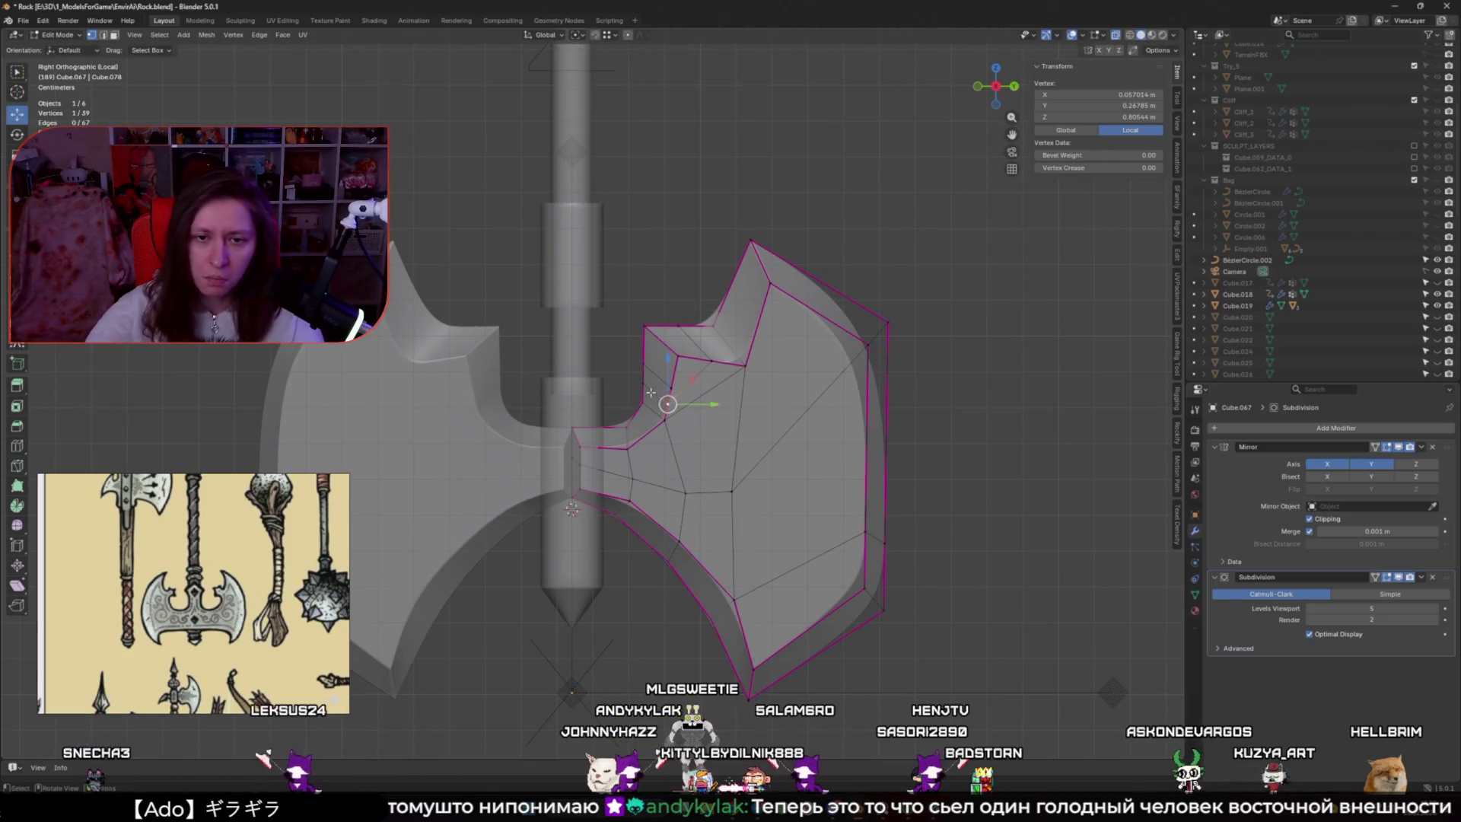
key("x")
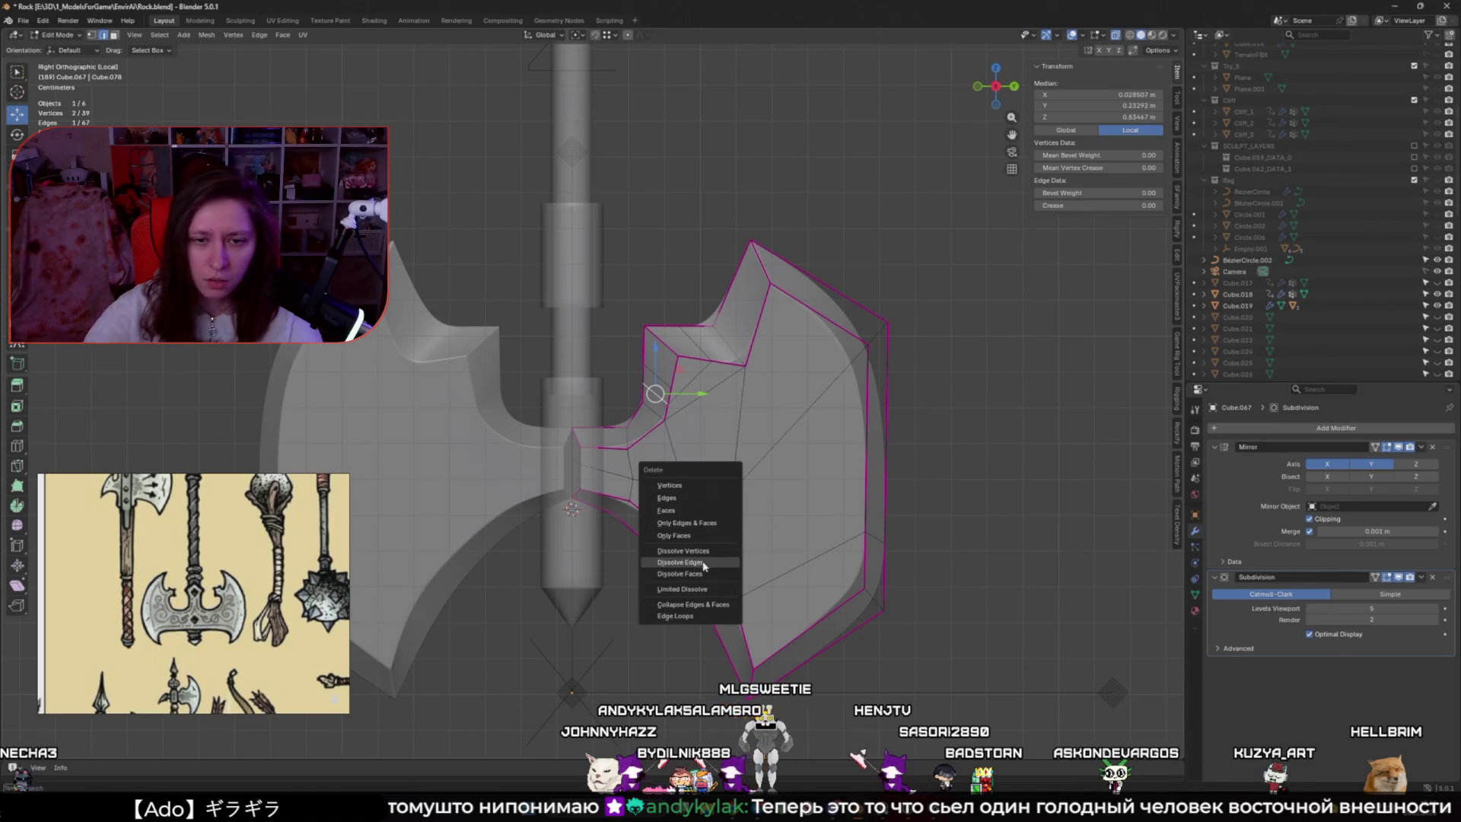
left_click(703, 564)
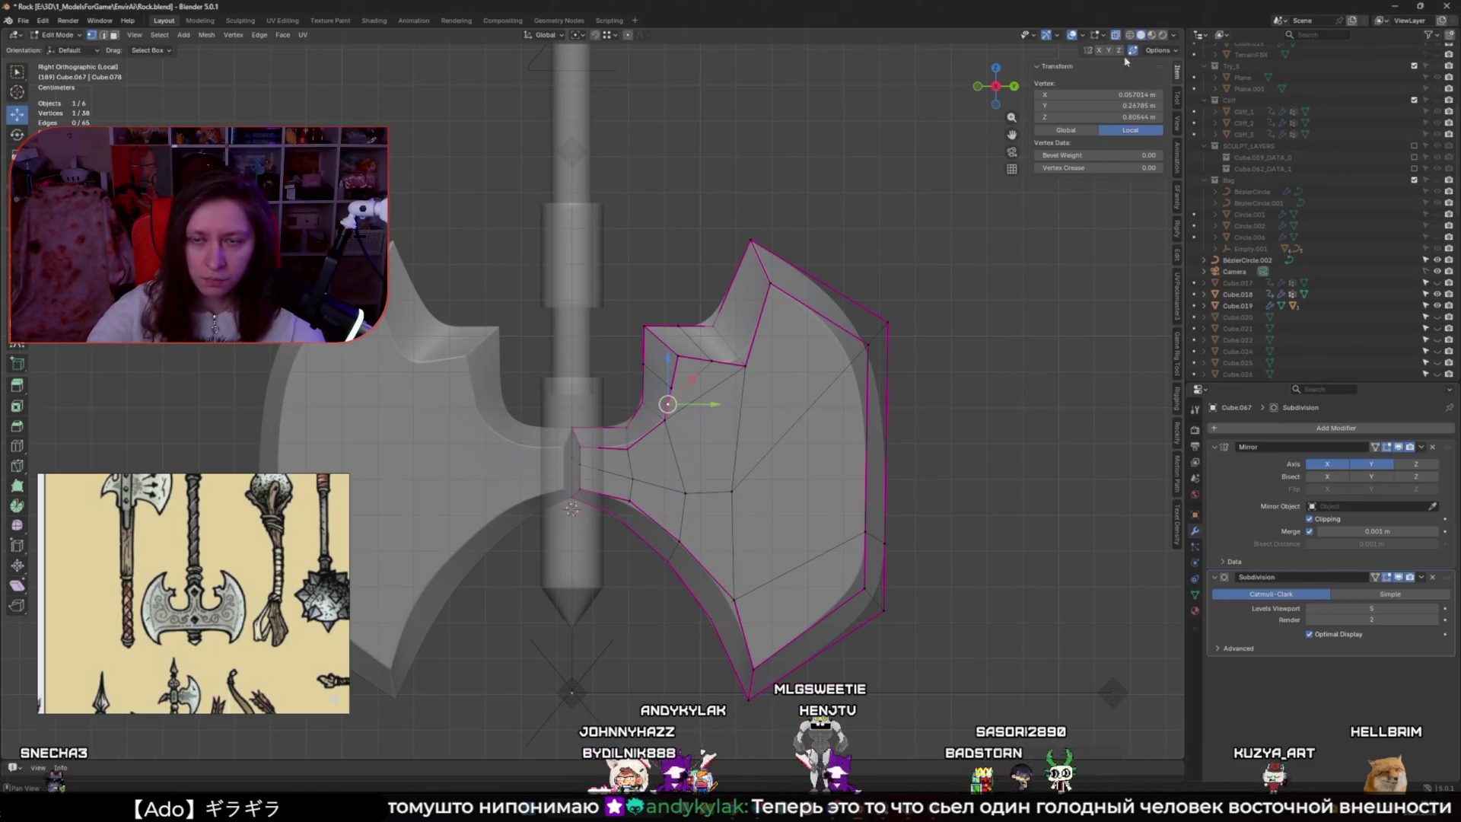
Slide and merge a notch vertex, then move two vertices up and right in the side plane
key("g")
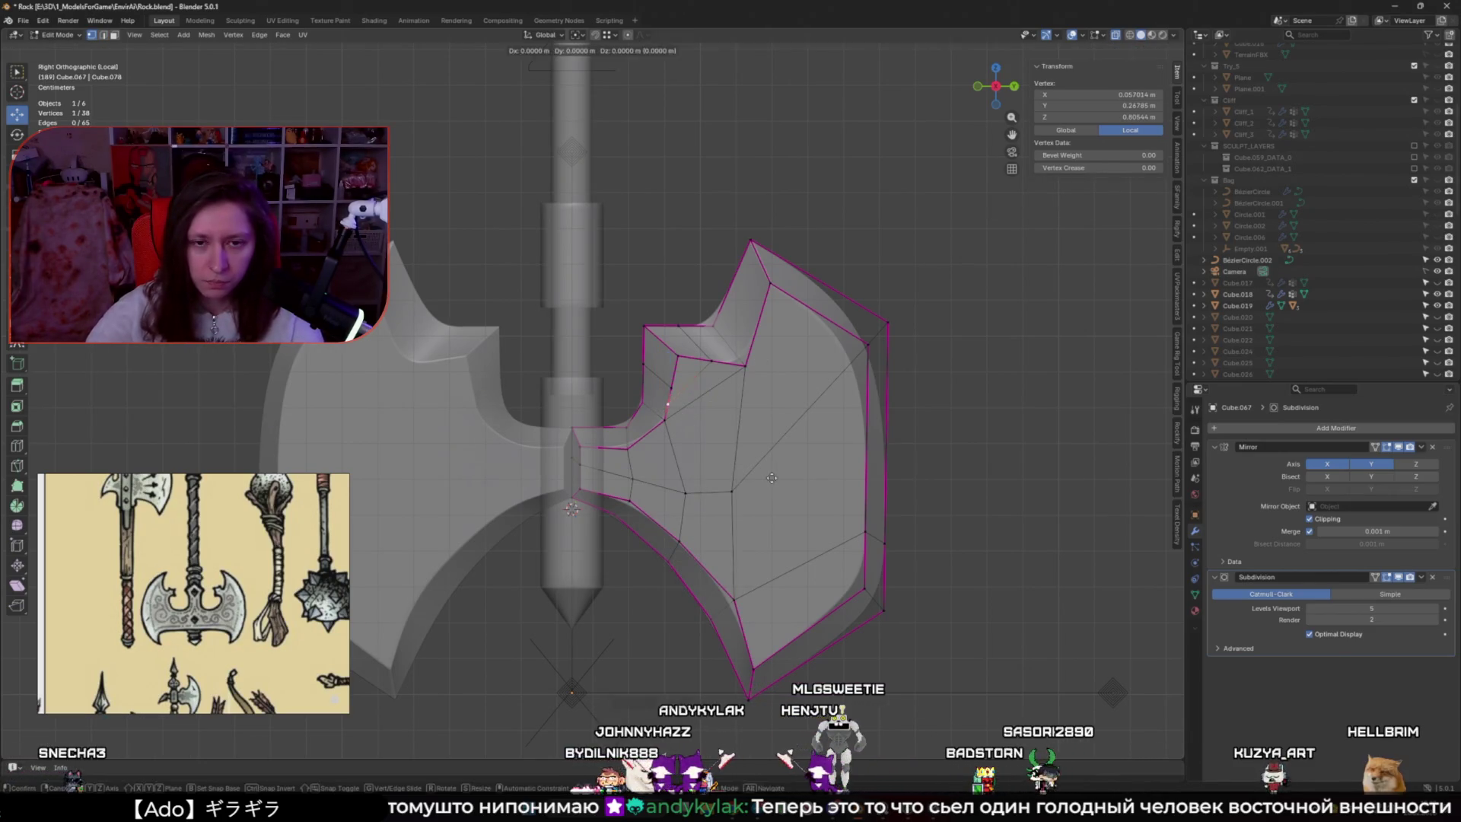
left_click(777, 417)
left_click(670, 357, "shift")
key("g")
key("shift+x")
left_click(695, 343)
key("ctrl+shift+z")
key("ctrl+z")
key("ctrl+shift+z")
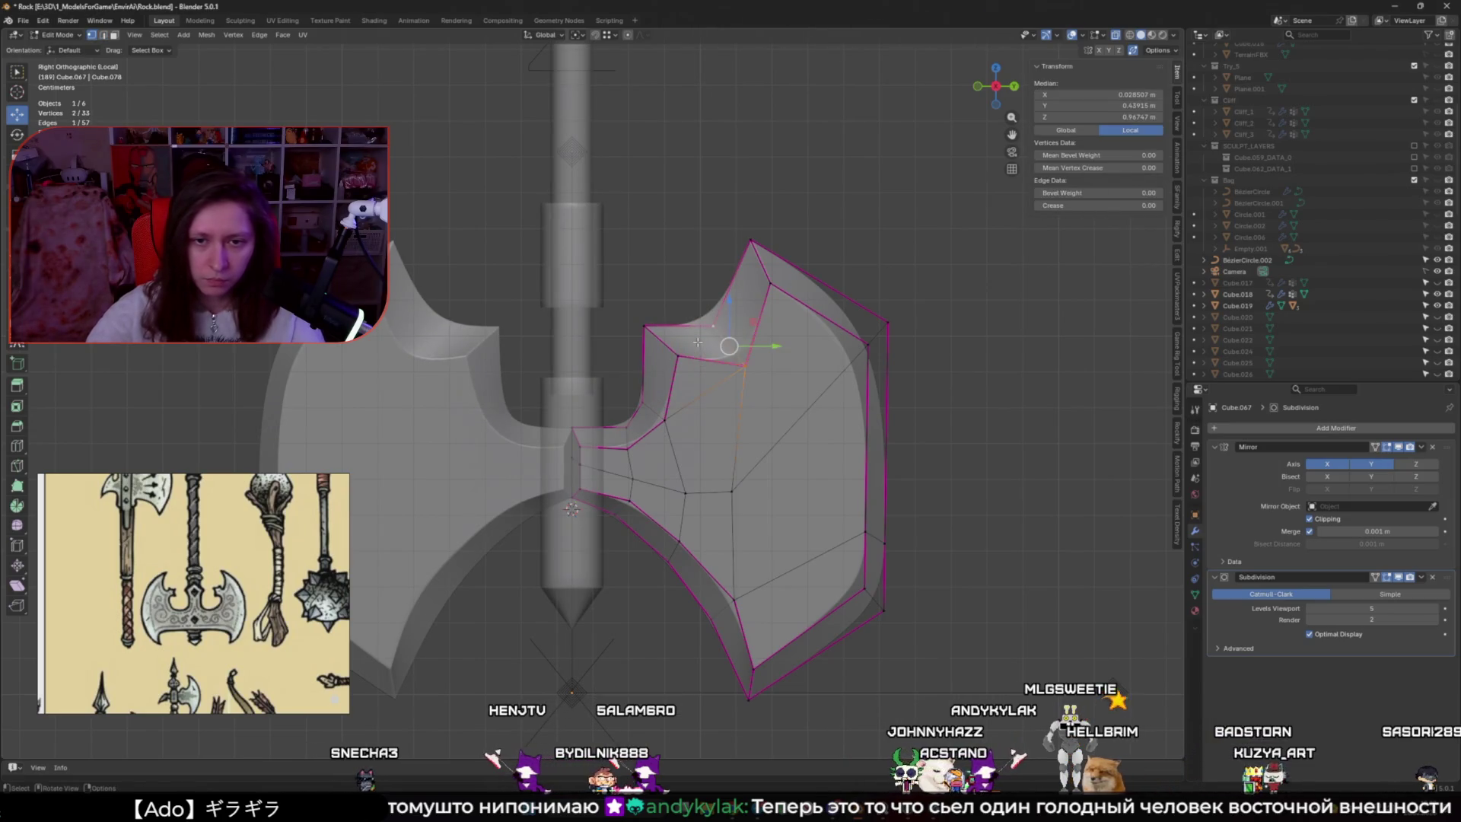
Dissolve the extra notch edges, leaving 33 vertices and 56 edges
left_click(665, 419)
left_click(745, 366, "shift")
key("x")
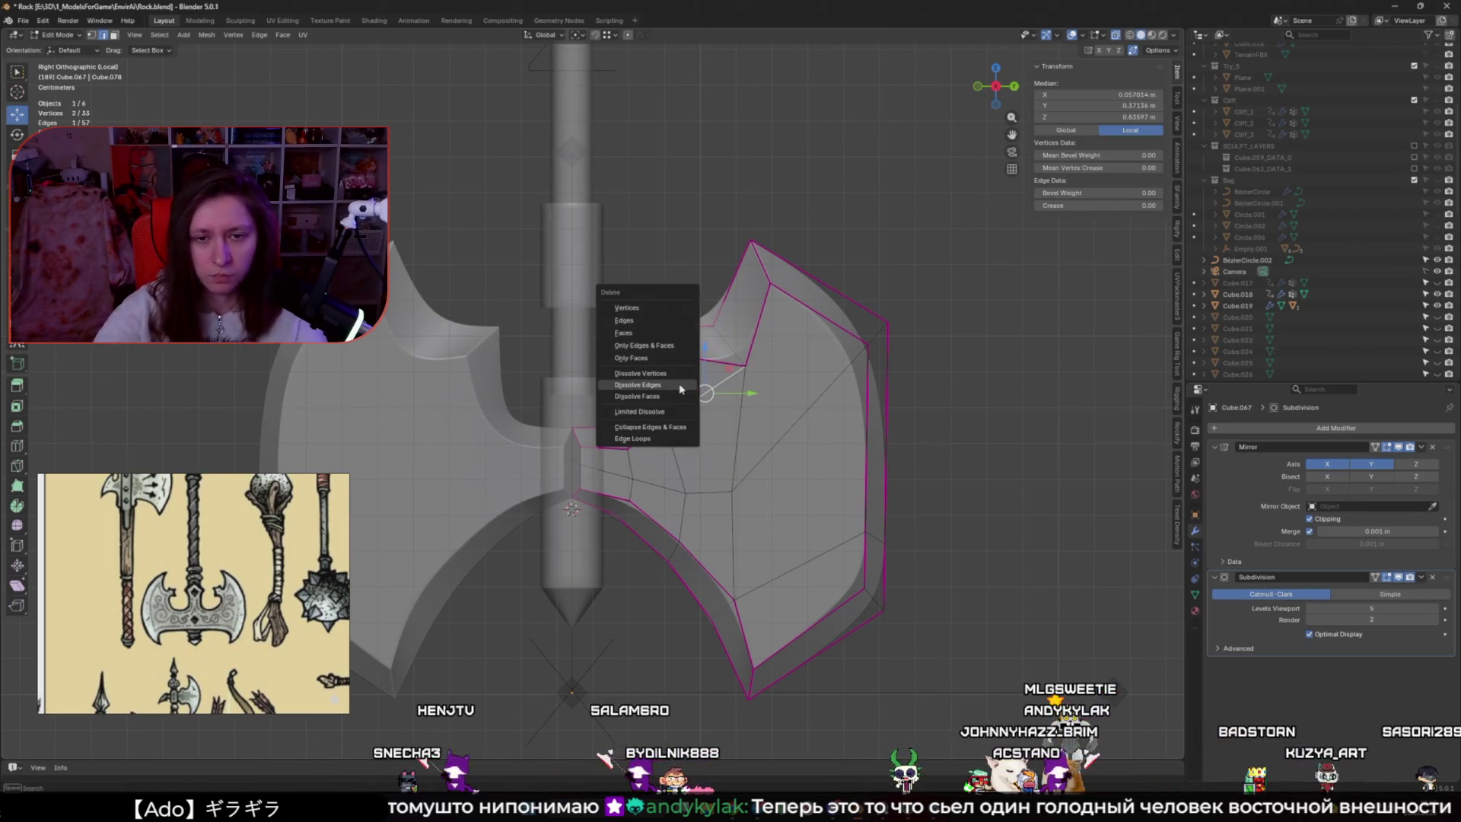
left_click(681, 387)
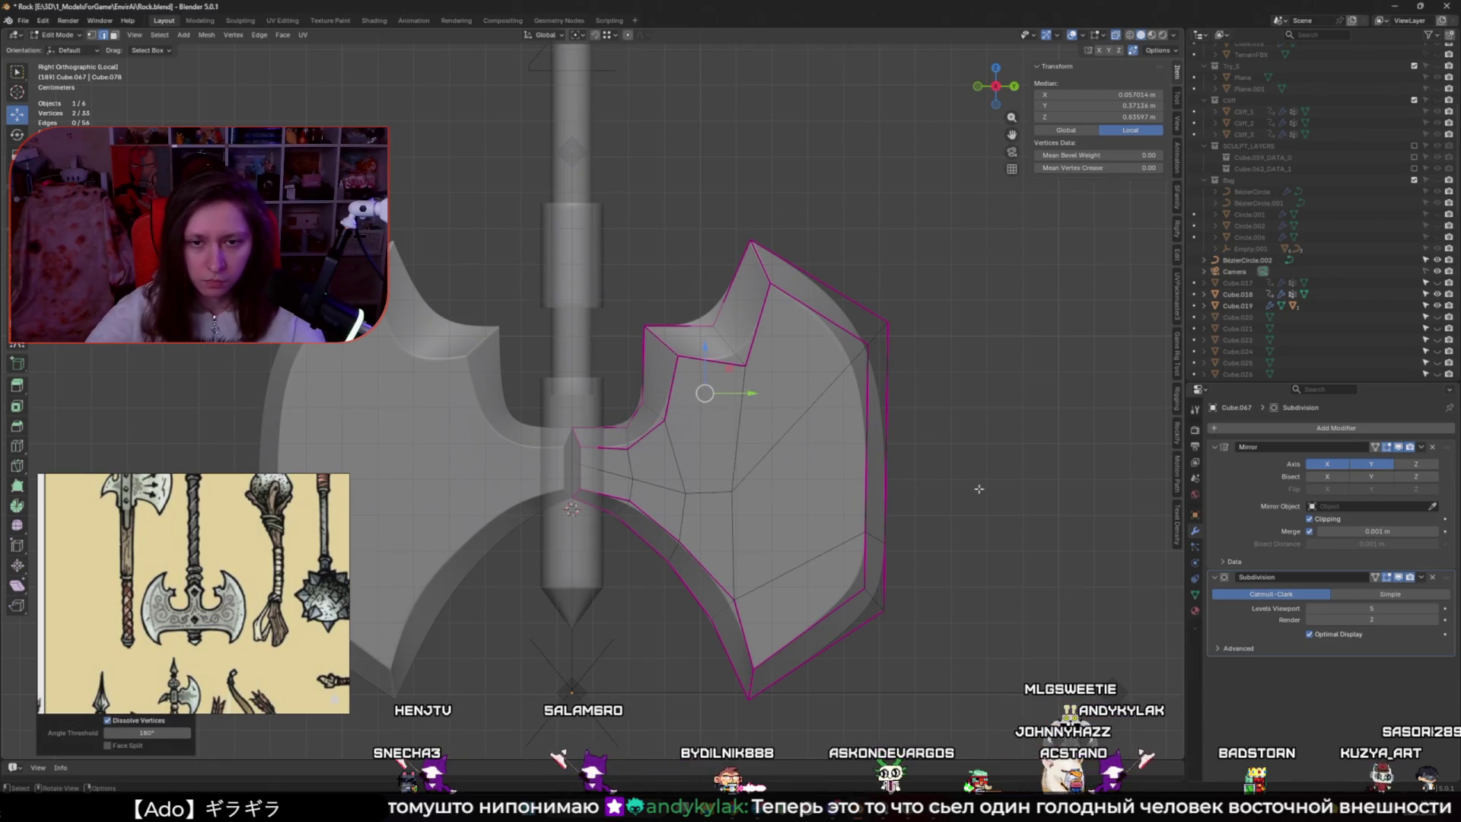
left_click(979, 489)
middle_click_drag(978, 489, 659, 344)
key("KP_1")
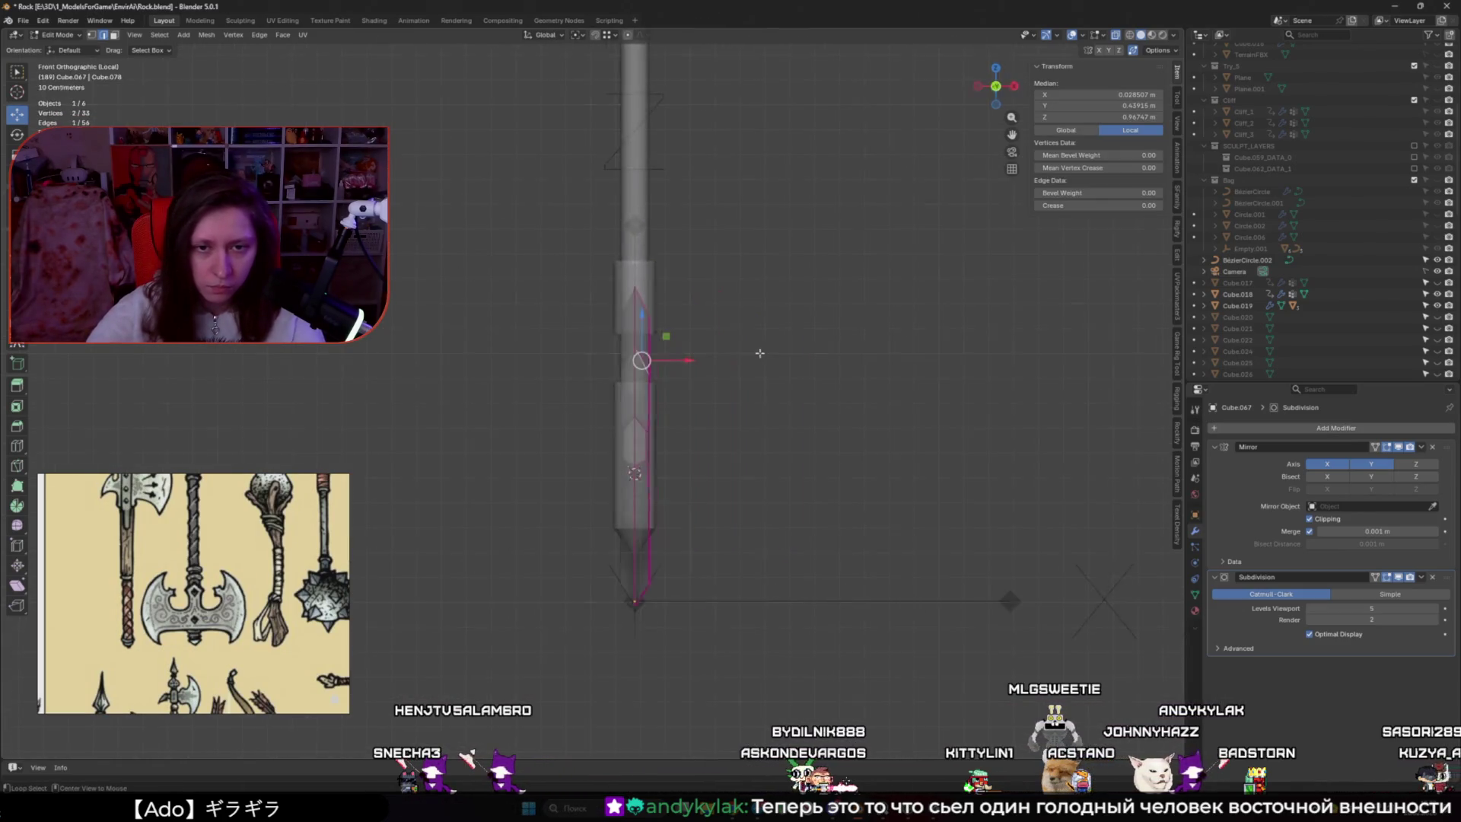
In side view, move the edge near the blade top down and dissolve it
key("KP_3")
left_click(688, 359)
key("g")
left_click(718, 409)
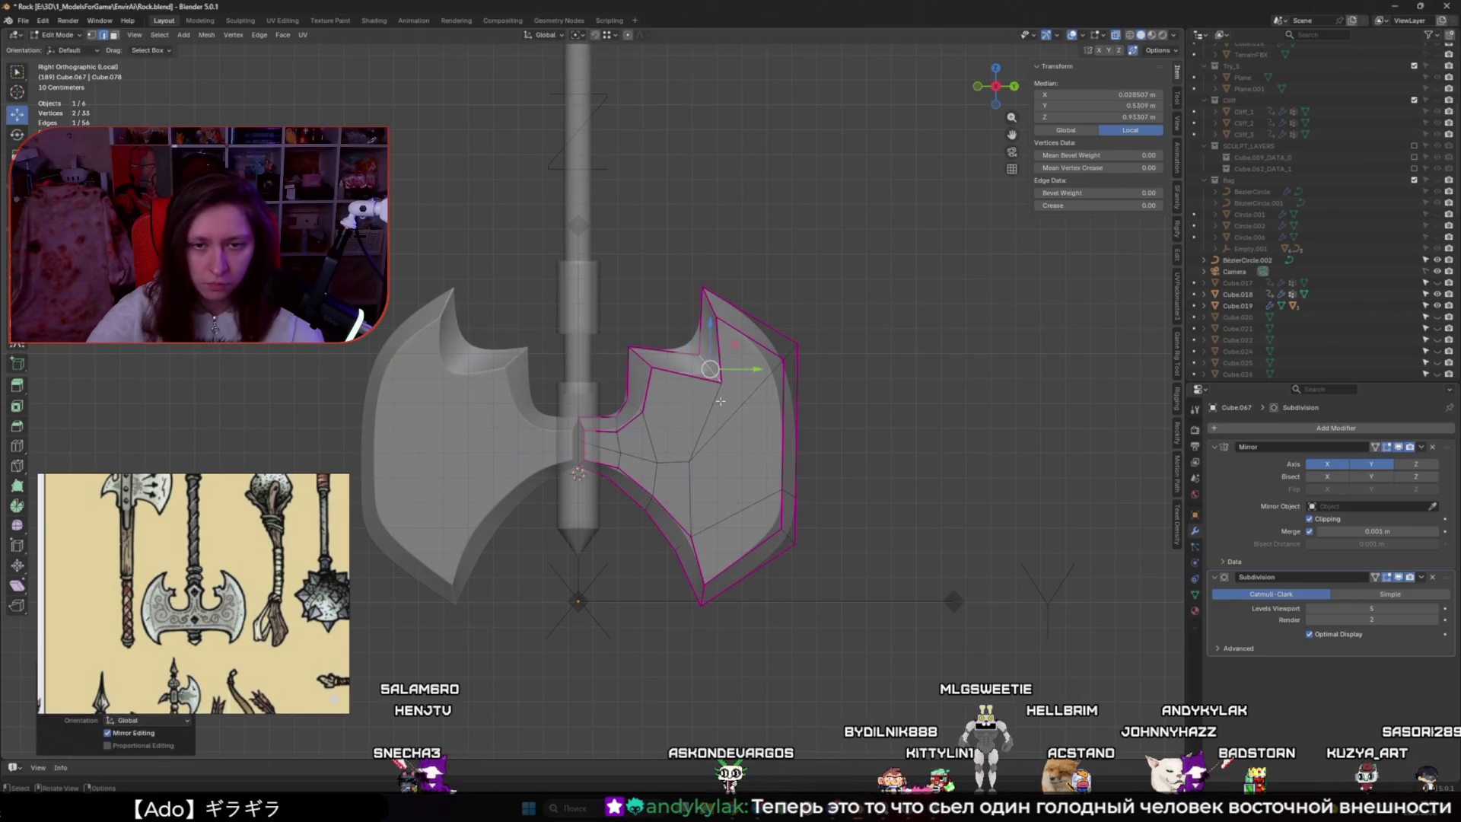
key("x")
left_click(716, 410)
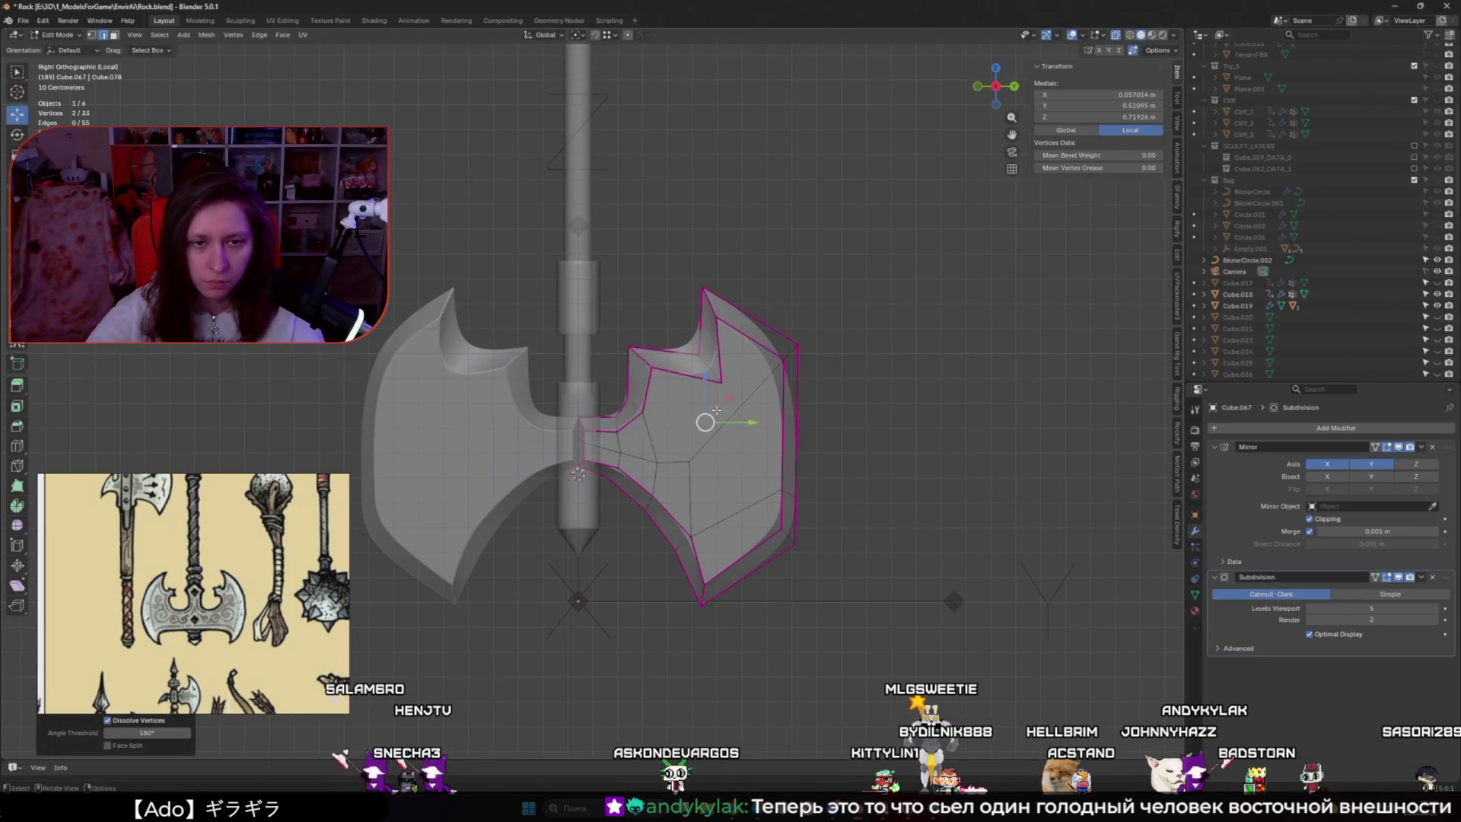
scroll(716, 410, "up", 1)
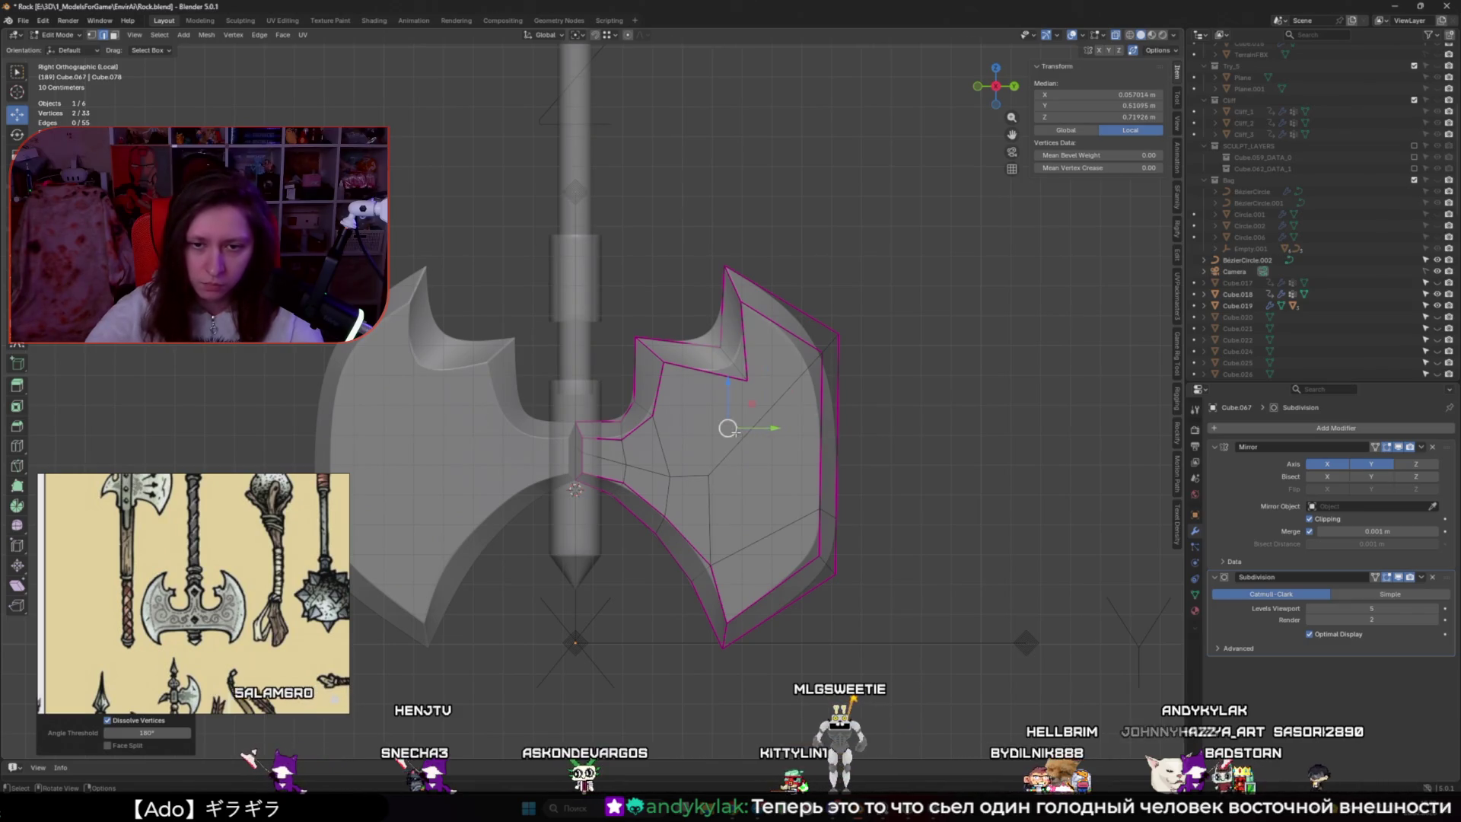
Merge the two selected vertices and dissolve the stray edge on the blade
key("m")
left_click(729, 469)
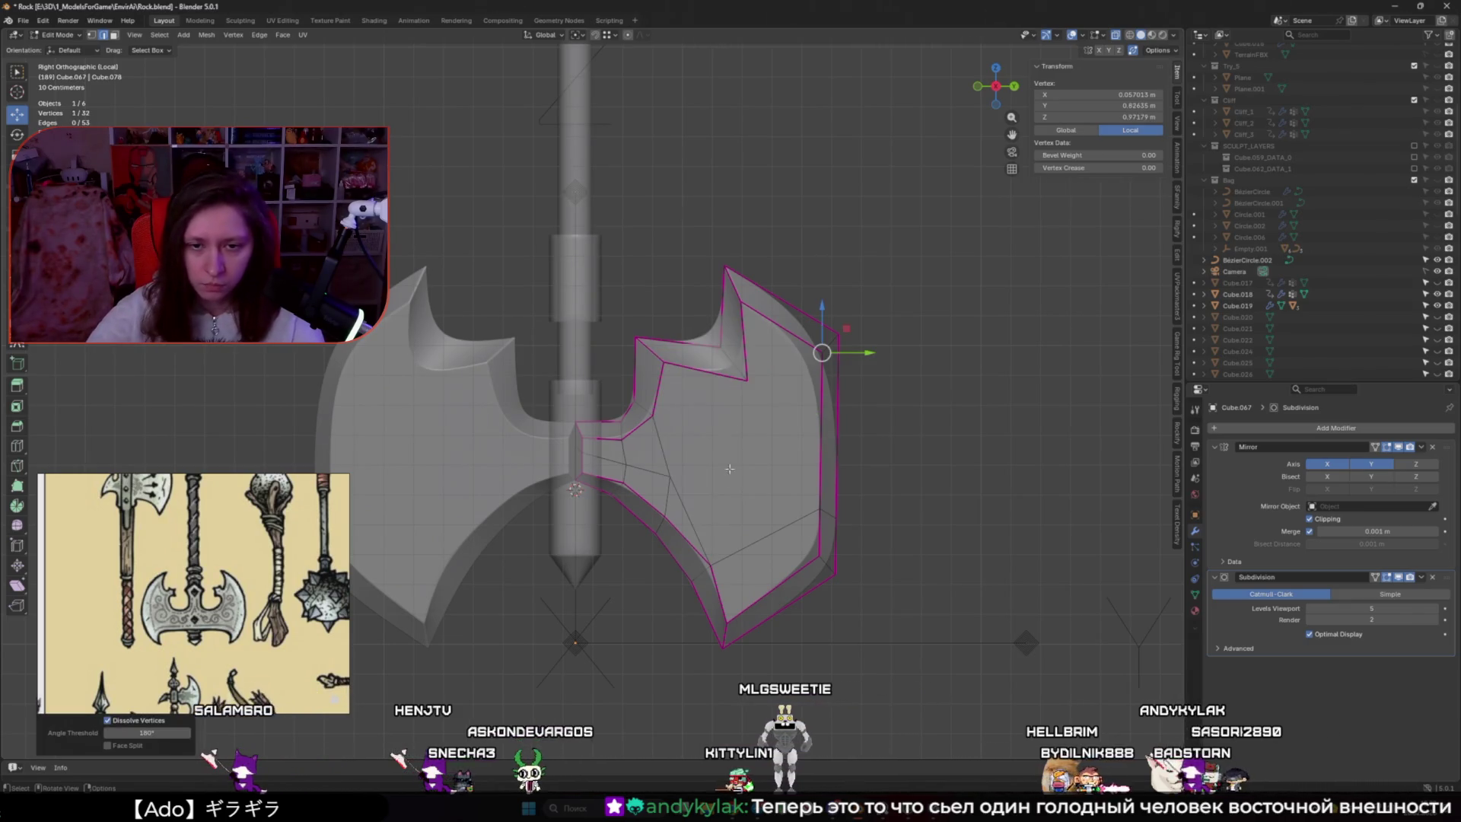
left_click(688, 508)
key("x")
left_click(688, 524)
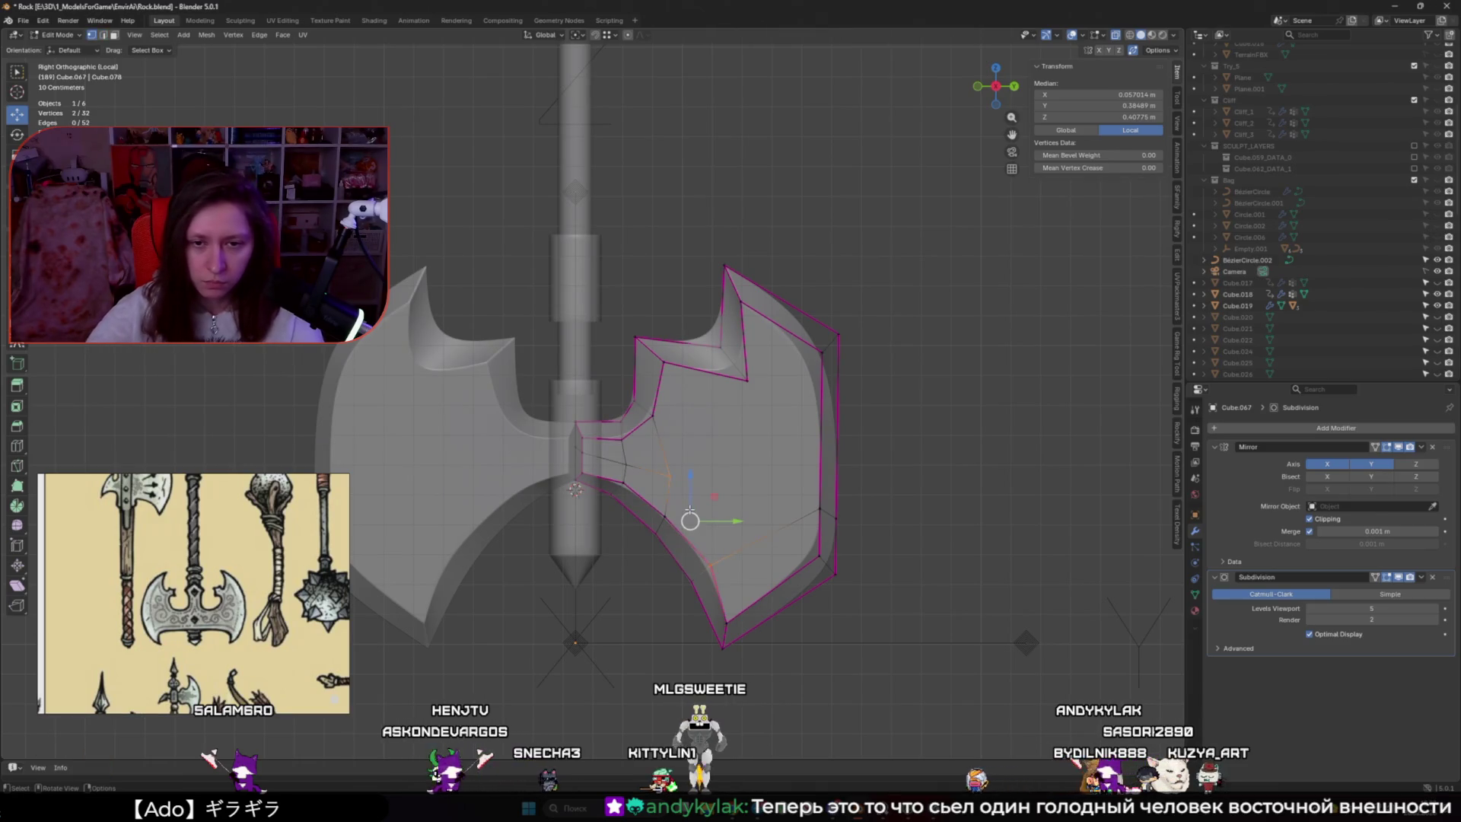
middle_click_drag(690, 508, 686, 487, "shift")
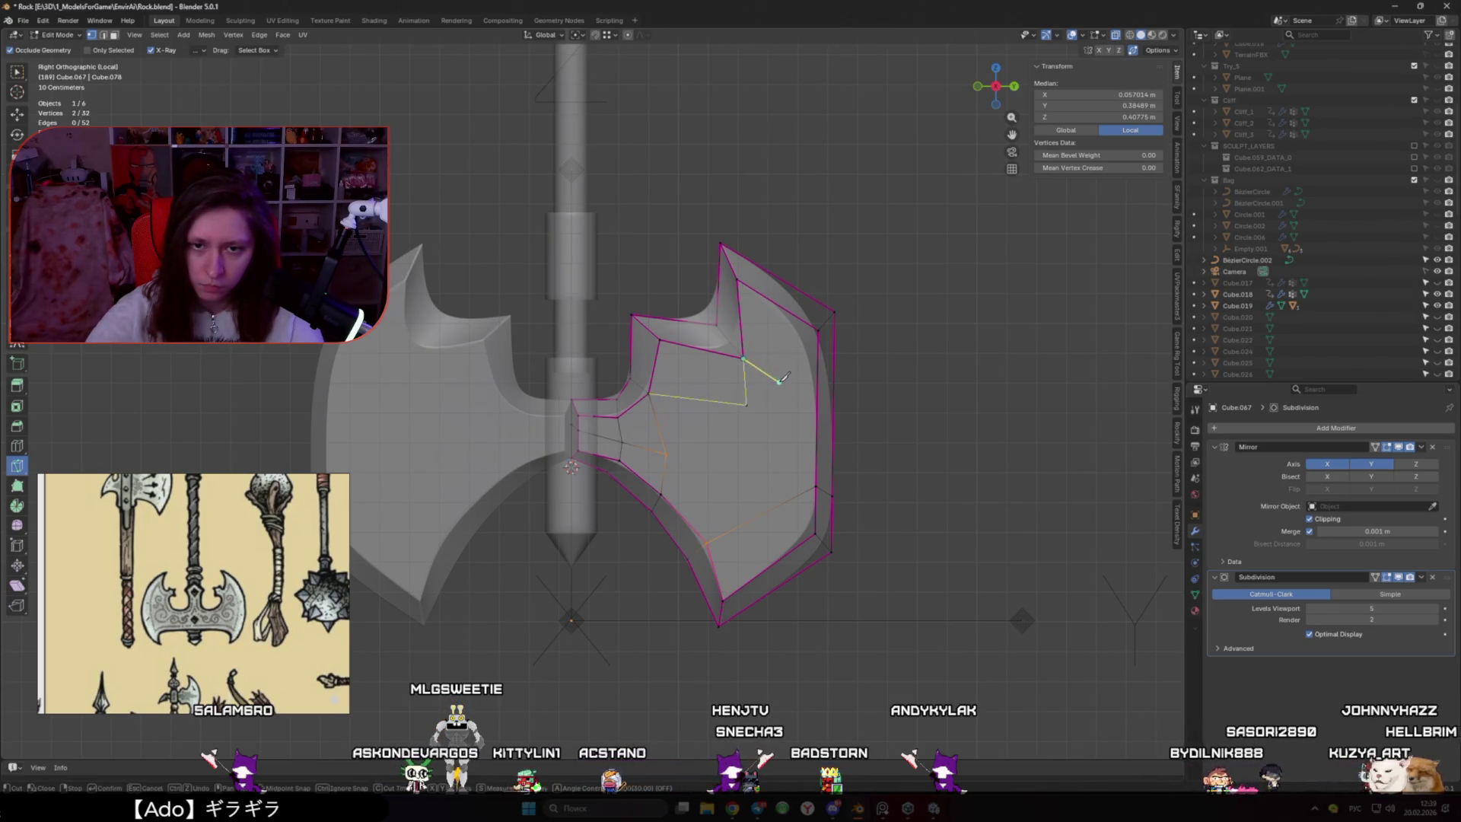
Knife new cuts across the blade face down to the lower edge
key("Return")
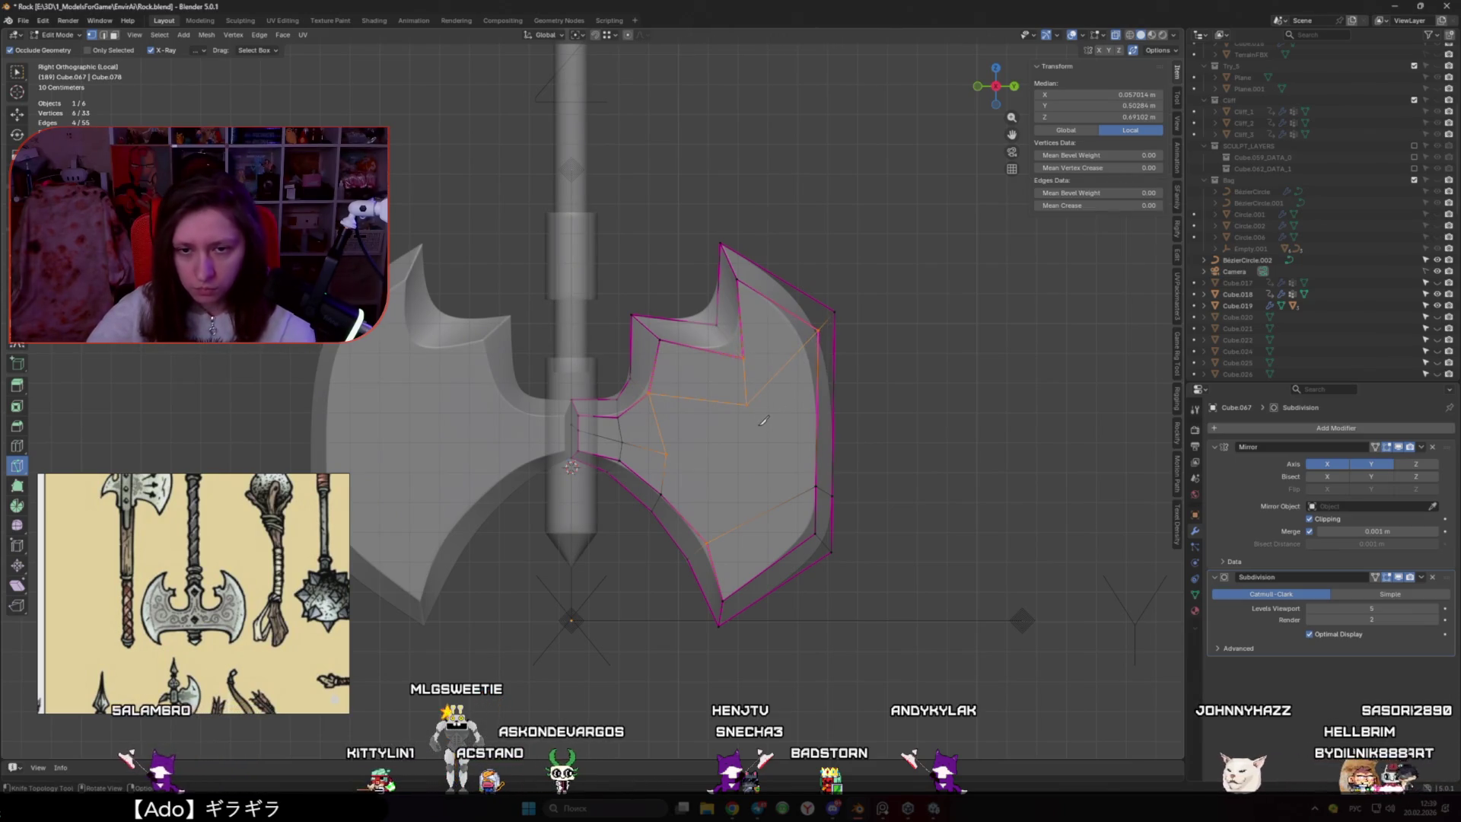
left_click(817, 482)
left_click(746, 404)
left_click(737, 470)
key("Return")
Shift the upper-edge vertex, top edge and tip vertex to raise a sharper spur tip (~1.26 m)
left_click(17, 114)
key("alt+a")
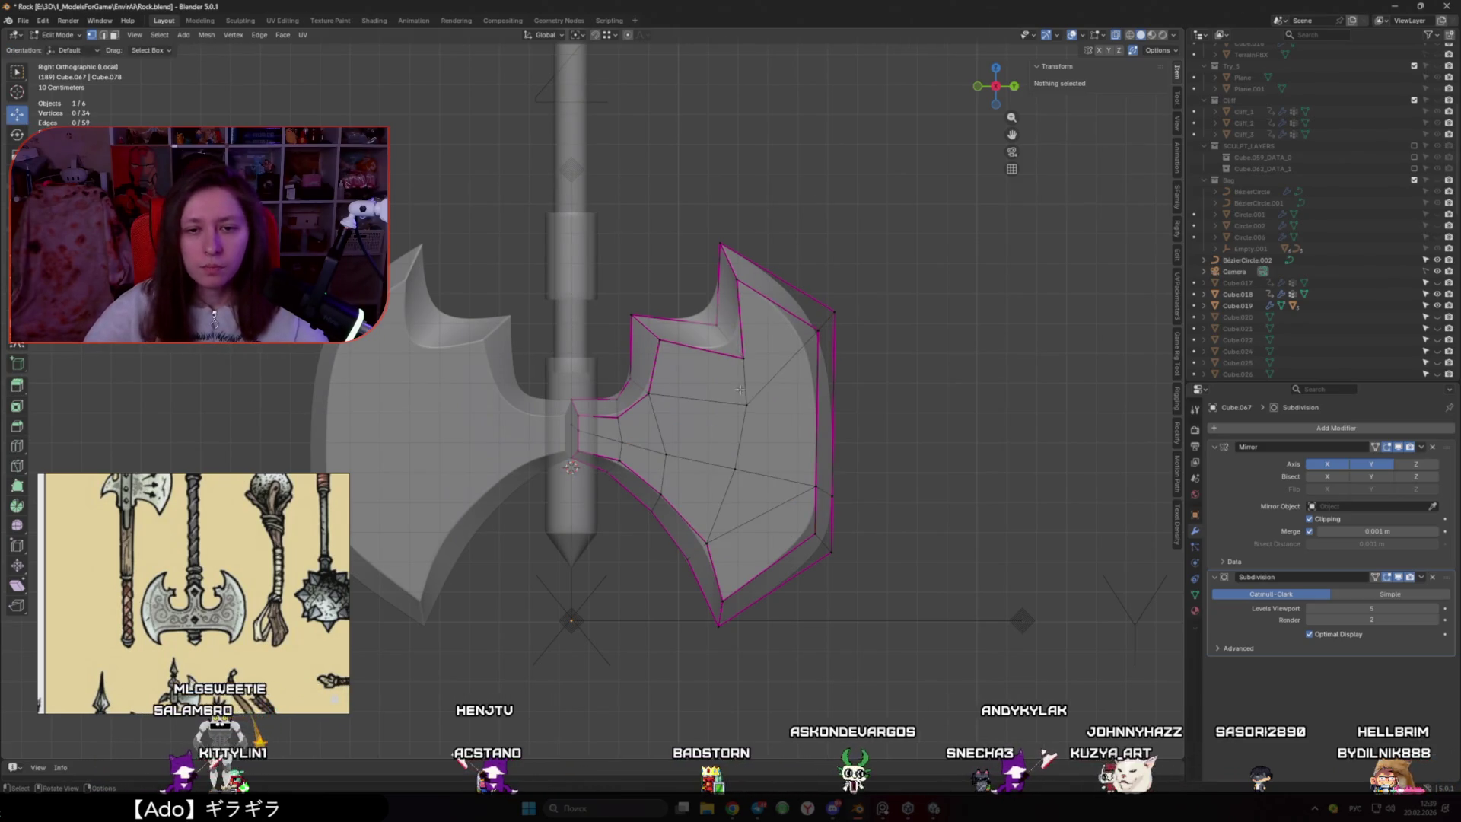
left_click(746, 404)
left_click_drag(792, 408, 804, 402)
left_click(731, 341)
left_click_drag(736, 333, 706, 313)
left_click(719, 246)
left_click_drag(753, 245, 755, 257)
Reposition the inner upper edge and raise the upper corner vertex within the side plane
left_click(699, 322, "alt")
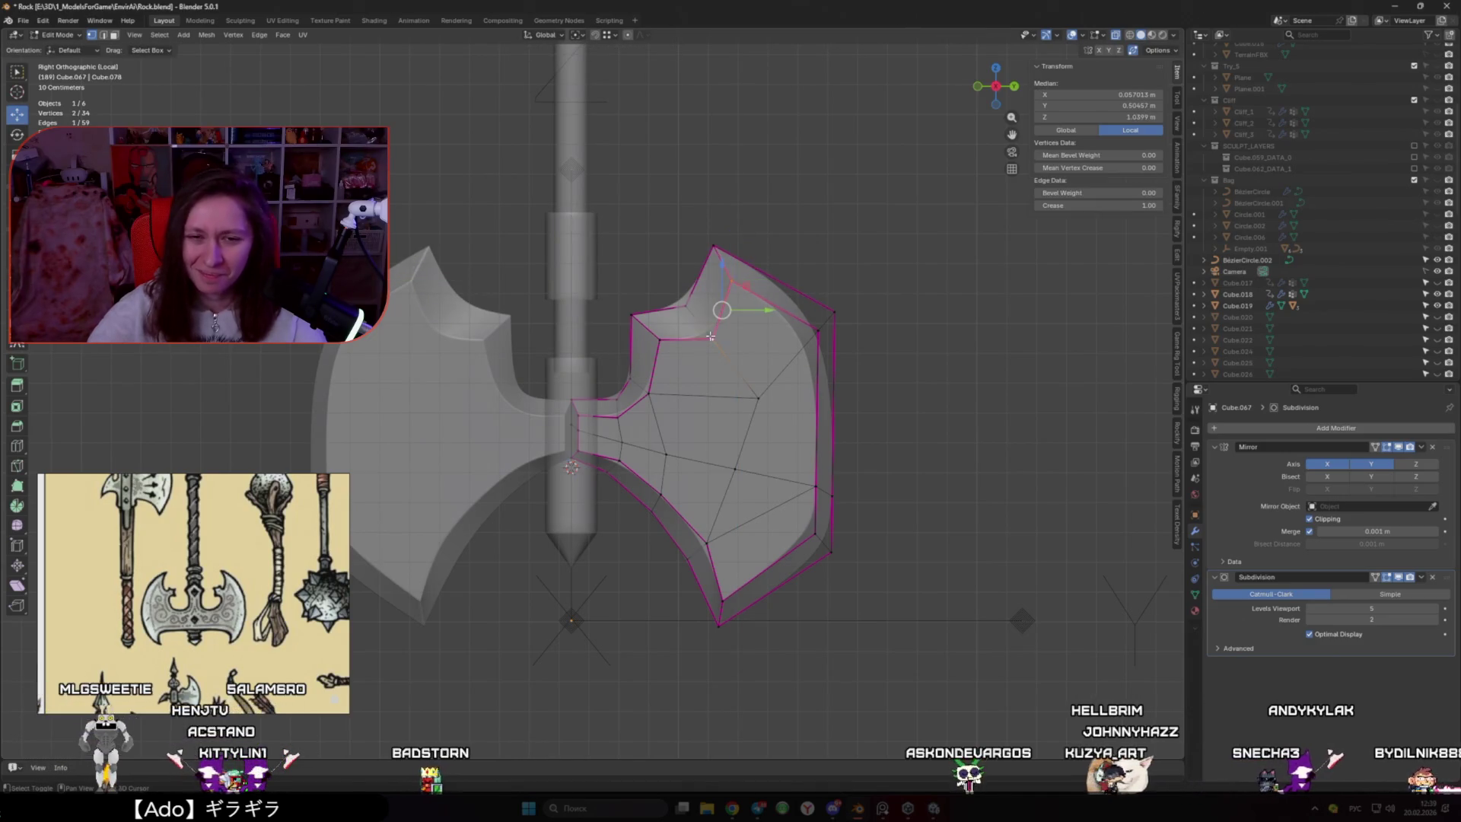
left_click(646, 326)
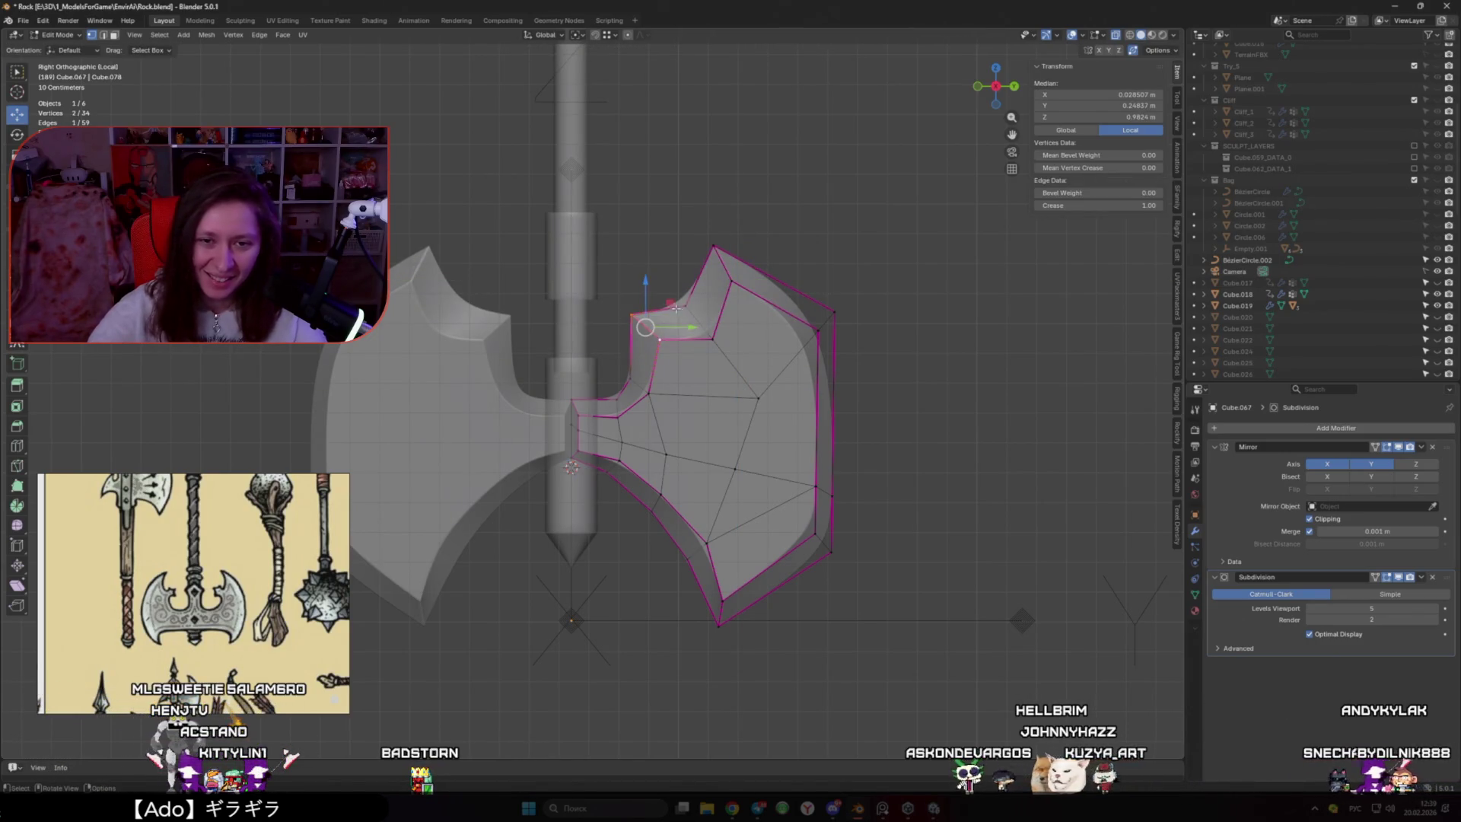
key("g")
key("shift+x")
left_click(652, 343)
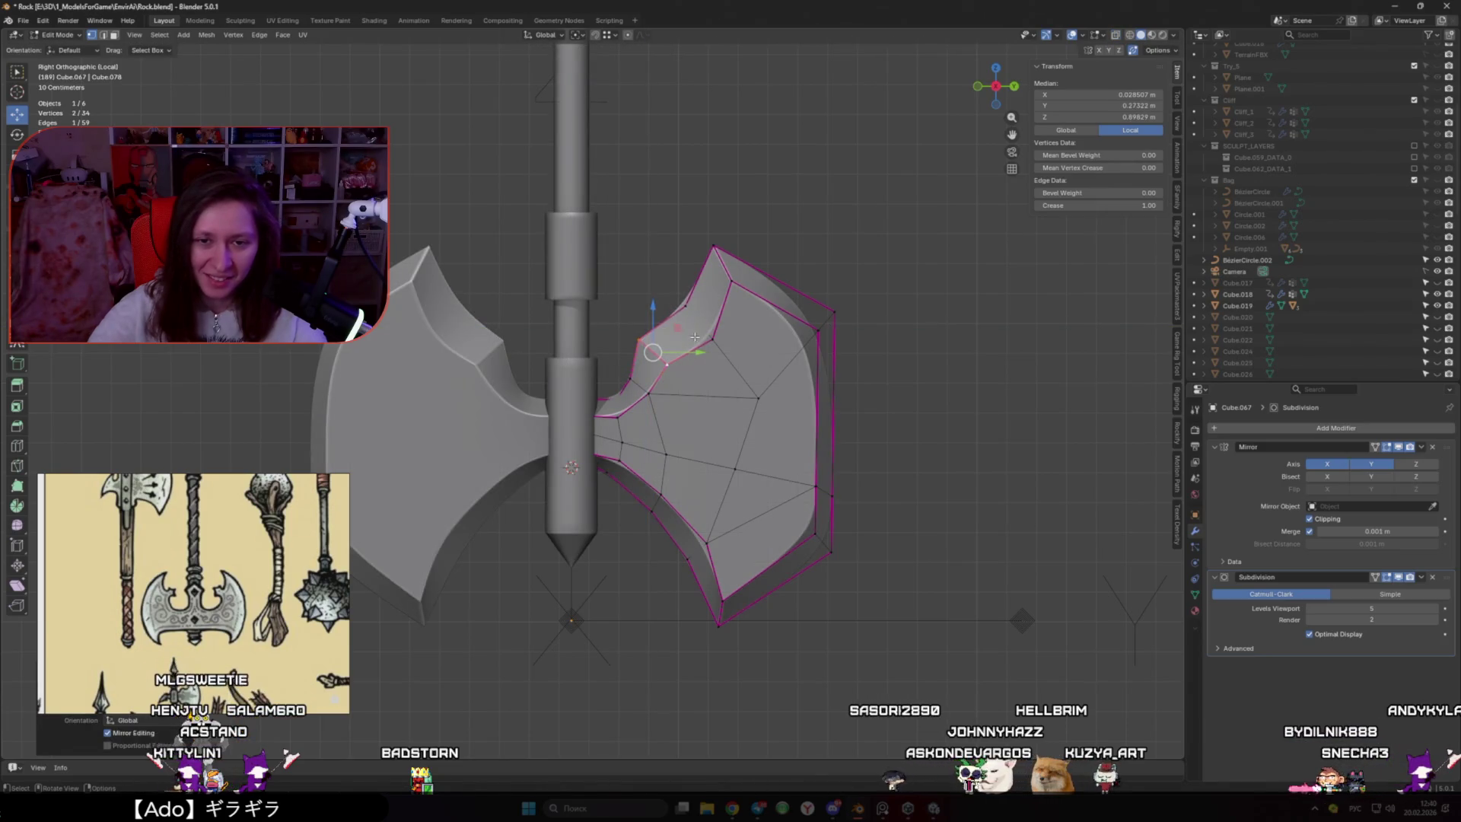
left_click(705, 332)
key("g")
key("shift+x")
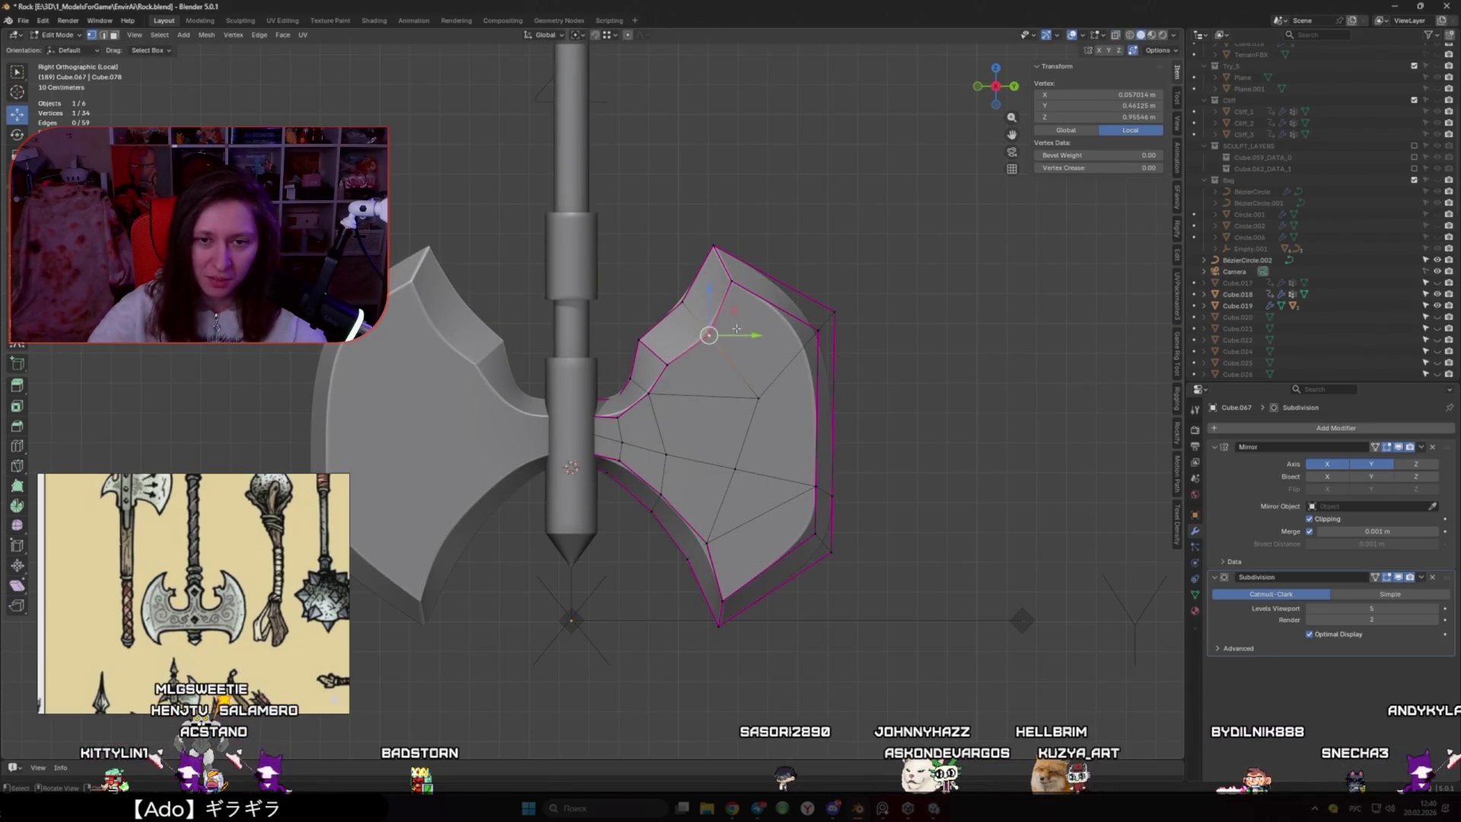
left_click(741, 249)
Adjust two inner-edge vertices near the handle, using X-ray to reach the hidden one
left_click(667, 356)
key("g")
key("shift+x")
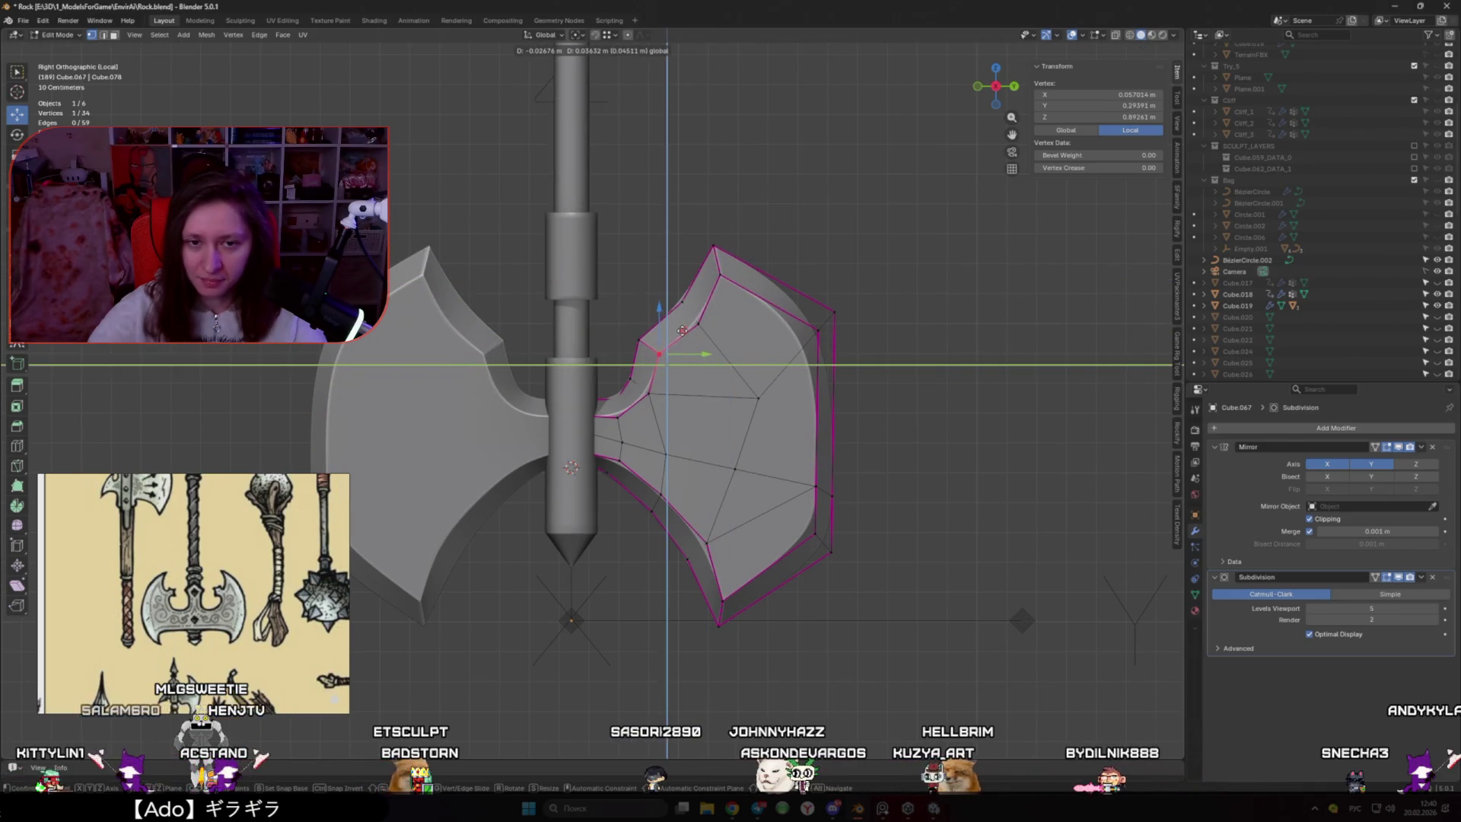
left_click(639, 417)
key("alt+z")
left_click(618, 417)
key("g")
key("y")
left_click(654, 394)
Slide the blade's inner corner vertex along Y closer to the handle
key("alt+z")
left_click(647, 392)
key("g")
key("y")
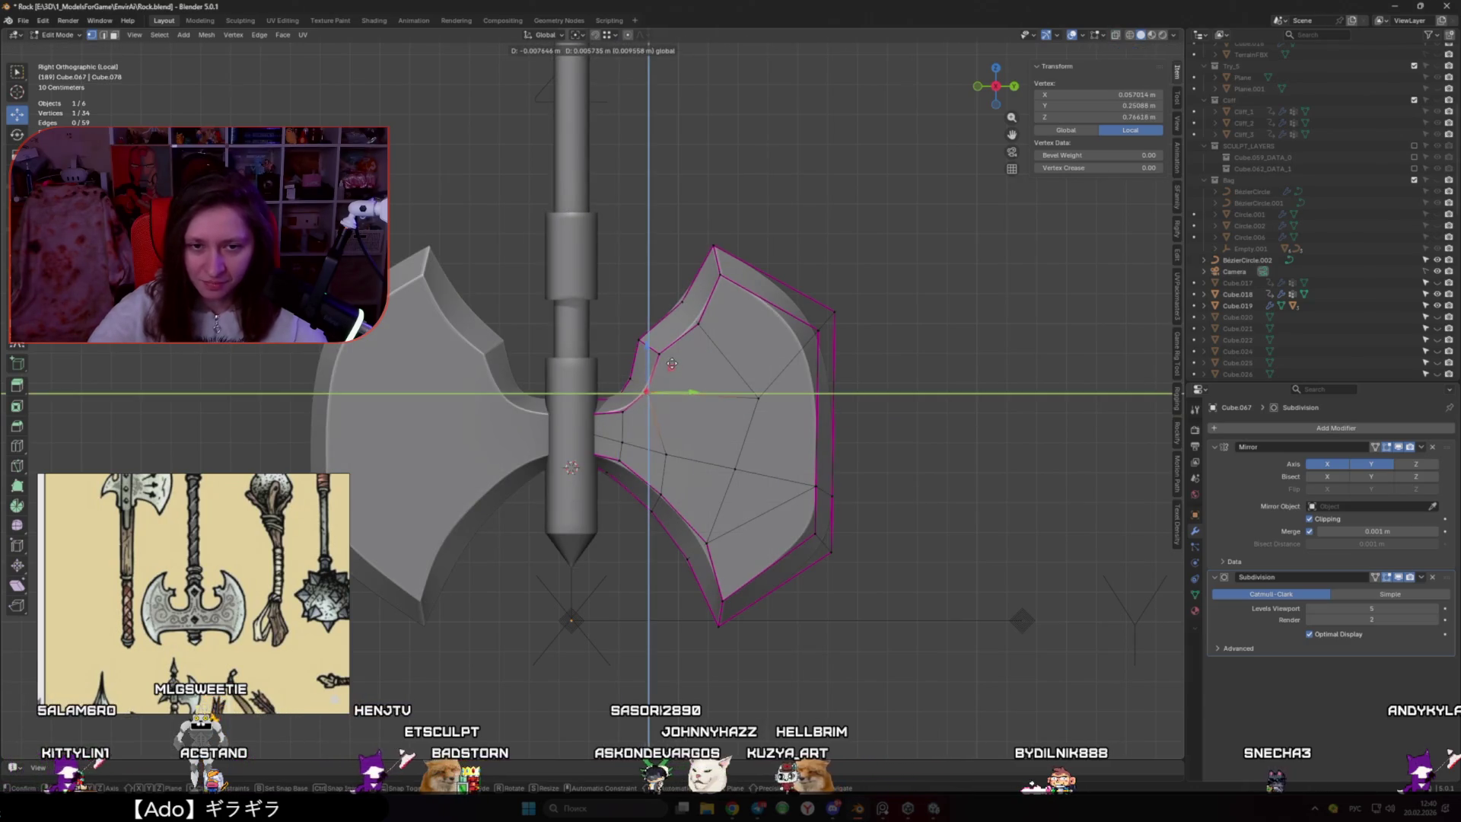
left_click(614, 391)
key("alt+z")
key("g")
key("y")
left_click(579, 393)
key("alt+z")
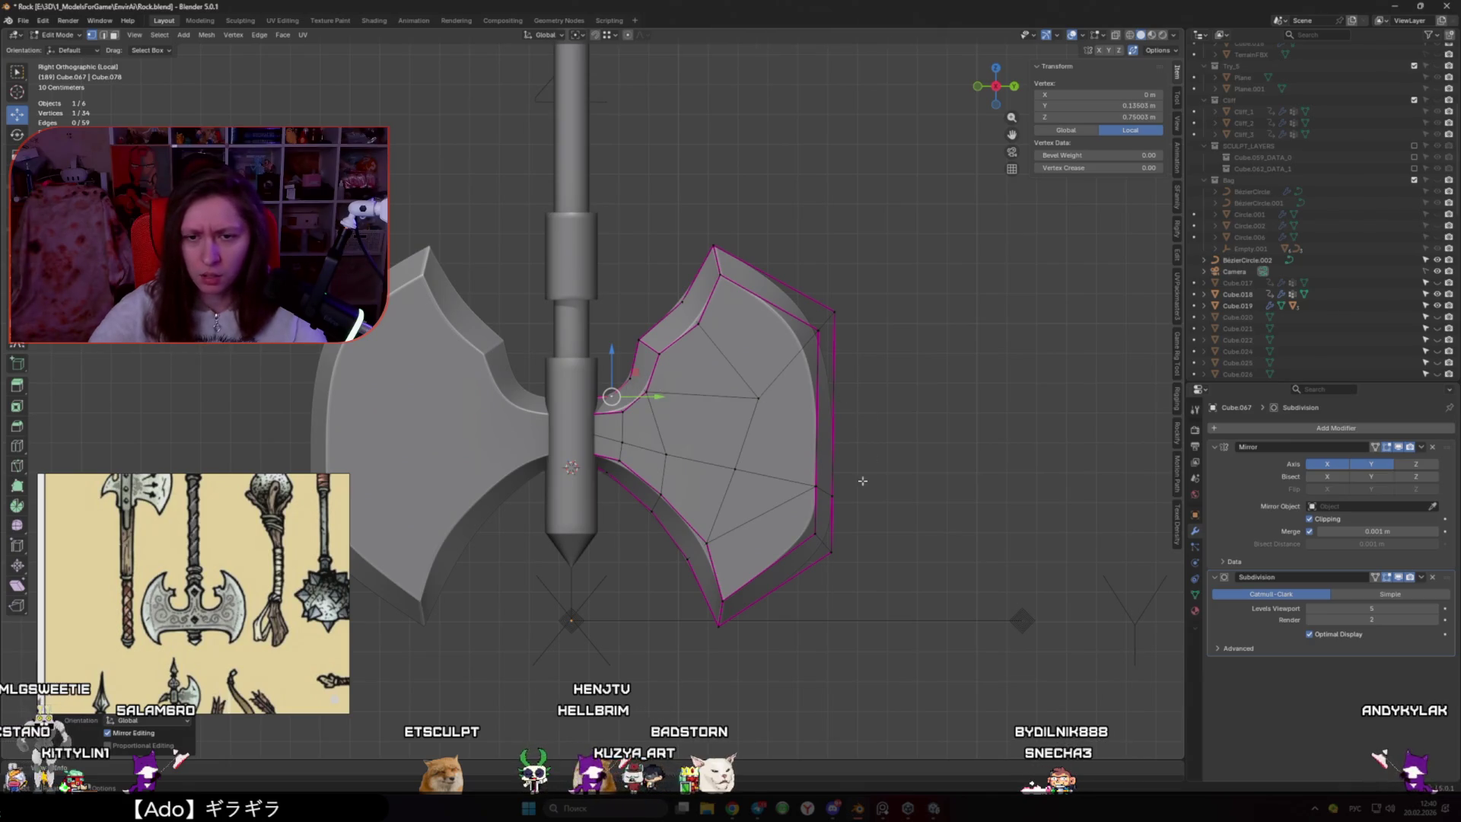
Pull the lower outer edge vertices outward to round the blade's crescent curve
left_click(832, 496)
key("g")
key("shift+x")
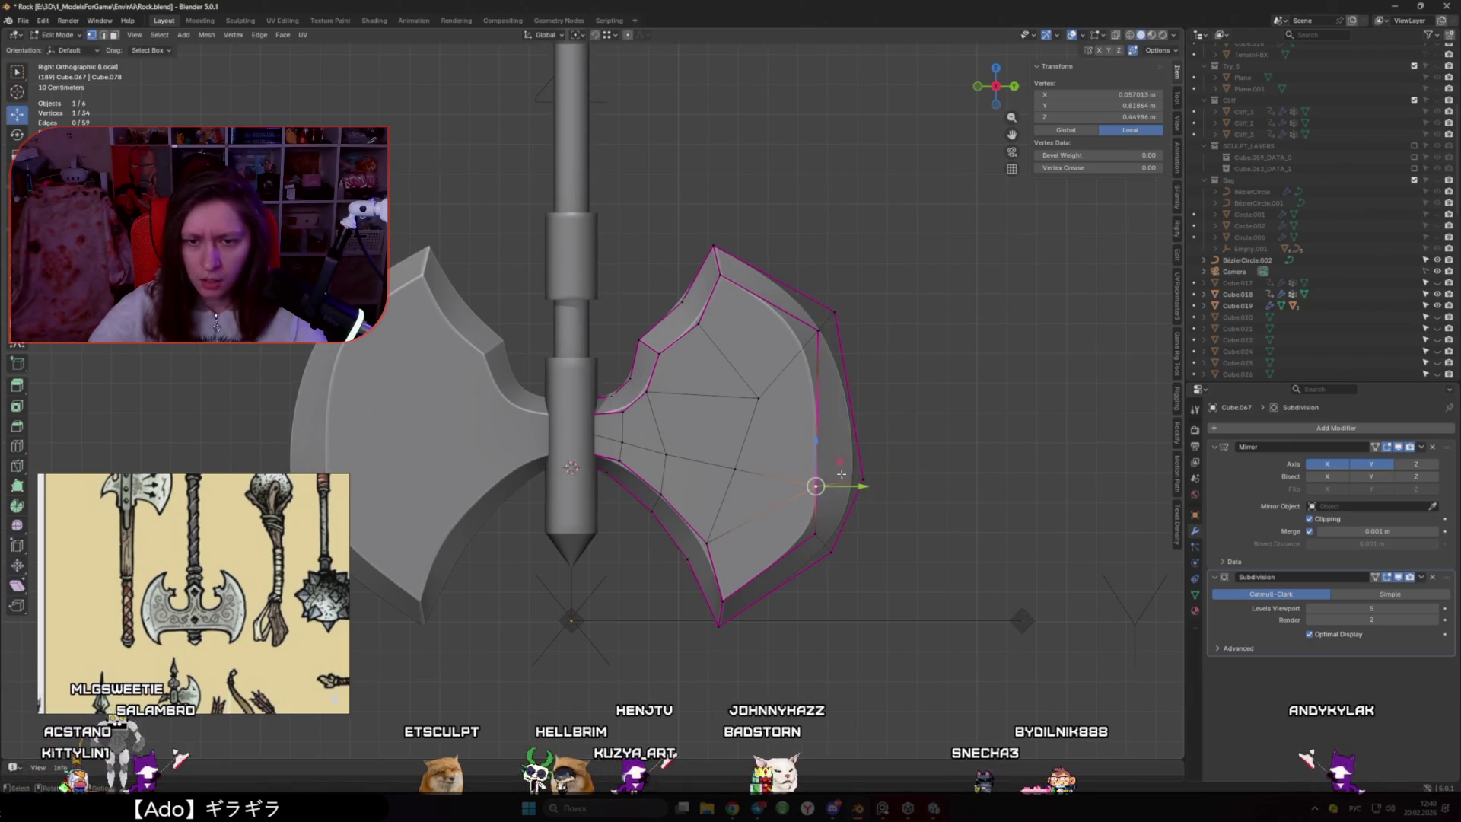
left_click(852, 452)
left_click(822, 537, "shift")
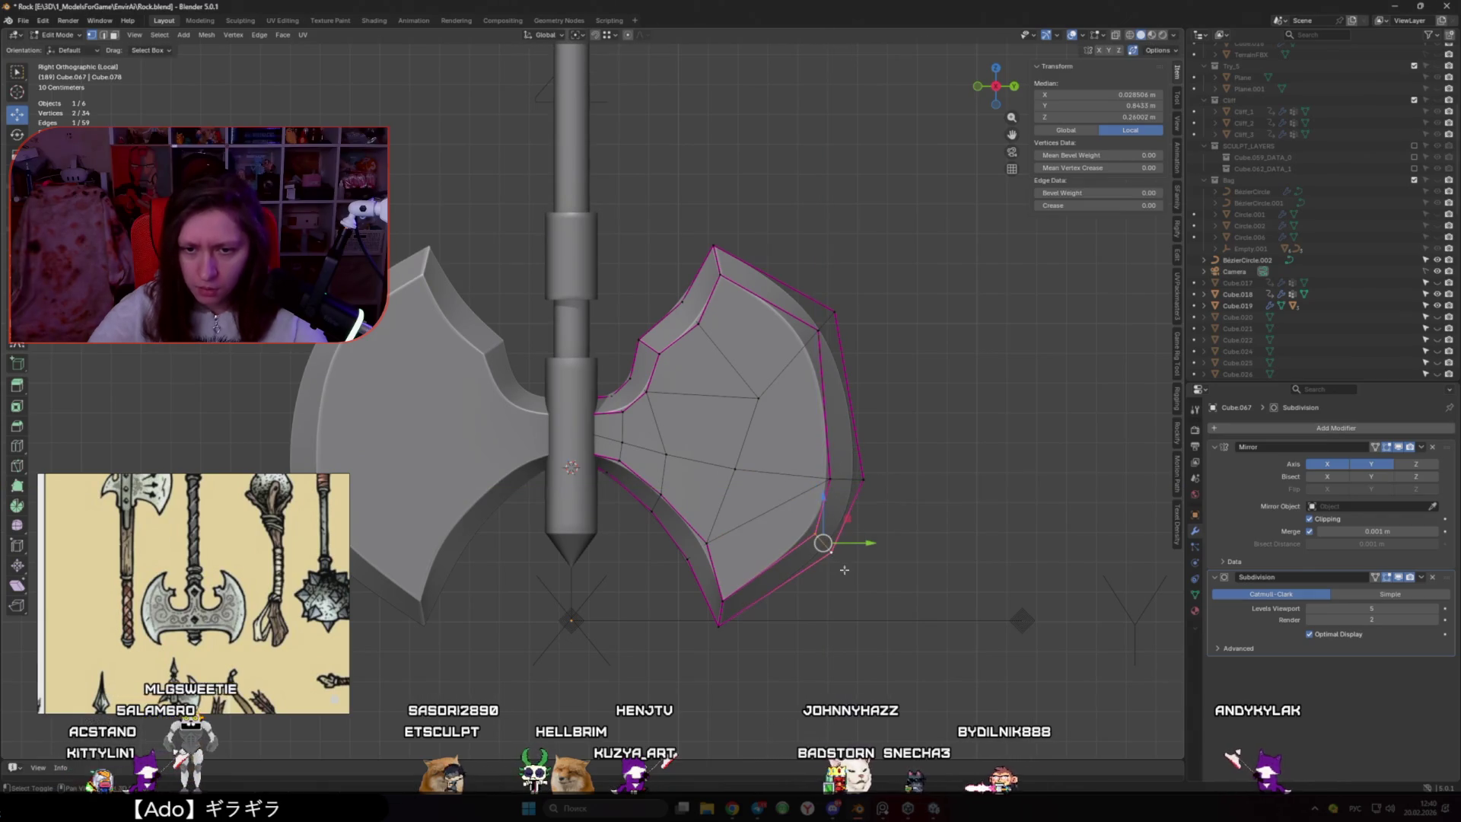
key("g")
key("shift+x")
left_click(800, 561)
left_click(911, 578)
scroll(796, 516, "down", 3)
mouse_move(789, 515)
middle_mouse_down()
mouse_move(748, 578)
mouse_move(854, 522)
mouse_move(842, 532)
mouse_move(744, 473)
mouse_move(652, 462)
middle_mouse_up()
scroll(770, 532, "up", 3)
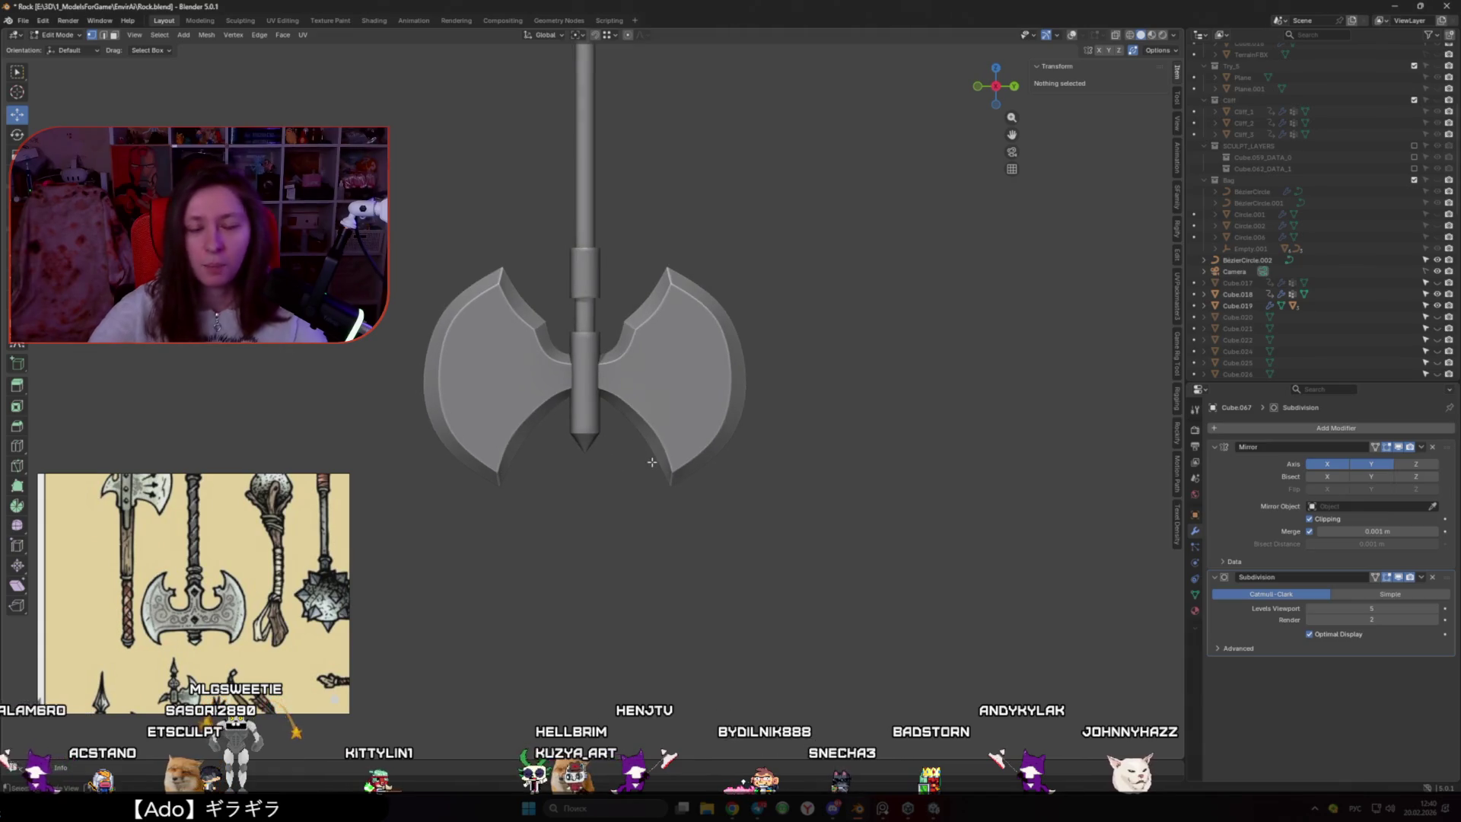
Show overlays again and leave the upper blade vertex unmoved, then deselect it
scroll(652, 471, "up", 1)
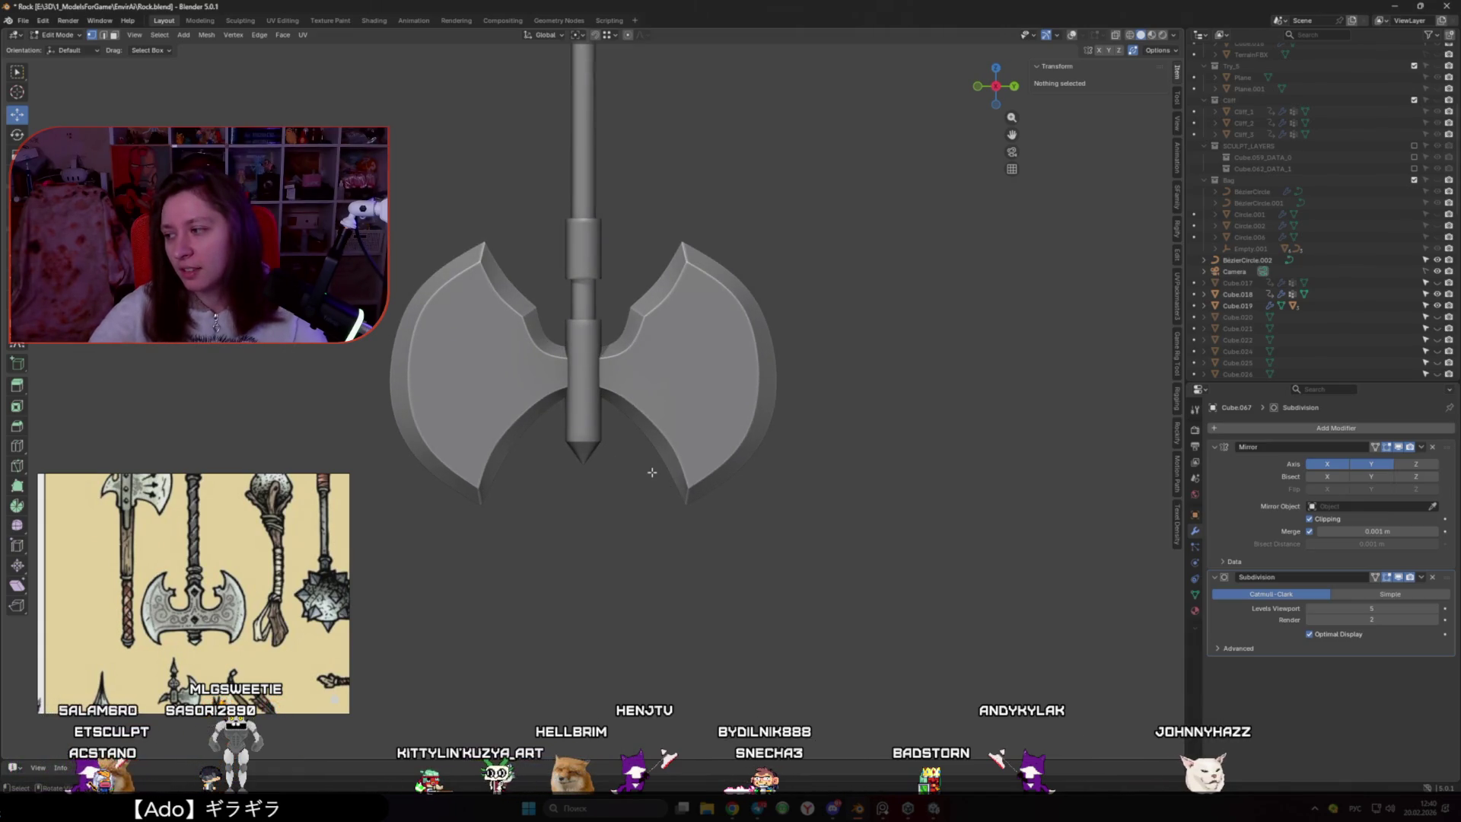
key("shift+alt+z")
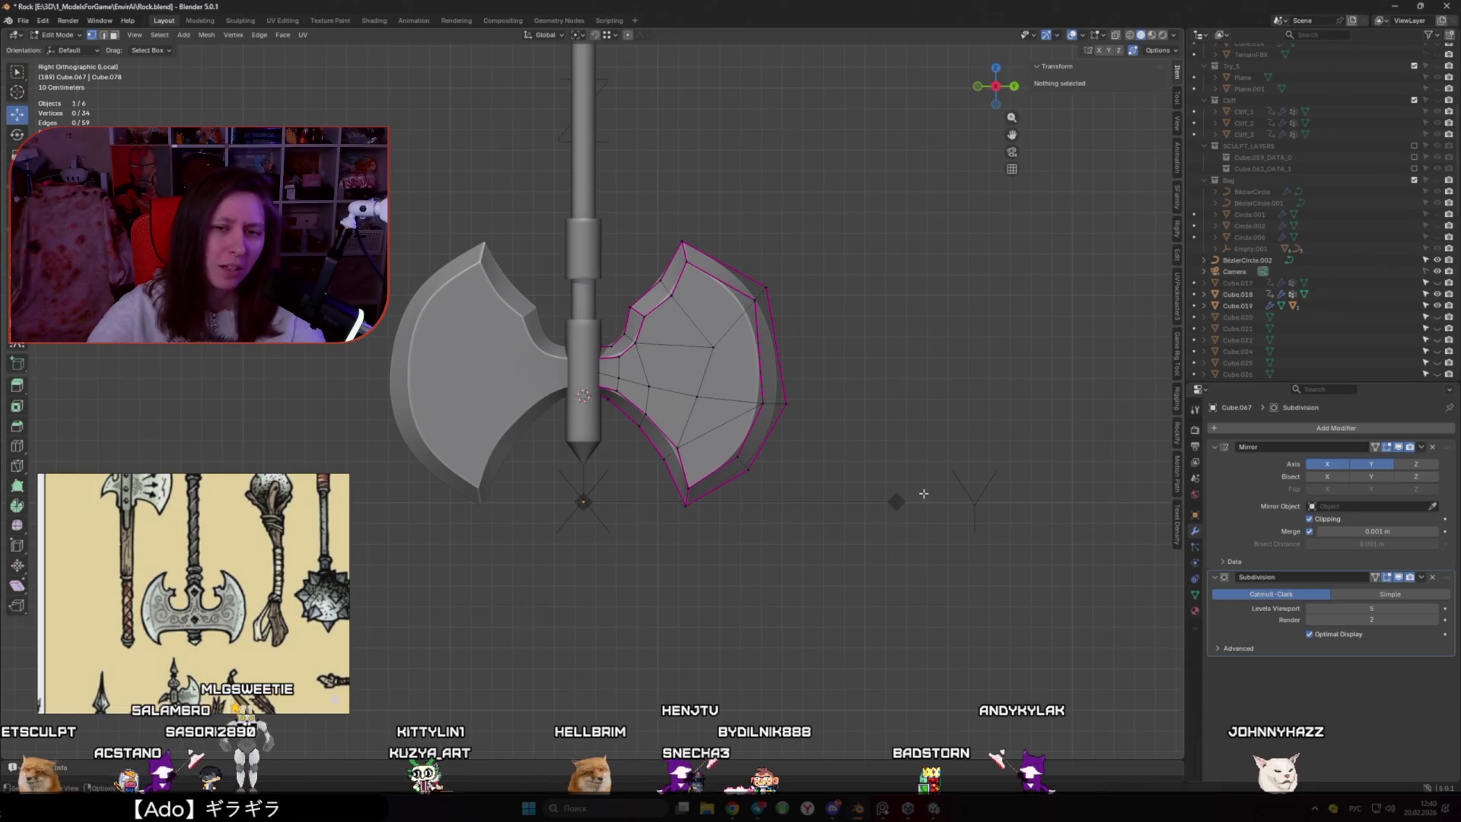
left_click(713, 347)
key("g")
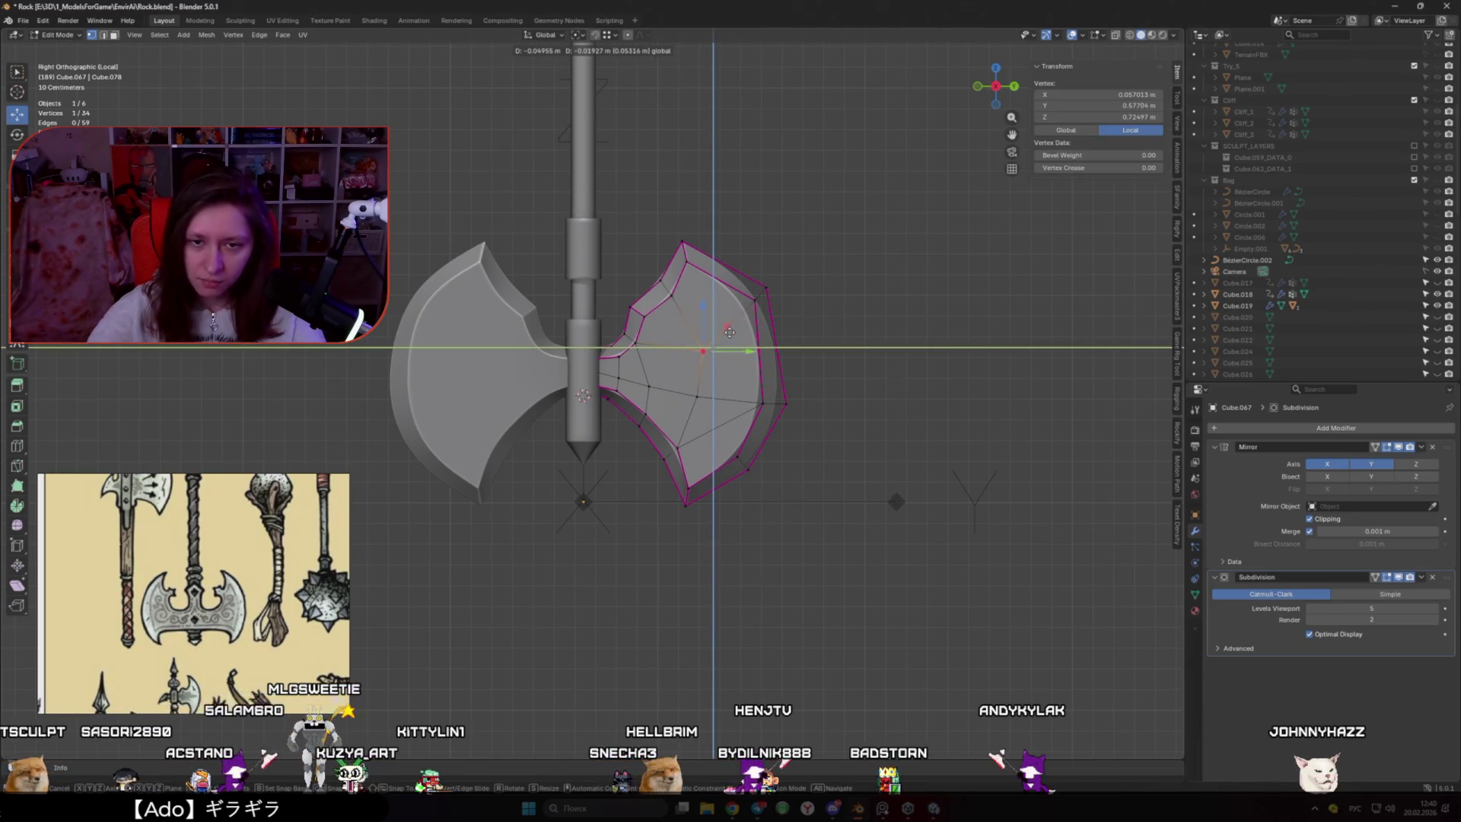
right_click(728, 332)
left_click(868, 352)
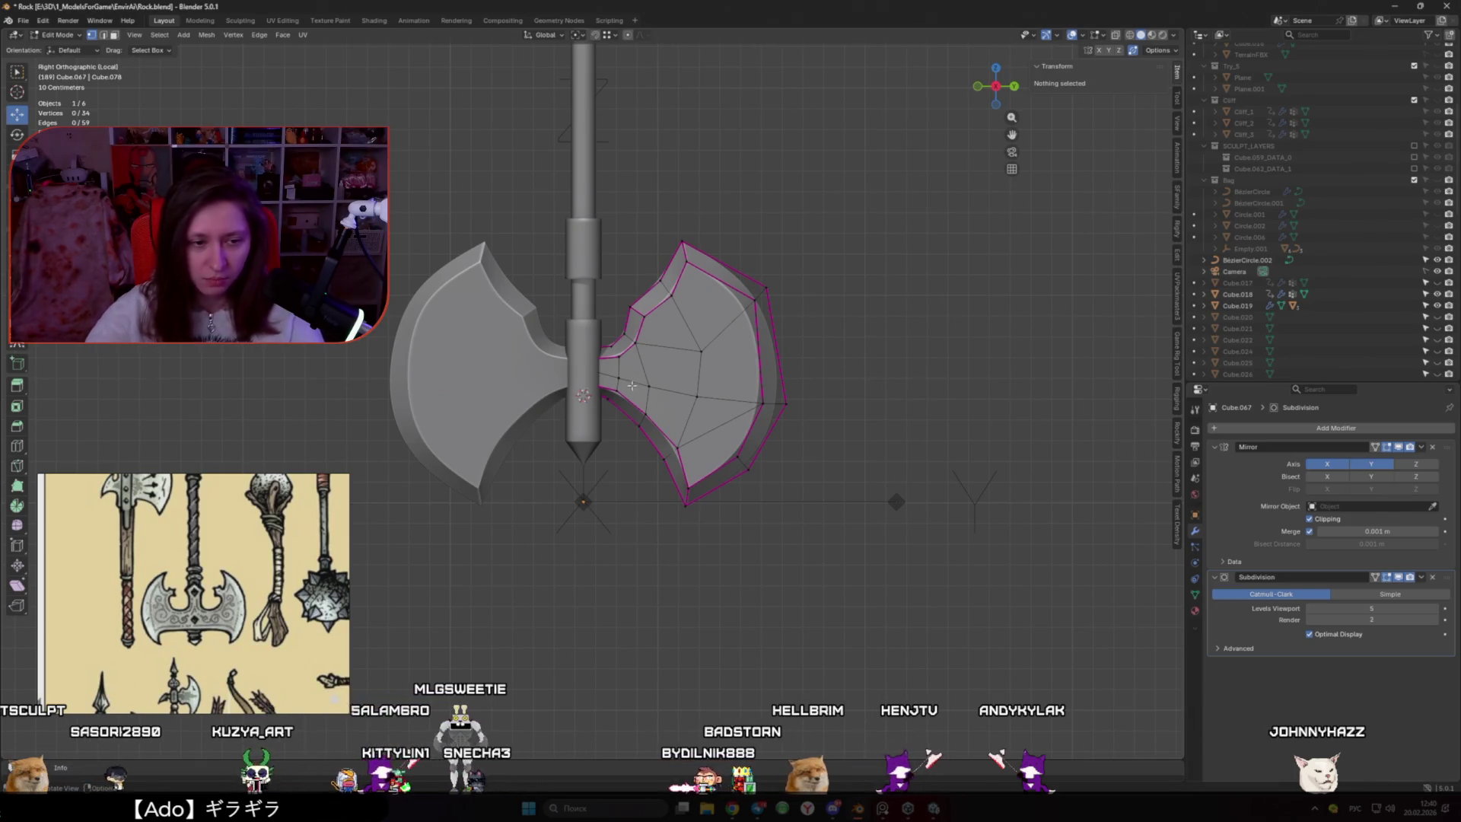
Switch back to Object Mode and bring up the Add menu
key("ctrl+Tab")
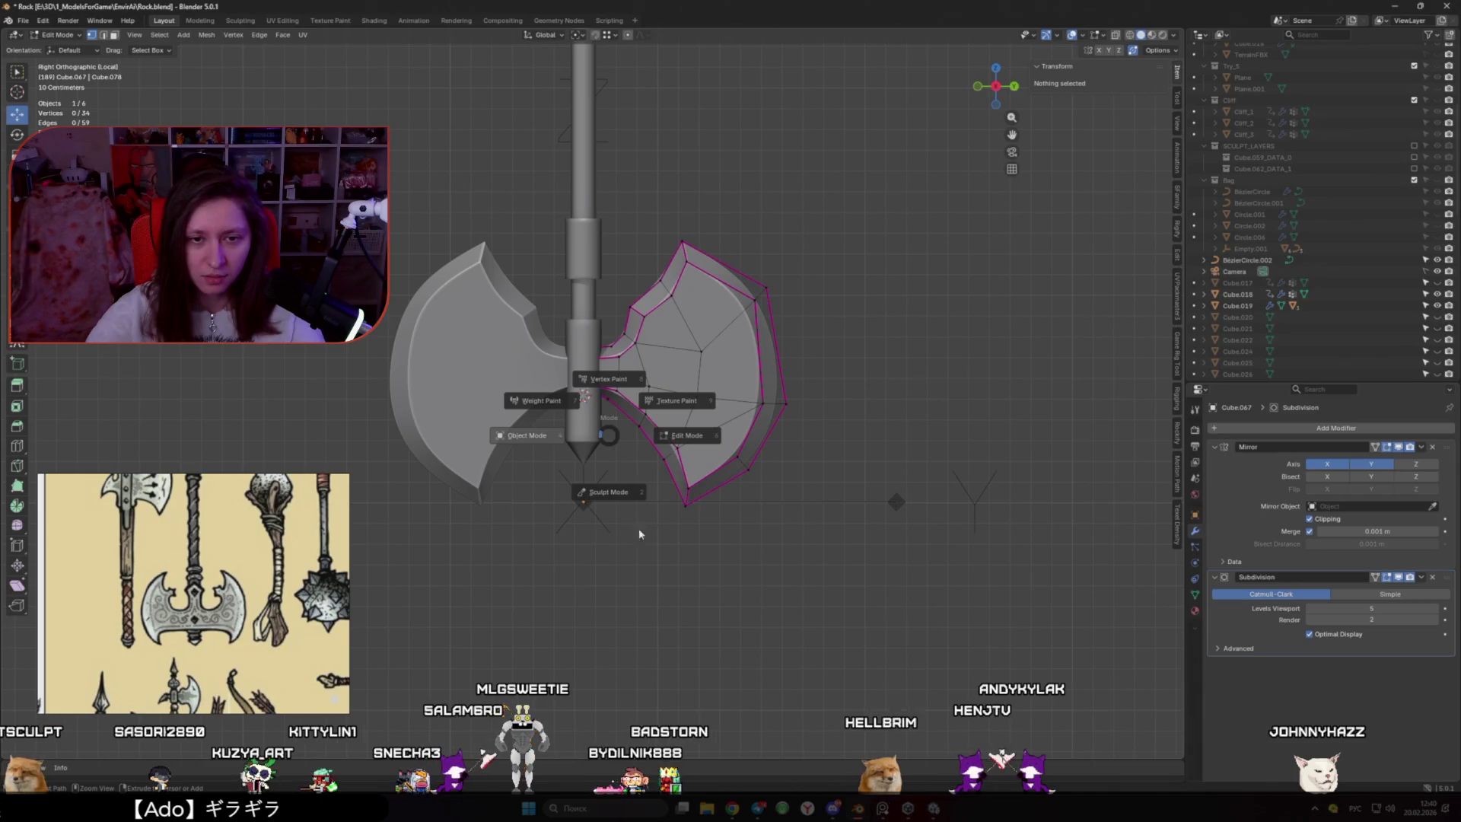
key("Tab")
key("shift+a")
Add a plain-axes empty at the 3D cursor, then clear the selection
mouse_move(616, 536)
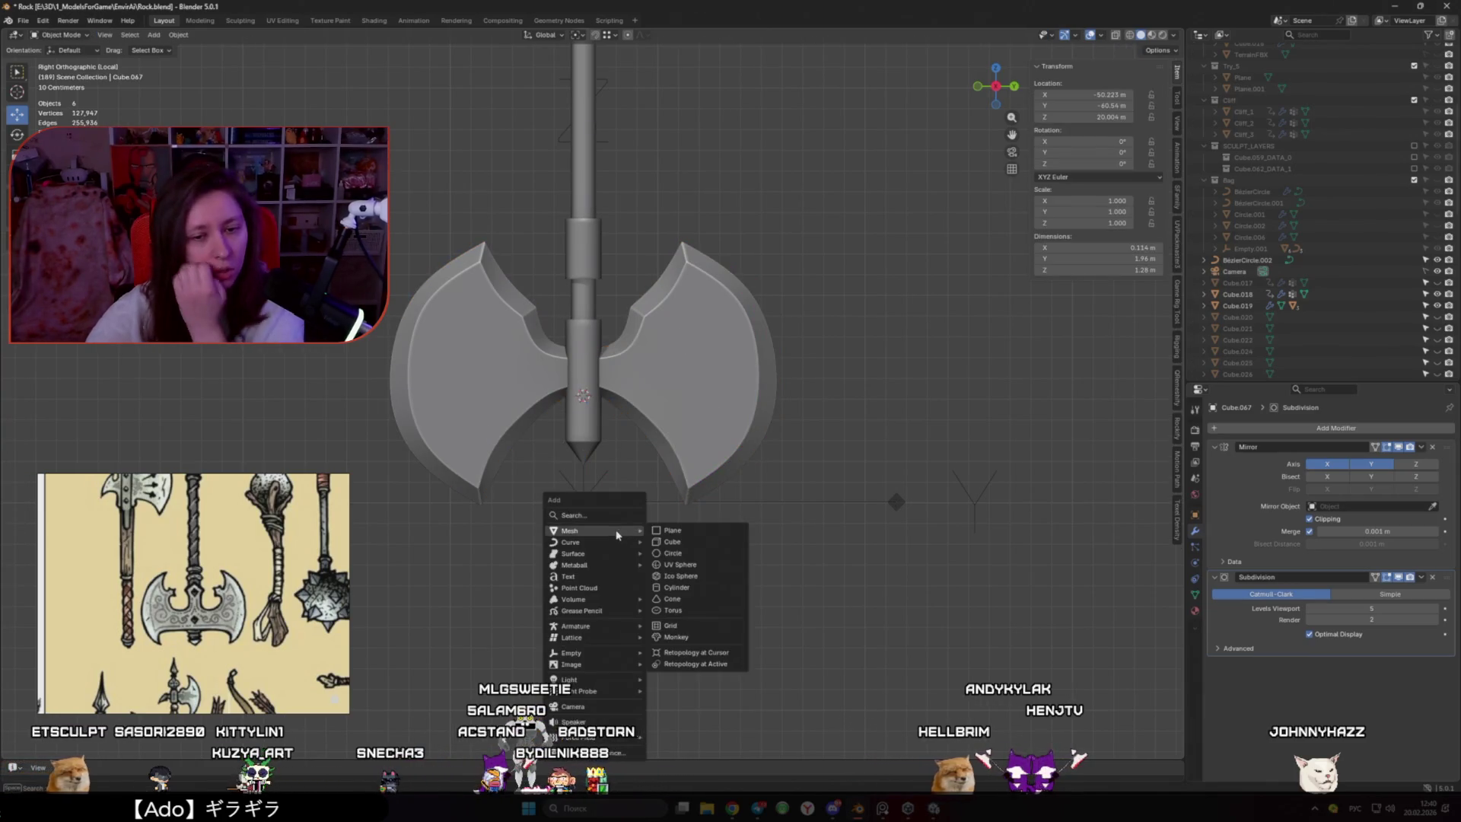
left_click(670, 533)
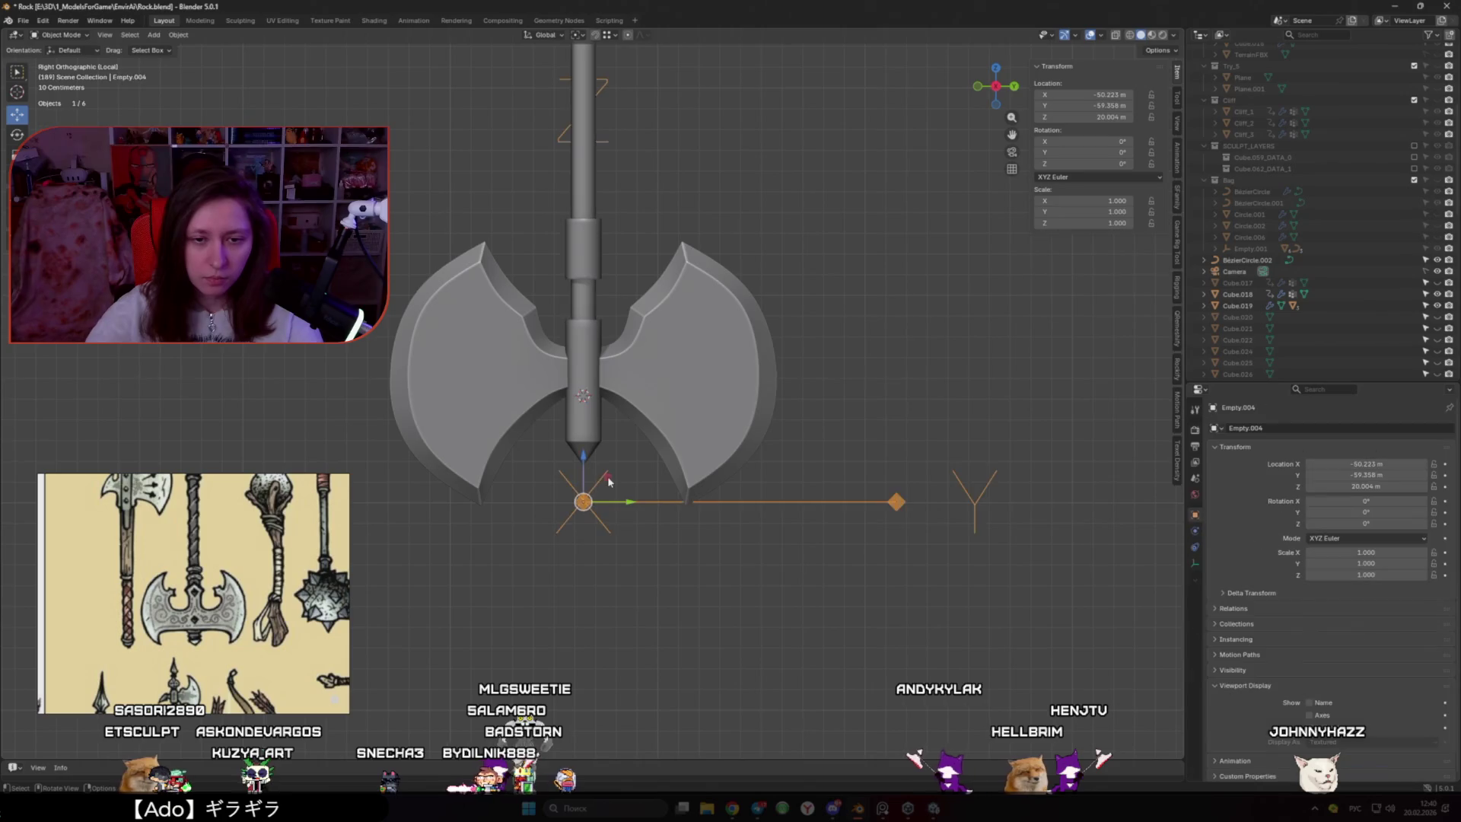
left_click(848, 405)
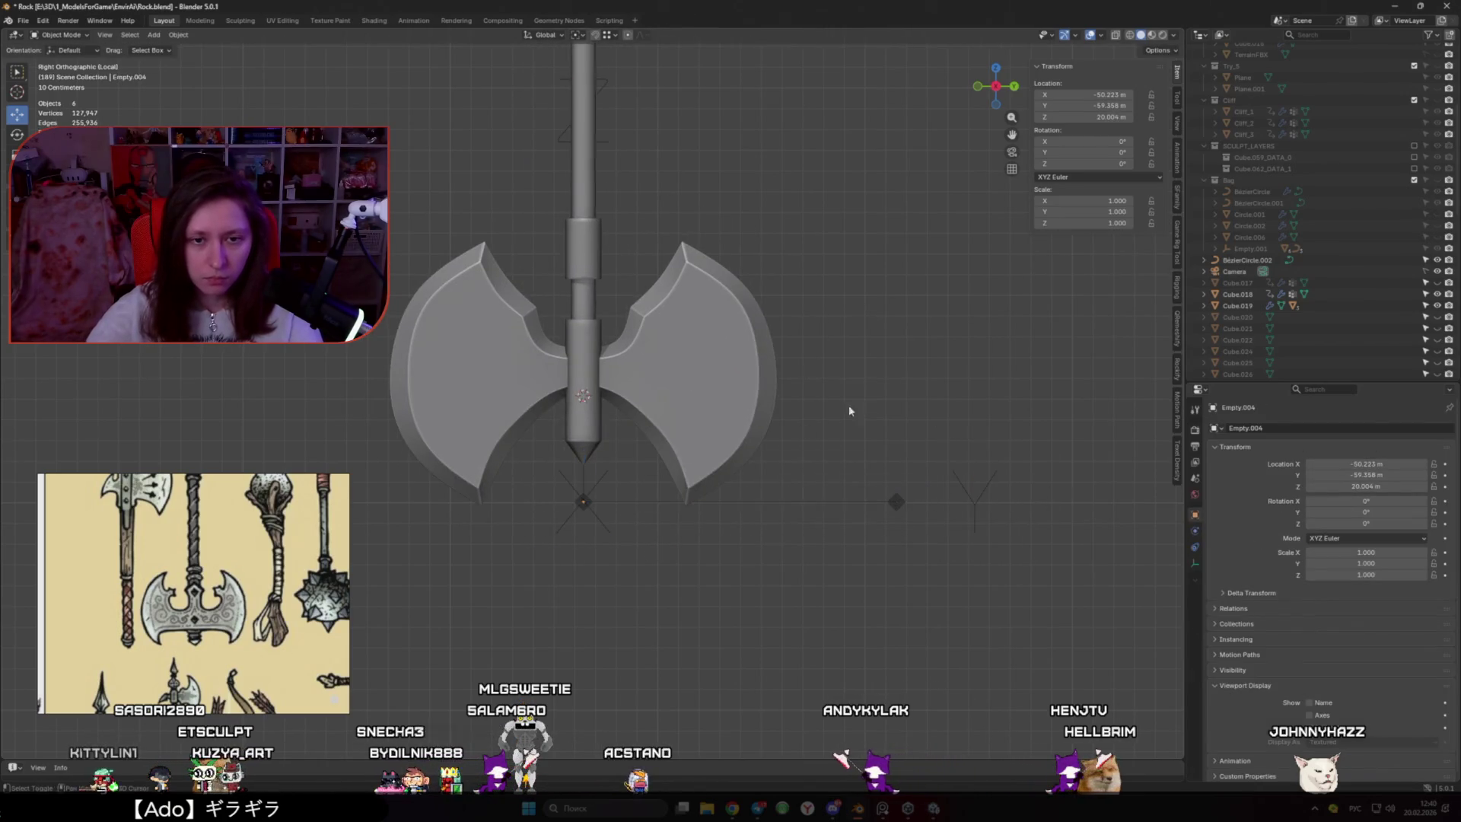
key("shift+a")
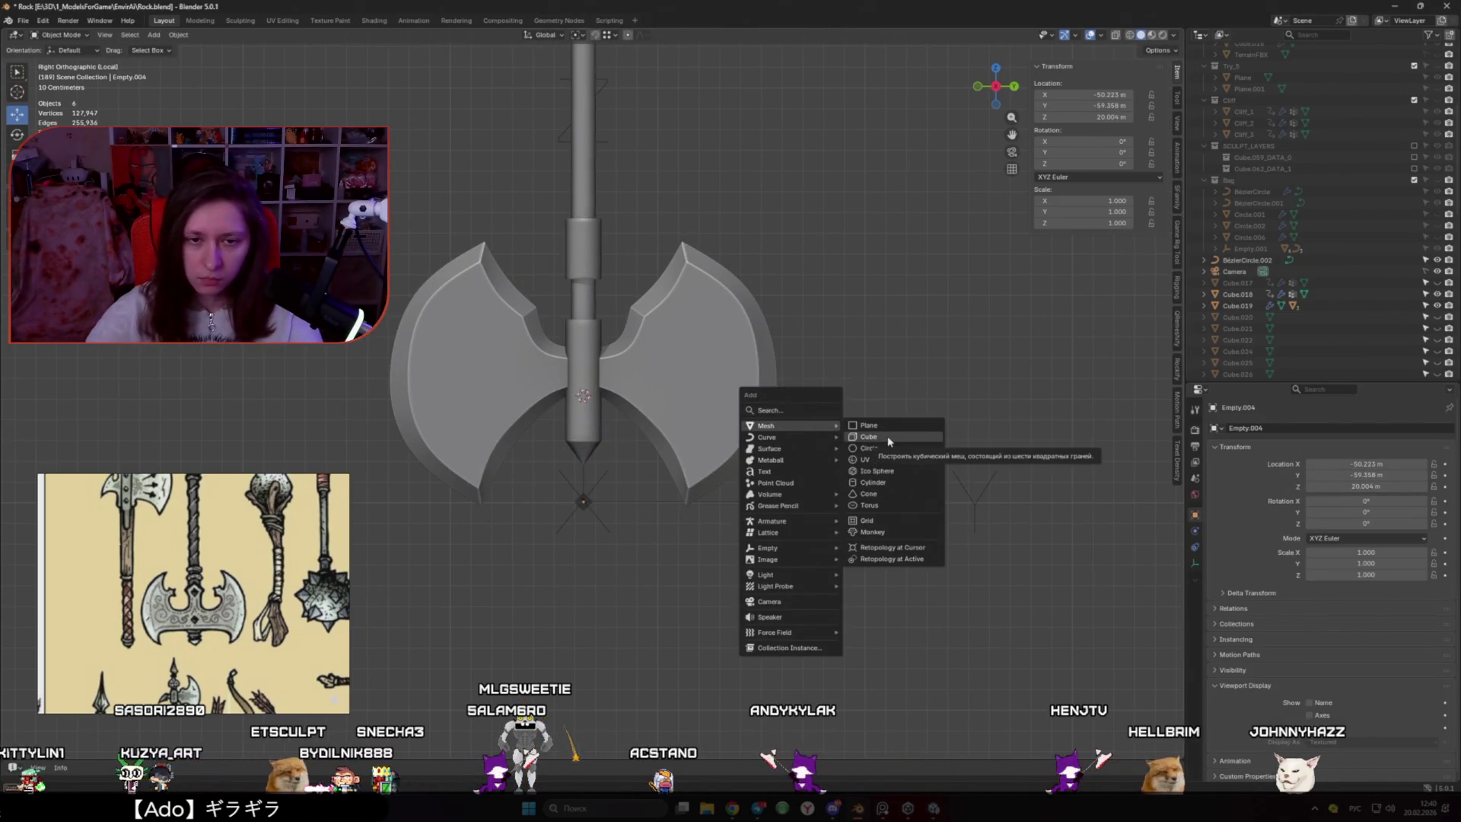
key("Escape")
scroll(587, 353, "up", 4)
mouse_move(591, 397)
middle_mouse_down()
mouse_move(588, 353)
mouse_move(605, 407)
middle_mouse_up()
Duplicate the lower handle section in place and edit it in side view
left_click(587, 352)
key("shift+d")
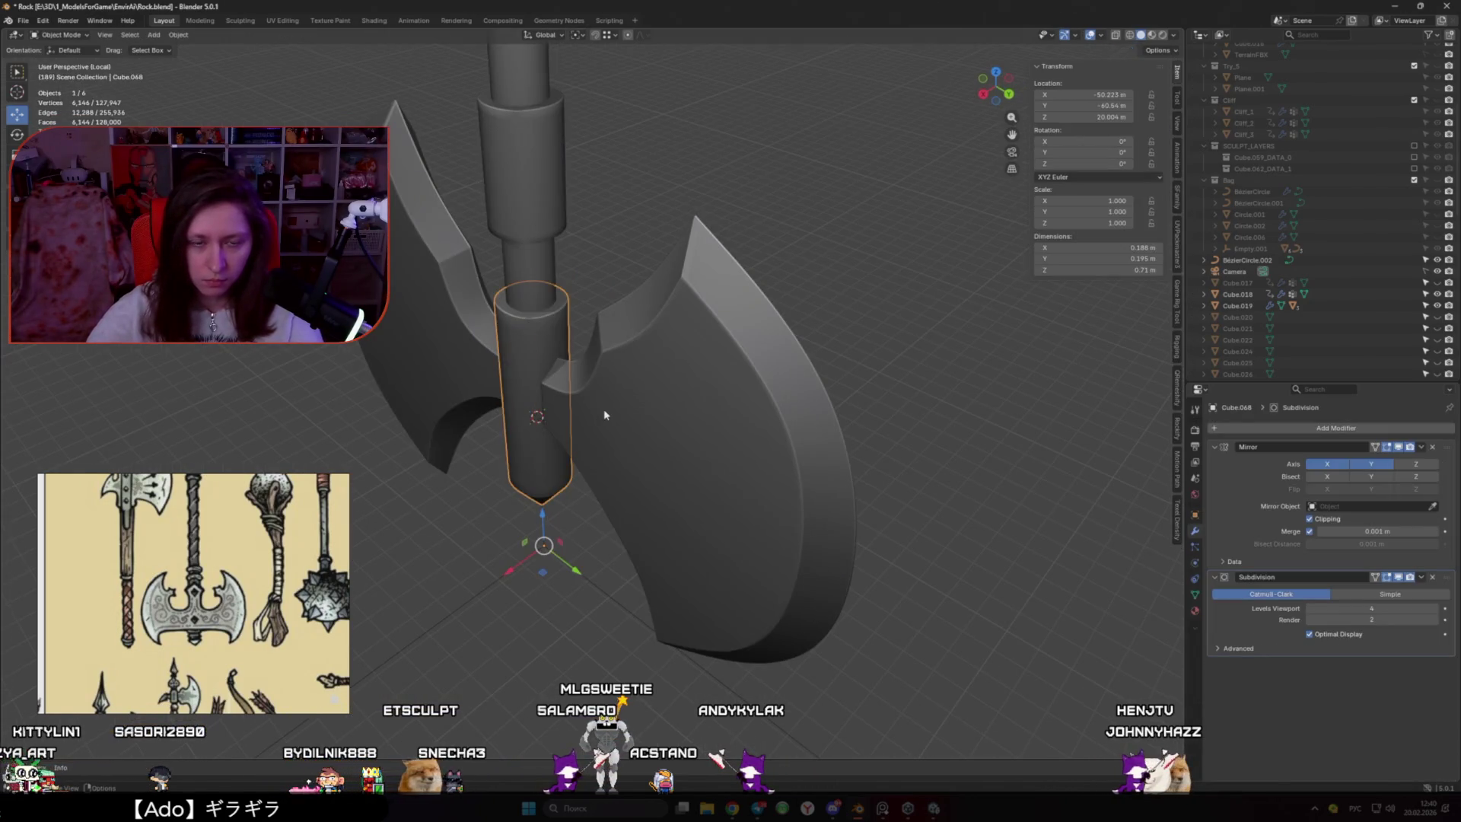
right_click(613, 418)
key("Tab")
key("KP_3")
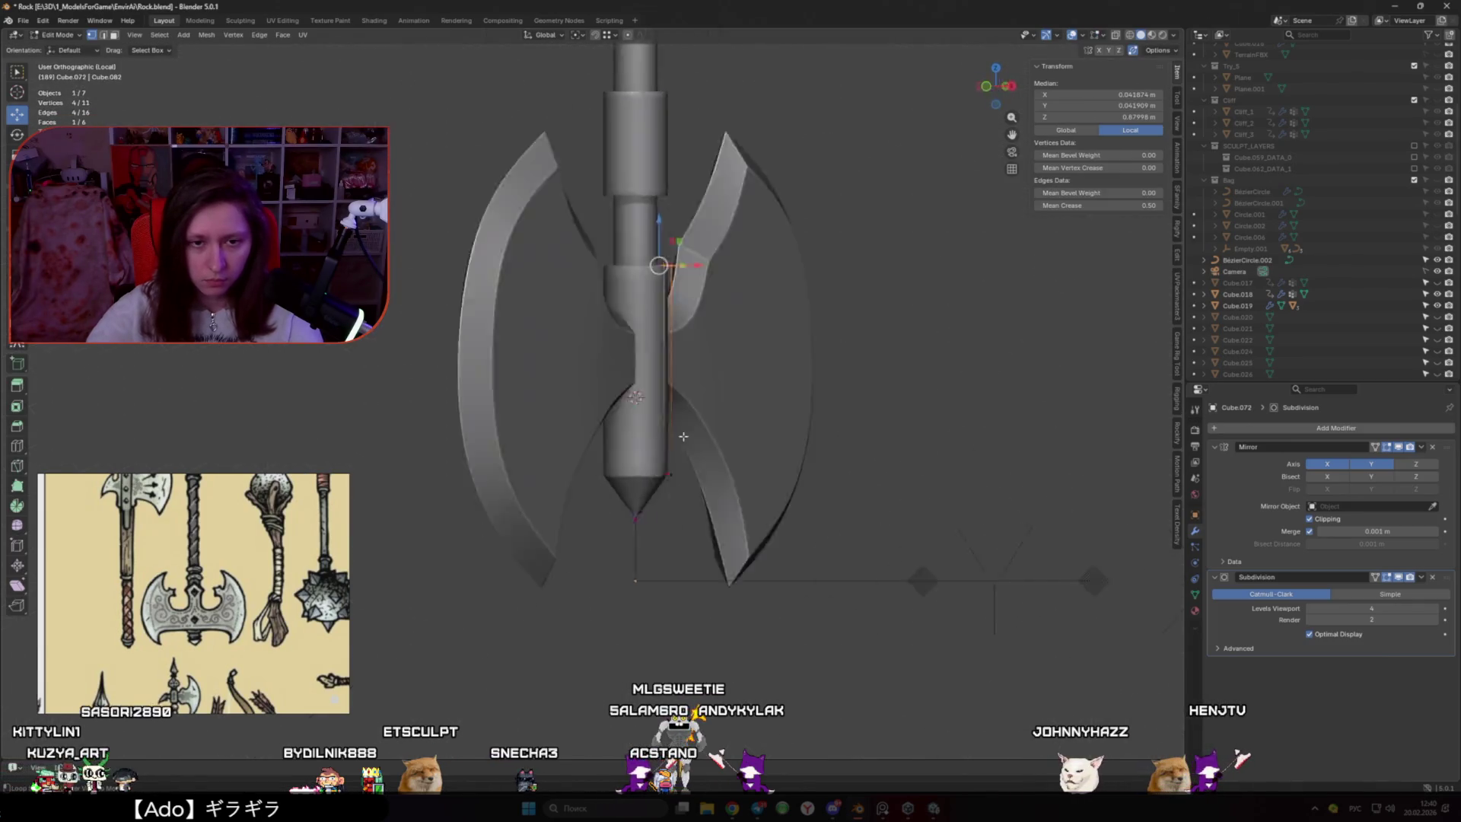
Add a centred loop cut to the copy and delete its lower faces
key("ctrl+r")
left_click(601, 372)
right_click(602, 371)
key("3")
left_click_drag(895, 664, 497, 397)
key("x")
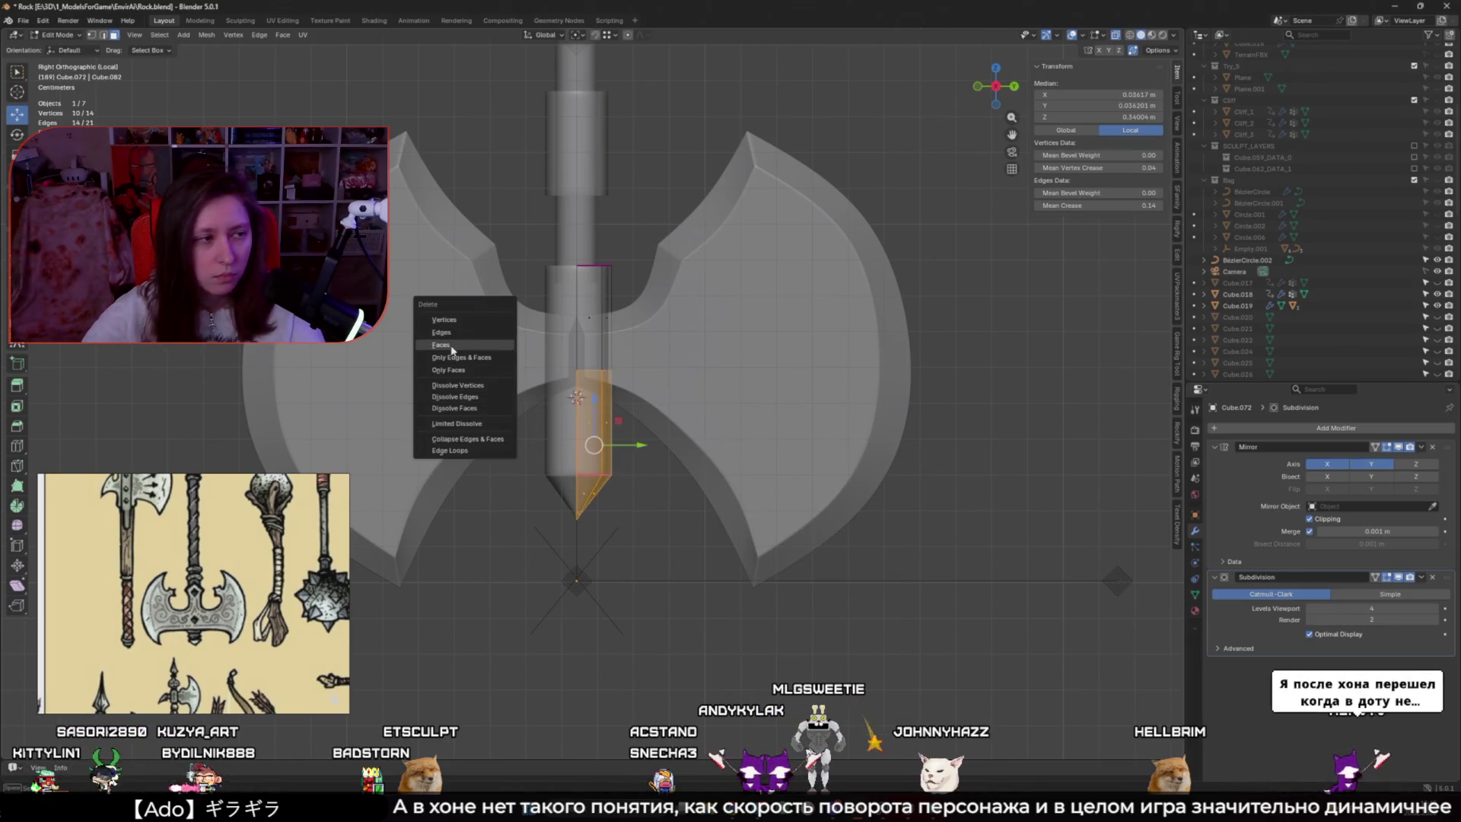
left_click(497, 397)
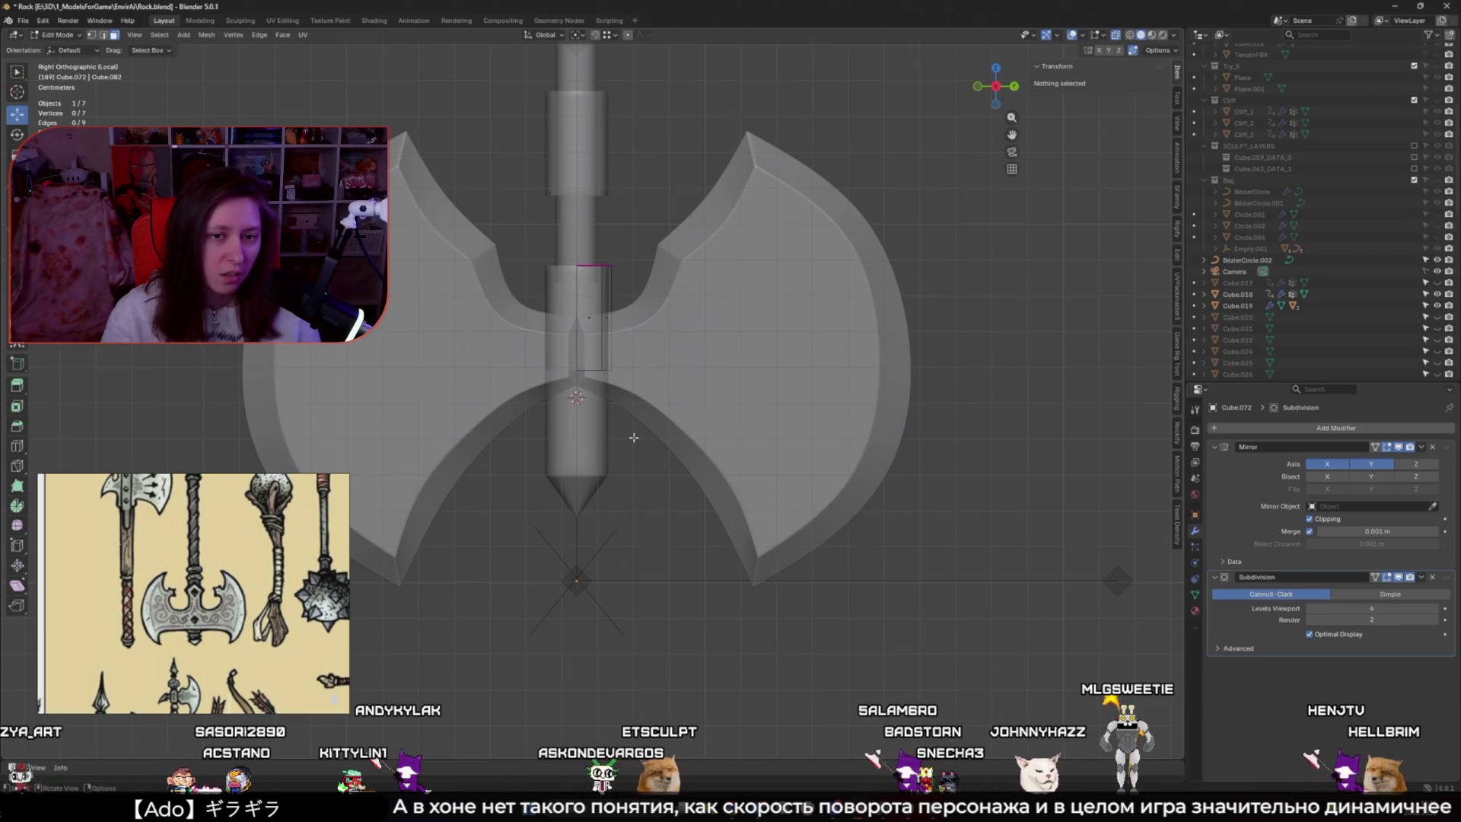
Adjust a top vertex and give the top edges a full crease of 1
scroll(634, 438, "up", 3)
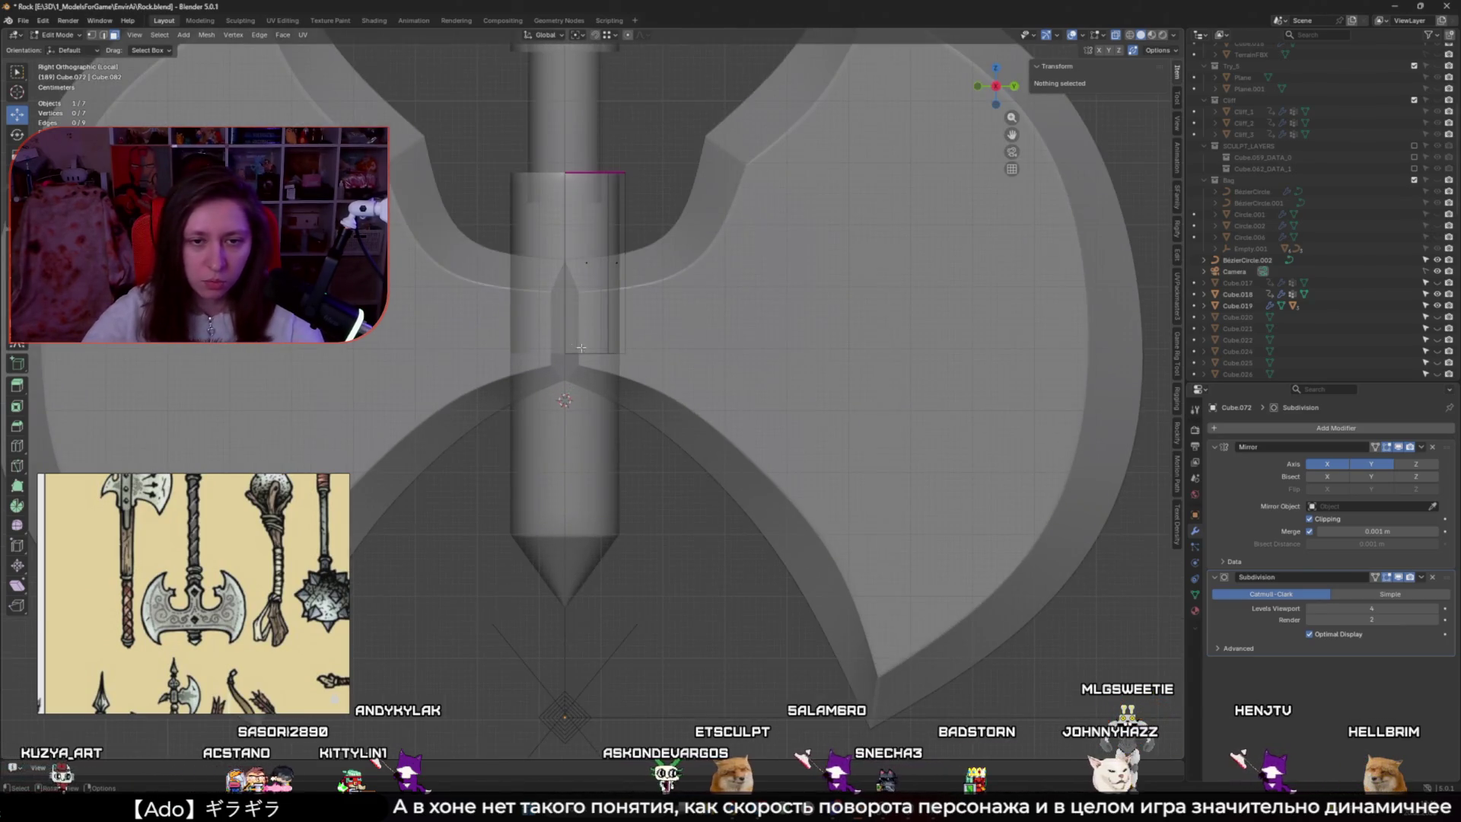
middle_click_drag(580, 348, 569, 255)
left_click(567, 252)
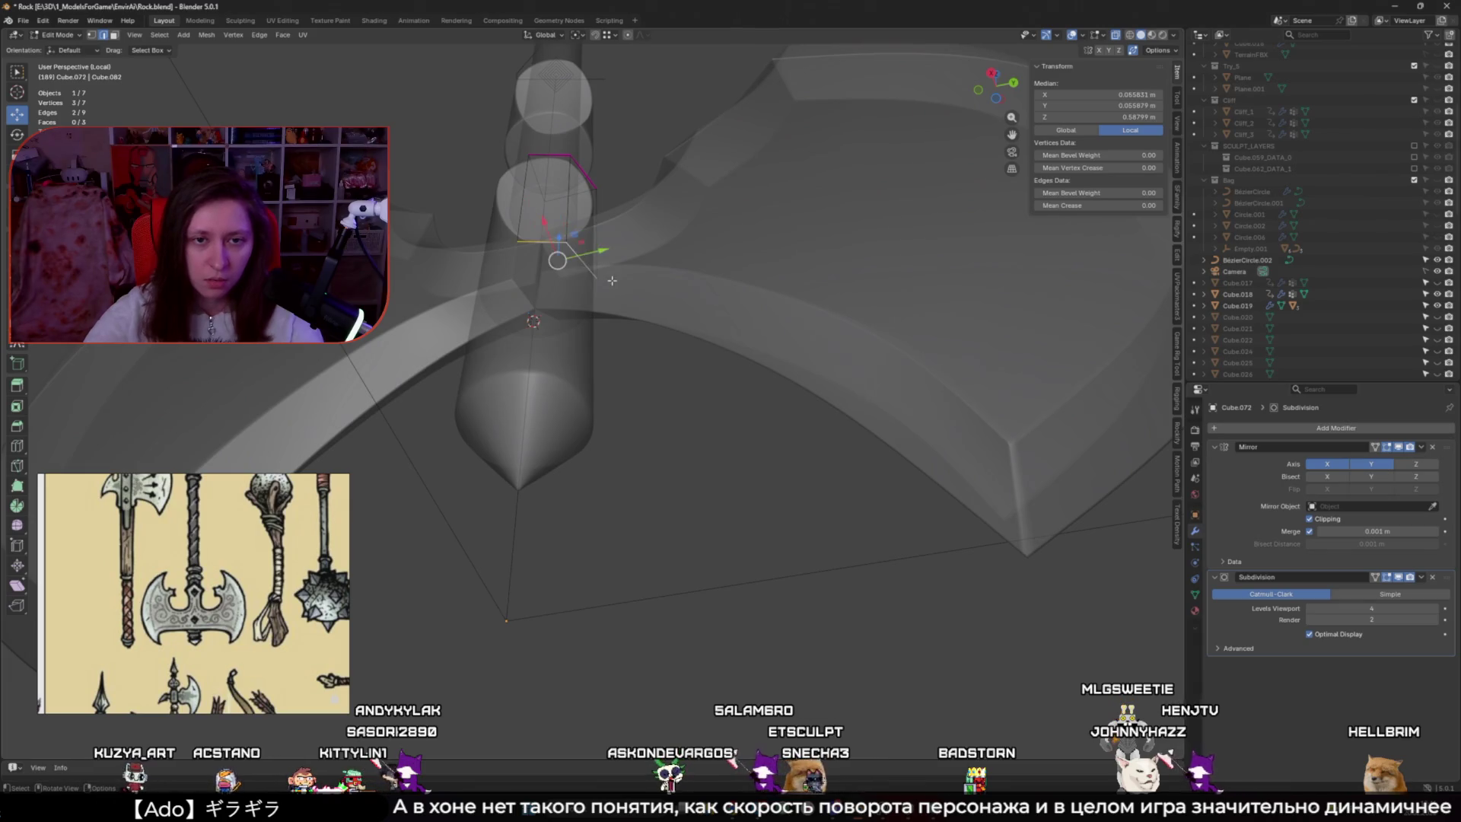
left_click(564, 258)
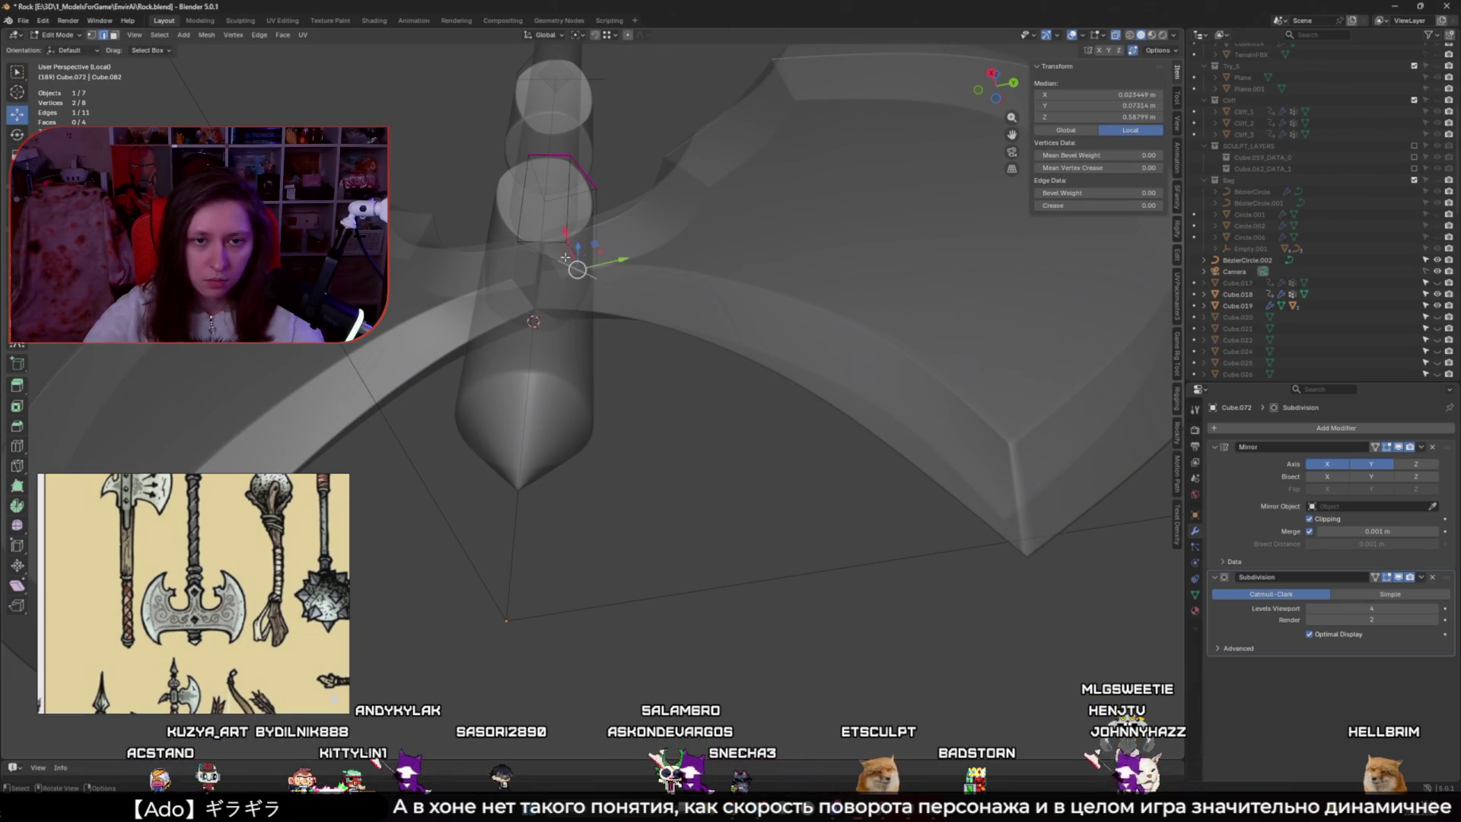
left_click_drag(590, 255, 567, 247)
left_click(536, 283)
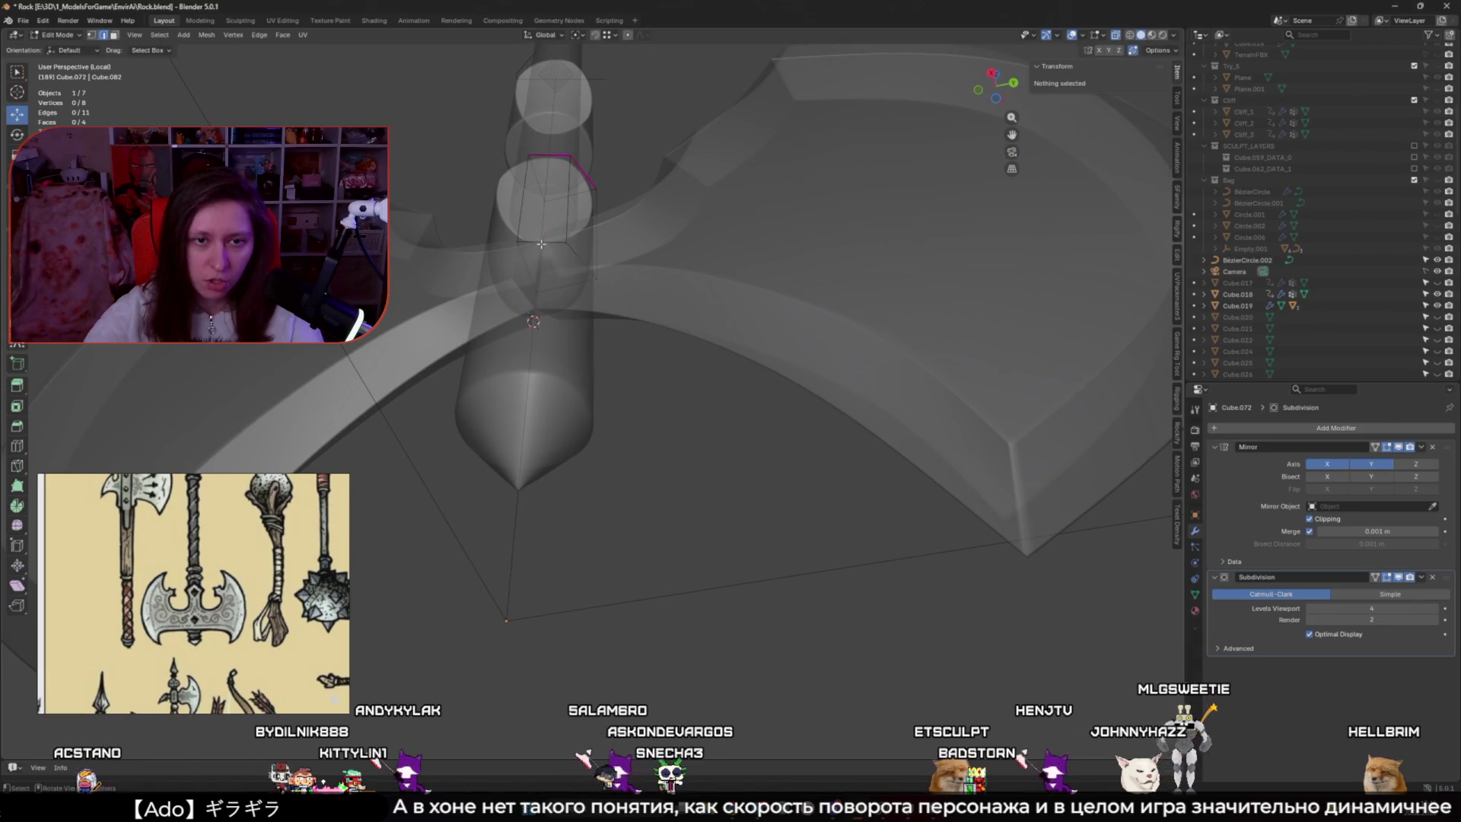
left_click(591, 257, "shift")
key("shift+e")
type("1")
key("Return")
scroll(704, 353, "up", 2)
scroll(704, 353, "down", 4)
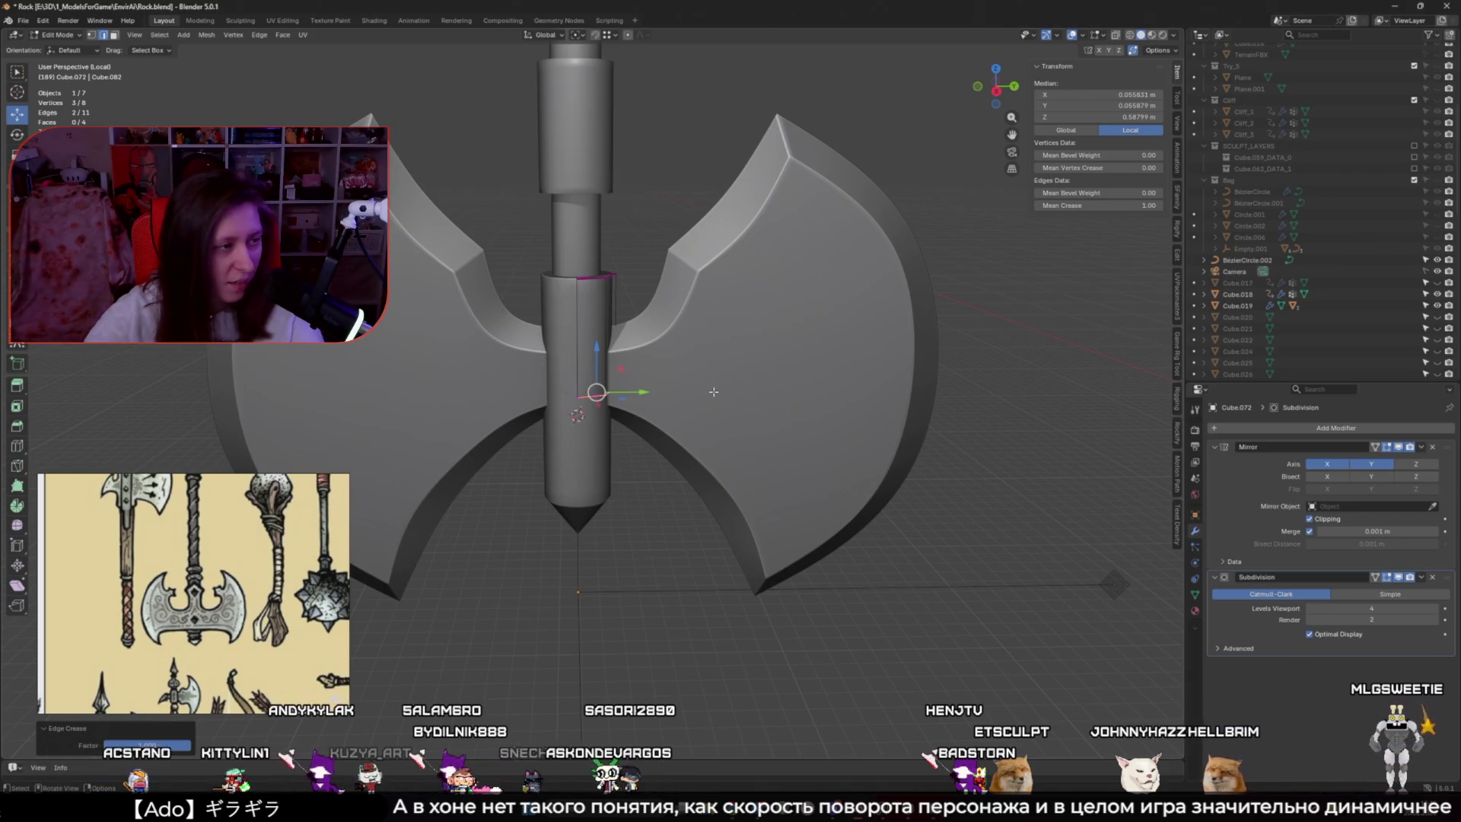
Scale the whole collar piece wider along Y around the 3D cursor
key("a")
key("Escape")
left_click(578, 36)
left_click(609, 65)
left_click(578, 35)
left_click(609, 65)
key("s")
key("y")
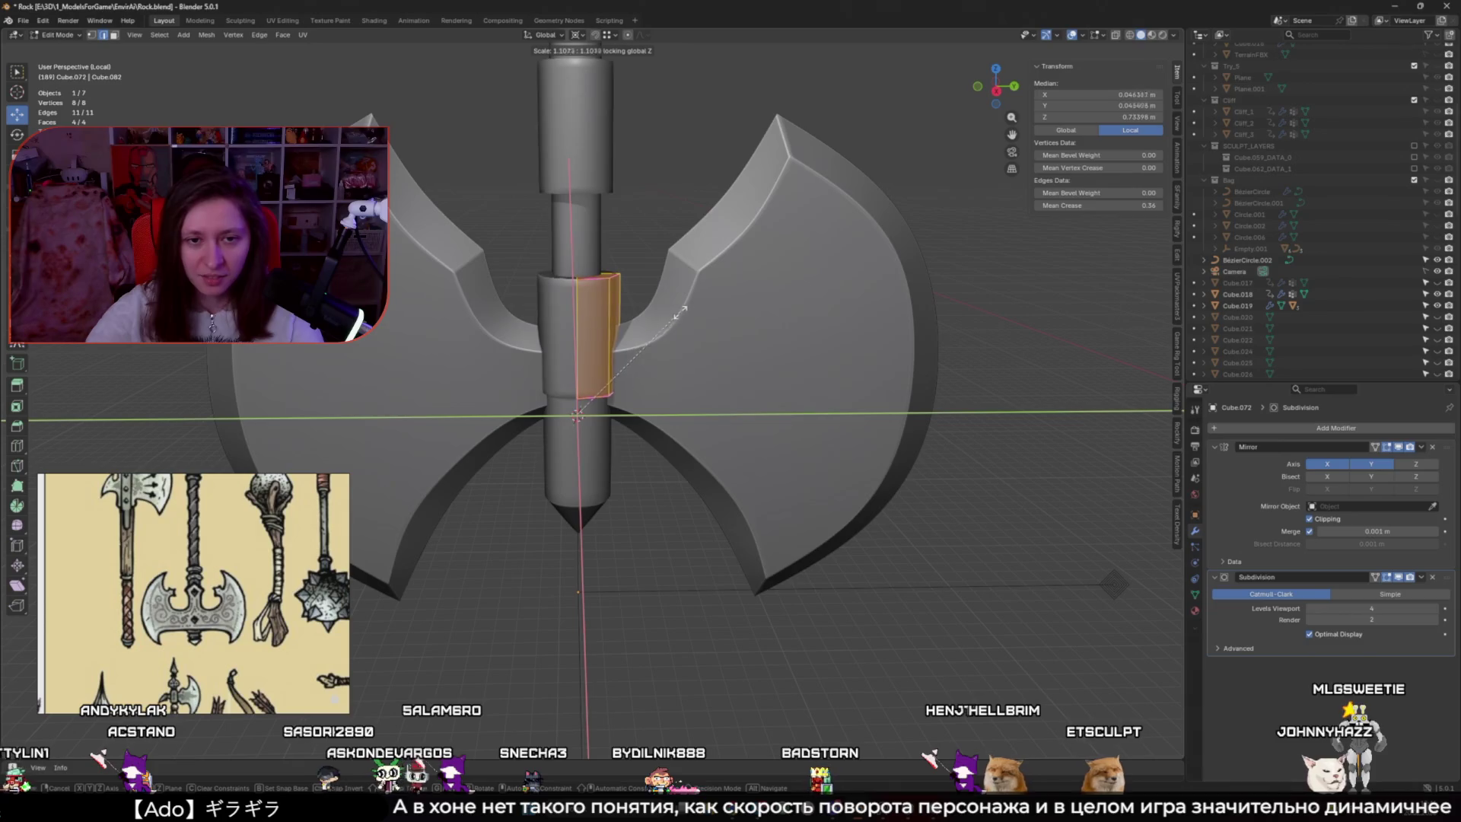
left_click(441, 431)
Restore the default pivot and raise the top face along Z to lengthen the collar
middle_click_drag(432, 433, 567, 347)
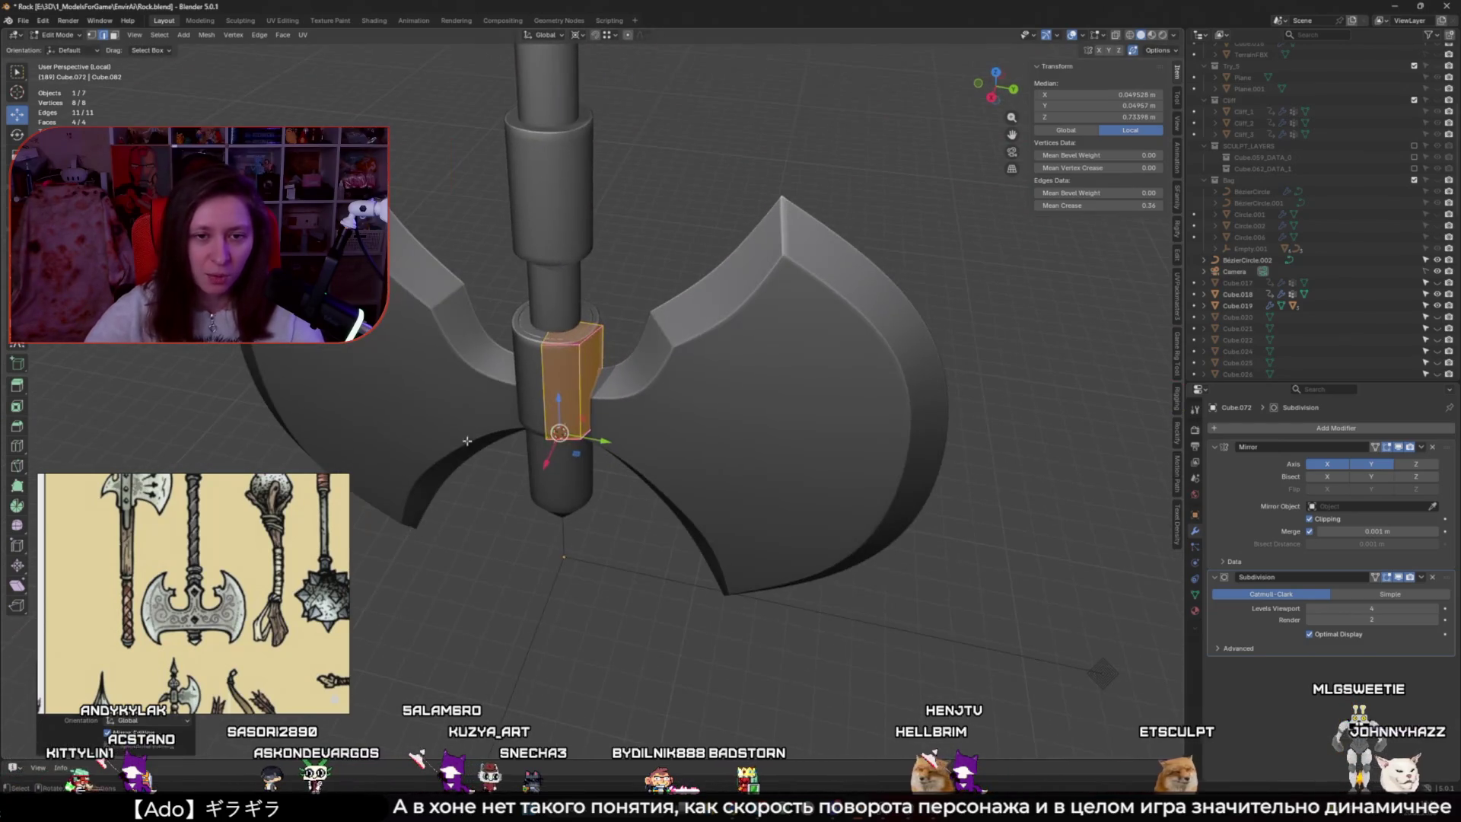
left_click(570, 342)
left_click(578, 36)
left_click(609, 95)
key("g")
key("z")
left_click(583, 493)
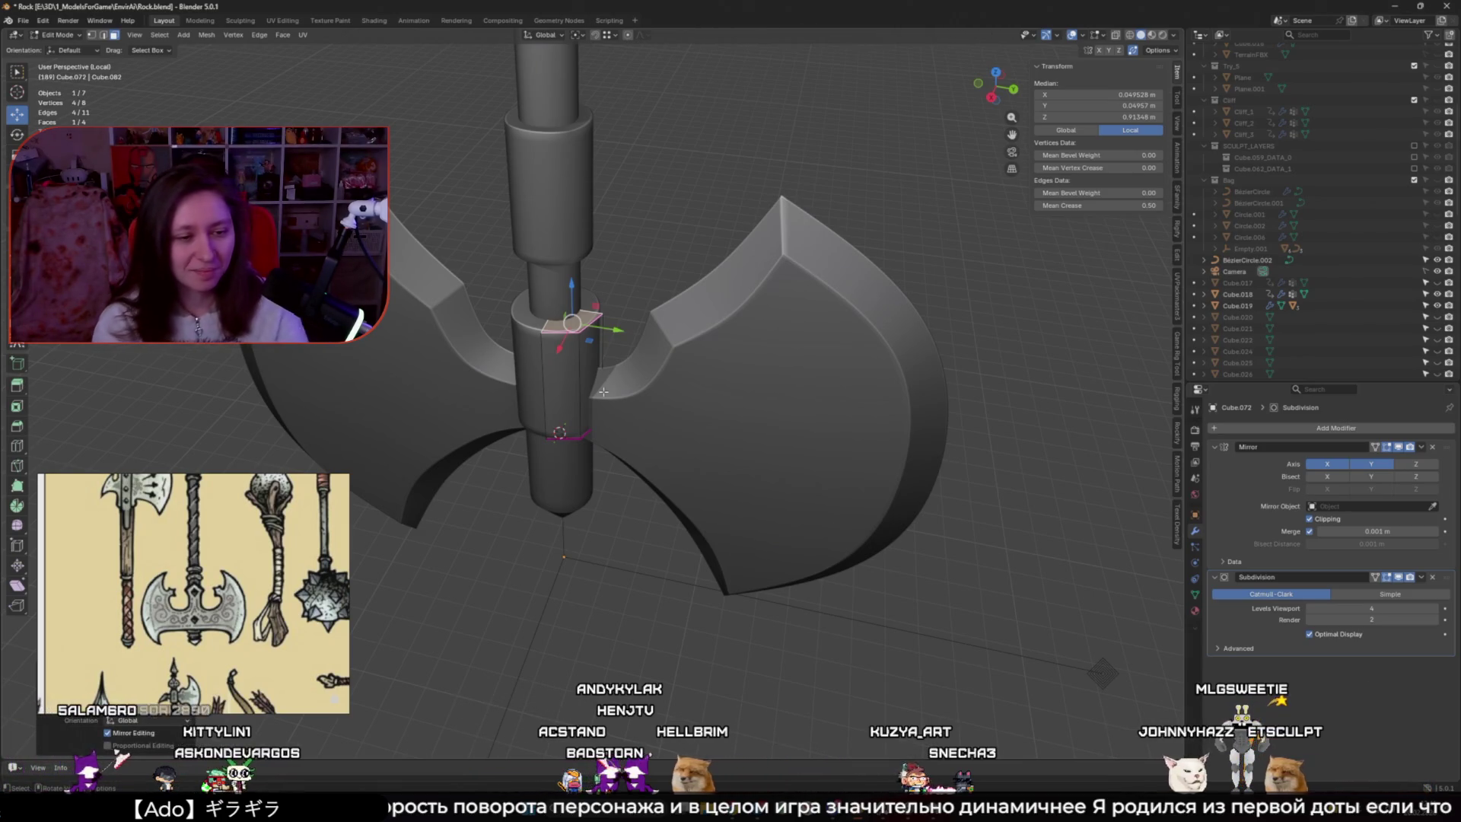
Inspect the collar in X-ray and undo the top face raise
middle_click_drag(595, 373, 604, 335)
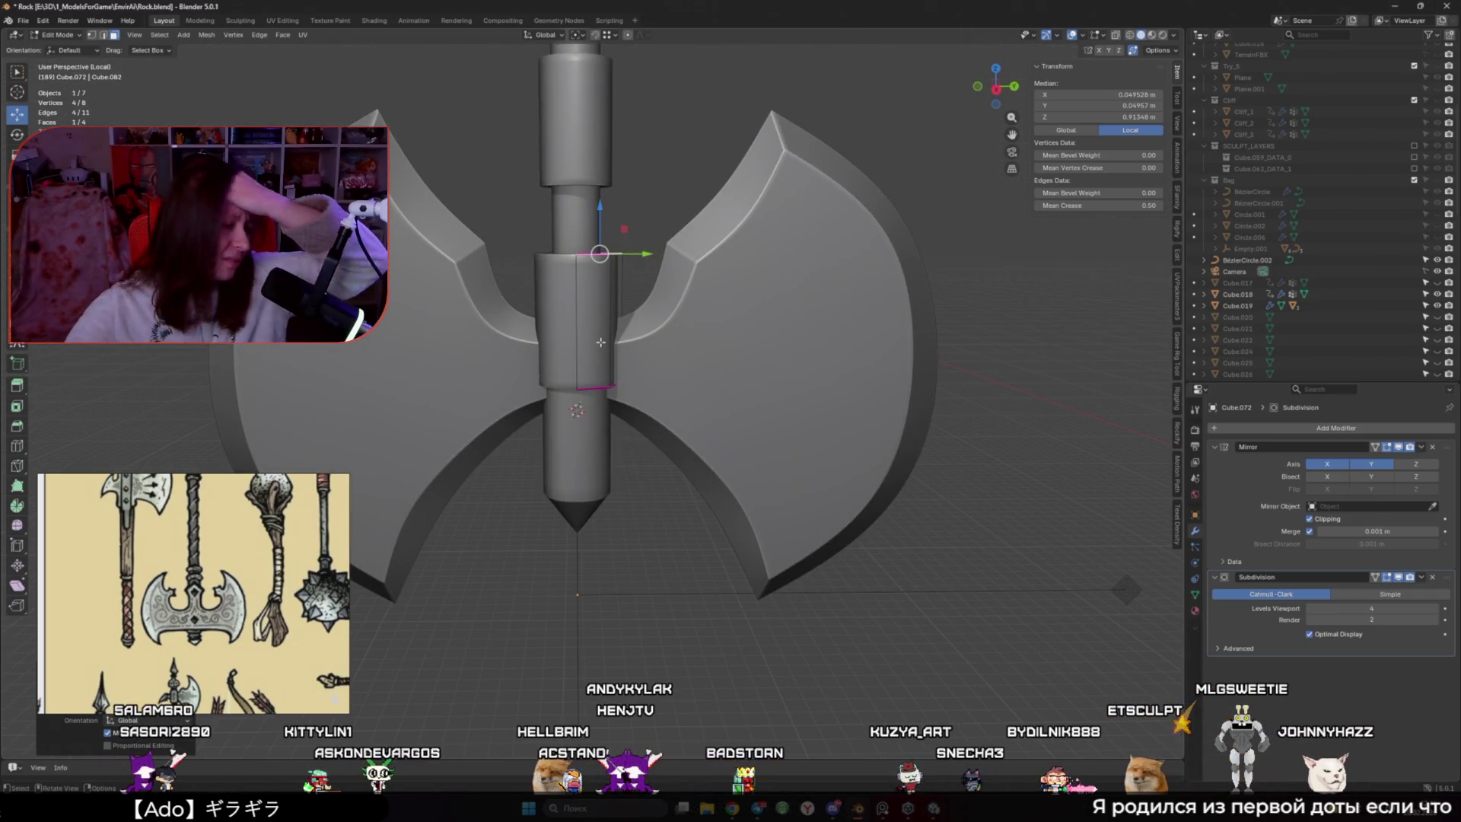
middle_click_drag(621, 229, 601, 335)
key("alt+z")
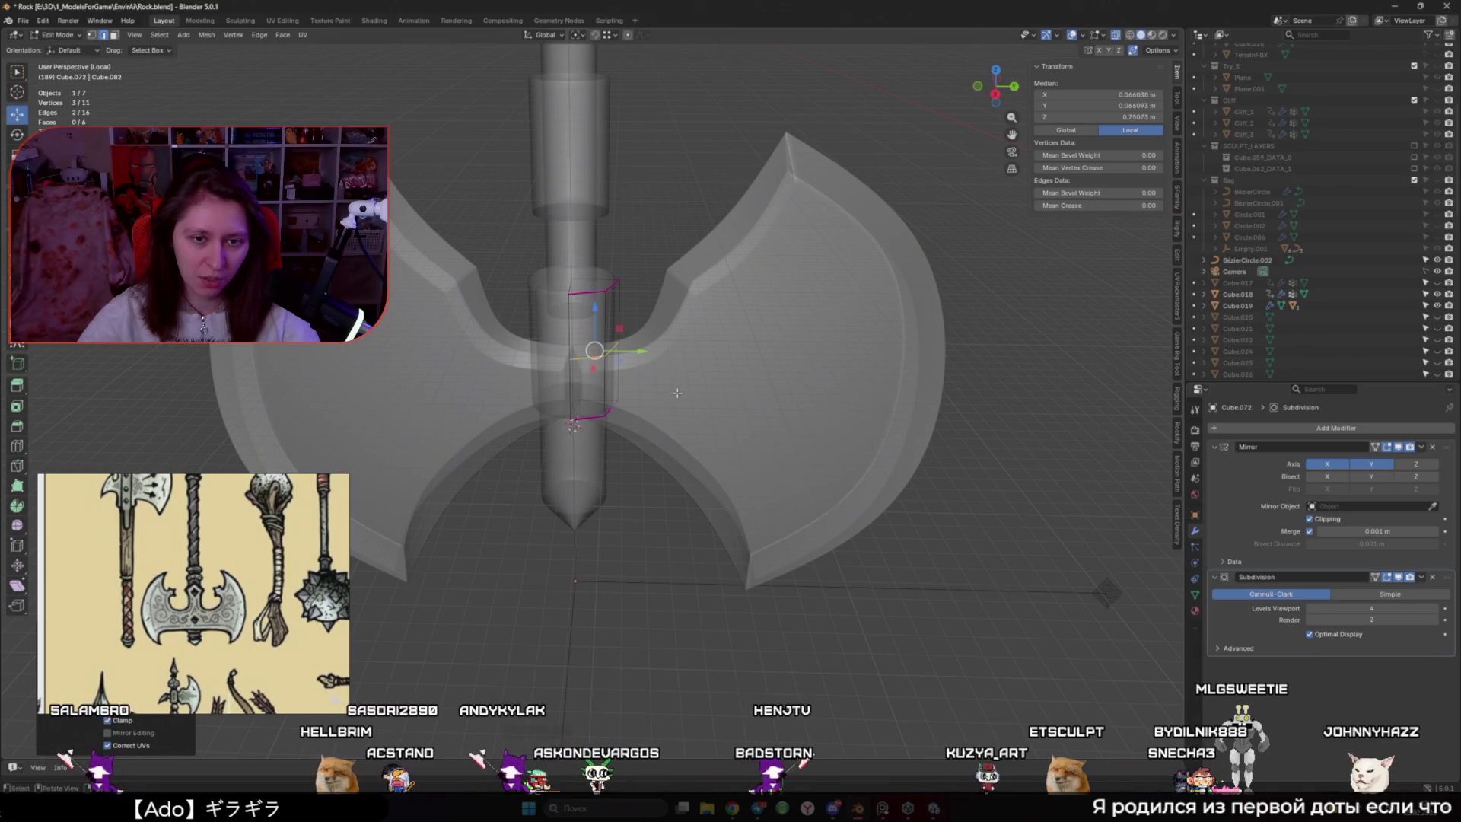
key("ctrl+z")
key("ctrl+z")
mouse_move(677, 393)
middle_mouse_down()
mouse_move(607, 432)
mouse_move(722, 377)
mouse_move(585, 346)
middle_mouse_up()
key("alt+z")
Loop-cut the collar, bulge the middle loop outward, and move the collar down the handle
key("ctrl+r")
left_click(585, 346)
right_click(590, 347)
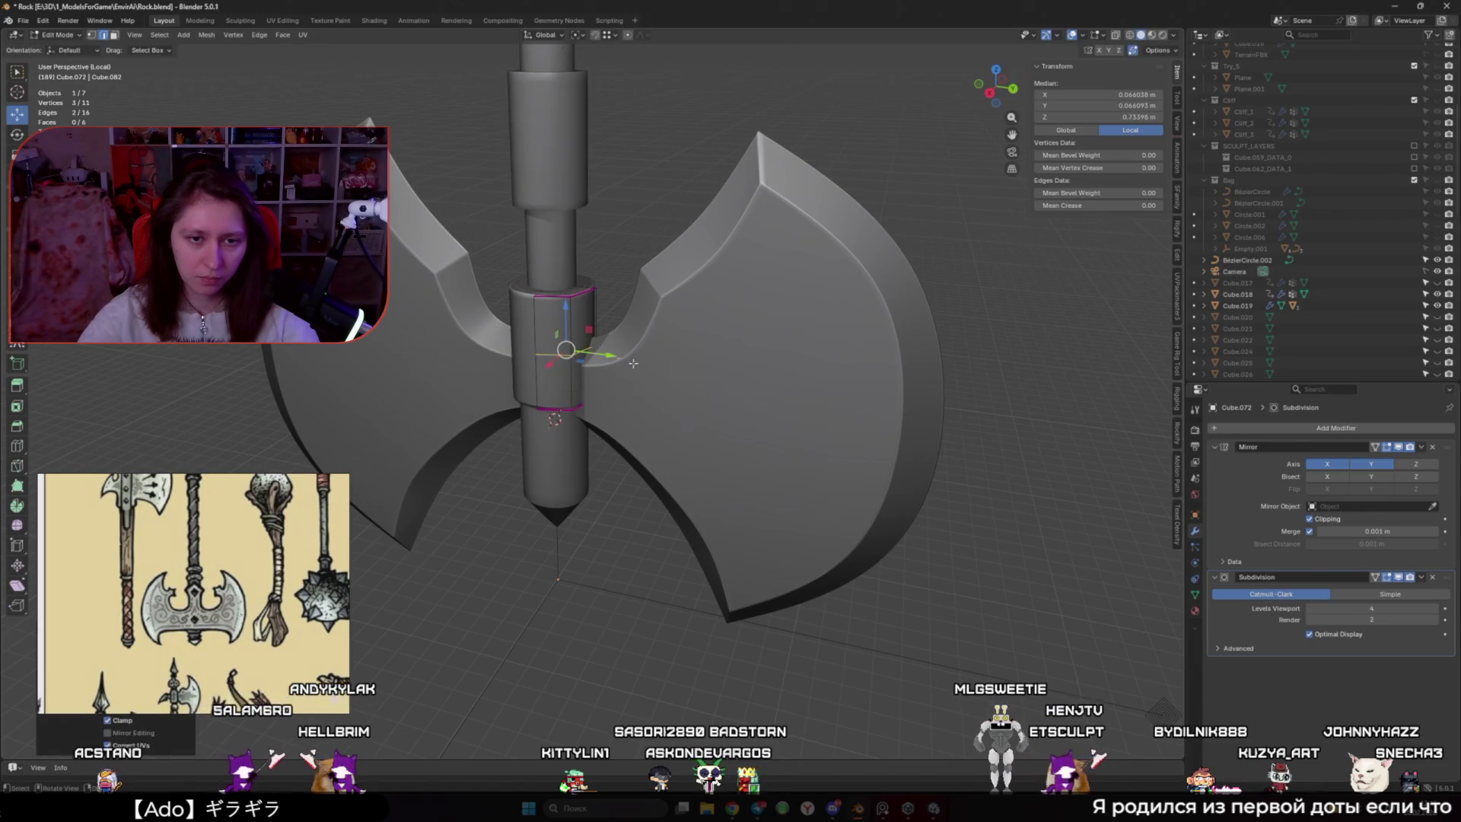
key("s")
left_click(689, 373)
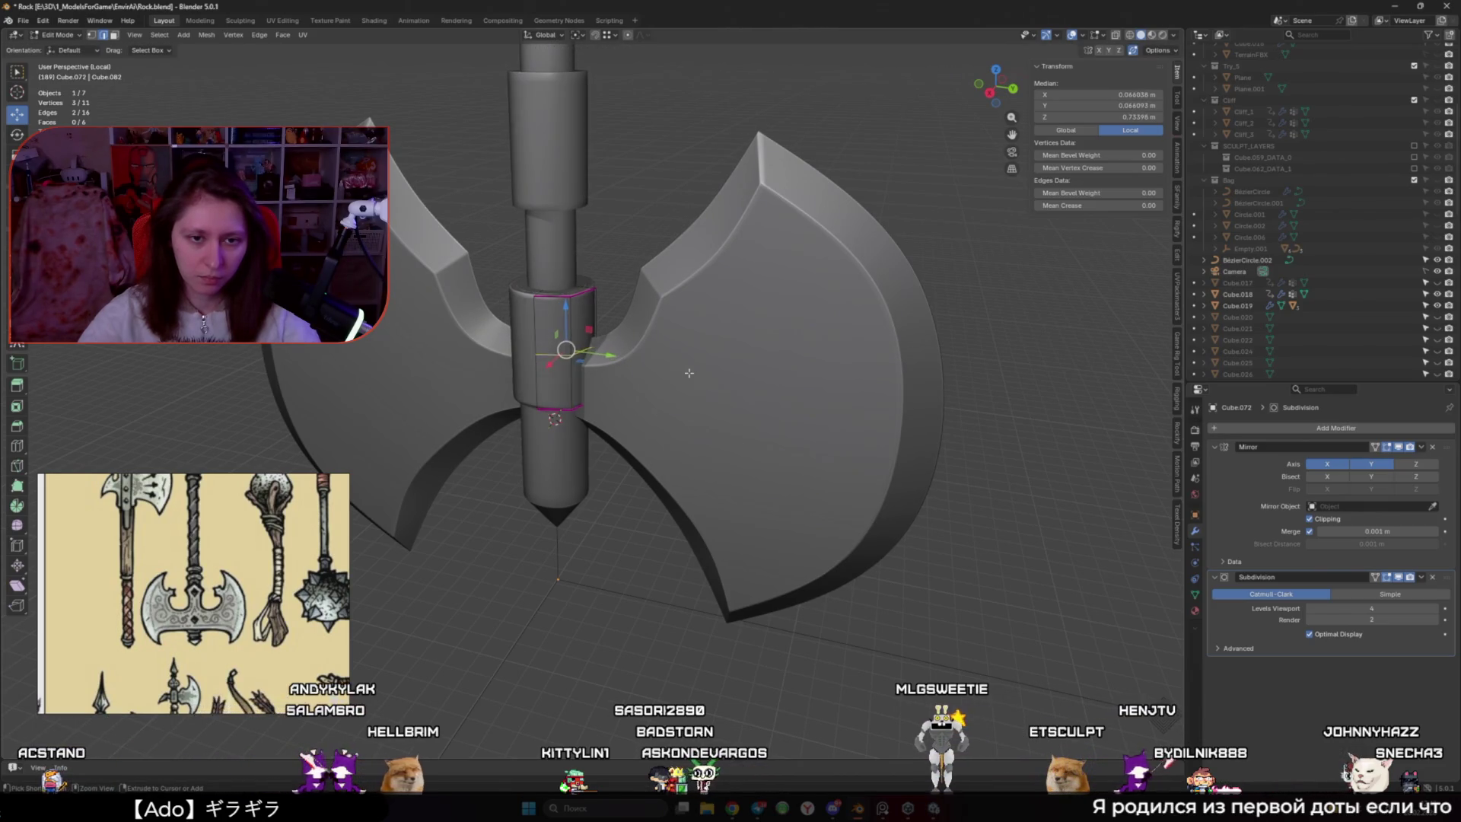
key("a")
mouse_move(579, 299)
left_mouse_down()
mouse_move(568, 411)
mouse_move(566, 347)
left_mouse_up()
left_click(565, 341)
Delete the collar object in Object Mode and bring up the Add menu
key("Tab")
key("Delete")
key("shift+a")
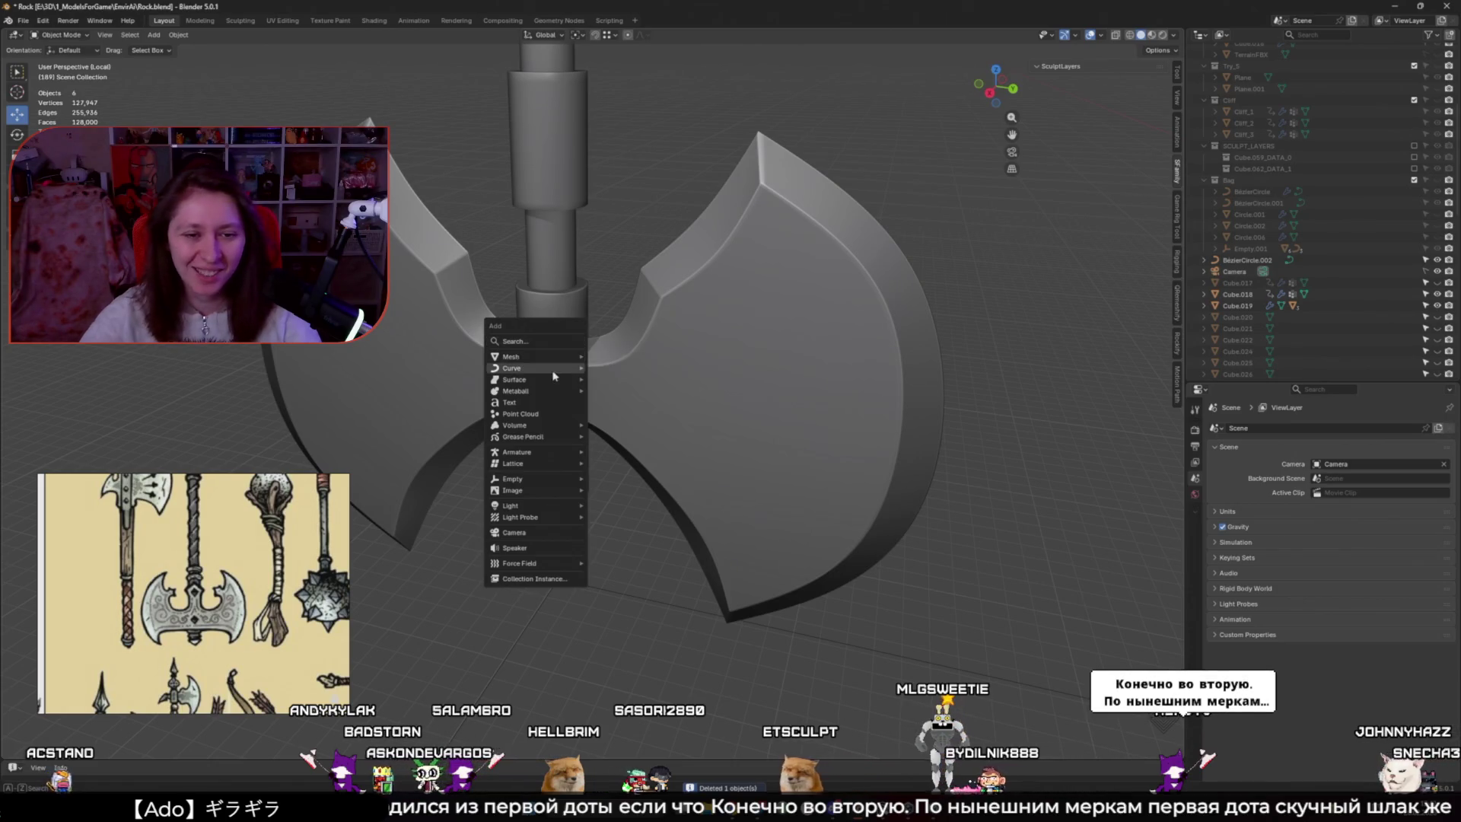
Add a cube at the centre of the axe head and scale it down to a small block
mouse_move(527, 357)
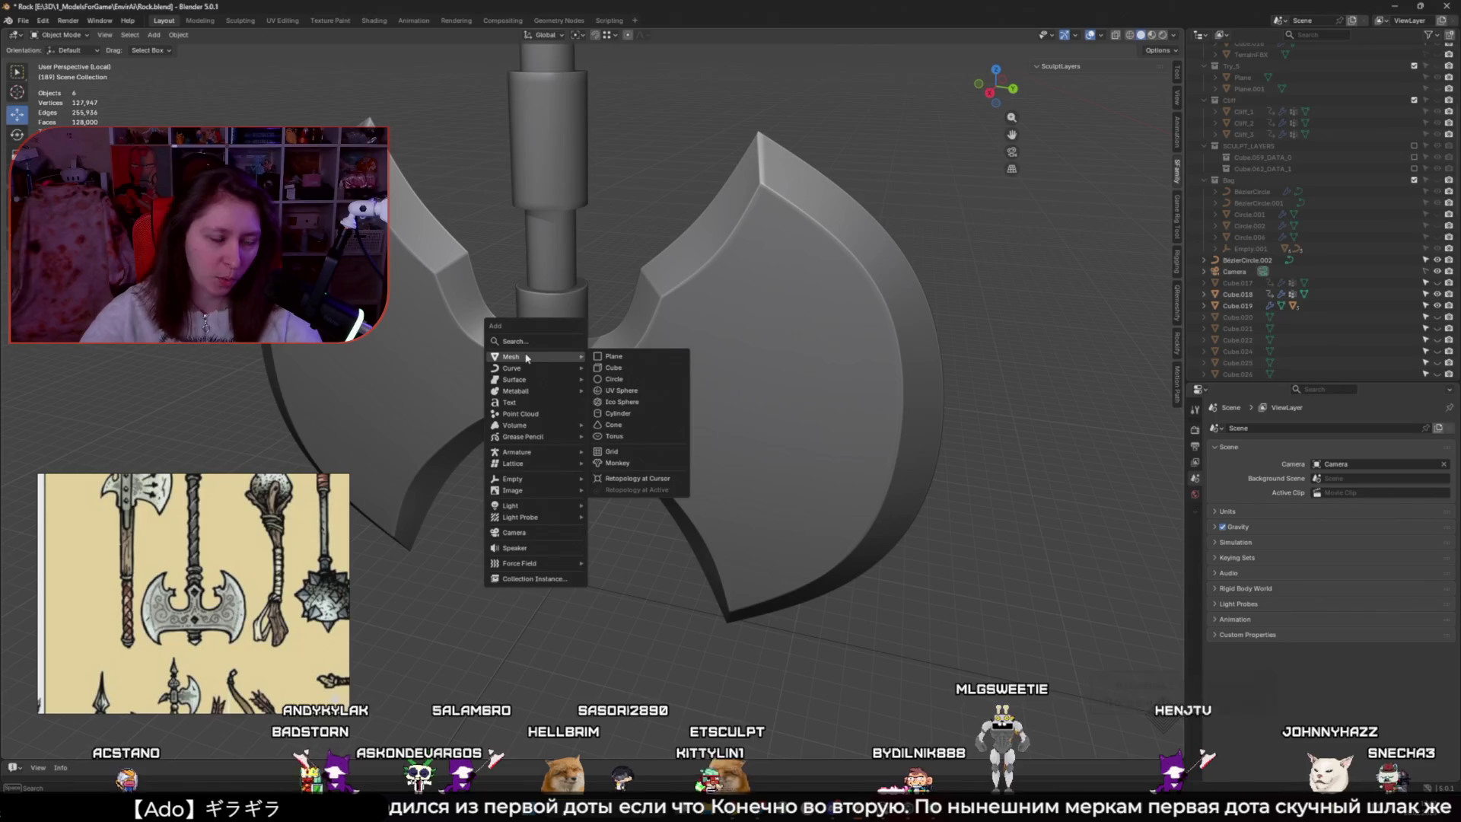
left_click(636, 367)
key("KP_Decimal")
key("Tab")
key("s")
left_click(620, 410)
Cut three edge loops across the small block in see-through side view
key("KP_1")
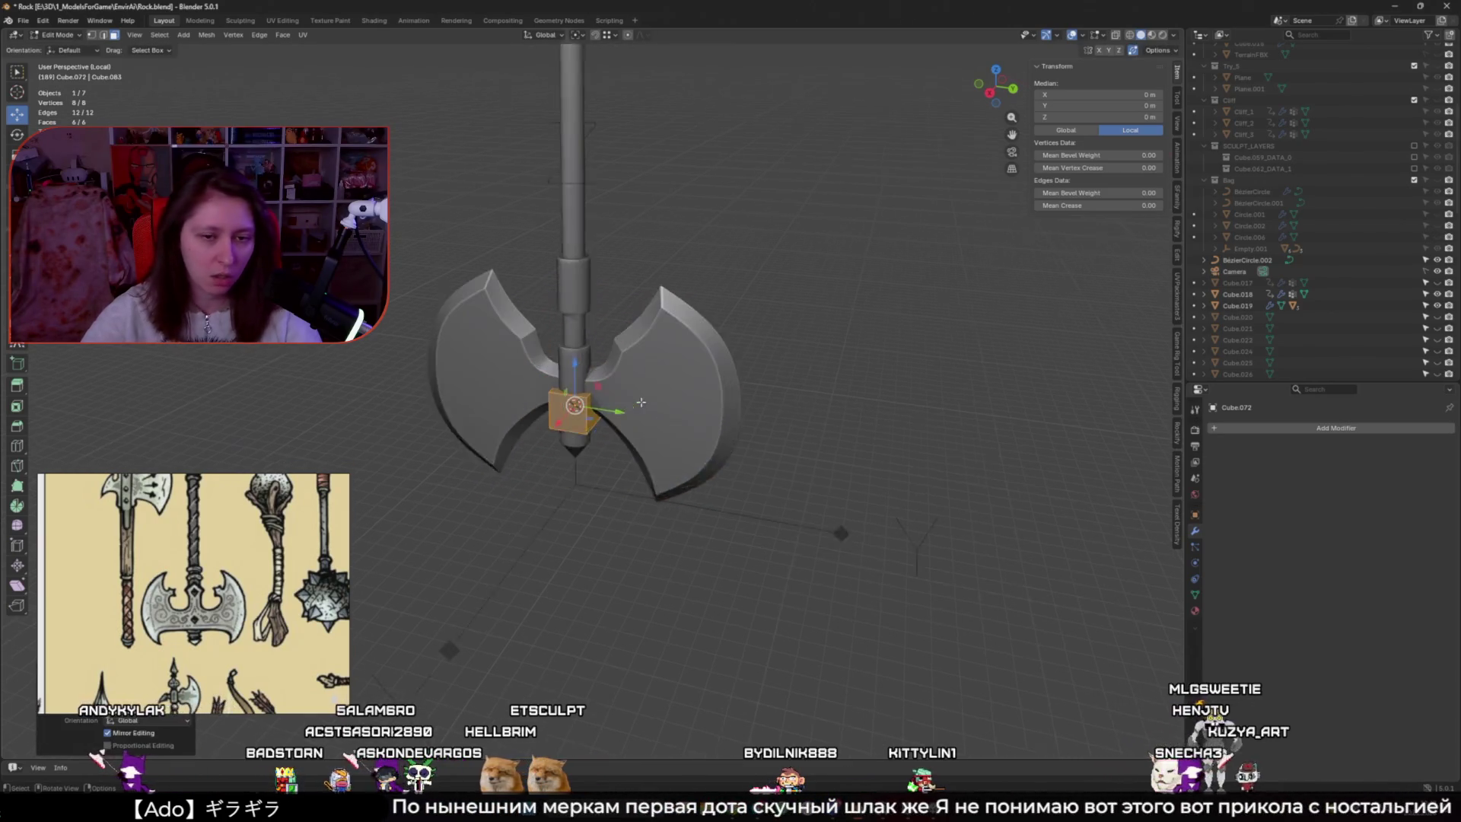
key("KP_3")
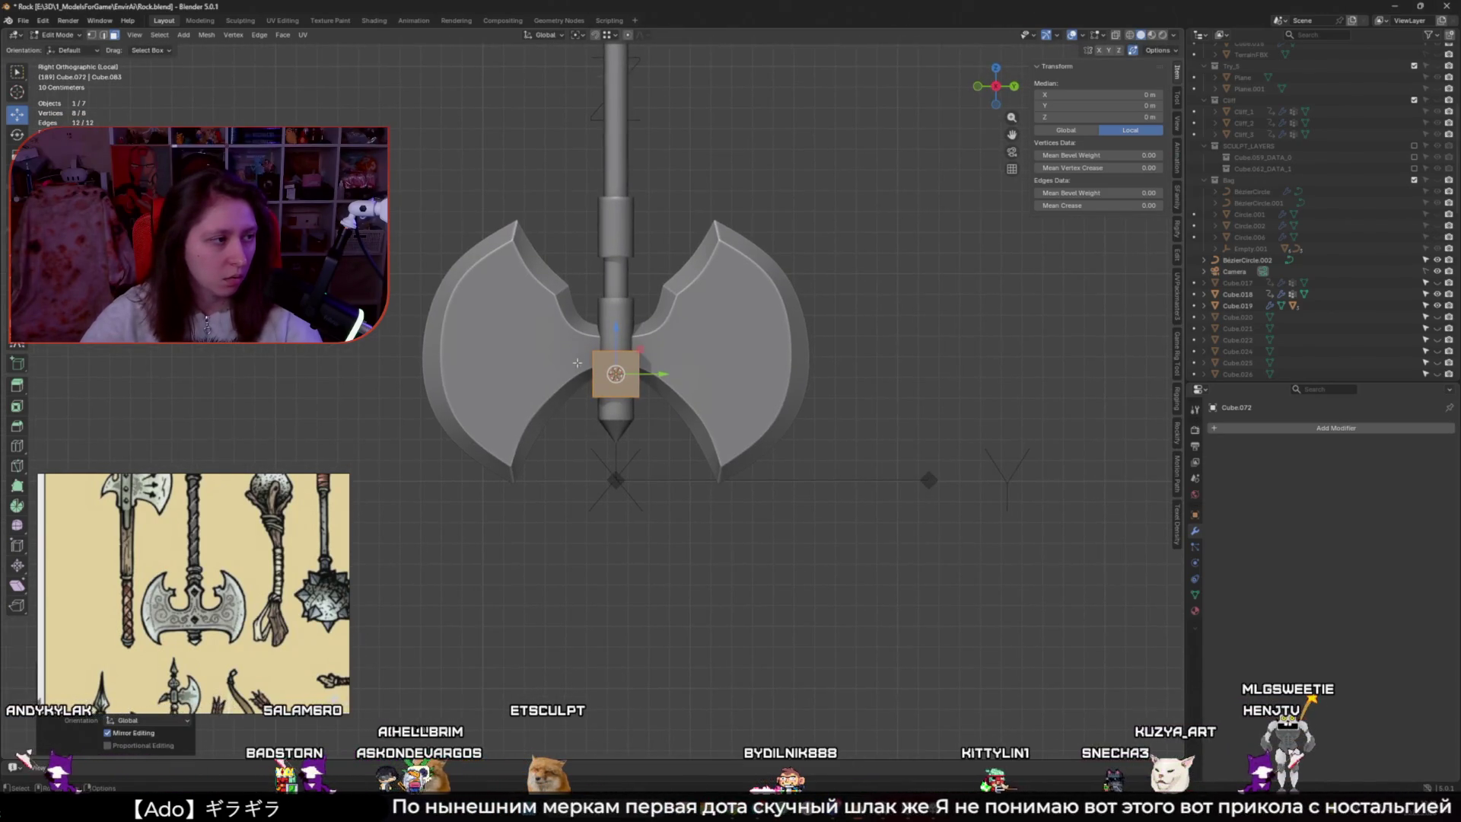
scroll(590, 367, "up", 2)
key("alt+z")
key("ctrl+r")
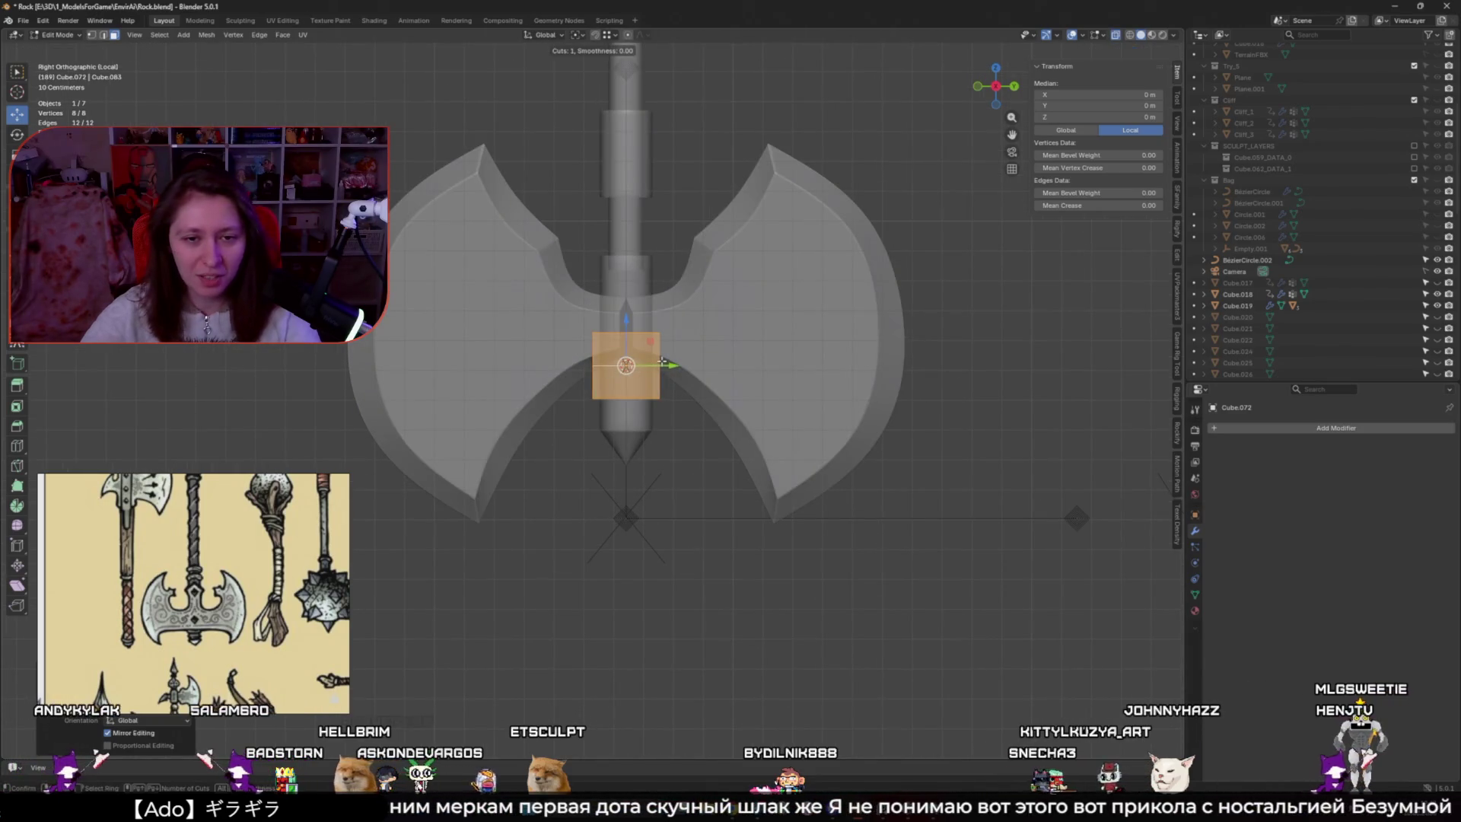
left_click(646, 352)
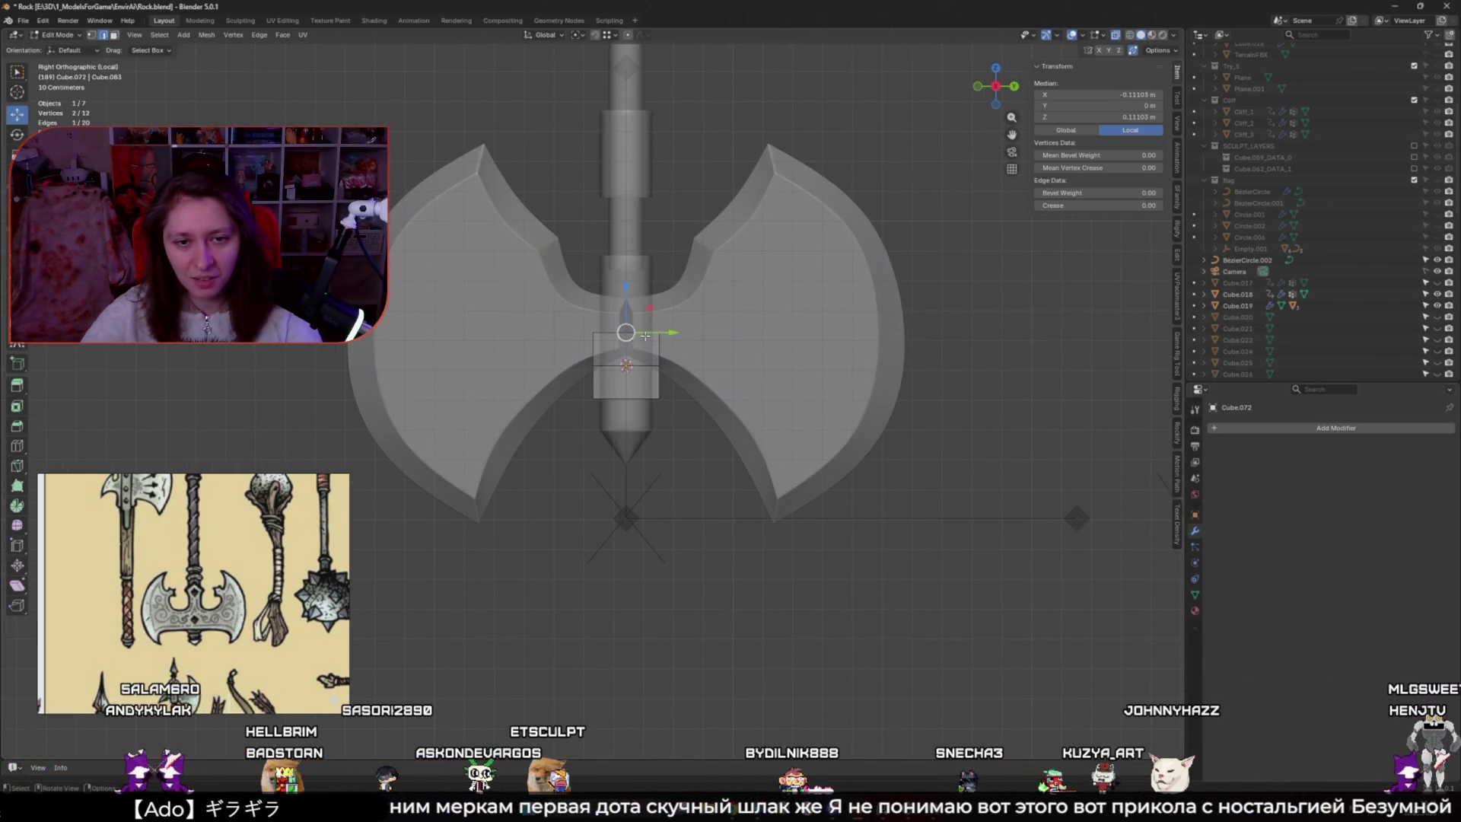
key("ctrl+r")
left_click(737, 370)
mouse_move(745, 373)
middle_mouse_down()
mouse_move(627, 388)
mouse_move(728, 421)
mouse_move(538, 368)
mouse_move(618, 416)
middle_mouse_up()
key("ctrl+r")
left_click(601, 403)
Box-select one portion of the block and delete its faces, leaving a corner block
key("alt+a")
key("ctrl+KP_1")
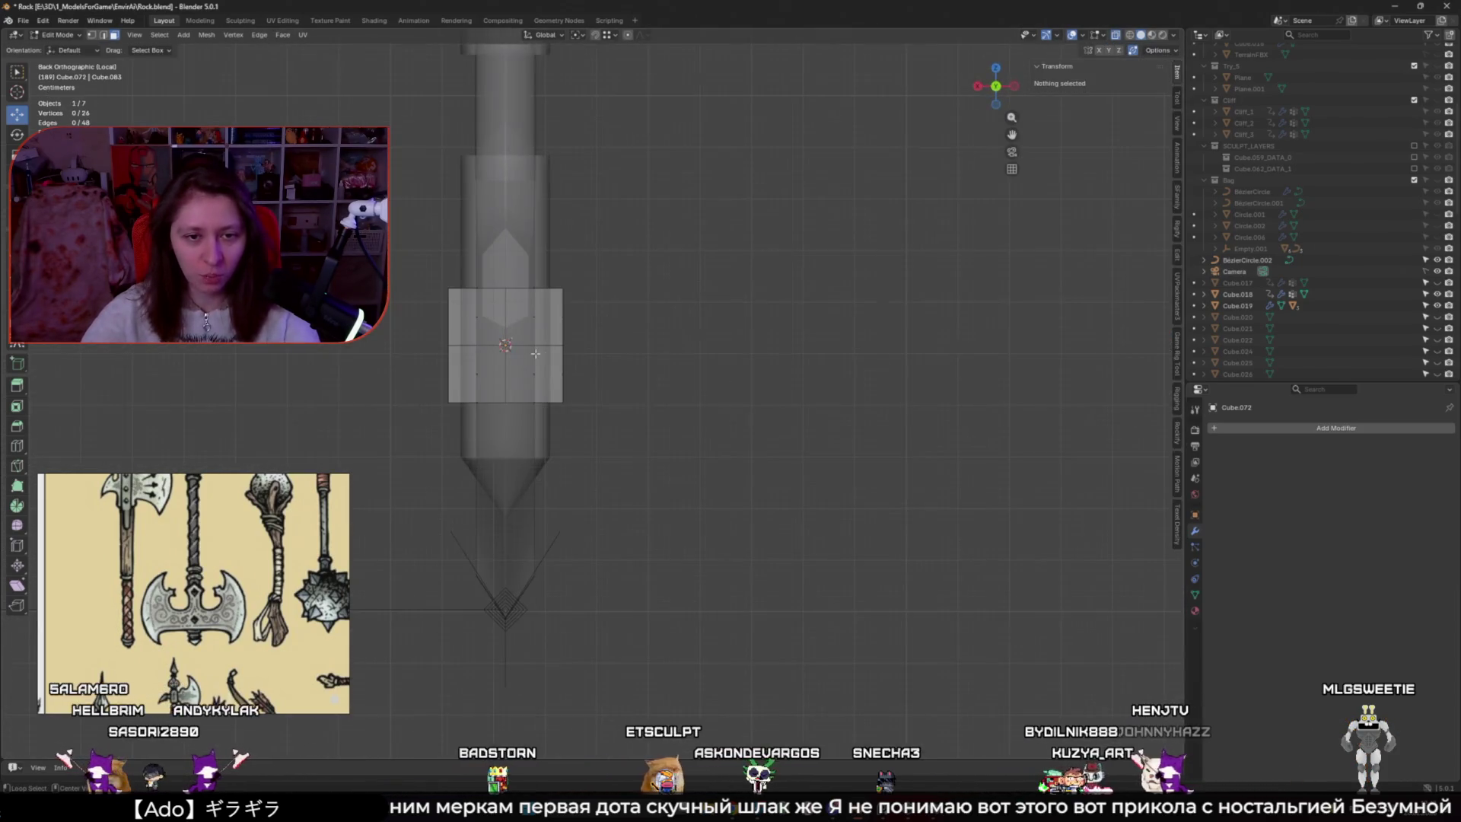
left_click_drag(594, 355, 506, 237)
mouse_move(507, 237)
middle_mouse_down()
mouse_move(533, 228)
mouse_move(506, 221)
middle_mouse_up()
left_click_drag(503, 354, 630, 457, "shift")
middle_click_drag(630, 457, 677, 442)
key("x")
left_click(676, 439)
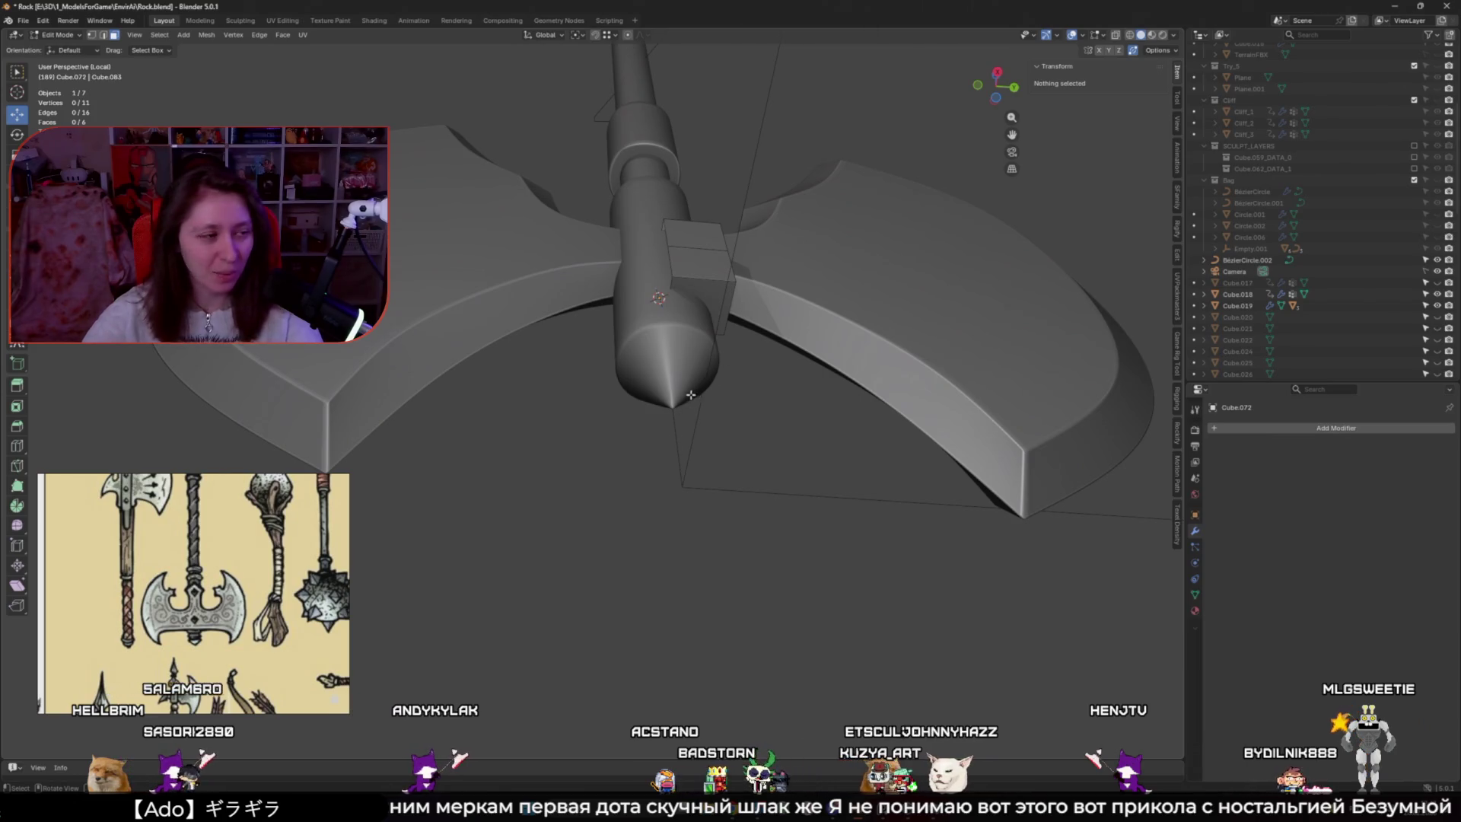
key("Tab")
left_click(1240, 428)
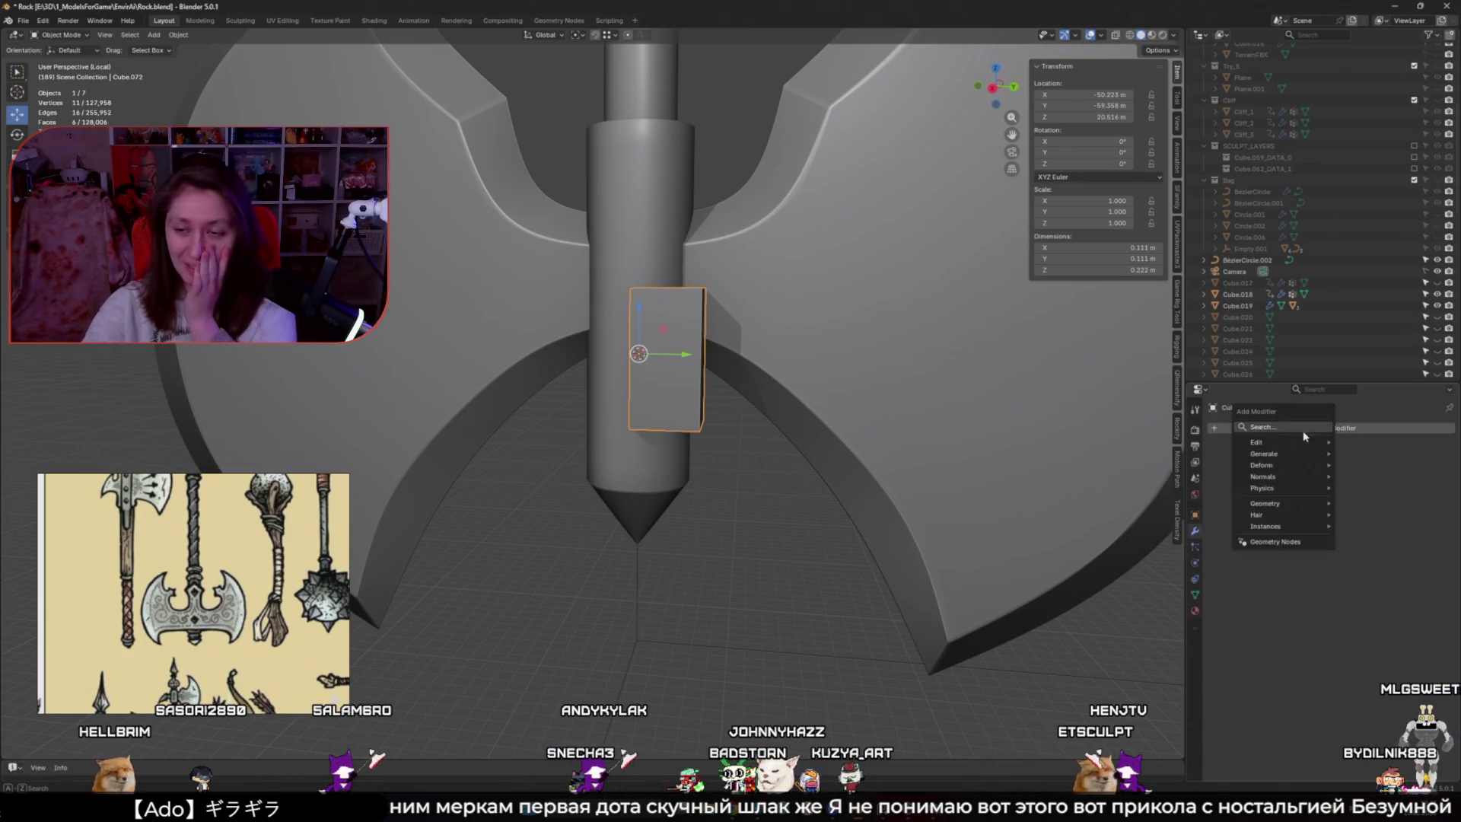
Add a Mirror modifier to the block, mirroring on both X and Y
key("Escape")
left_click(1242, 429)
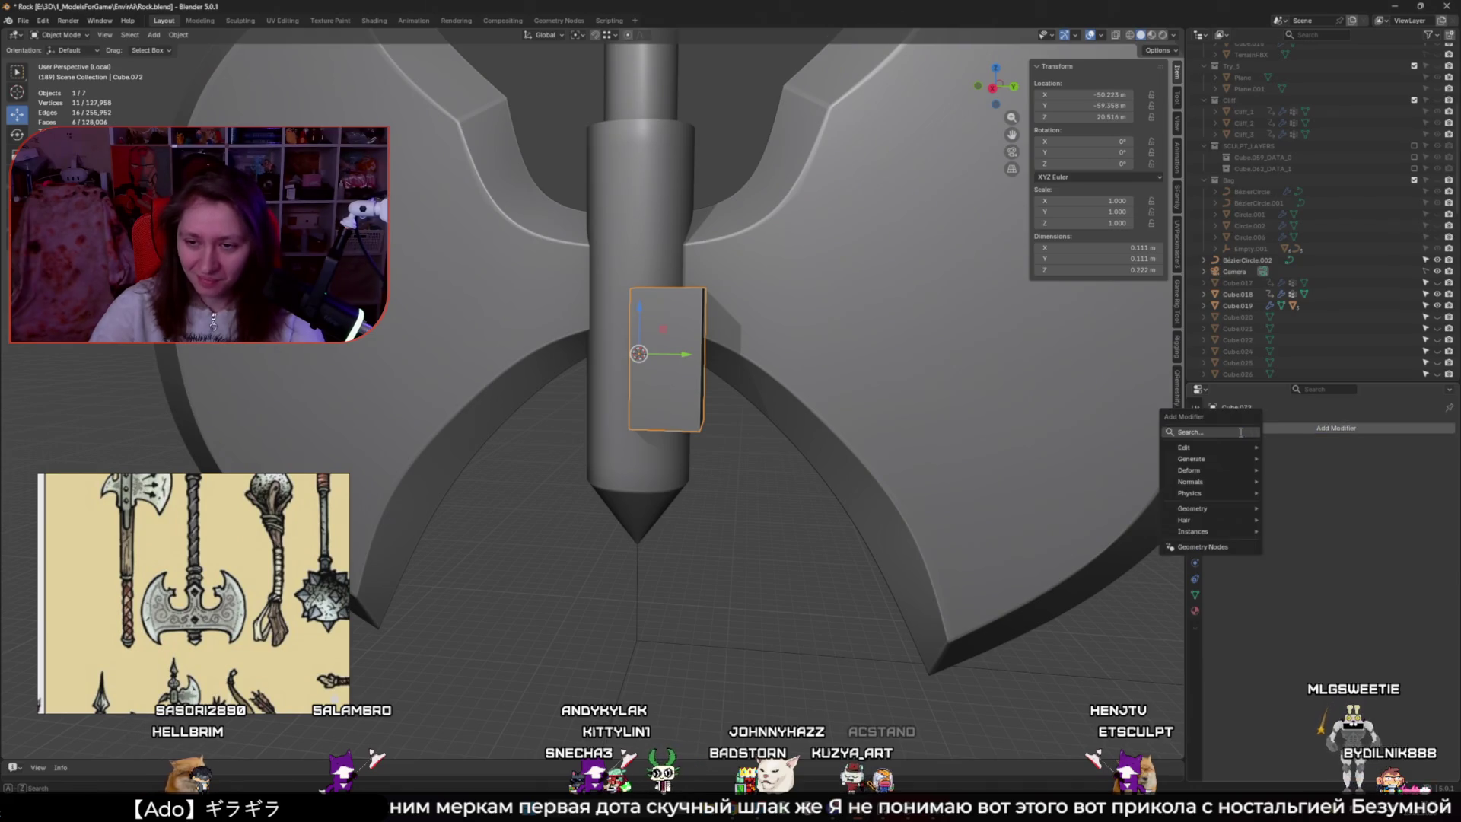
left_click(1242, 431)
type("mi")
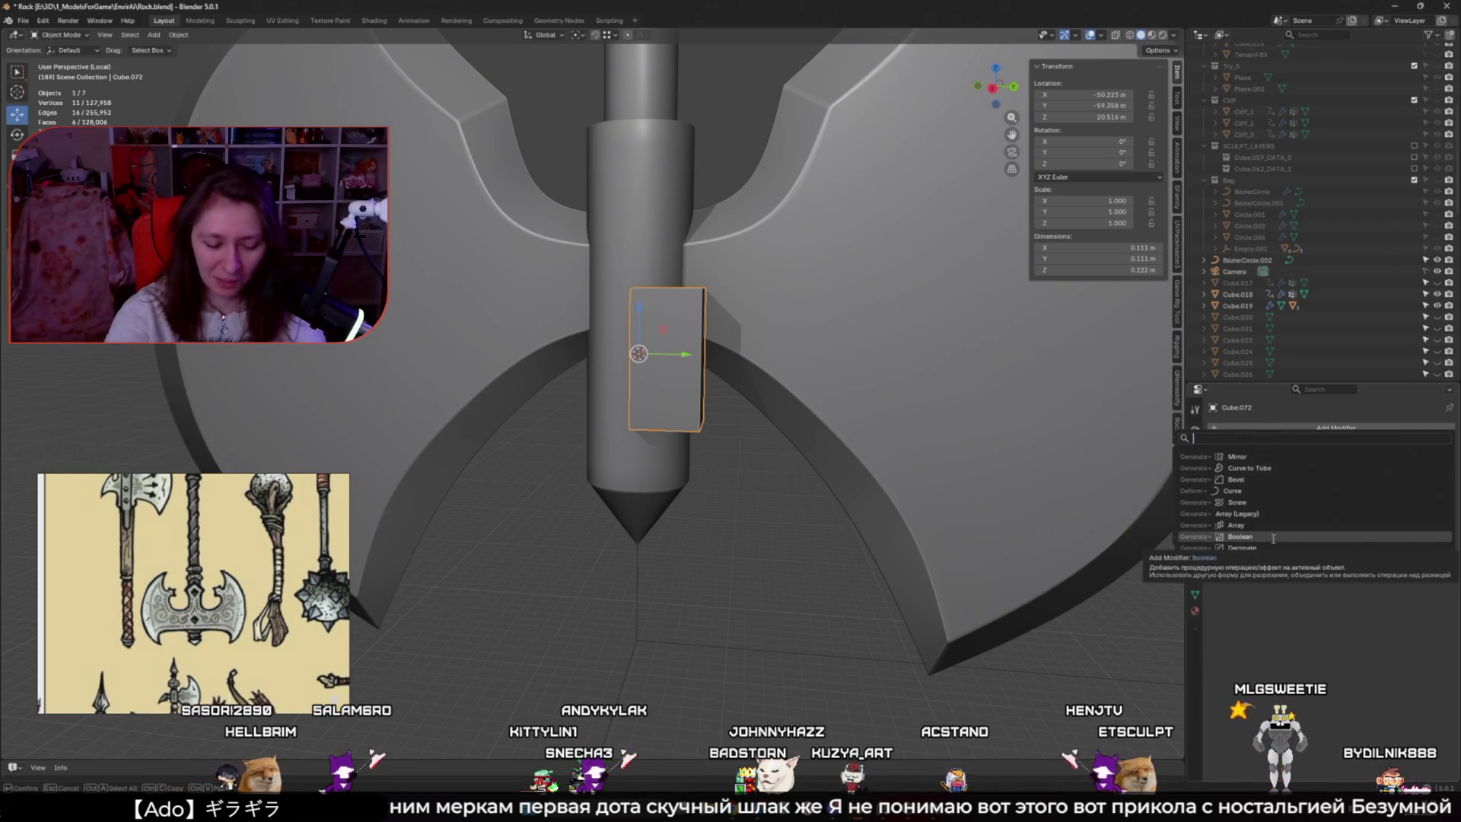
key("Return")
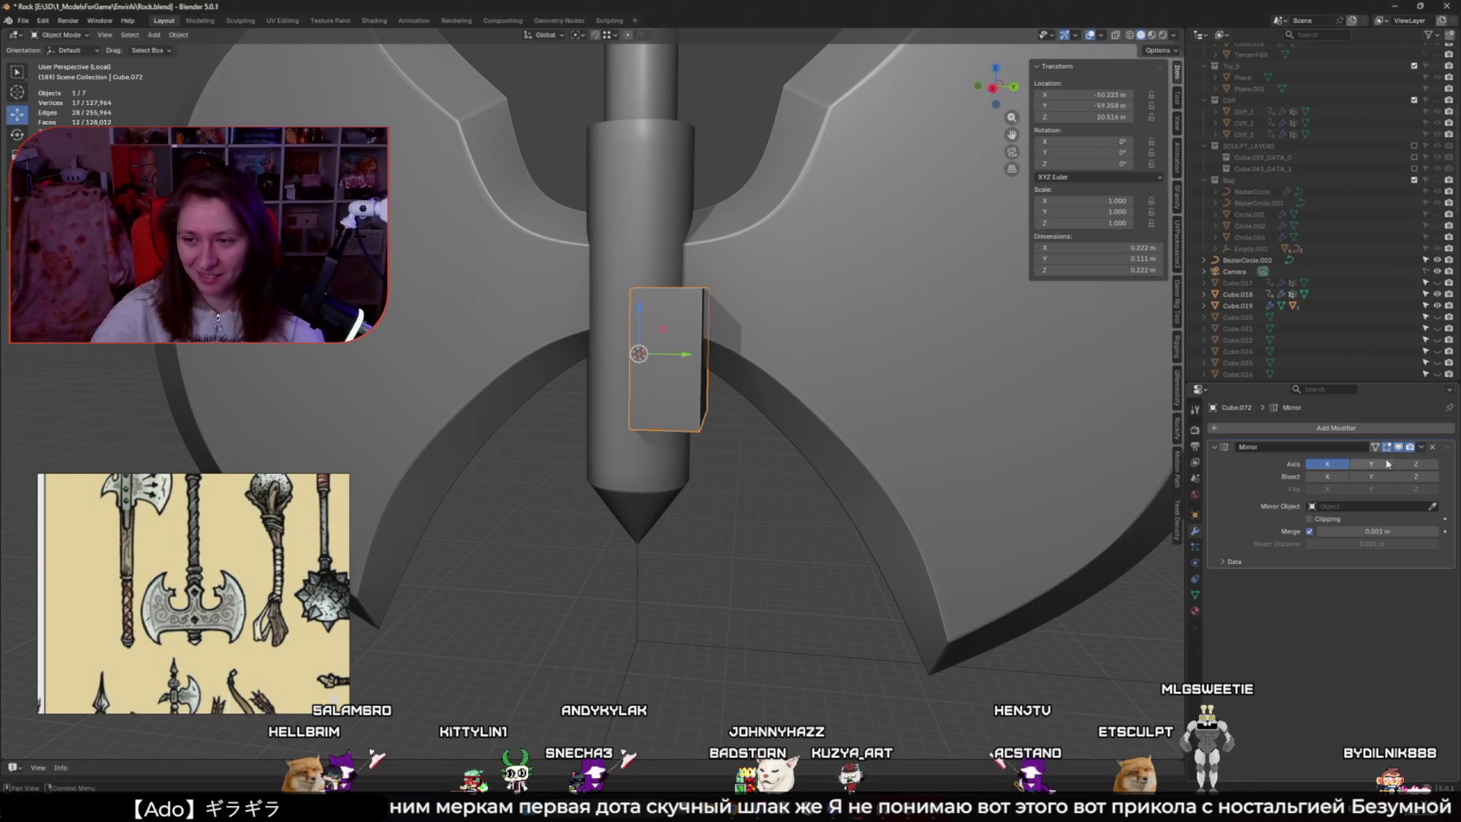
left_click(1386, 464)
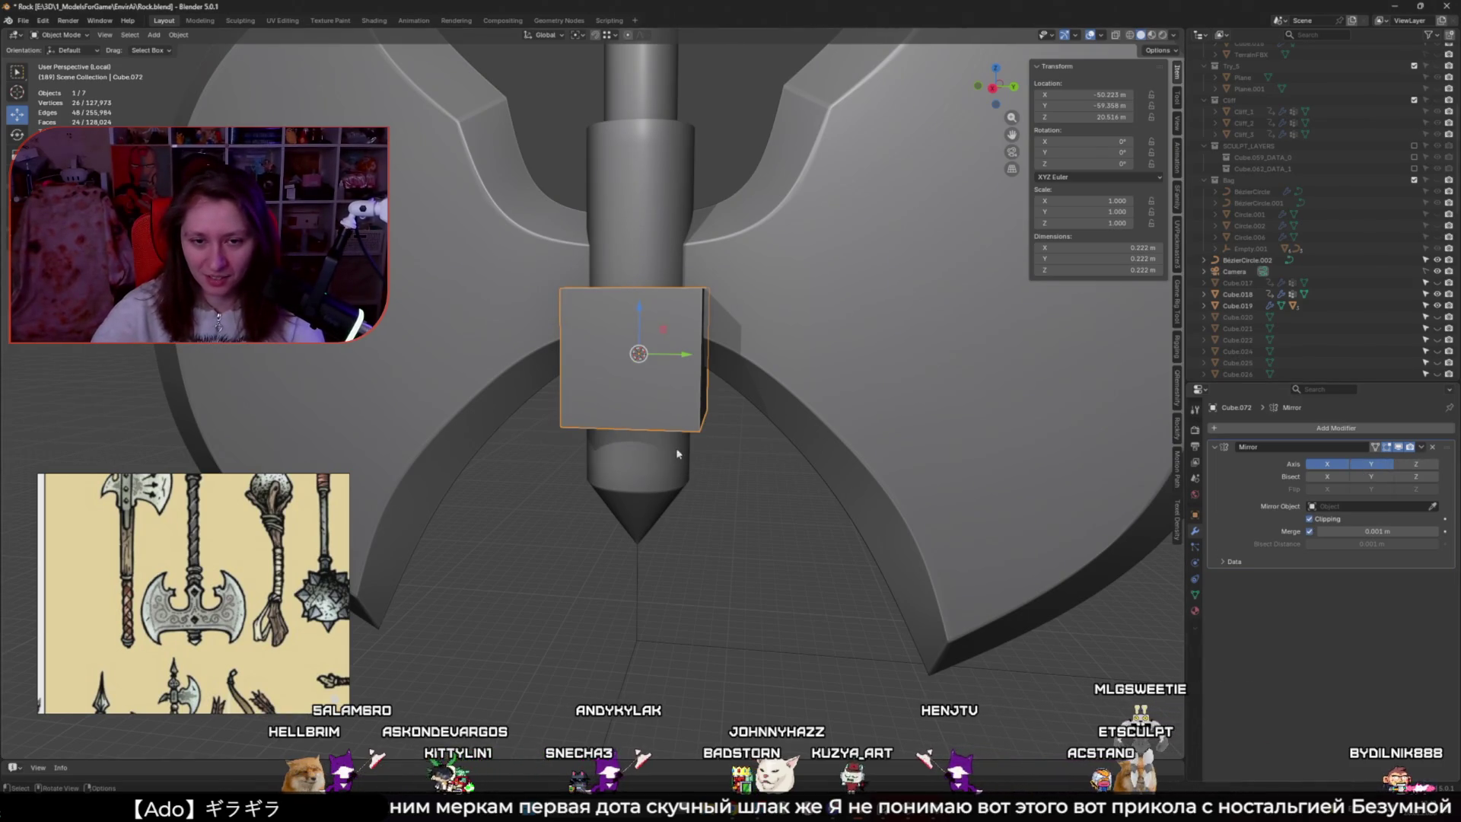
Slide the block's top edge inward along Y to start the diamond shape
left_click(641, 560, "shift")
key("ctrl+p")
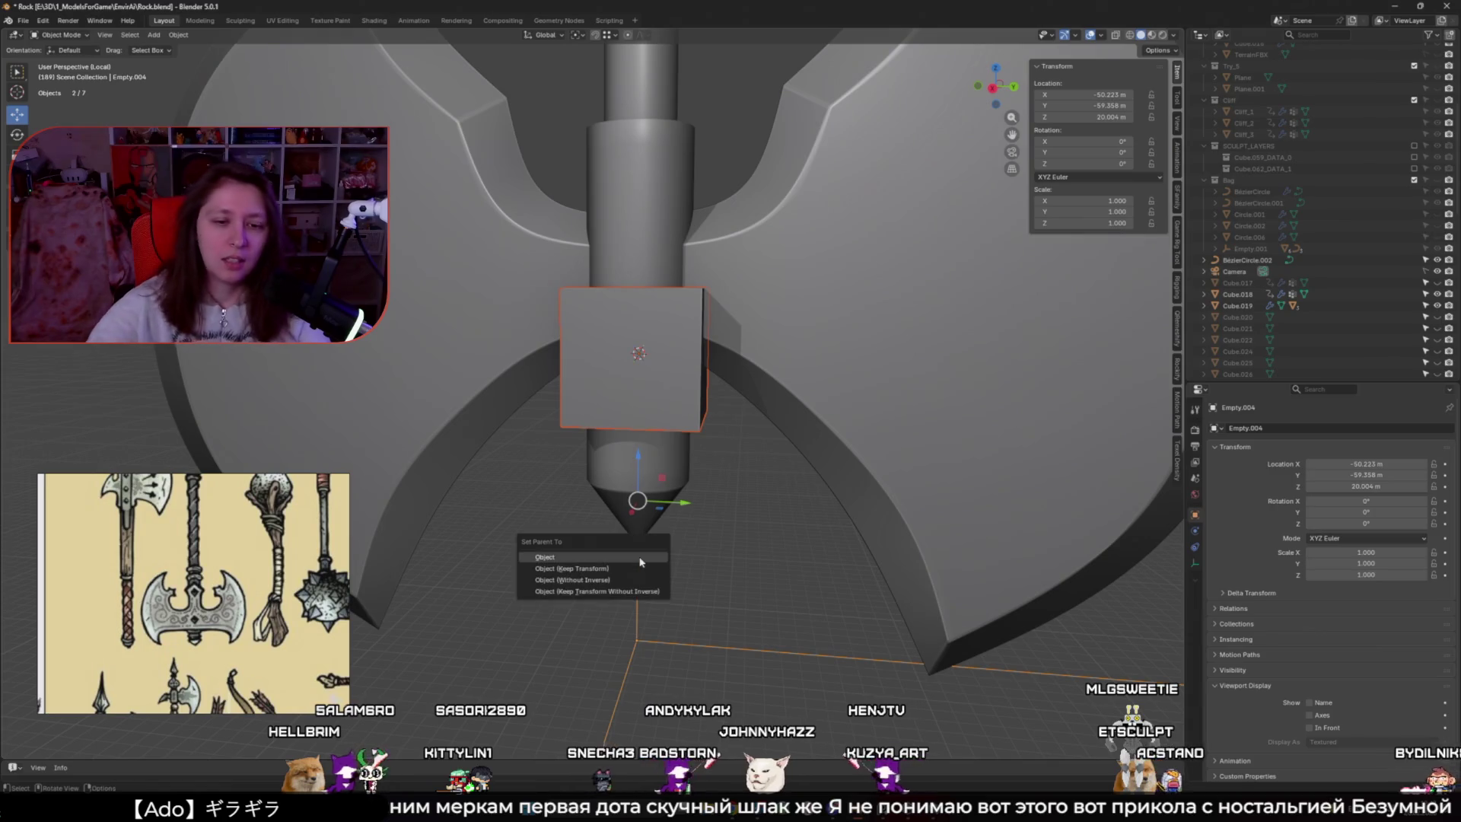
key("Escape")
key("ctrl+z")
key("Tab")
middle_click_drag(771, 408, 698, 330)
key("alt+z")
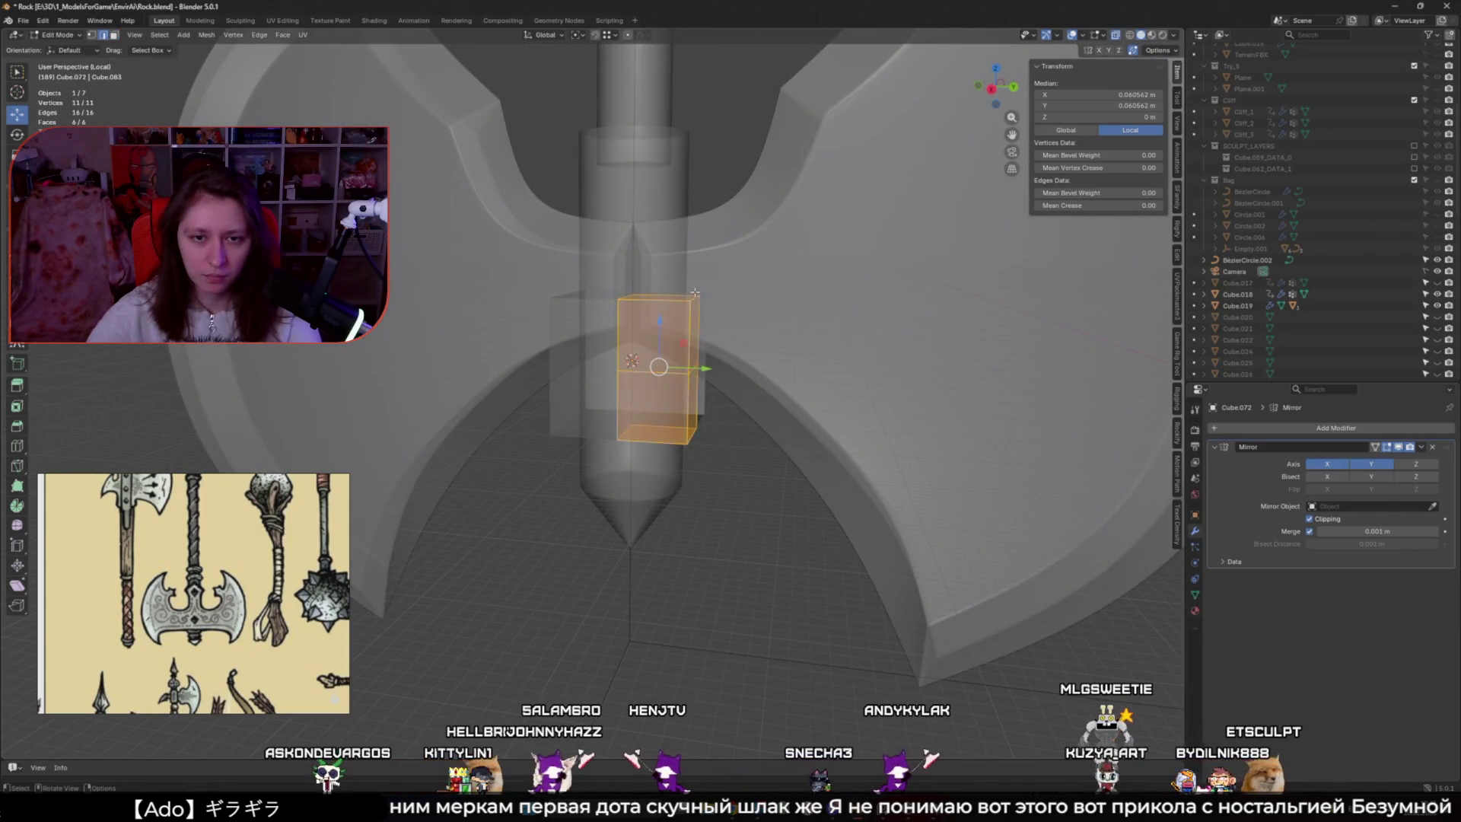
left_click(694, 298)
mouse_move(745, 299)
left_mouse_down()
mouse_move(698, 320)
mouse_move(699, 440)
left_mouse_up()
middle_click_drag(699, 439, 469, 340)
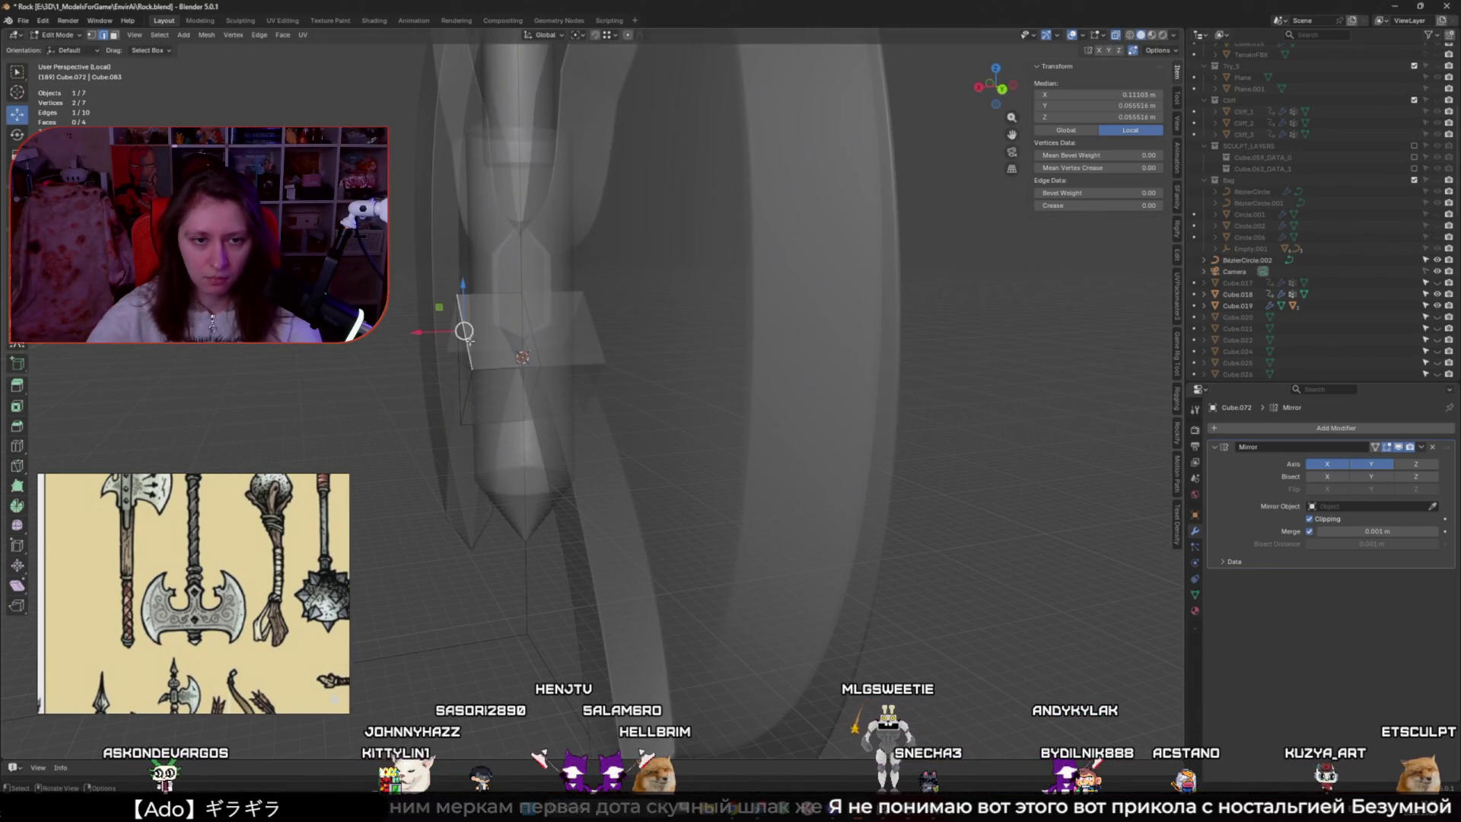
key("alt+z")
Shift the vertices and whole mesh along X and Y, then raise it vertically into a diamond
key("g")
key("x")
left_click(473, 366)
middle_click_drag(473, 365, 728, 401)
key("a")
key("g")
key("x")
left_click(525, 365)
key("g")
key("y")
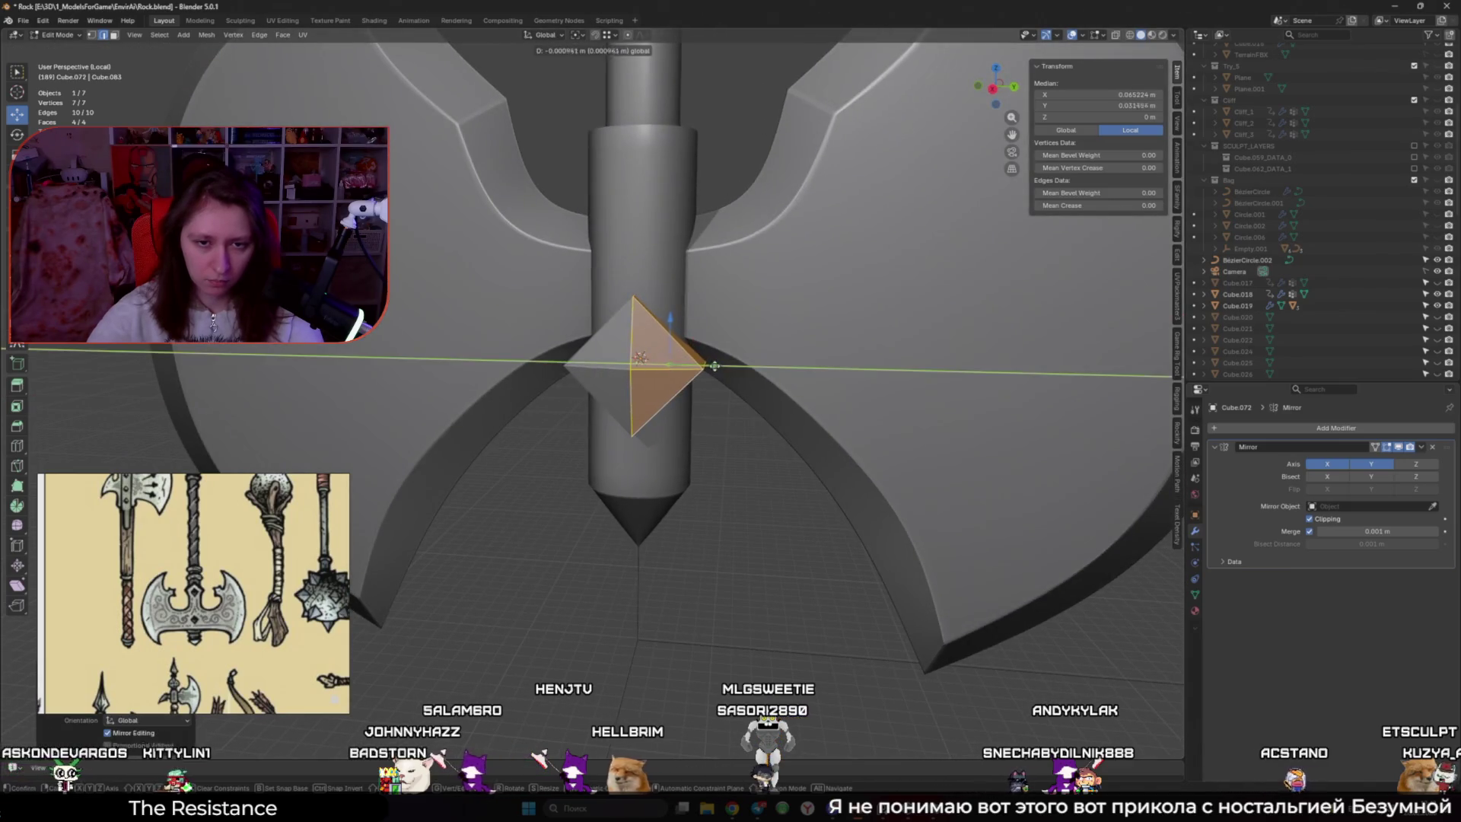
left_click(698, 368)
key("g")
key("z")
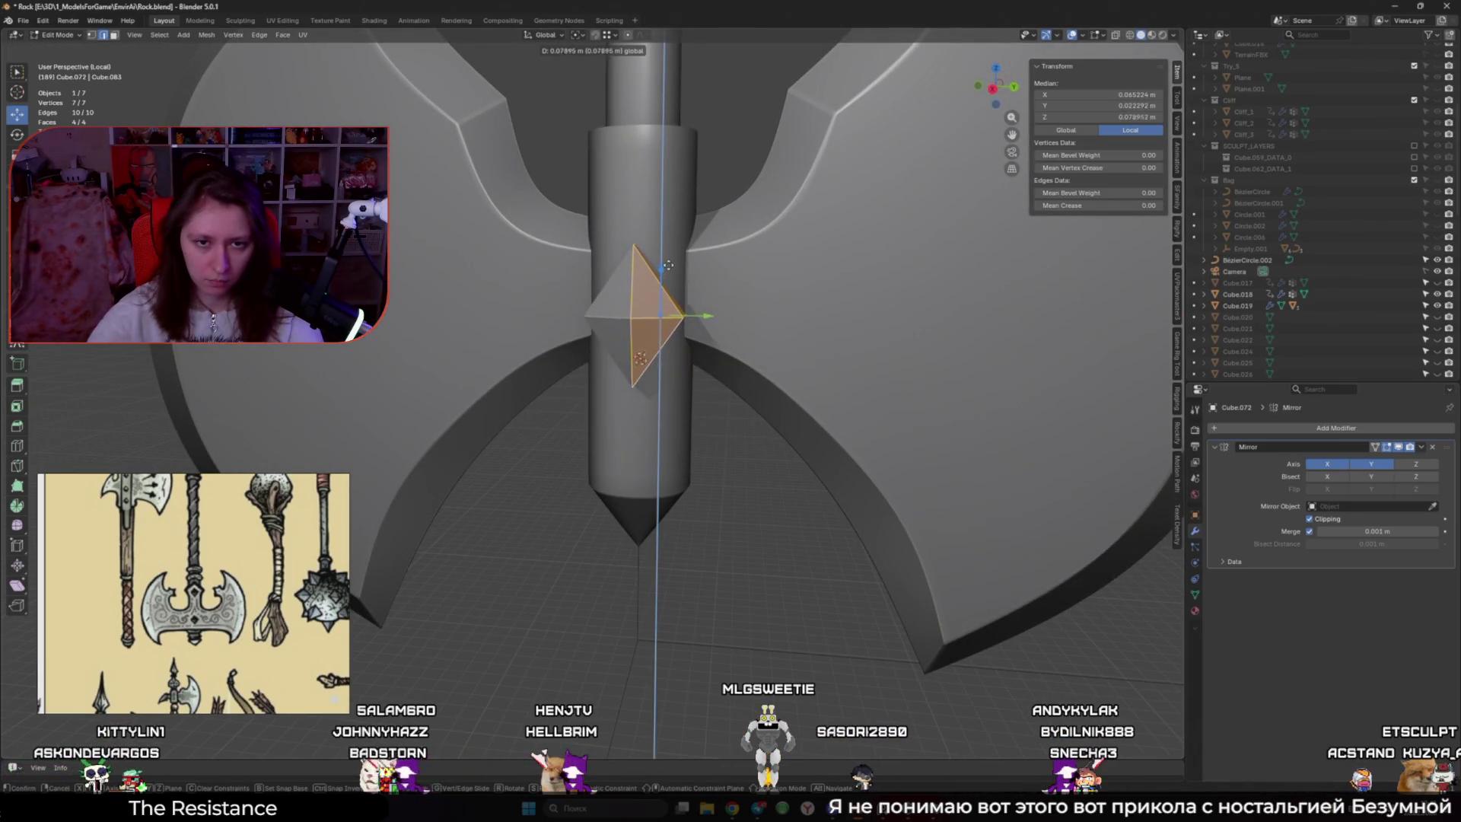
left_click(659, 278)
Set the pivot point to the 3D cursor and return to editing the gem mesh
mouse_move(660, 277)
middle_mouse_down()
mouse_move(755, 316)
mouse_move(685, 326)
middle_mouse_up()
left_click(685, 326, "alt")
key("alt+z")
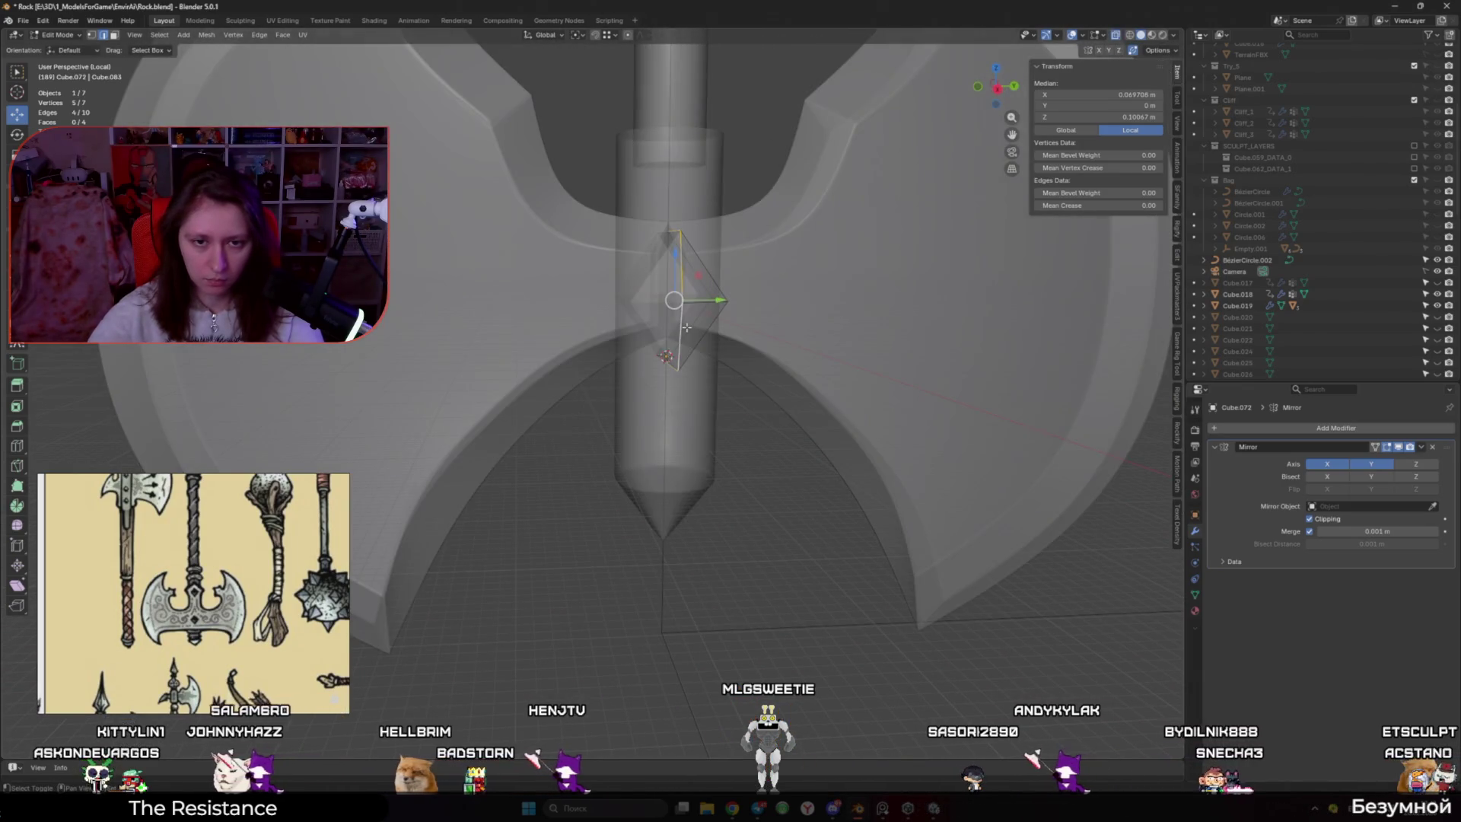
left_click(576, 35)
left_click(608, 78)
right_click(730, 266)
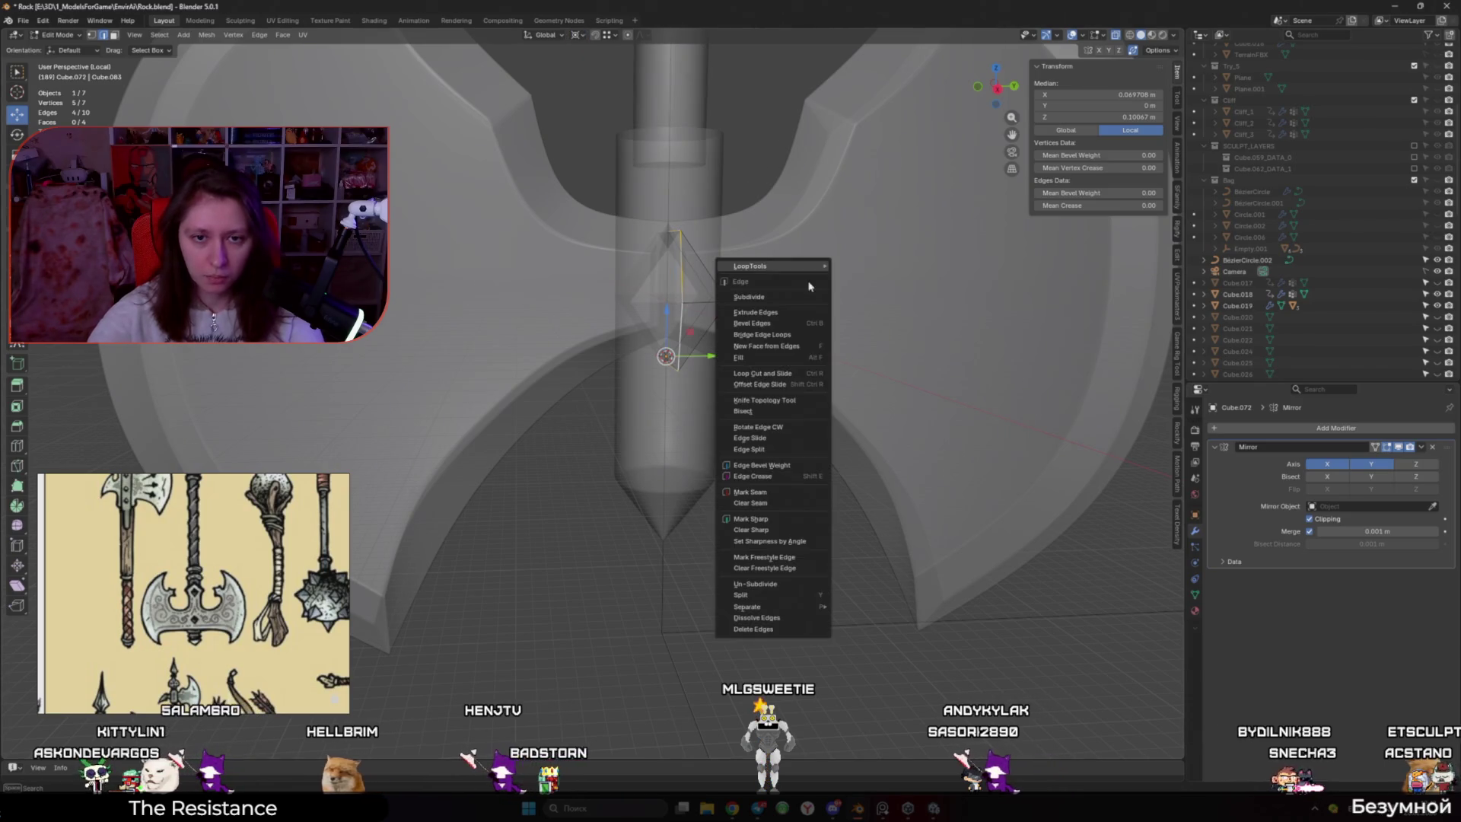
key("Tab")
key("alt+z")
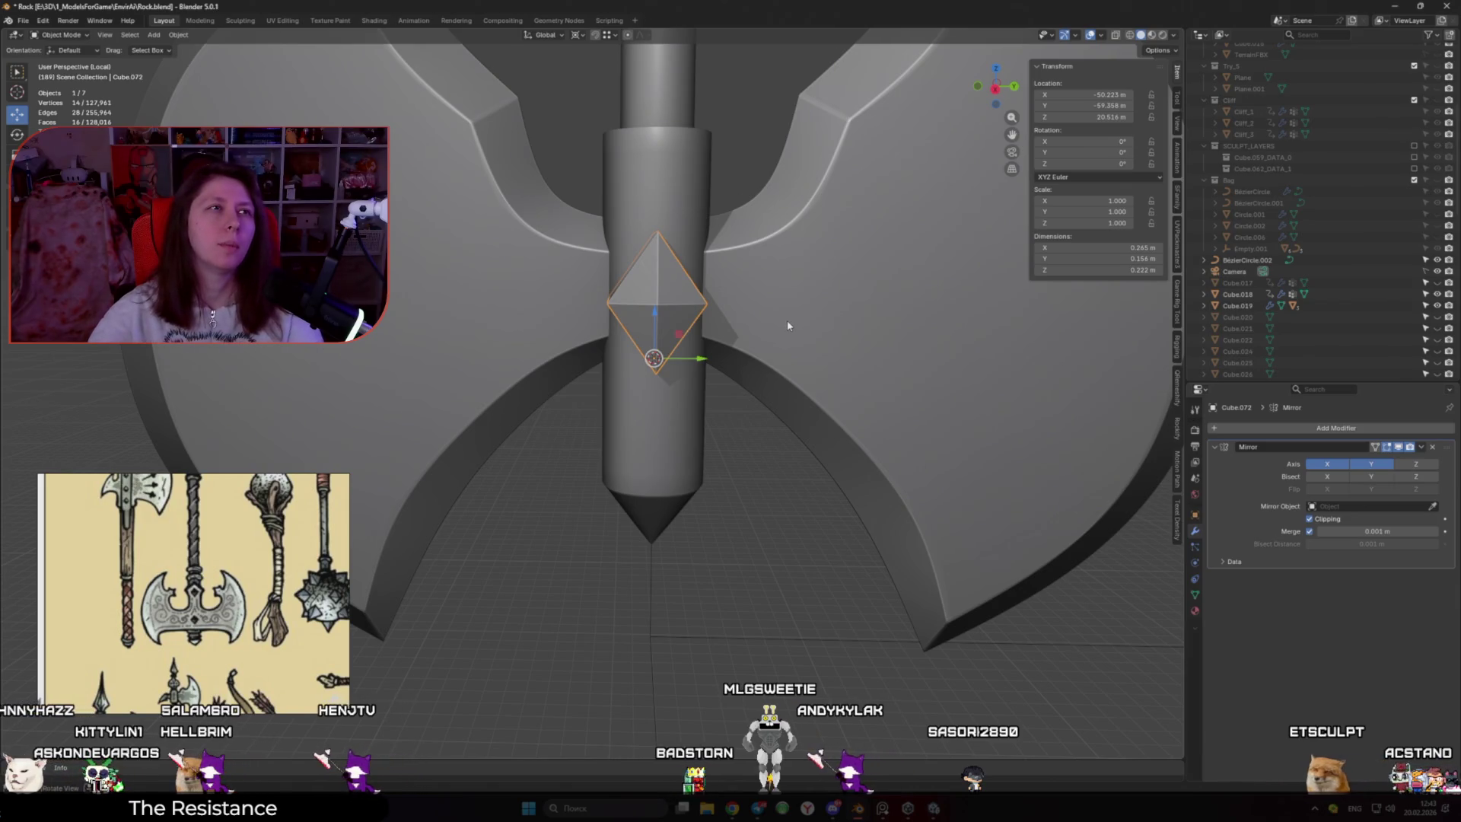
key("Tab")
key("alt+z")
mouse_move(787, 320)
middle_mouse_down()
mouse_move(743, 289)
mouse_move(822, 326)
mouse_move(746, 312)
mouse_move(745, 340)
middle_mouse_up()
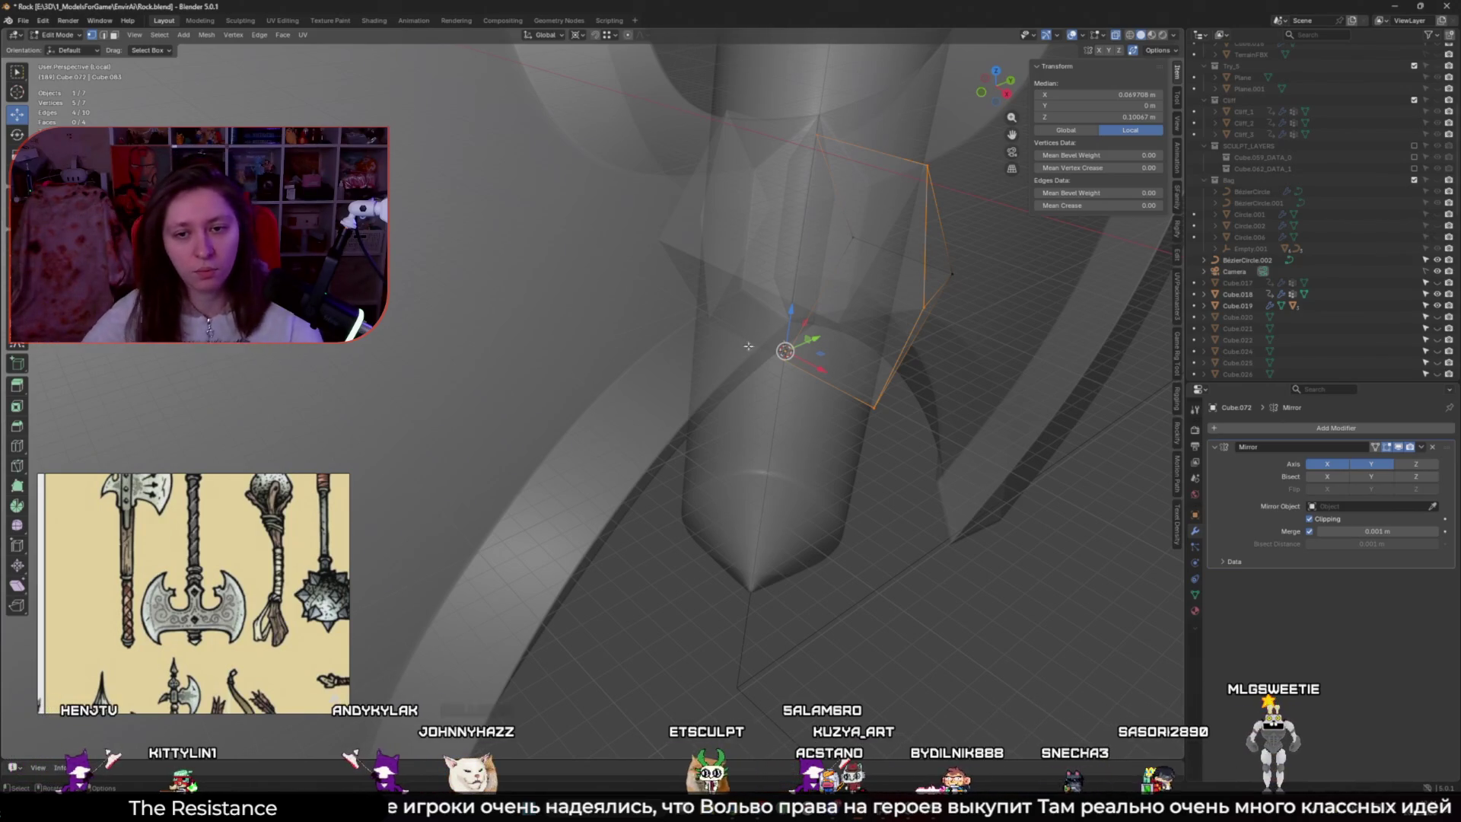
scroll(831, 369, "down", 5)
mouse_move(831, 368)
middle_mouse_down()
mouse_move(980, 325)
mouse_move(685, 380)
middle_mouse_up()
scroll(617, 393, "up", 5)
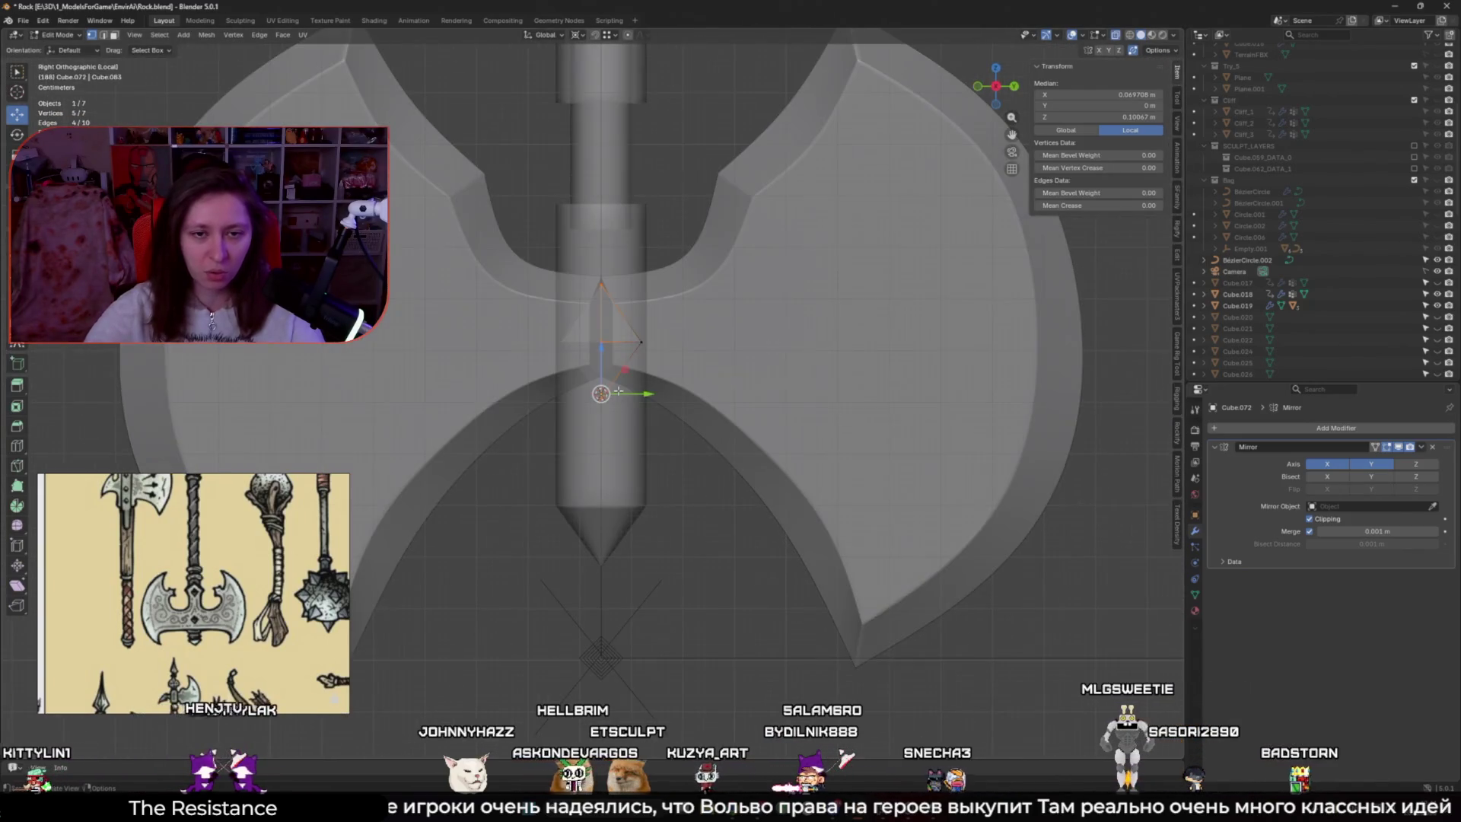
left_click(727, 484)
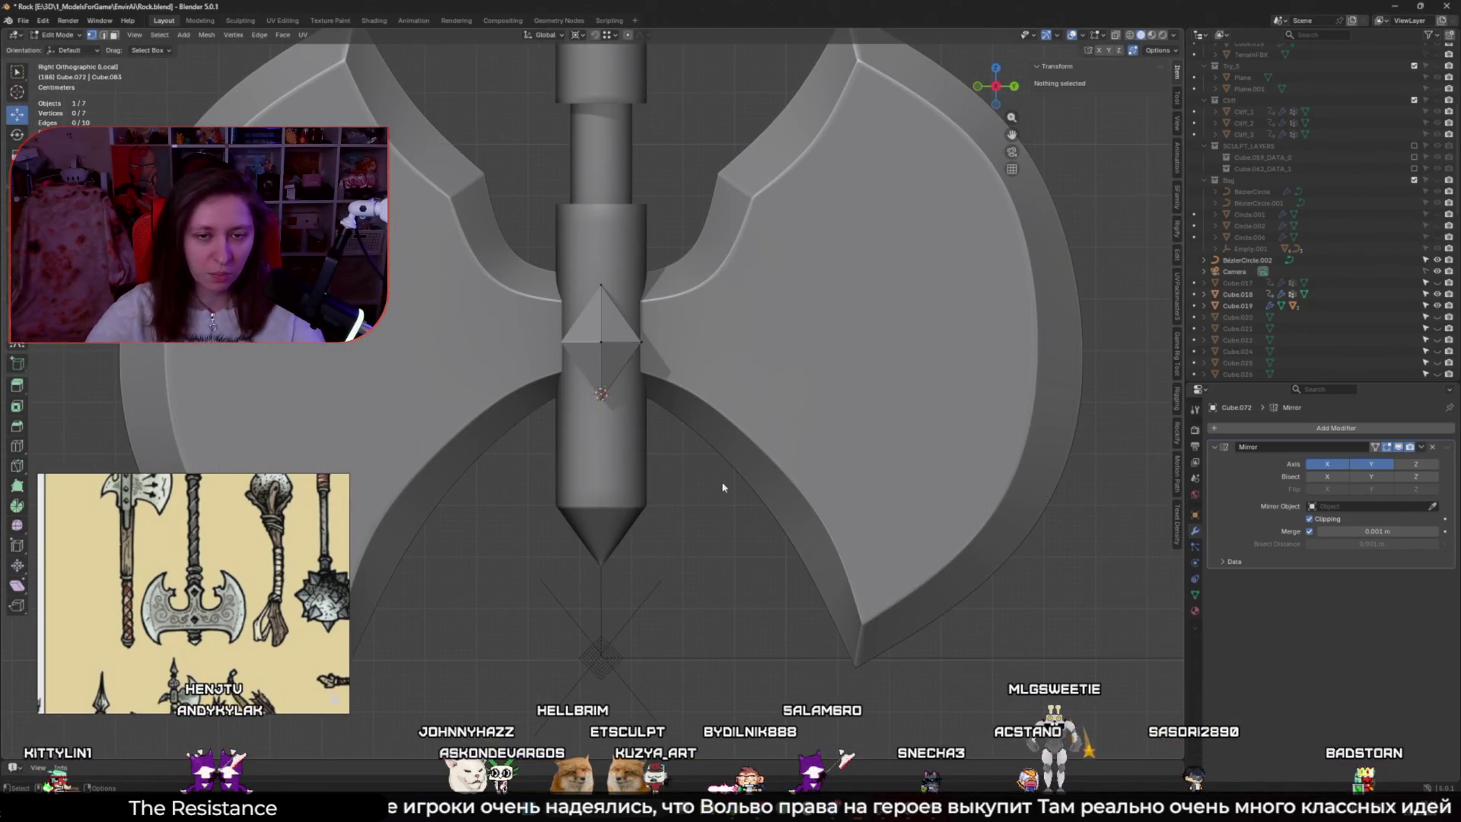
key("Tab")
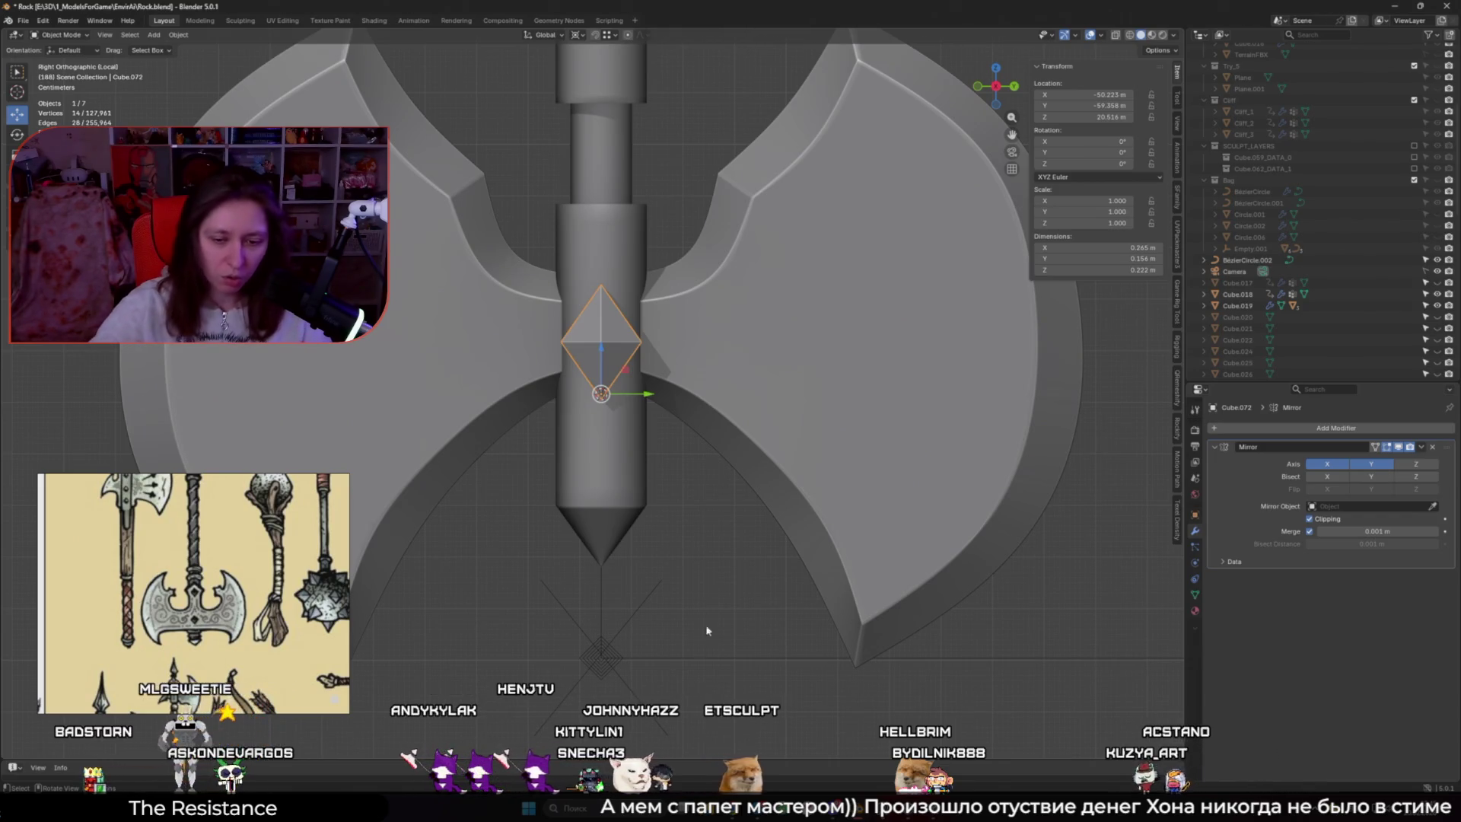
mouse_move(733, 808)
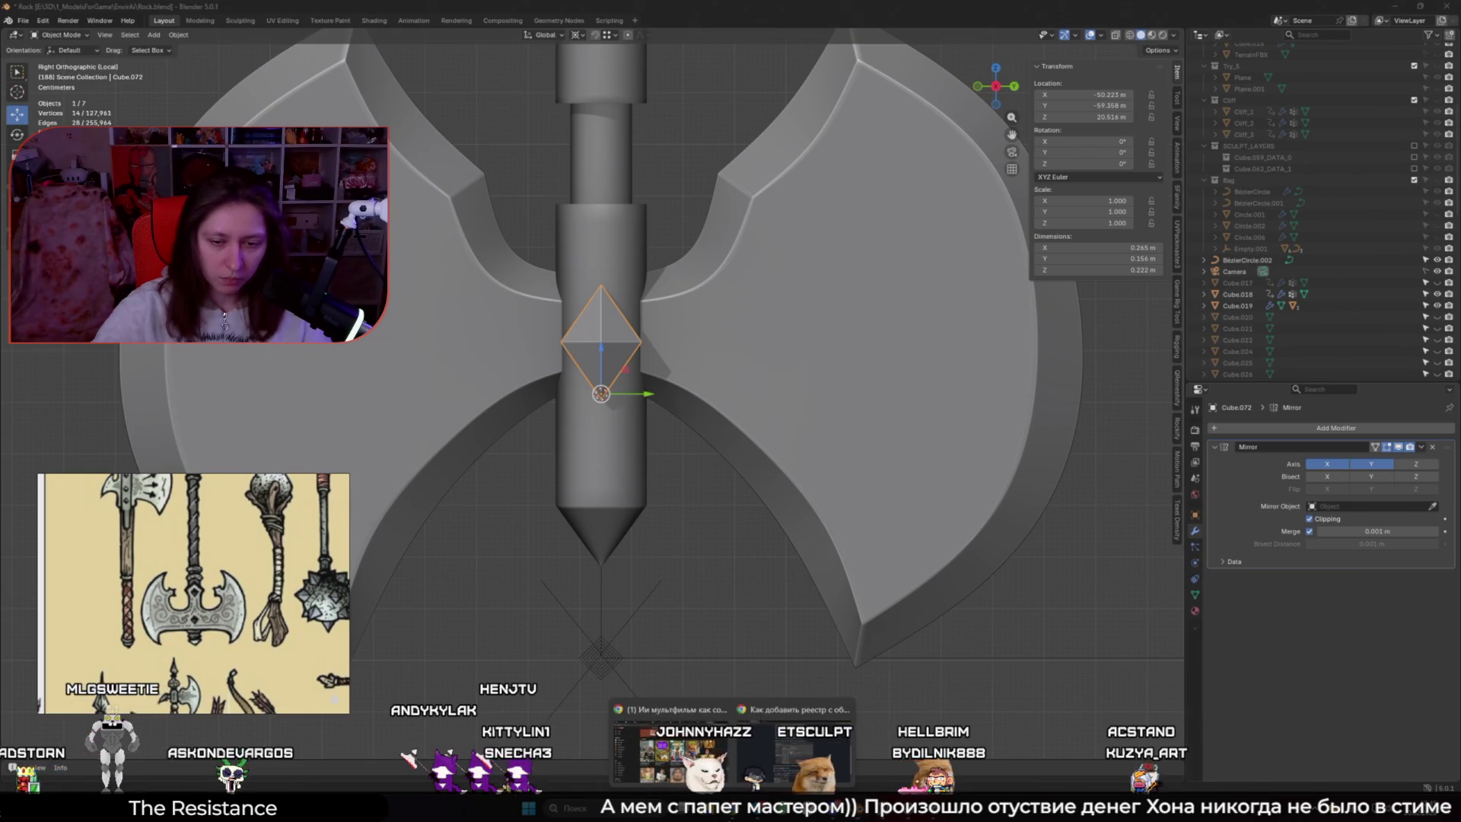
left_click(795, 749)
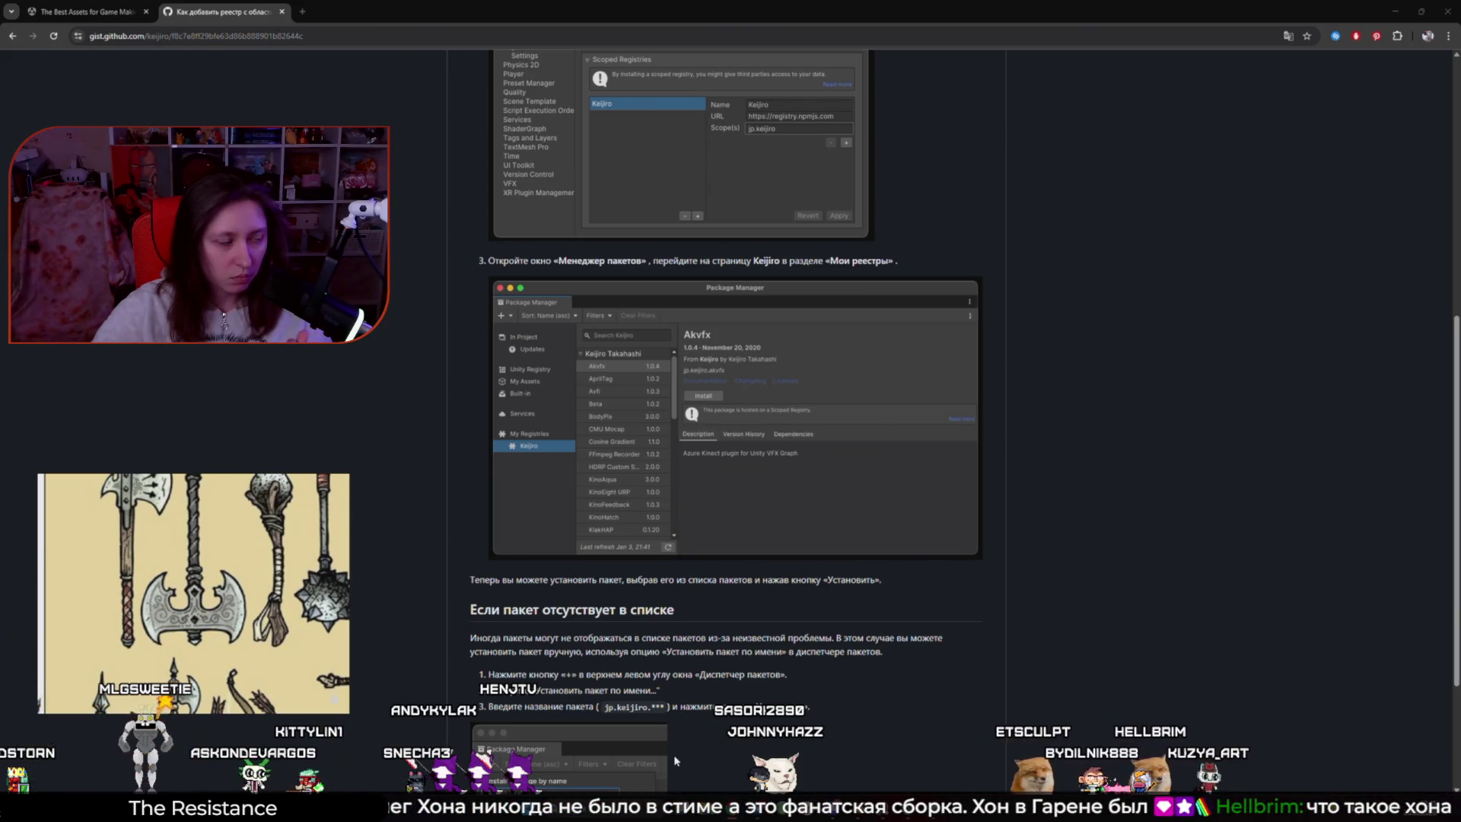
left_click(1396, 11)
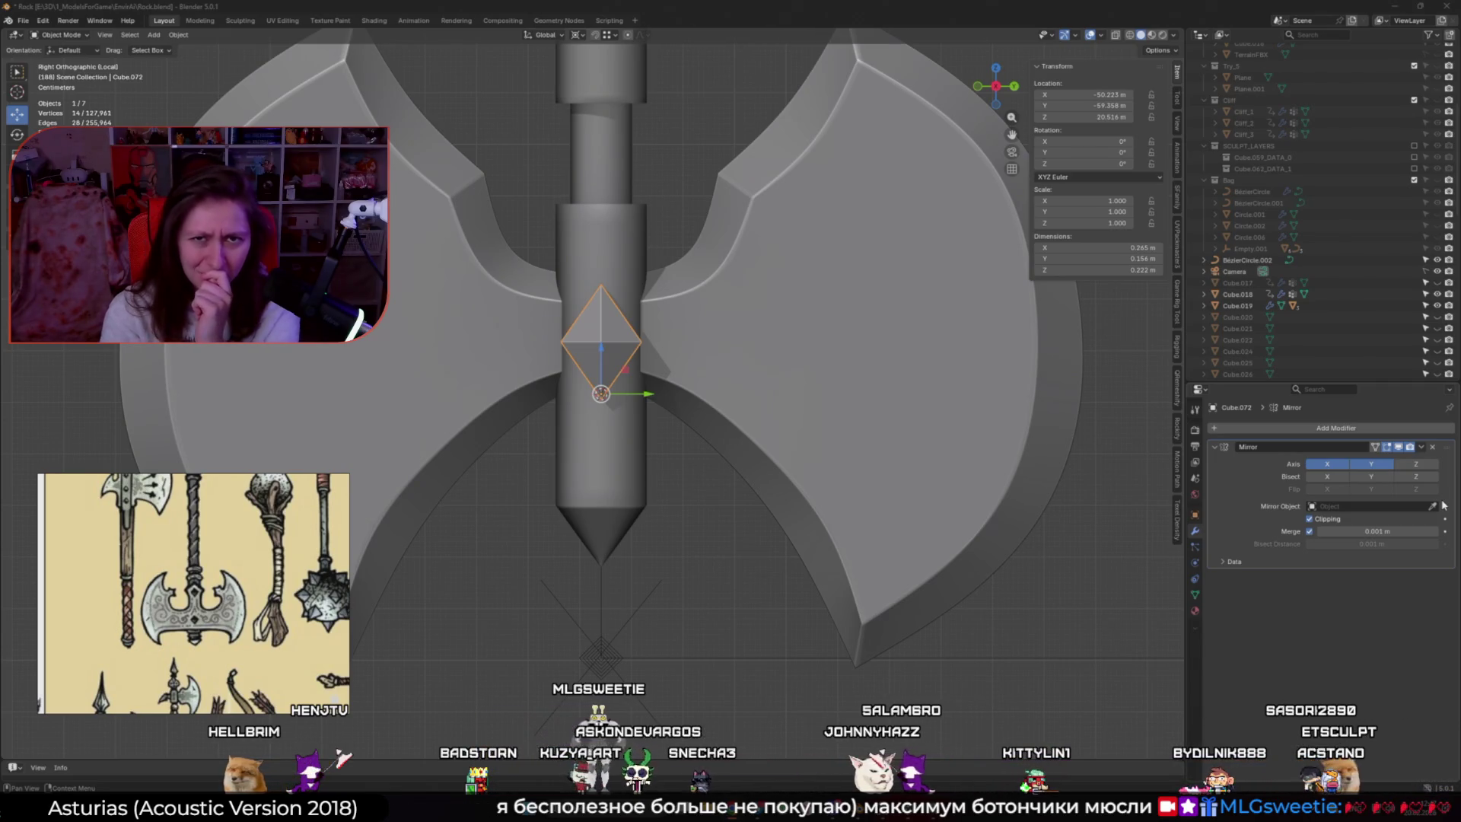
Snap the 3D cursor to a selected vertex of the gem
key("Tab")
scroll(495, 379, "down", 3)
mouse_move(495, 379)
middle_mouse_down()
mouse_move(685, 384)
mouse_move(815, 412)
middle_mouse_up()
scroll(815, 412, "up", 5)
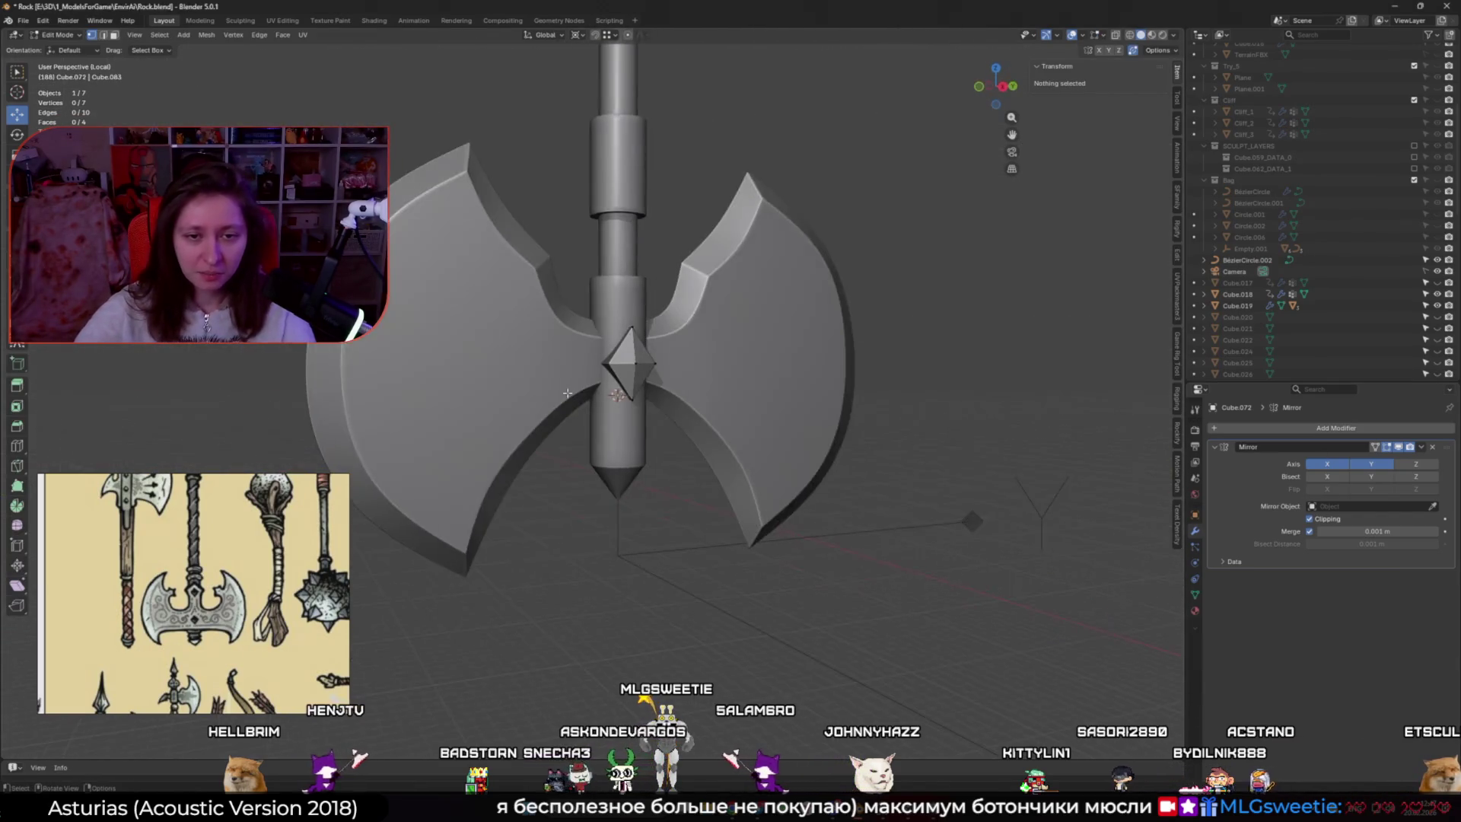
left_click(664, 351)
key("shift+s")
left_click(663, 359)
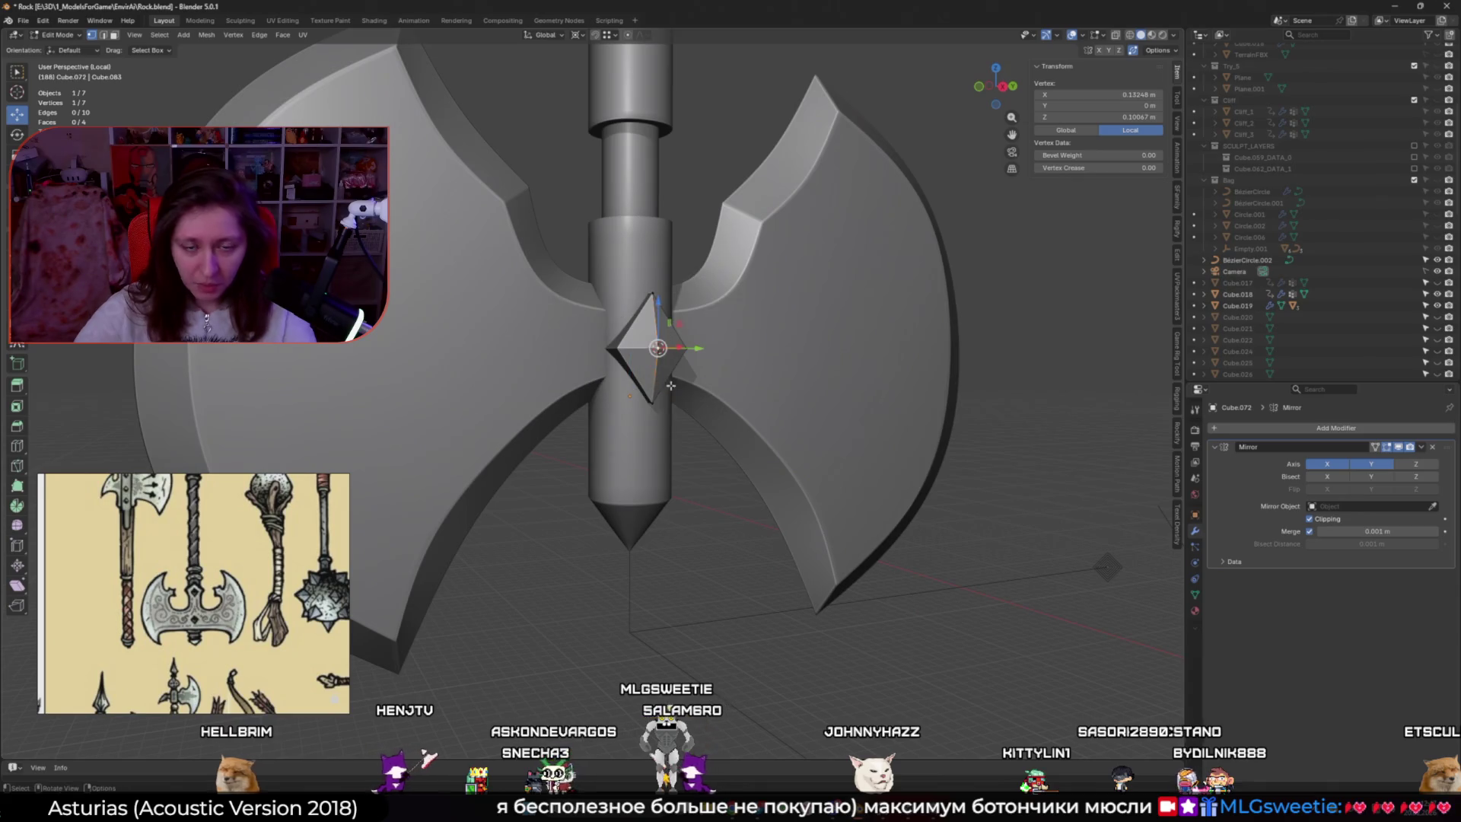
Scale all the gem's vertices about 1.5x on every axis except X
middle_click_drag(663, 359, 620, 258)
key("a")
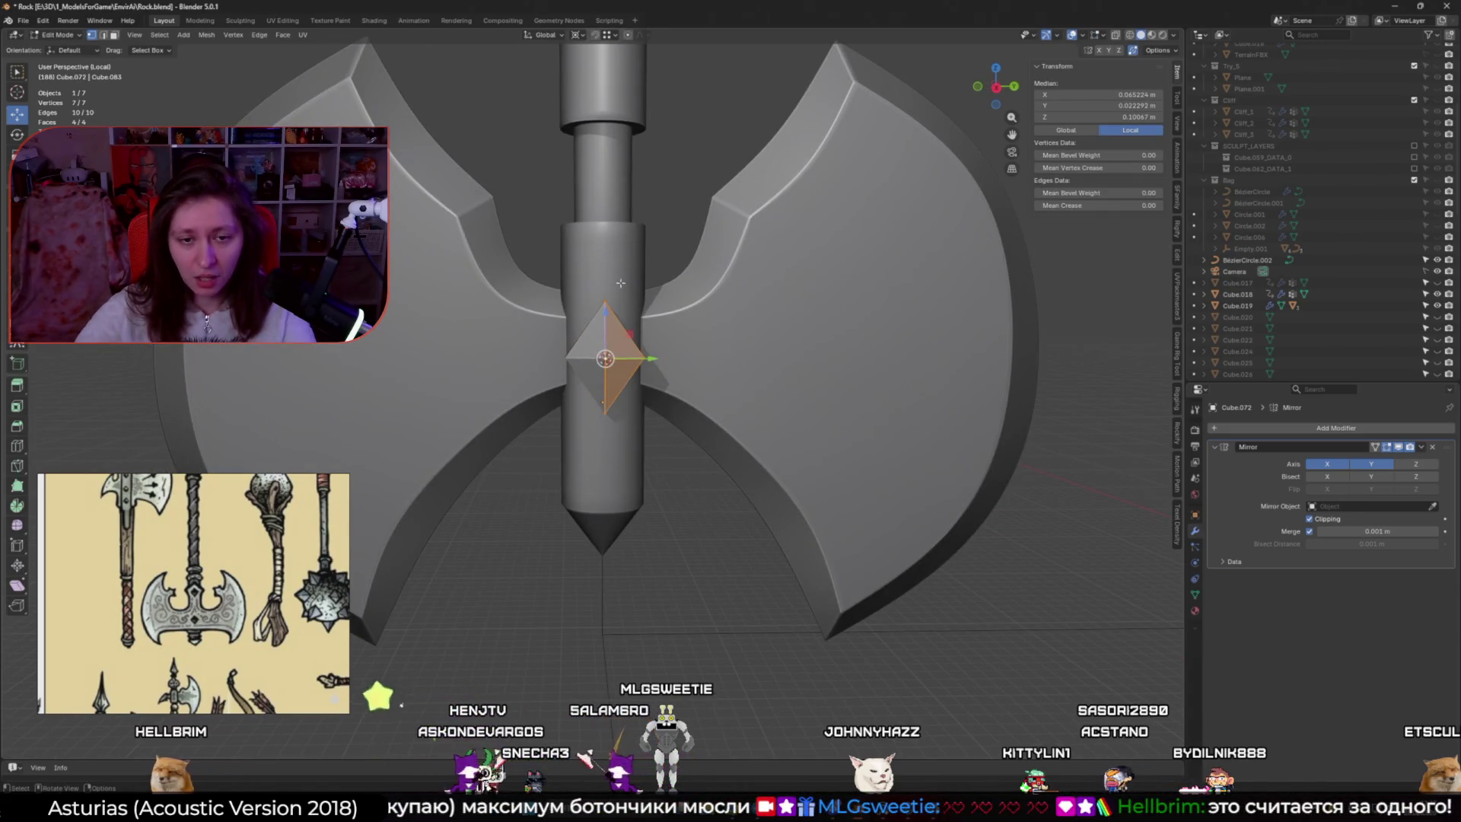
key("KP_3")
key("s")
key("x")
key("z")
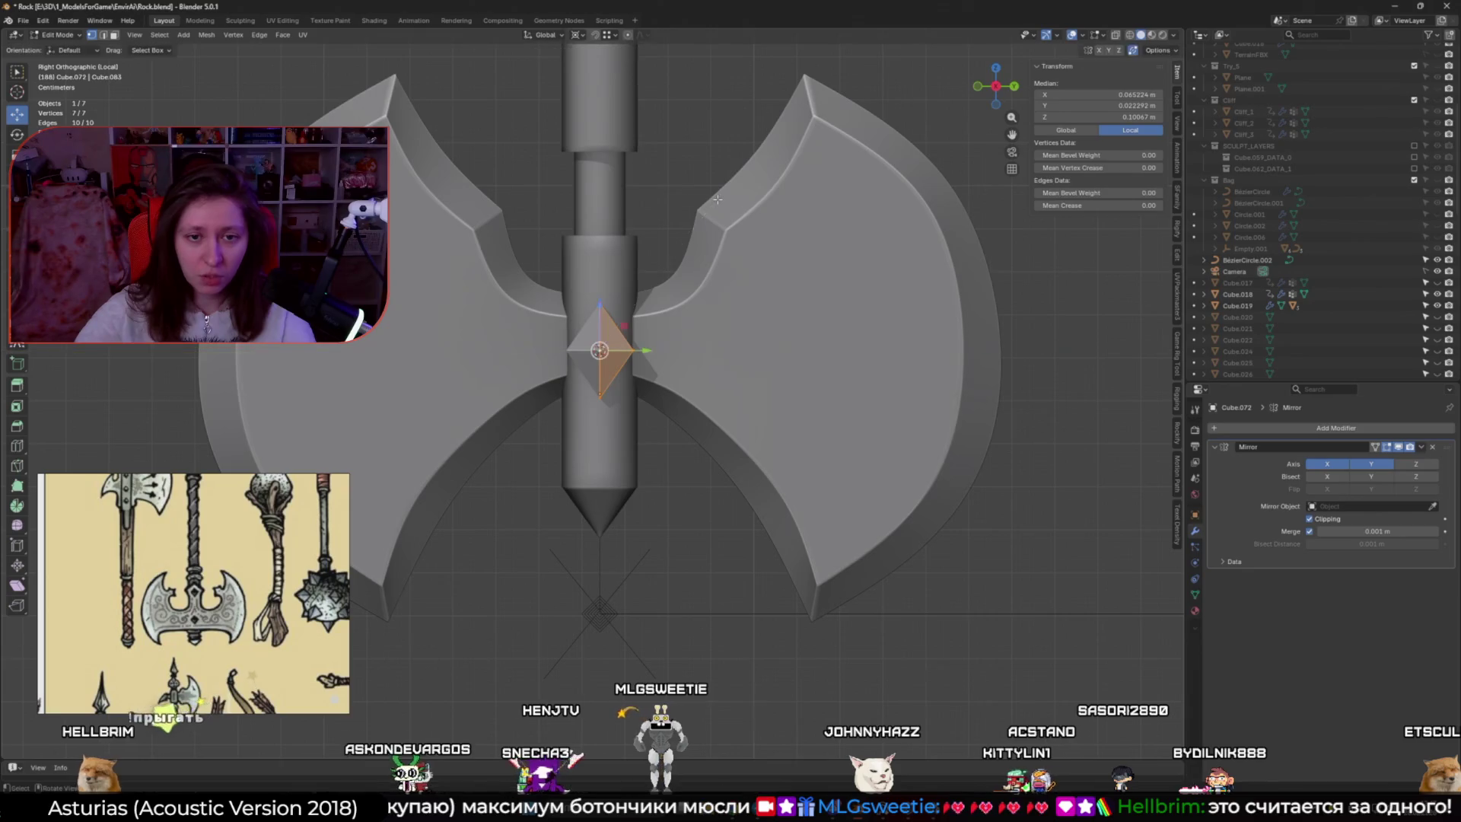
key("shift+x")
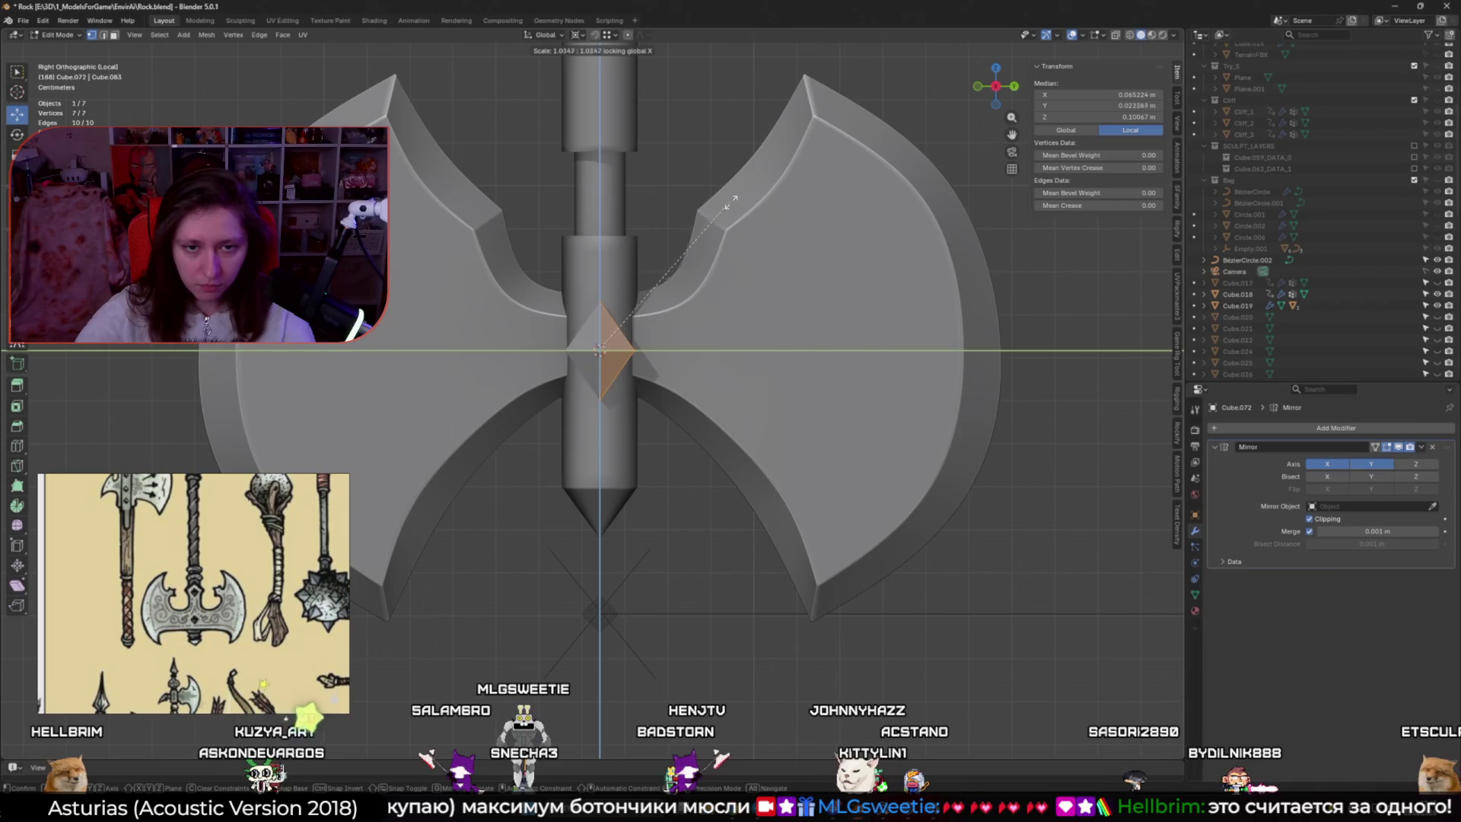
left_click(865, 240)
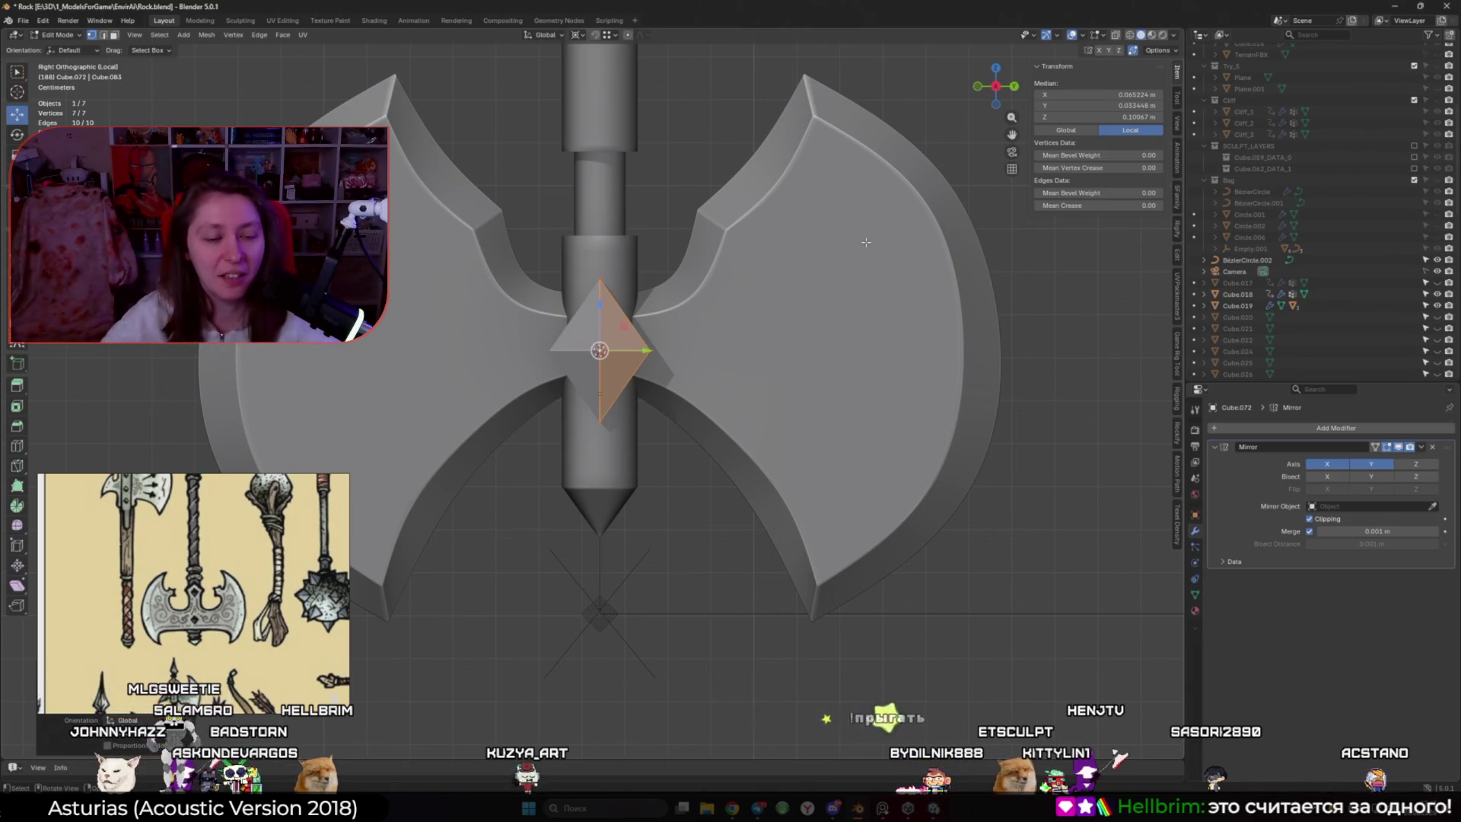
key("Tab")
Give the diamond gem level 4 subdivision and smooth shading
middle_click_drag(553, 368, 564, 372)
key("ctrl+3")
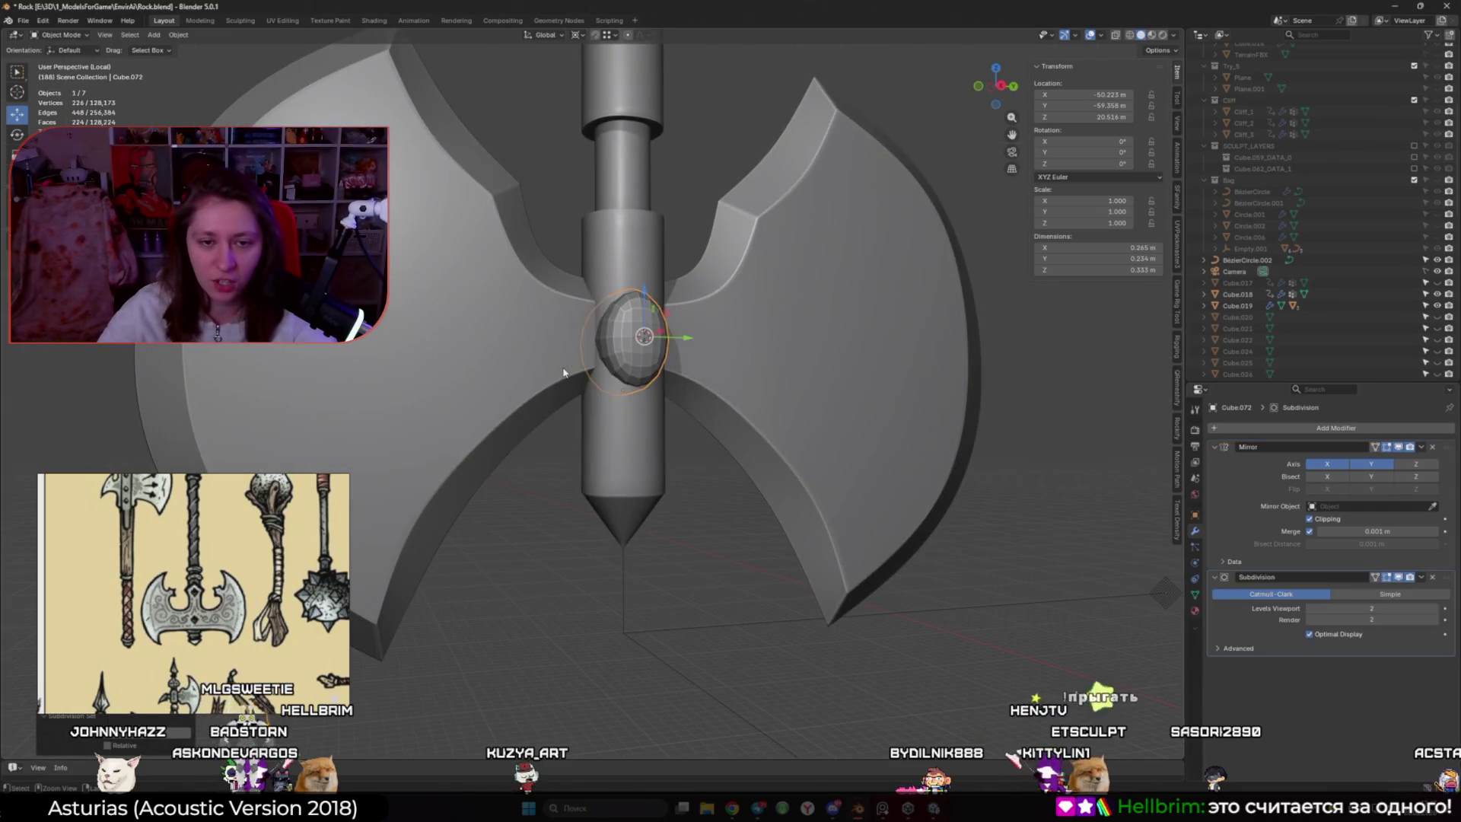
key("ctrl+4")
right_click(645, 353)
left_click(645, 353)
Crease selected faces and edges of the diamond with Shift+E
left_click(662, 366, "shift")
mouse_move(662, 367)
middle_mouse_down()
mouse_move(515, 401)
mouse_move(659, 391)
middle_mouse_up()
left_click(515, 400, "shift")
key("shift+e")
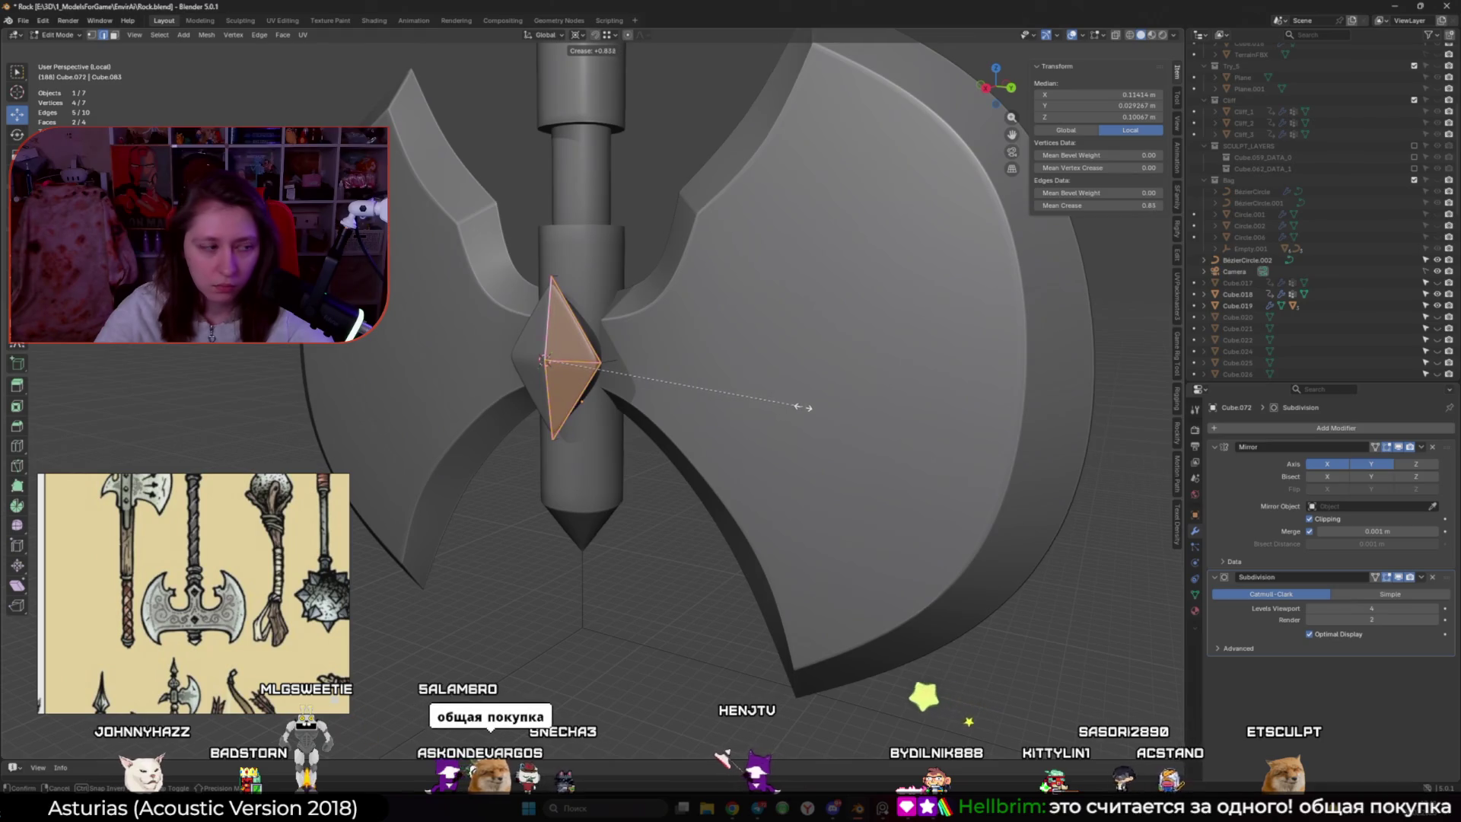
left_click(816, 407)
mouse_move(815, 408)
middle_mouse_down()
mouse_move(565, 363)
mouse_move(573, 346)
middle_mouse_up()
left_click(565, 364)
key("alt+z")
left_click(573, 347, "shift")
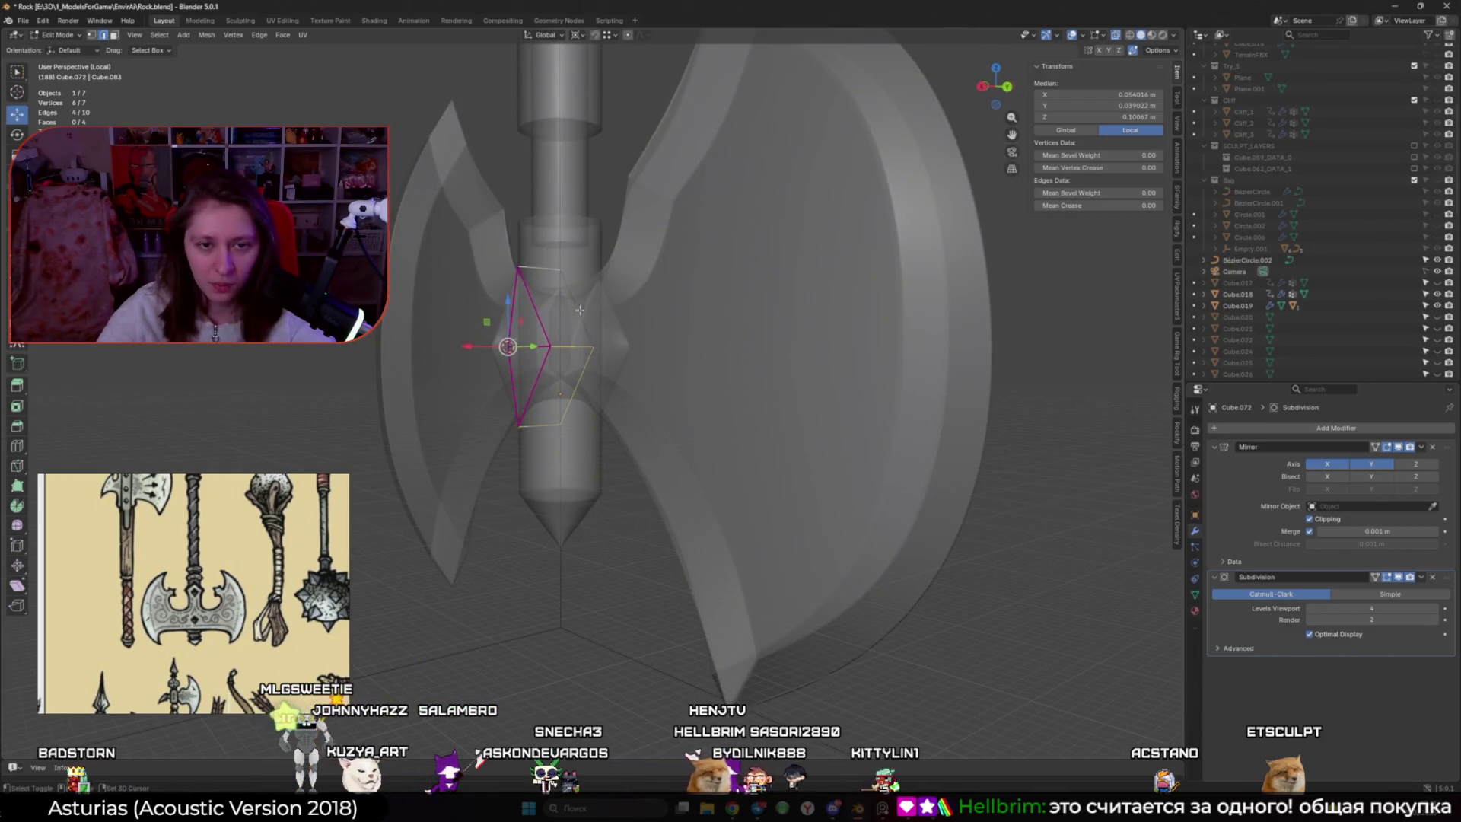
key("alt+z")
key("s")
key("Escape")
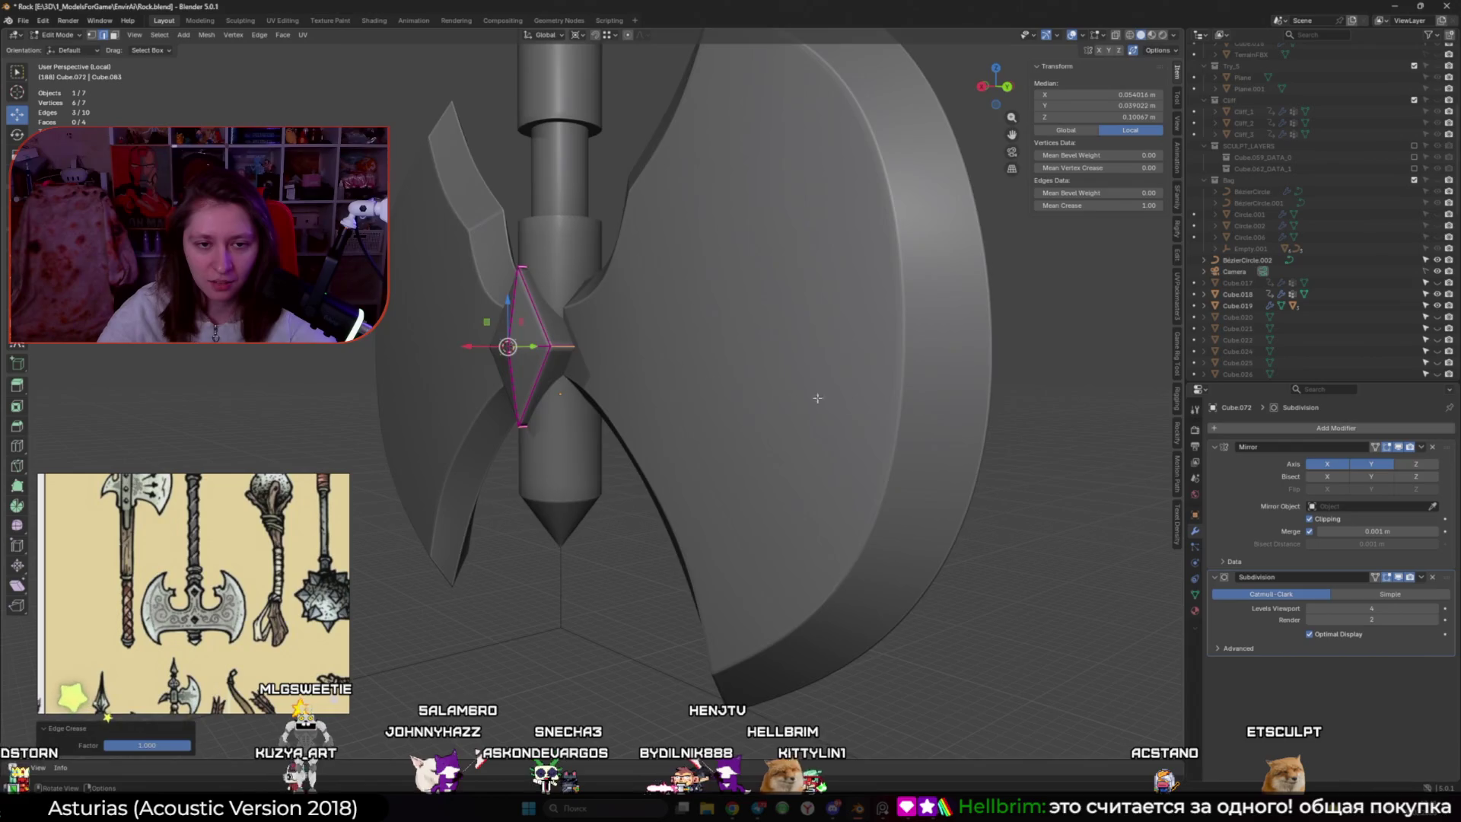
Inspect the axe from front and side, cancelling a trial rescale of the diamond
key("Tab")
middle_click_drag(669, 411, 777, 390)
mouse_move(711, 459)
middle_mouse_down()
mouse_move(677, 487)
mouse_move(744, 504)
mouse_move(616, 495)
middle_mouse_up()
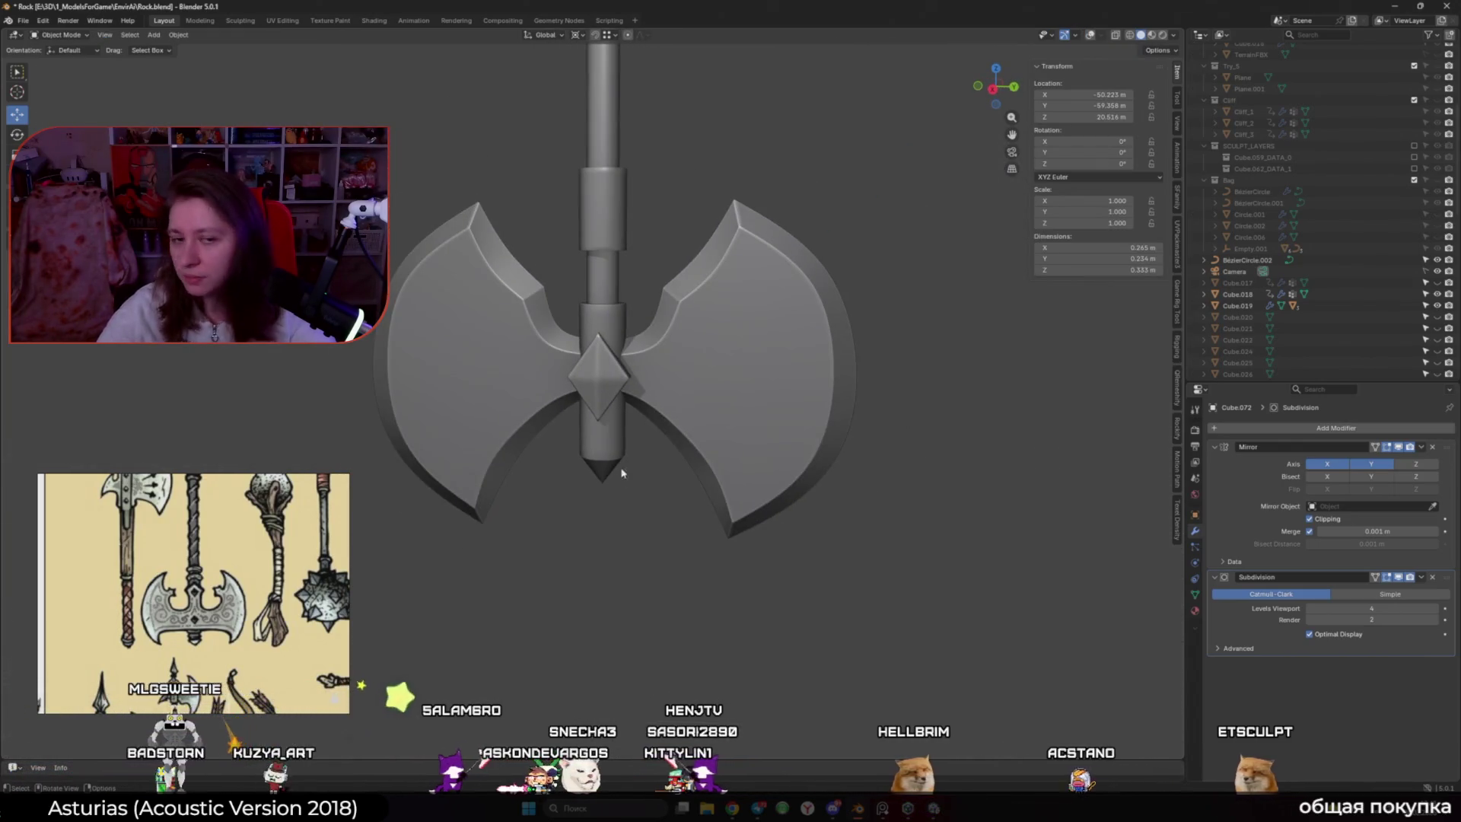
key("Tab")
key("s")
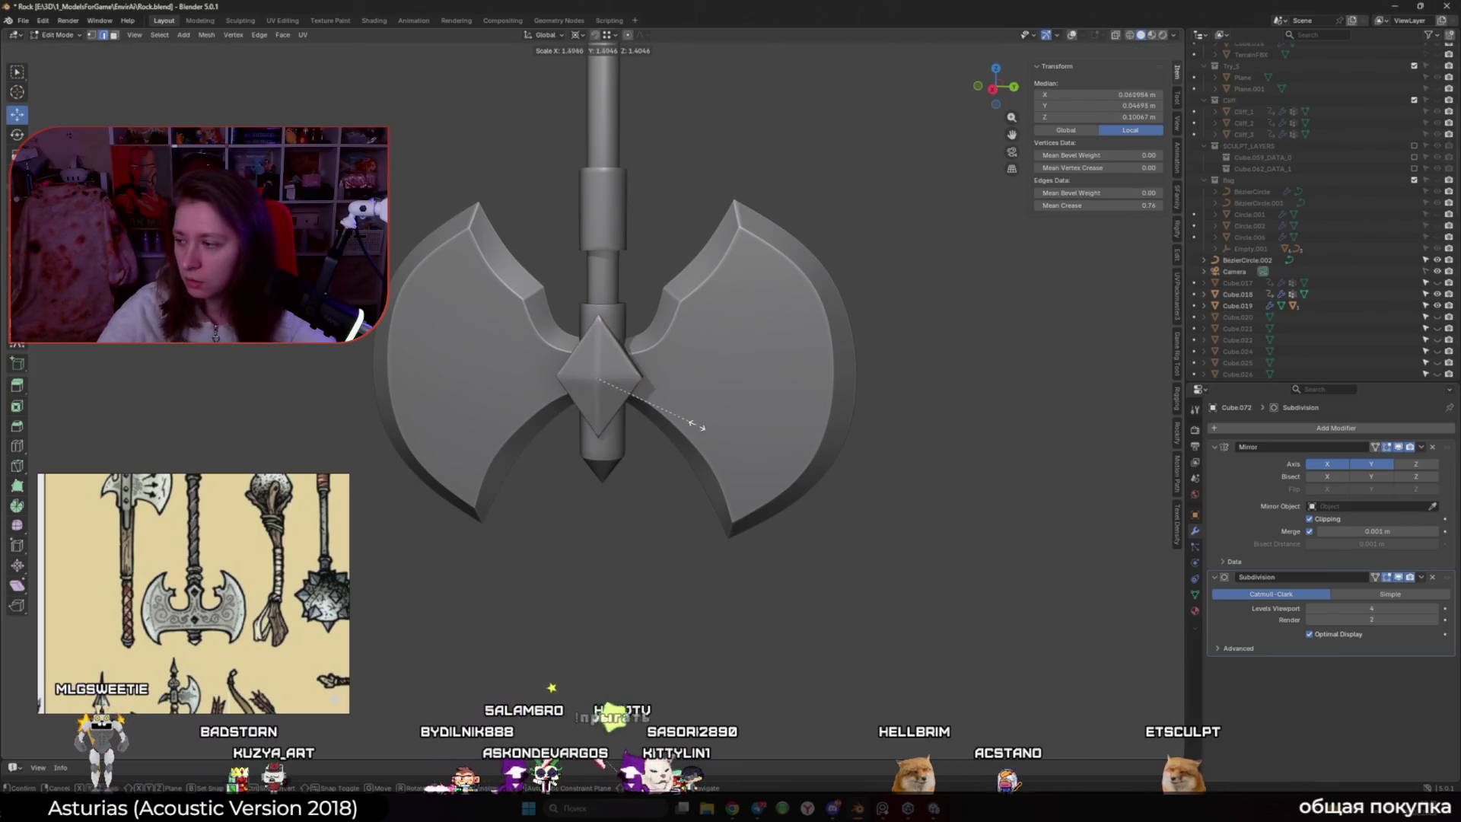
right_click(694, 428)
key("Tab")
mouse_move(694, 428)
middle_mouse_down()
mouse_move(721, 437)
mouse_move(674, 407)
mouse_move(588, 401)
mouse_move(626, 433)
middle_mouse_up()
scroll(720, 423, "up", 3)
Crease all the diamond's edges fully sharp at 1.0, then switch to the browser gist page
key("Tab")
key("alt+z")
key("alt+z")
key("shift+e")
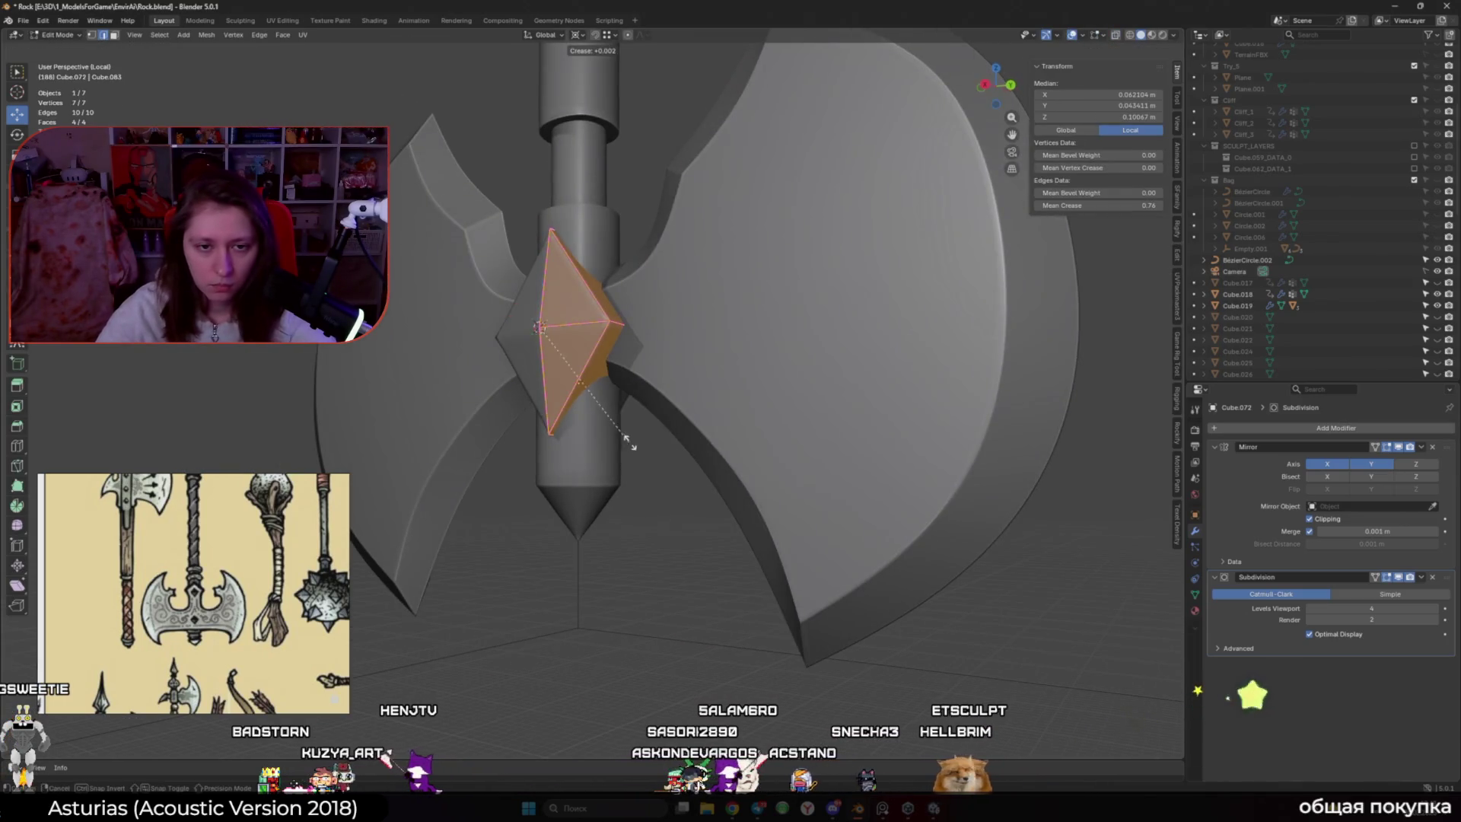
left_click(944, 475)
key("Tab")
scroll(583, 519, "down", 4)
scroll(626, 546, "up", 1)
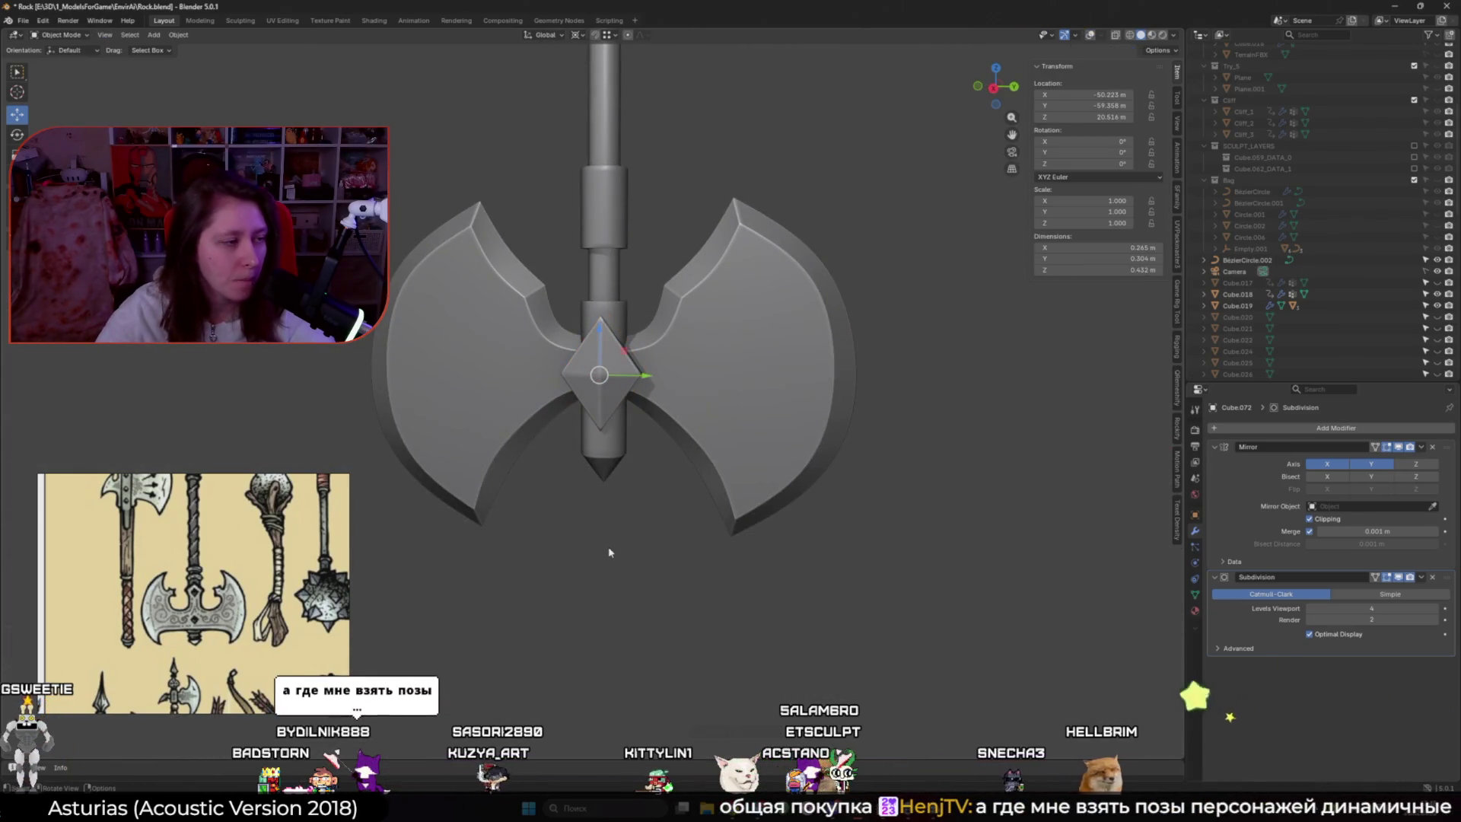
key("alt+Tab")
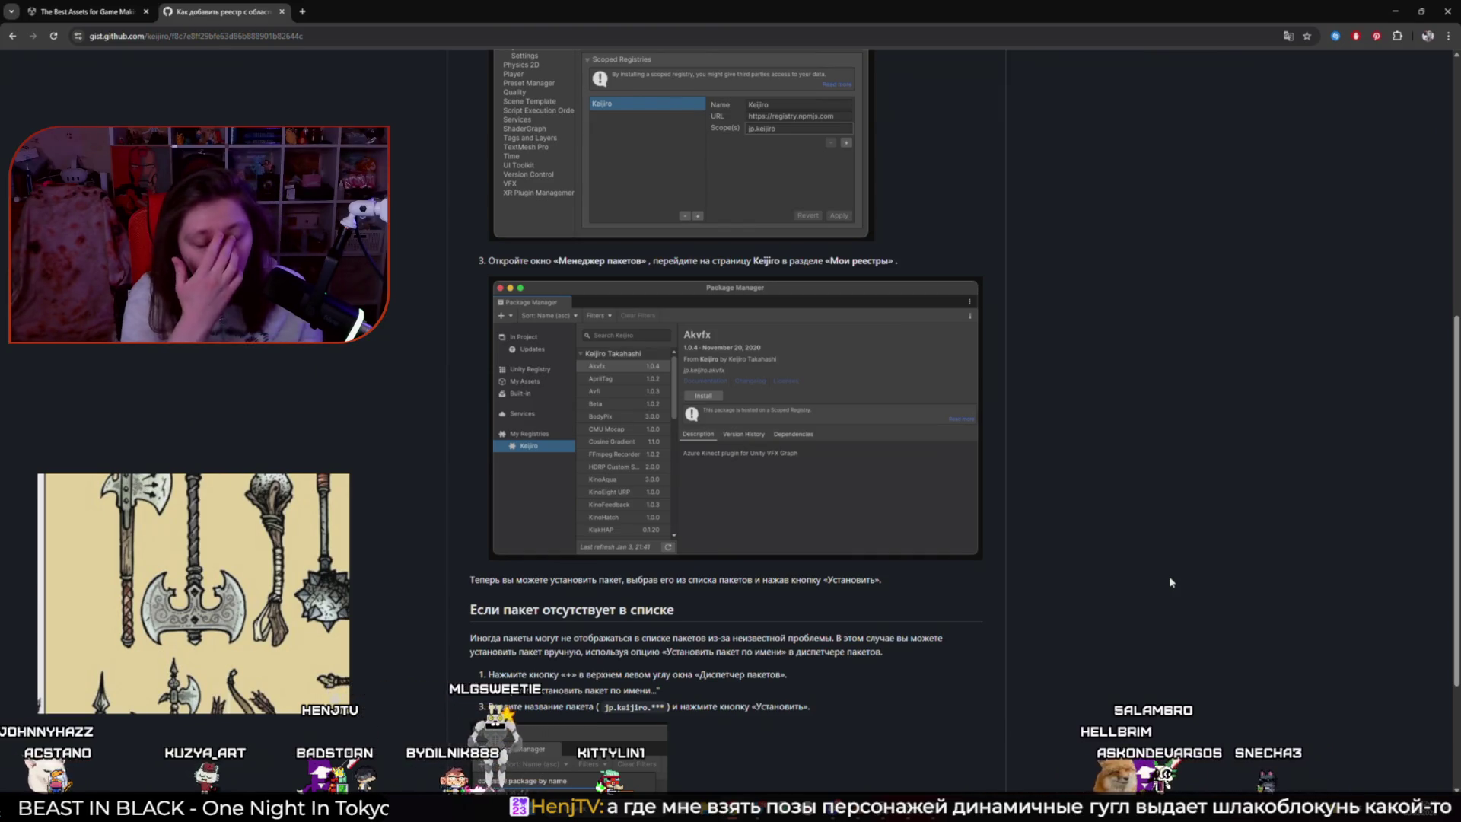
In a new Chrome tab, search Google for ACURIG instead of Mixamo
left_click(302, 11)
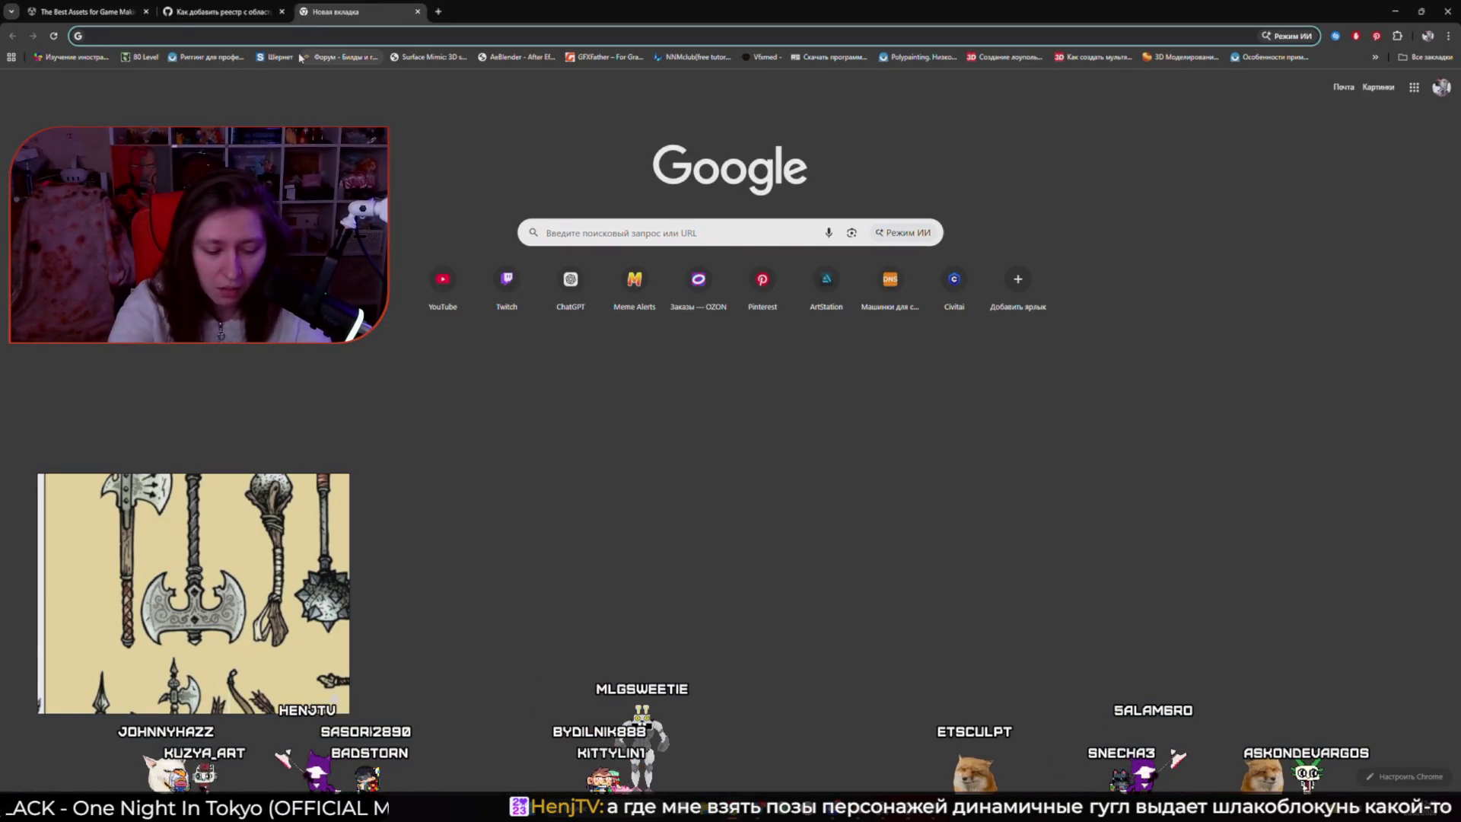
type("Mixamo")
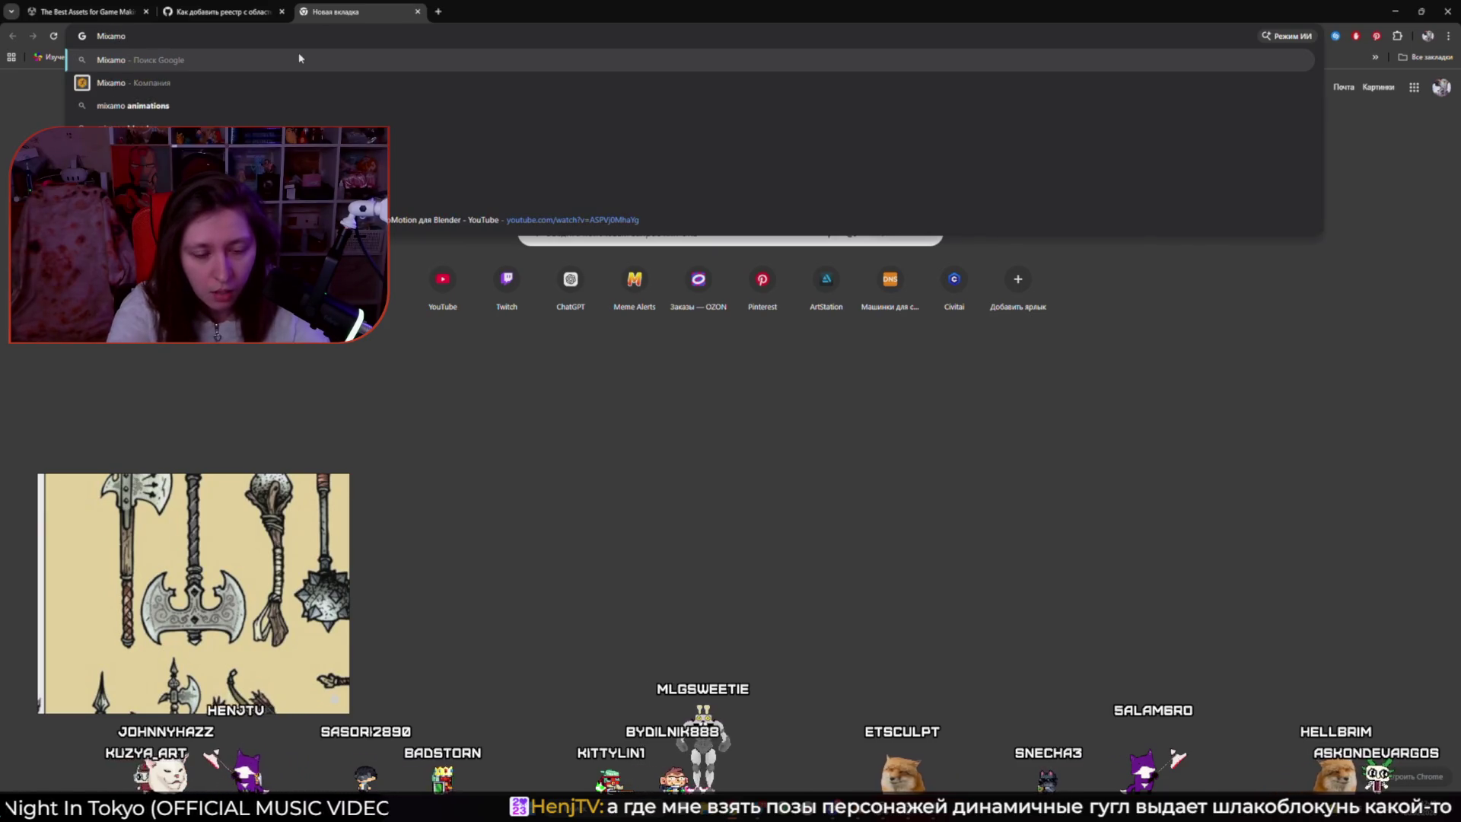
key("Escape")
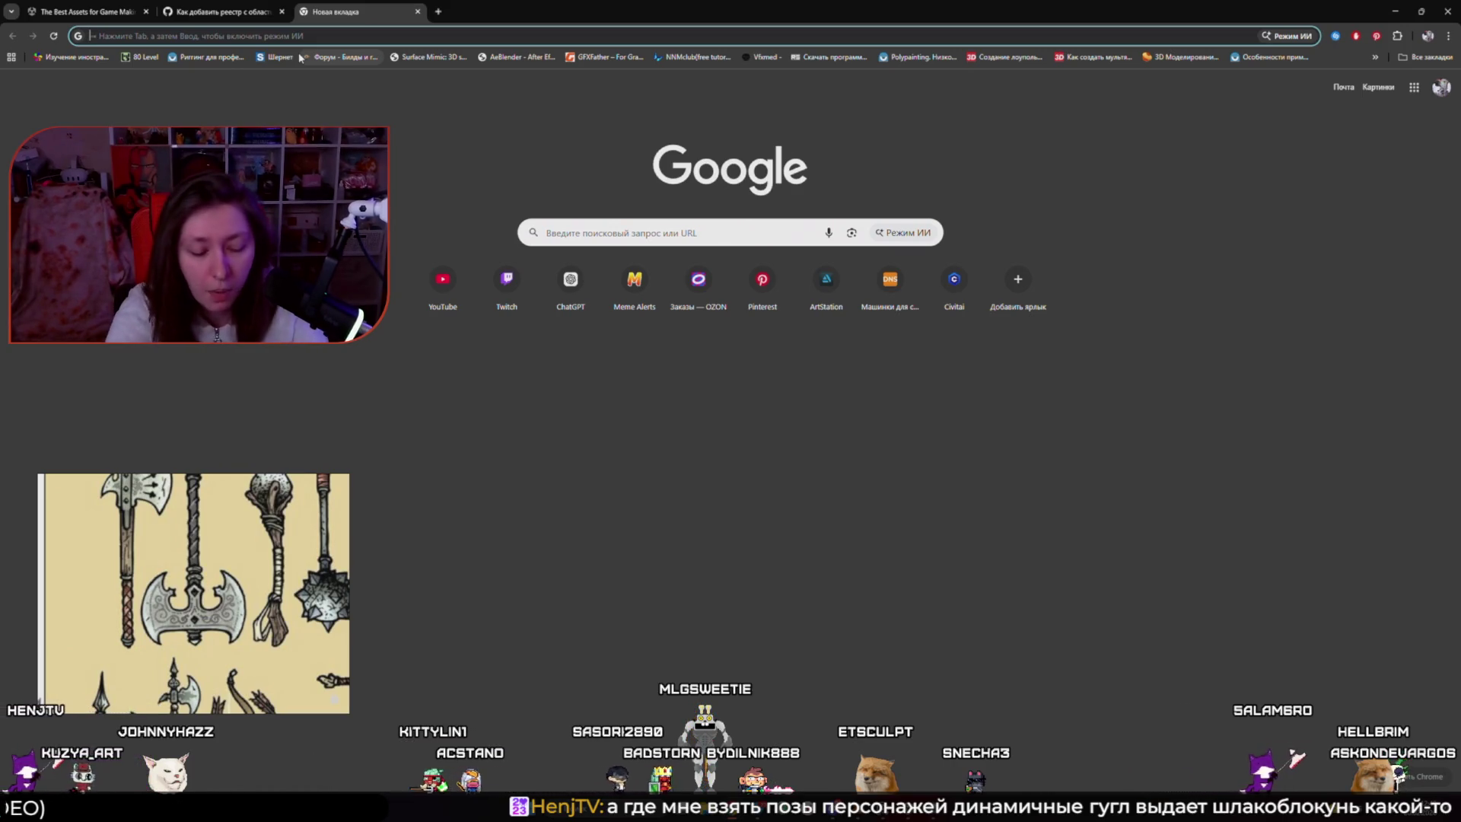
type("ACURIG")
key("Return")
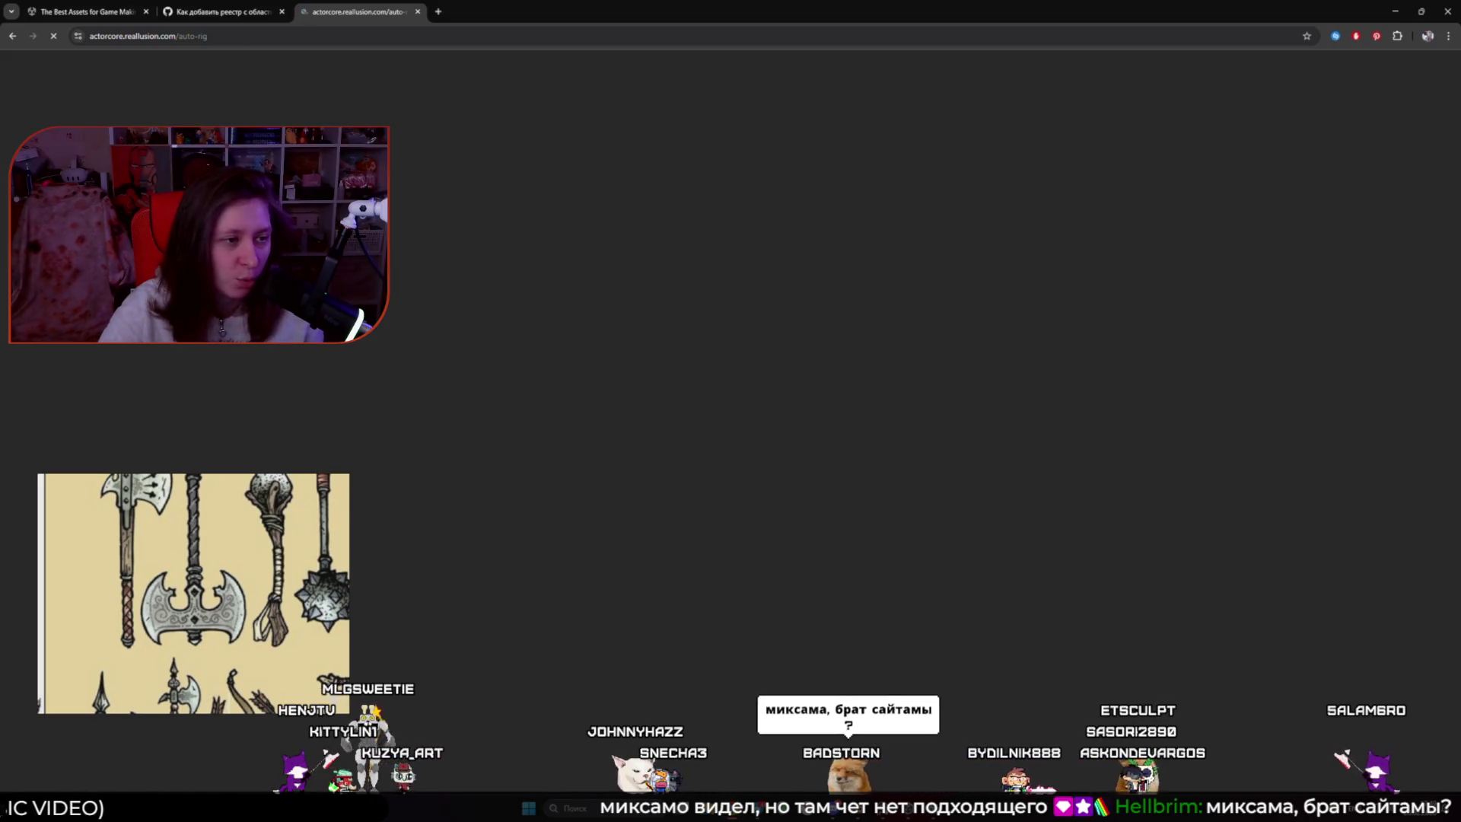
Return to the ACURIG results and compare them with the ActorCore auto-rig tab
left_click(12, 36)
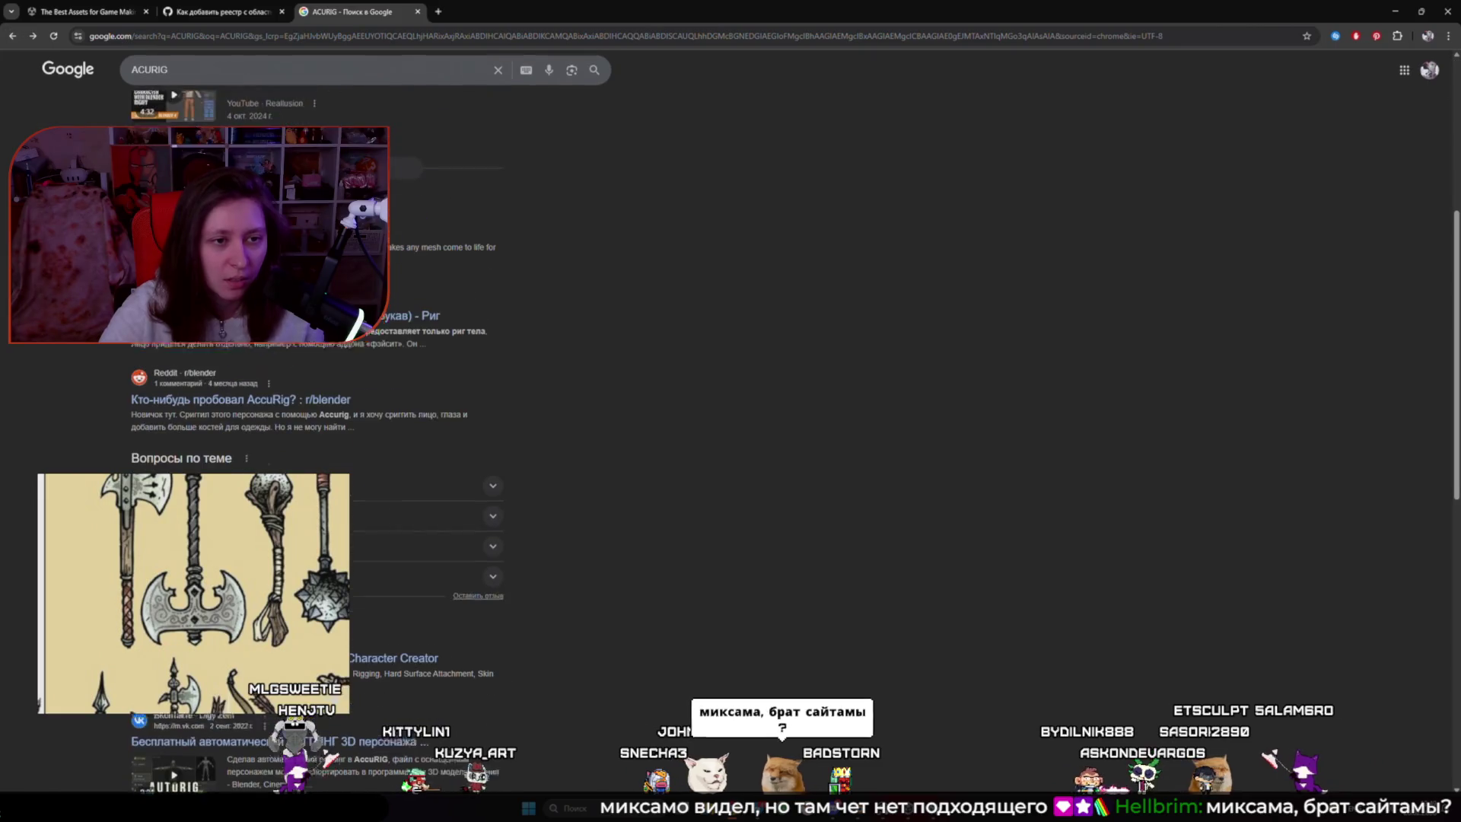
double_click(149, 70)
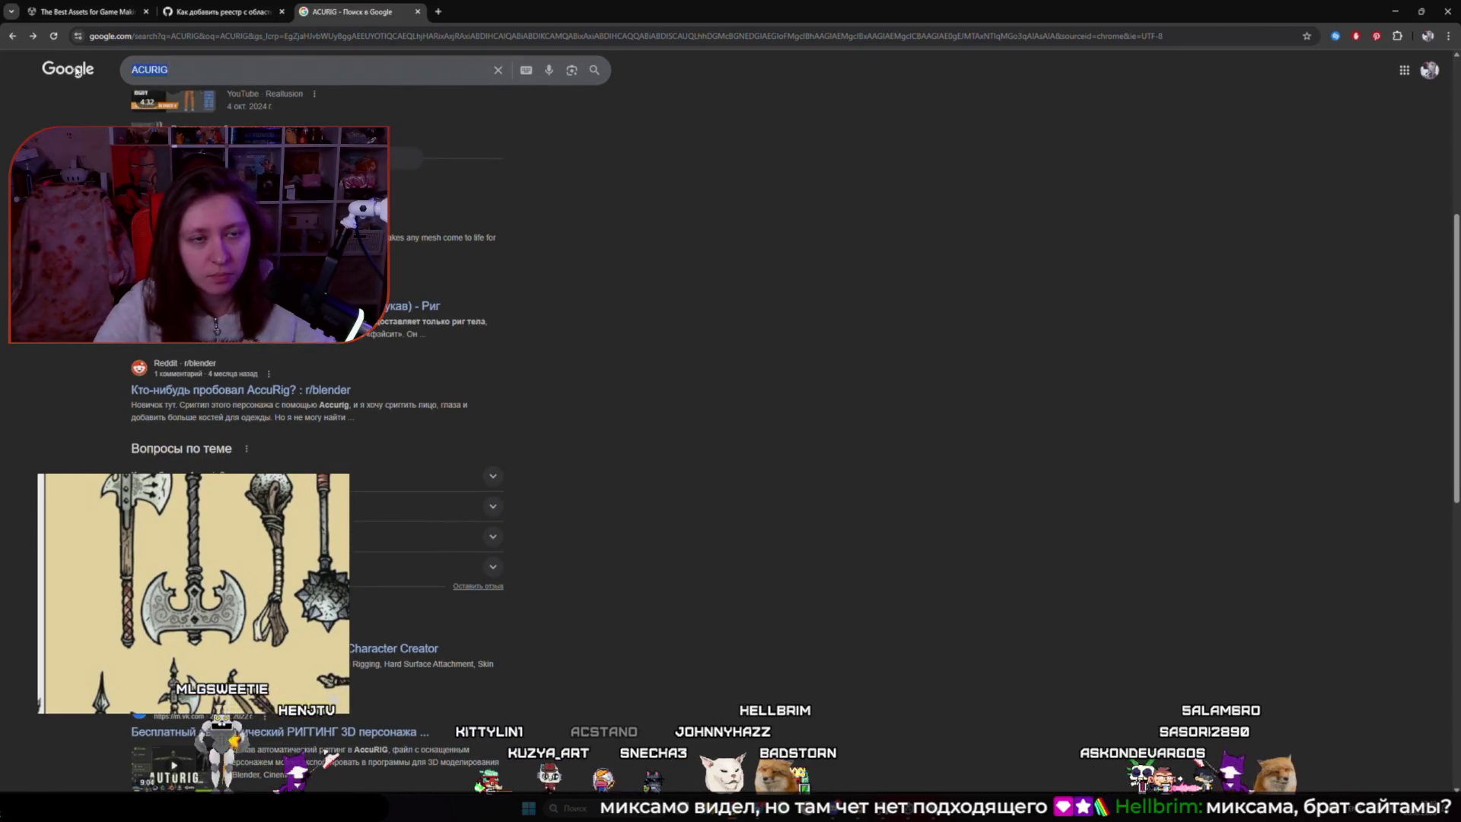
type("AN")
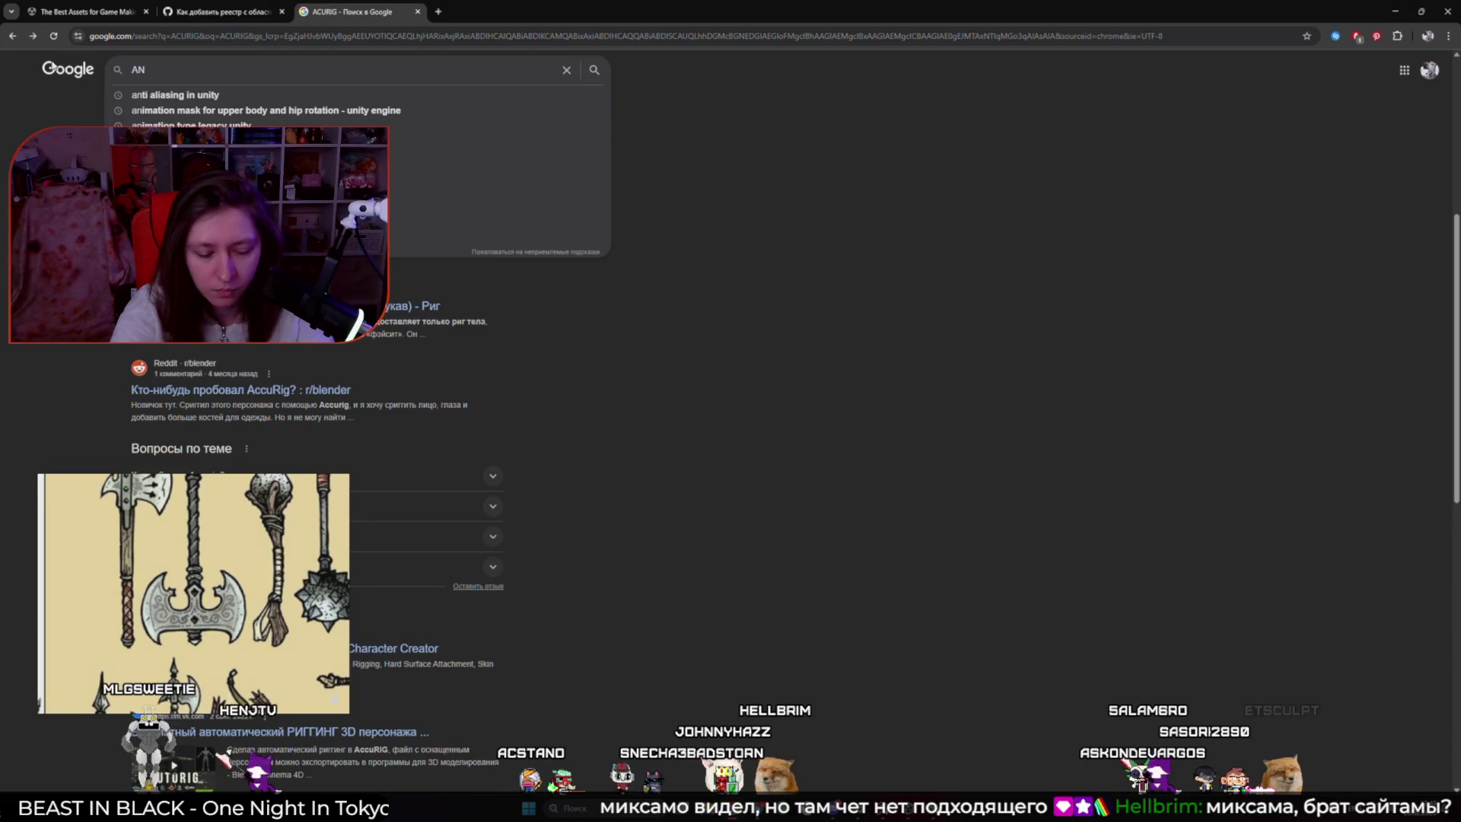
type("IMATION")
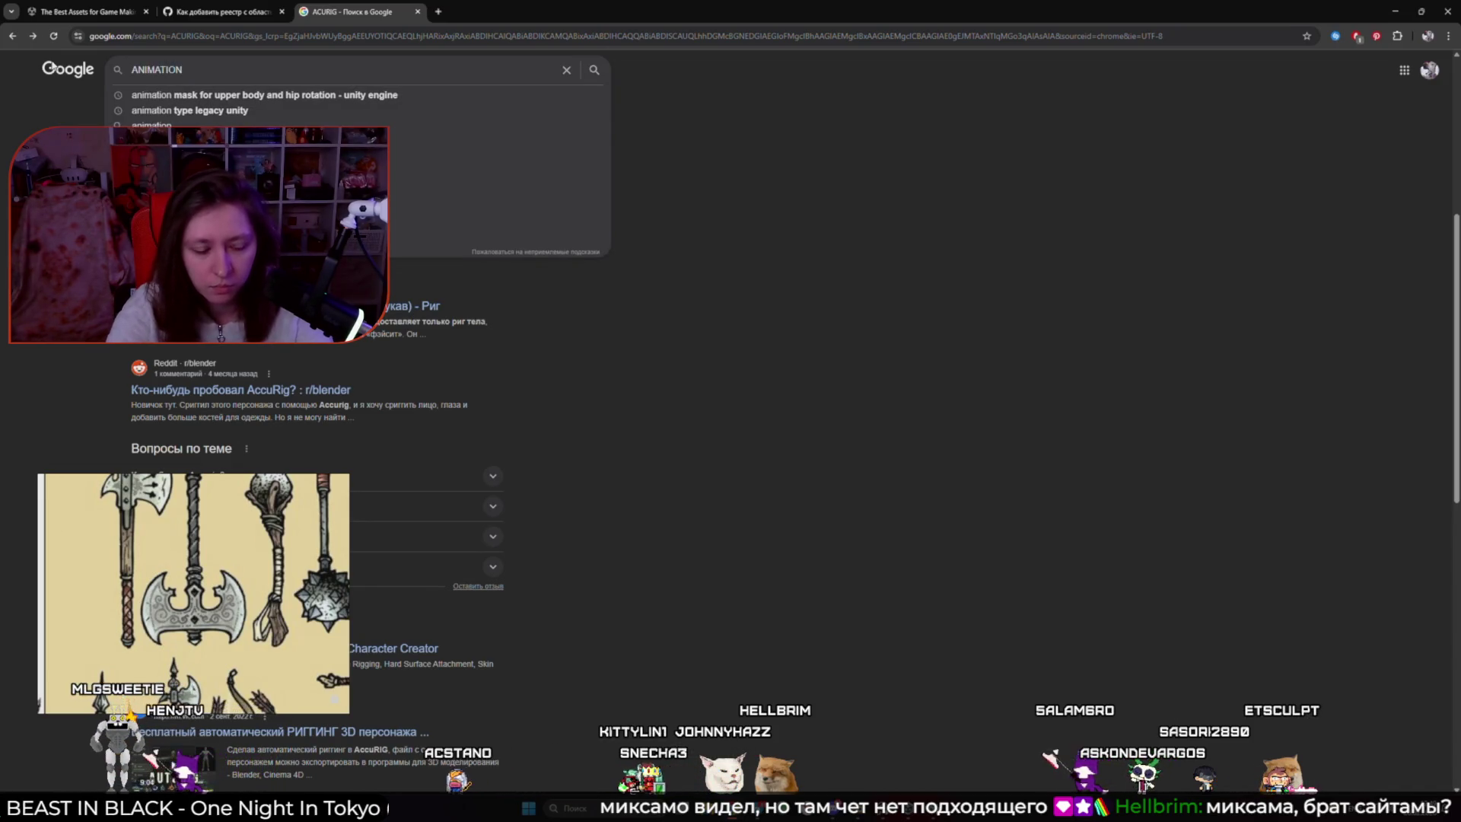
key("BackSpace")
key("BackSpace")
key("BackSpace")
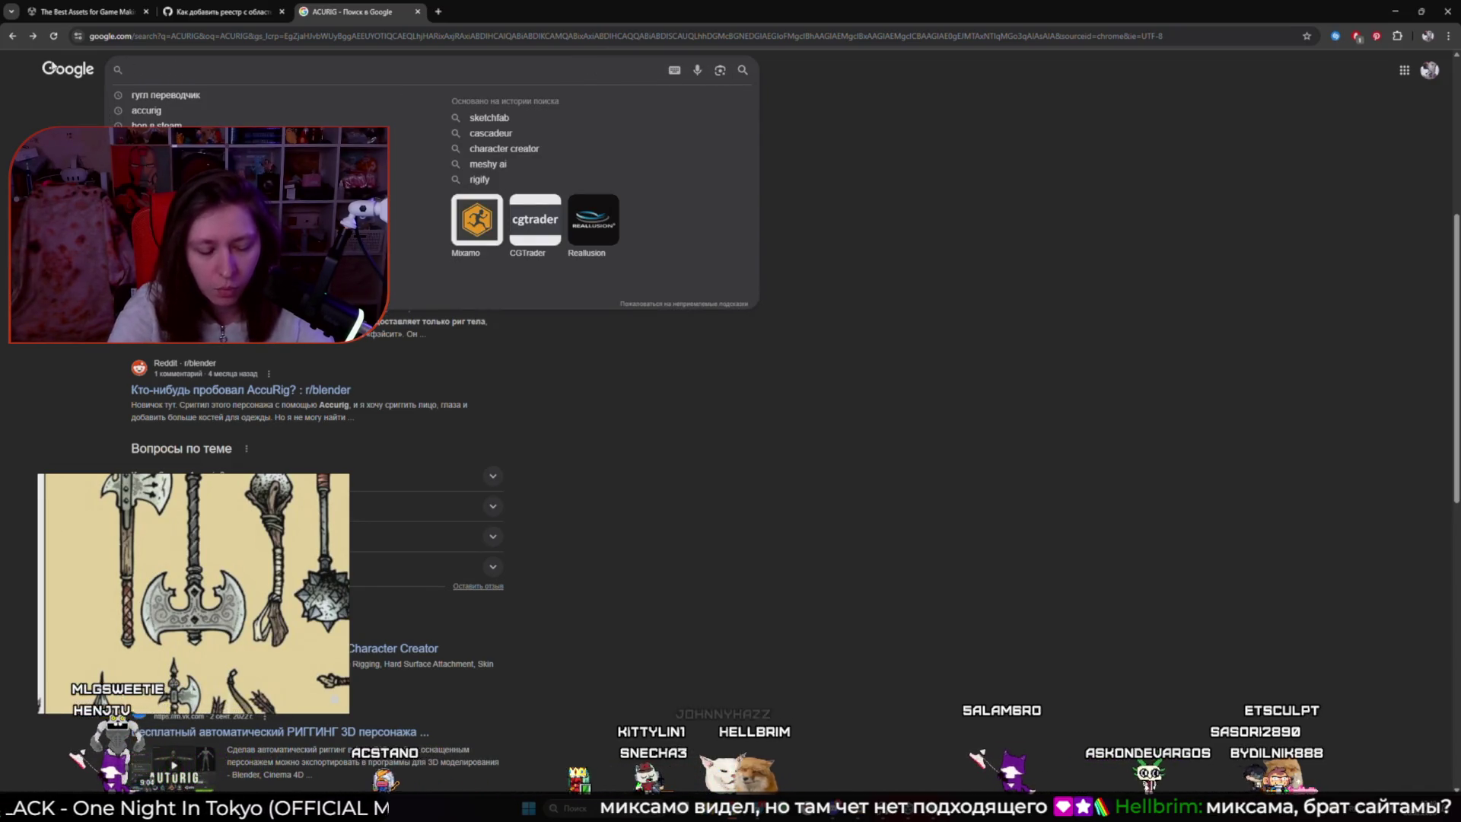
type("ф")
scroll(518, 329, "up", 5)
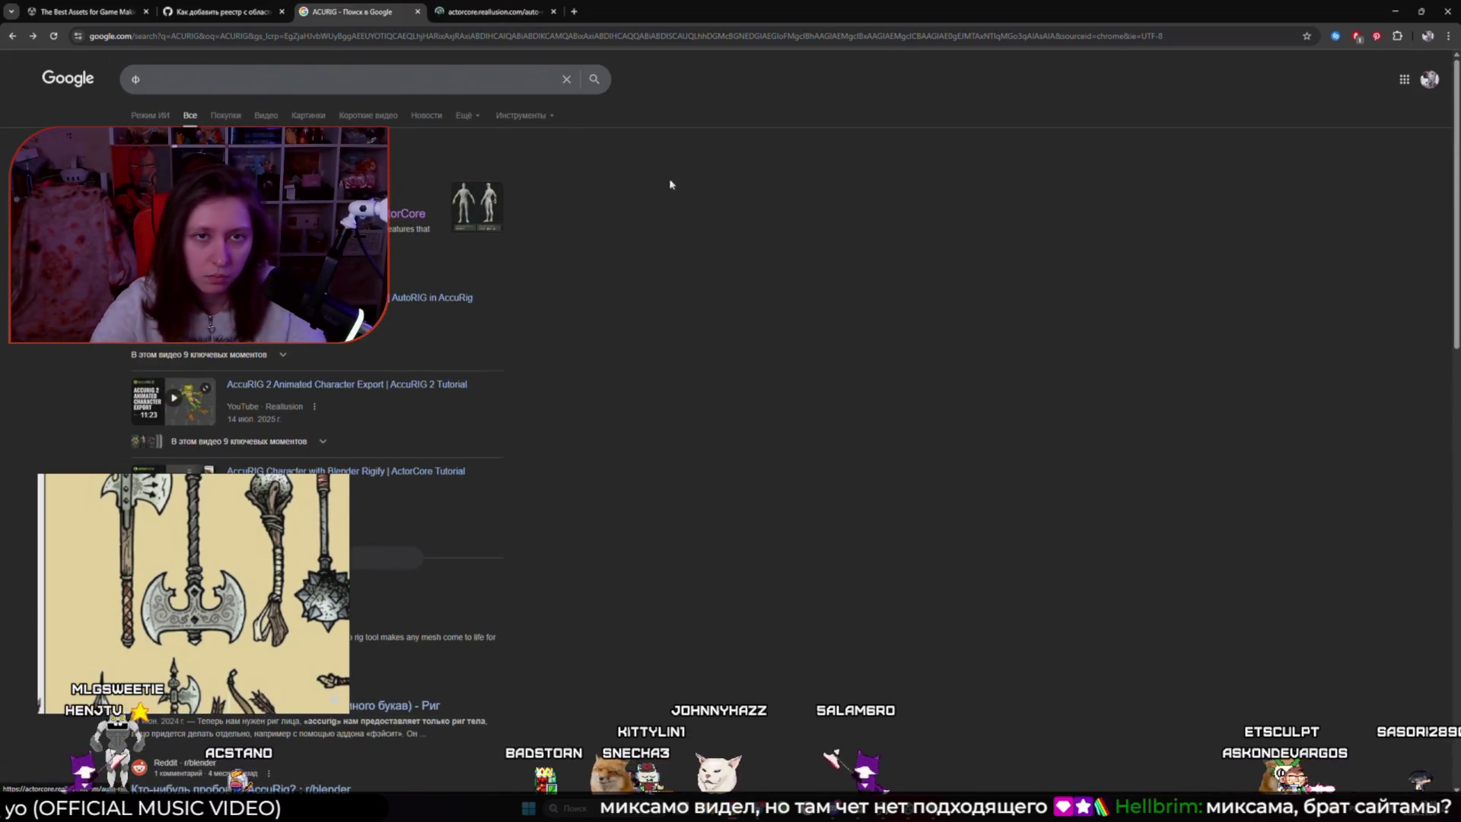
left_click(491, 10)
left_click(372, 10)
left_click(495, 11)
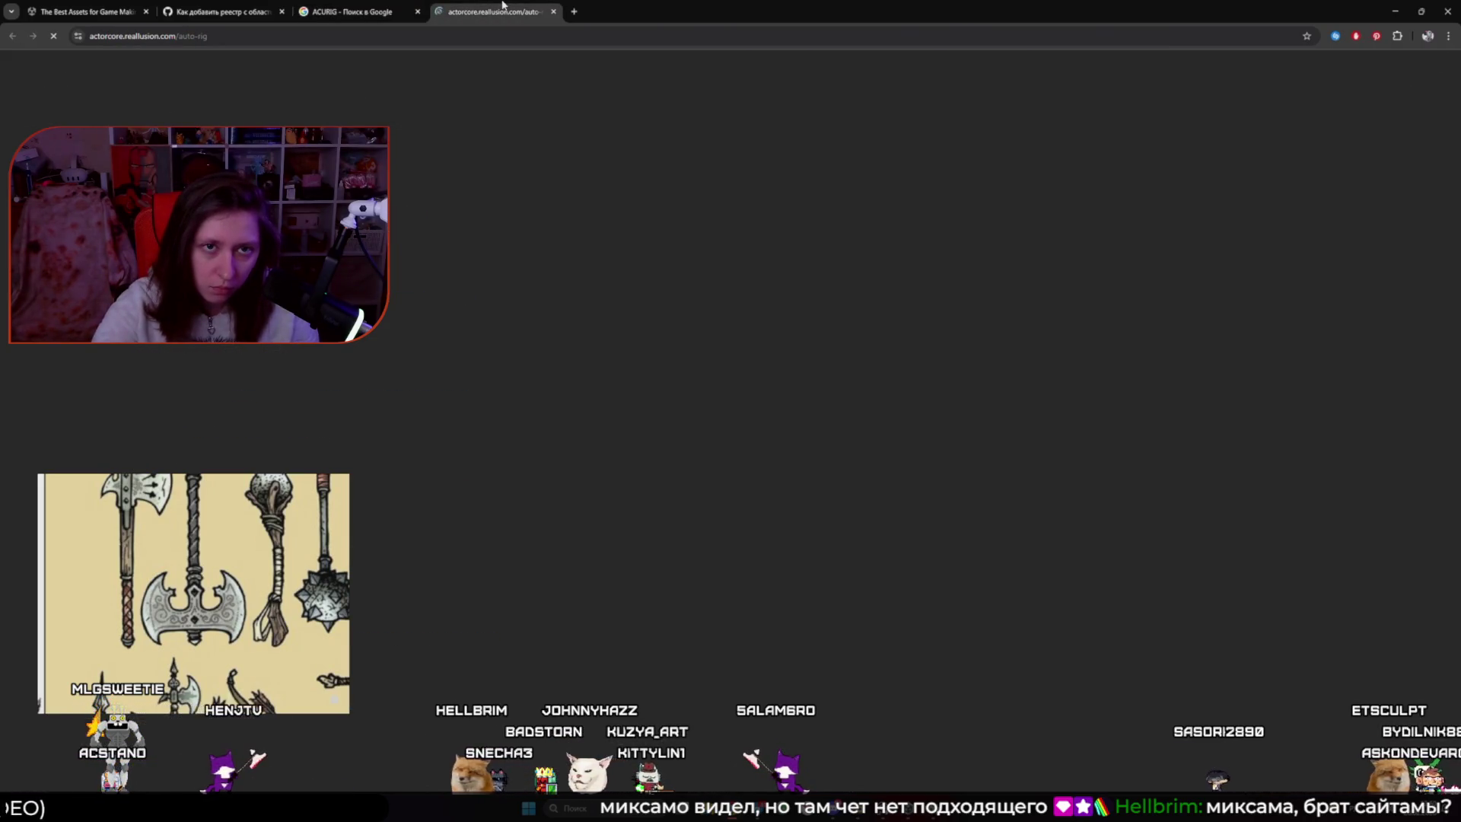
left_click(372, 10)
Search Google for 'animation for game' and browse the results
type("ф")
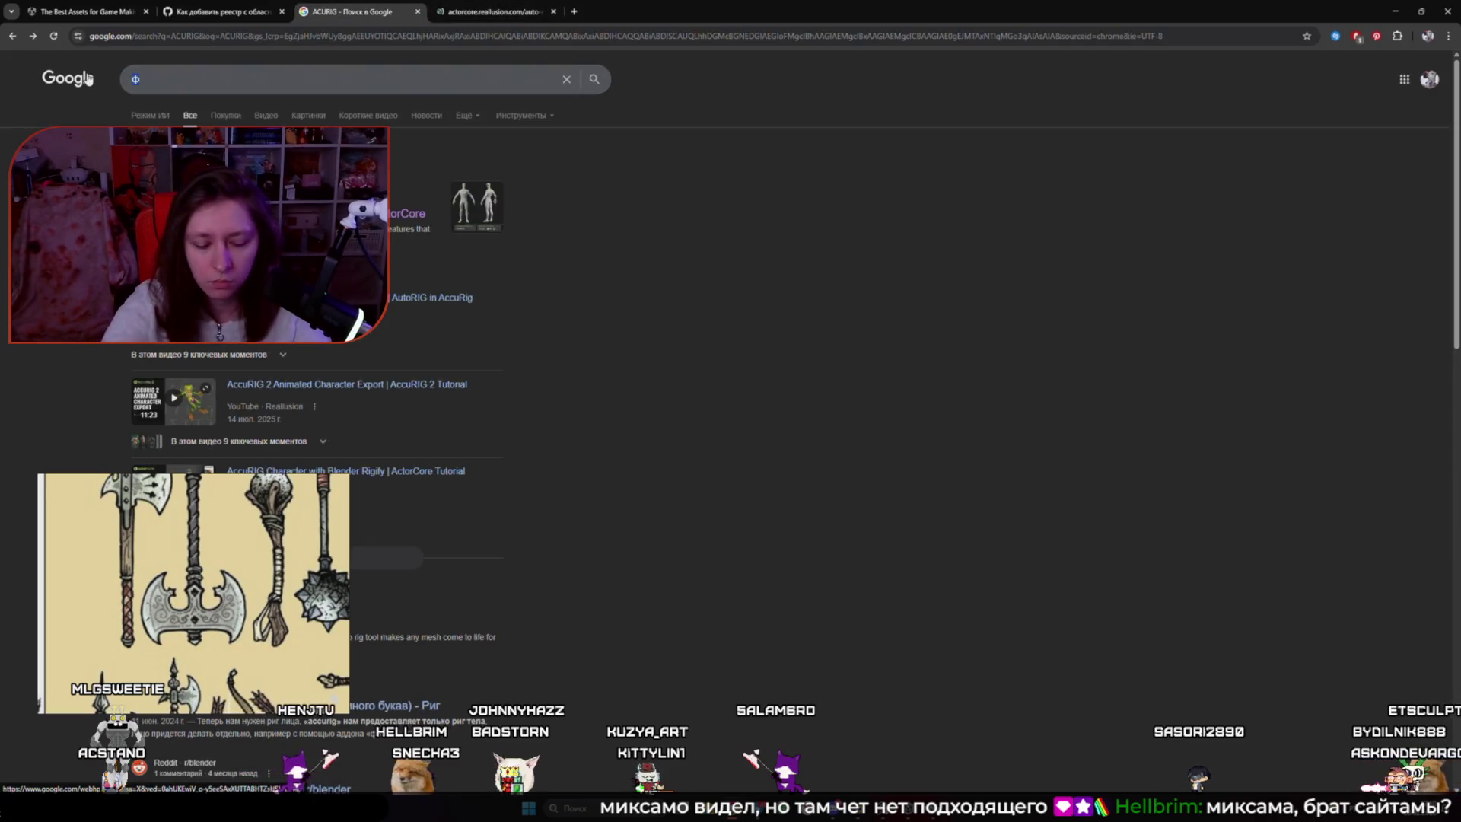
type("animation")
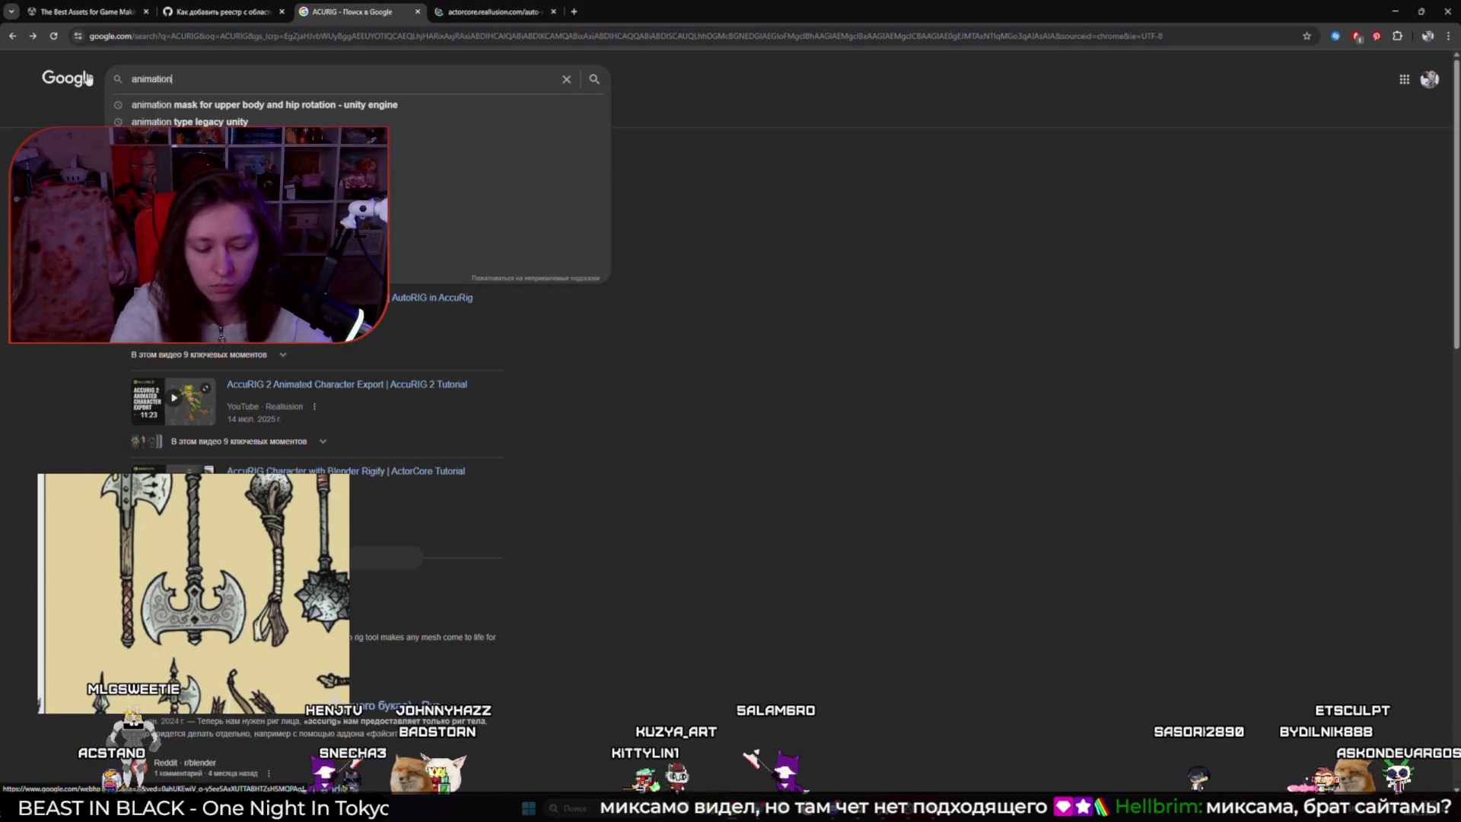
type(" for game")
key("Return")
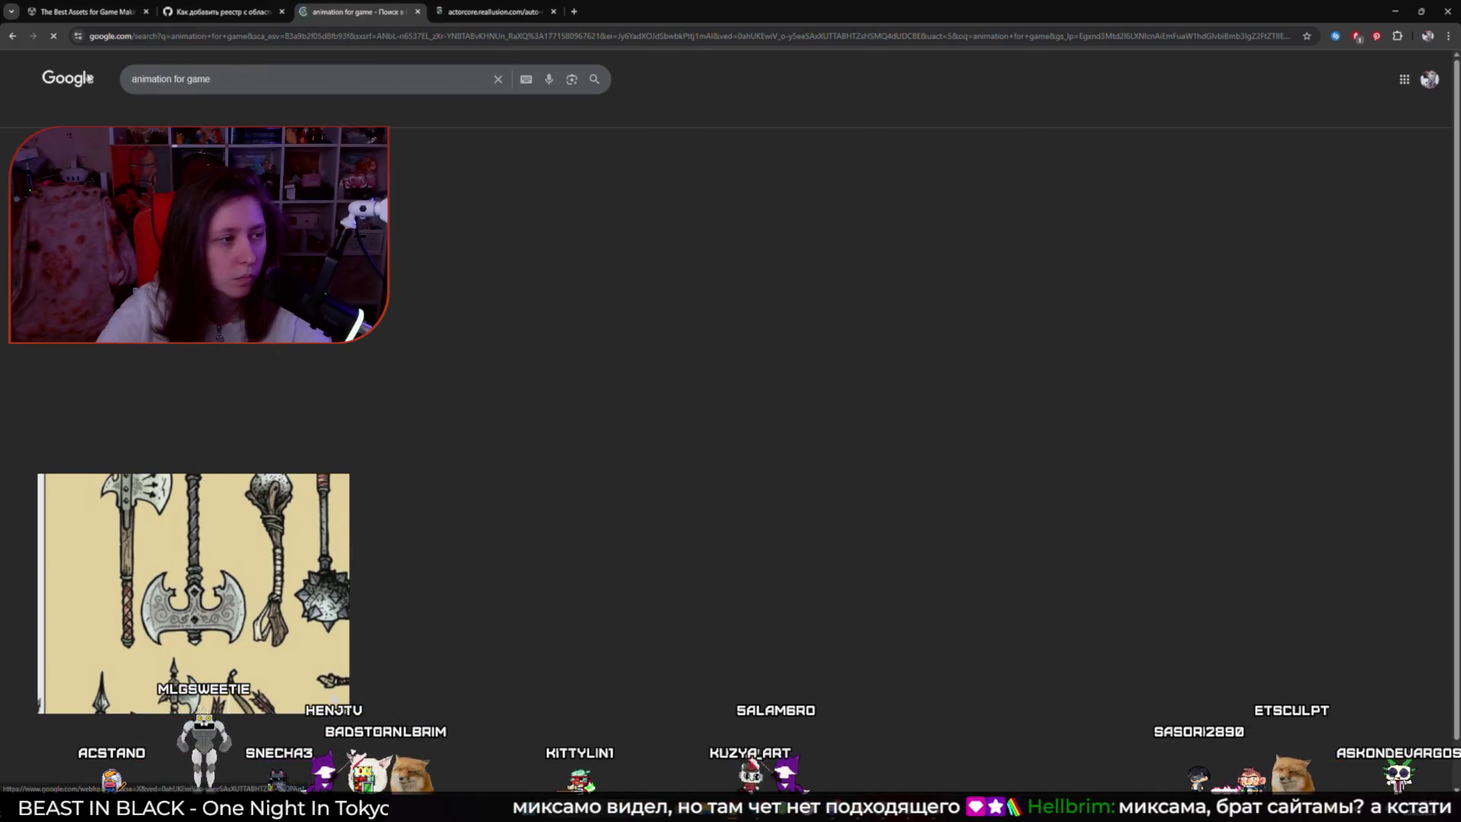
scroll(445, 381, "down", 5)
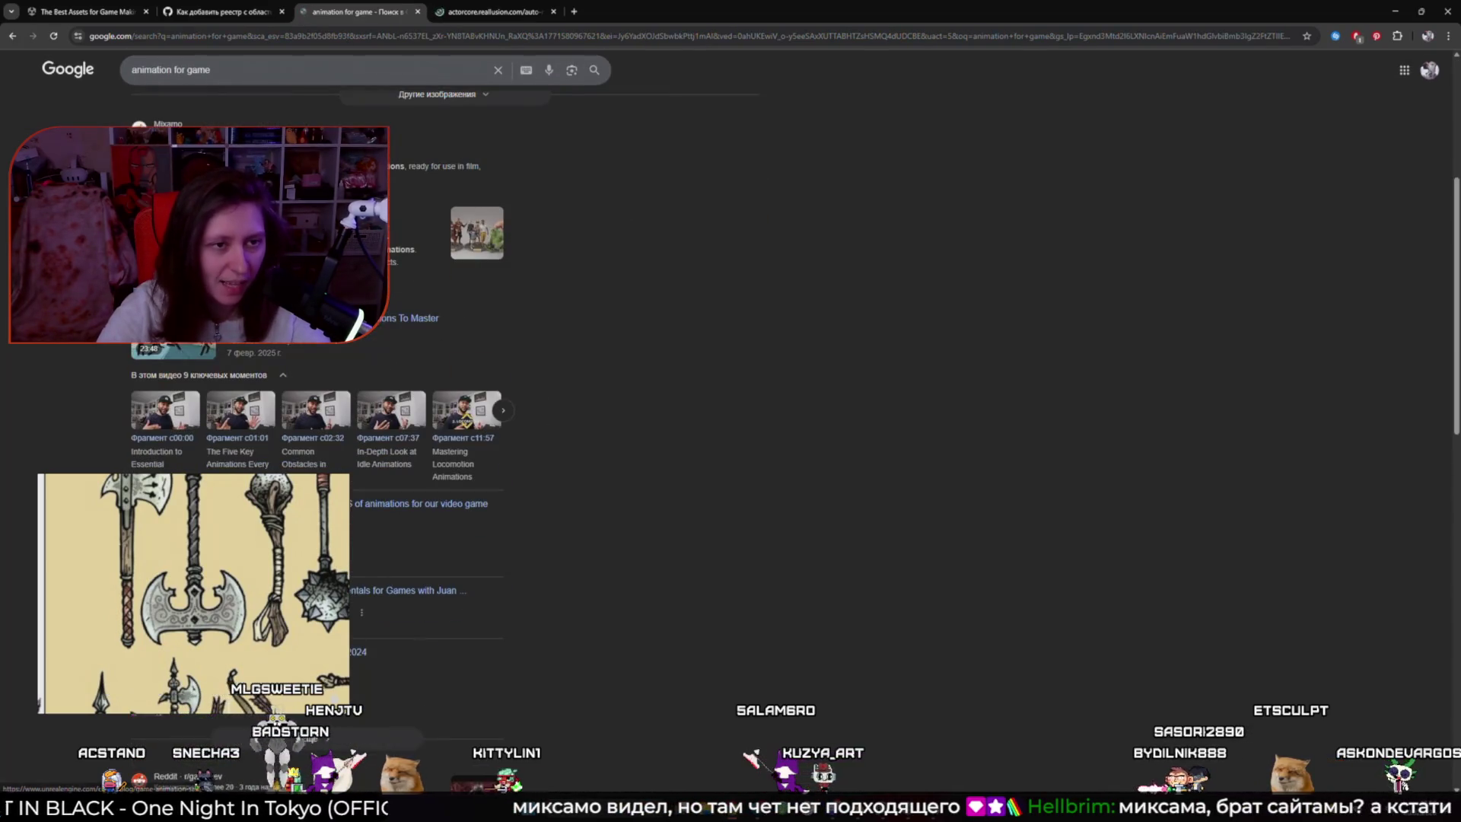
scroll(446, 381, "down", 5)
scroll(445, 380, "up", 10)
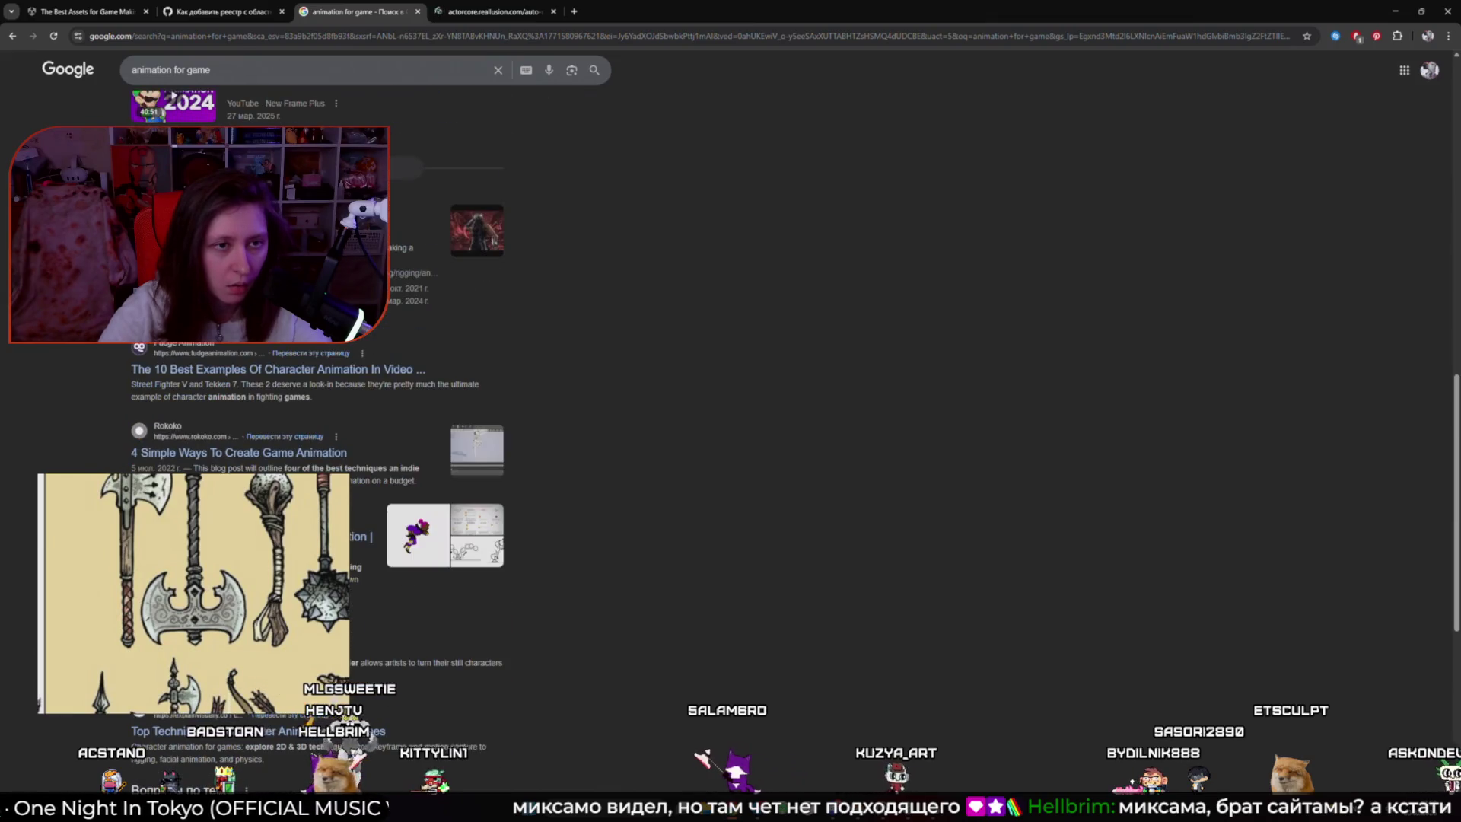
left_click(495, 12)
left_click(287, 35)
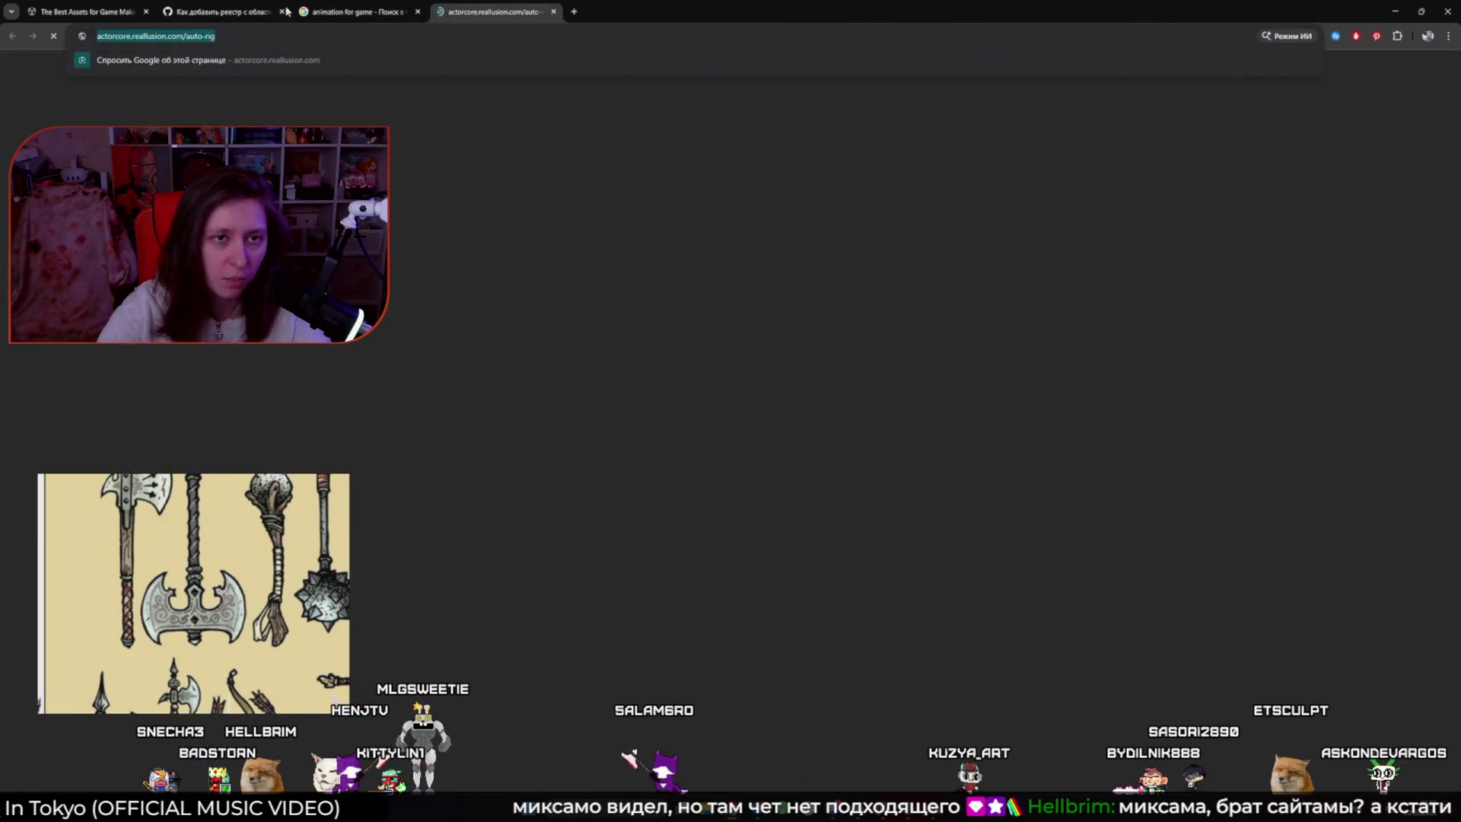
left_click(357, 11)
scroll(445, 380, "down", 5)
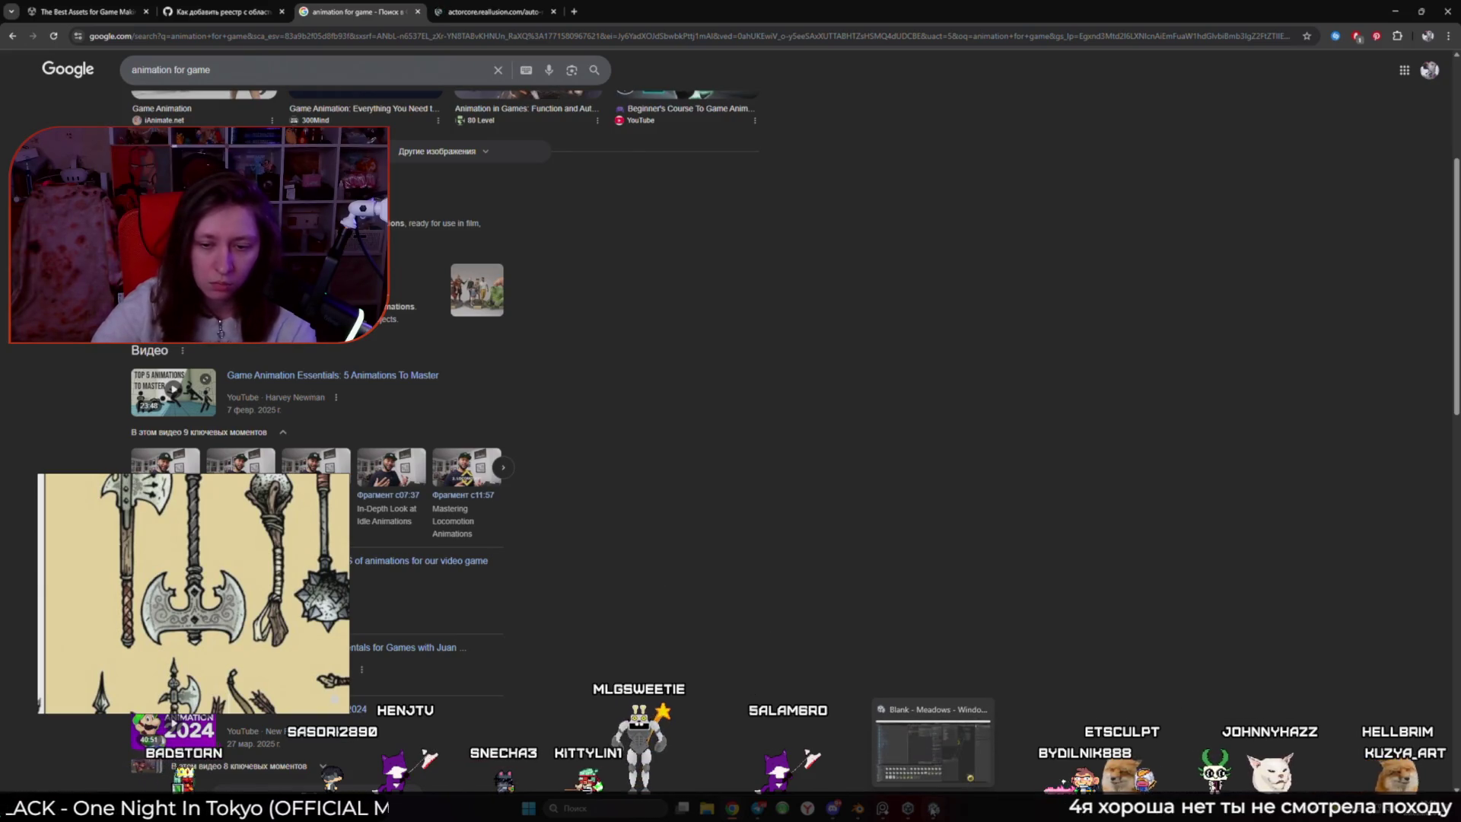
Show the Videos section, led by 'Game Animation Essentials: 5 Animations To Master'
mouse_move(879, 810)
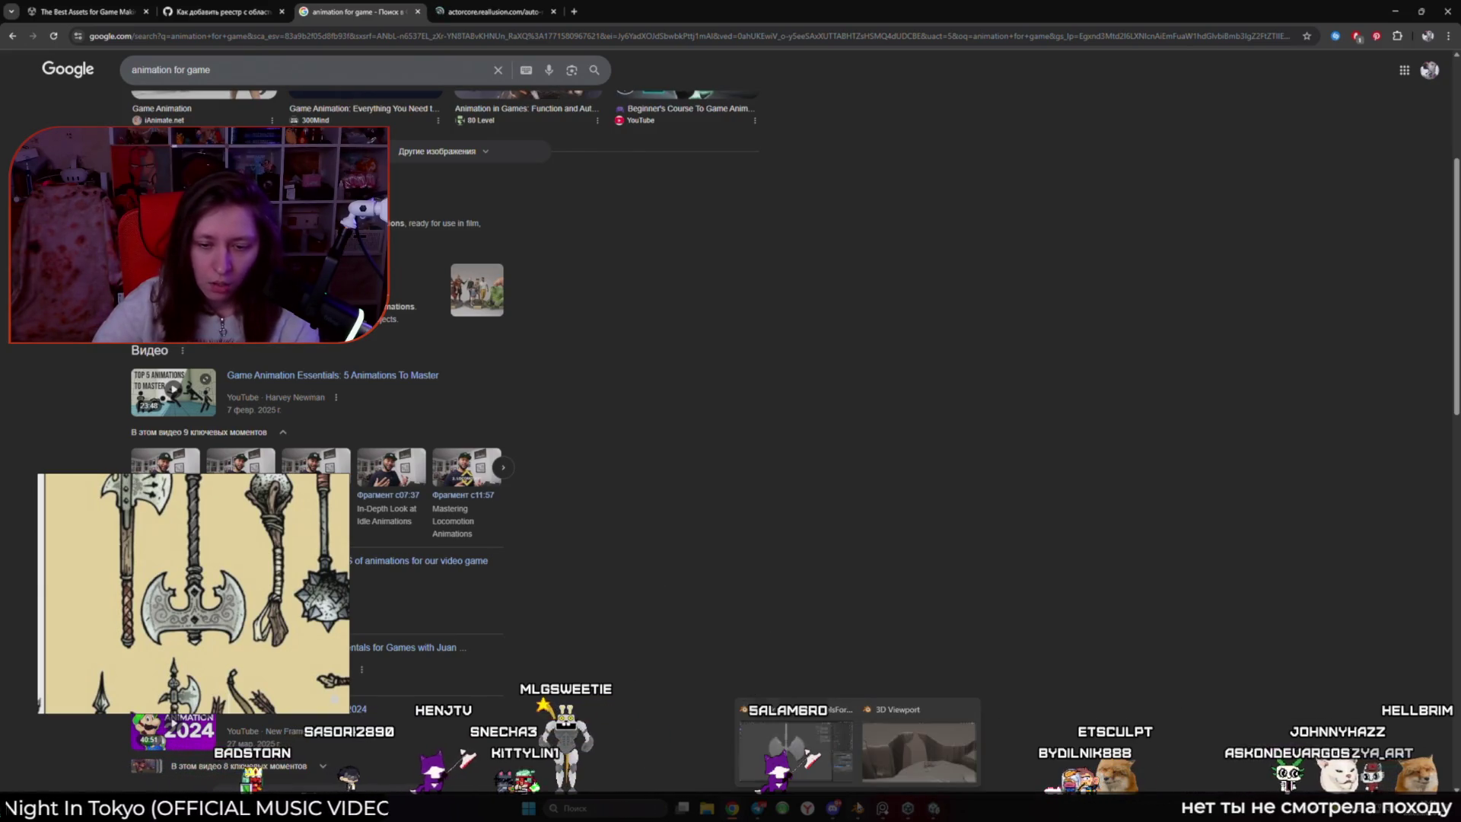
Back in Blender, set the diamond gem's subdivision level to 5 with Ctrl+5
left_click(777, 719)
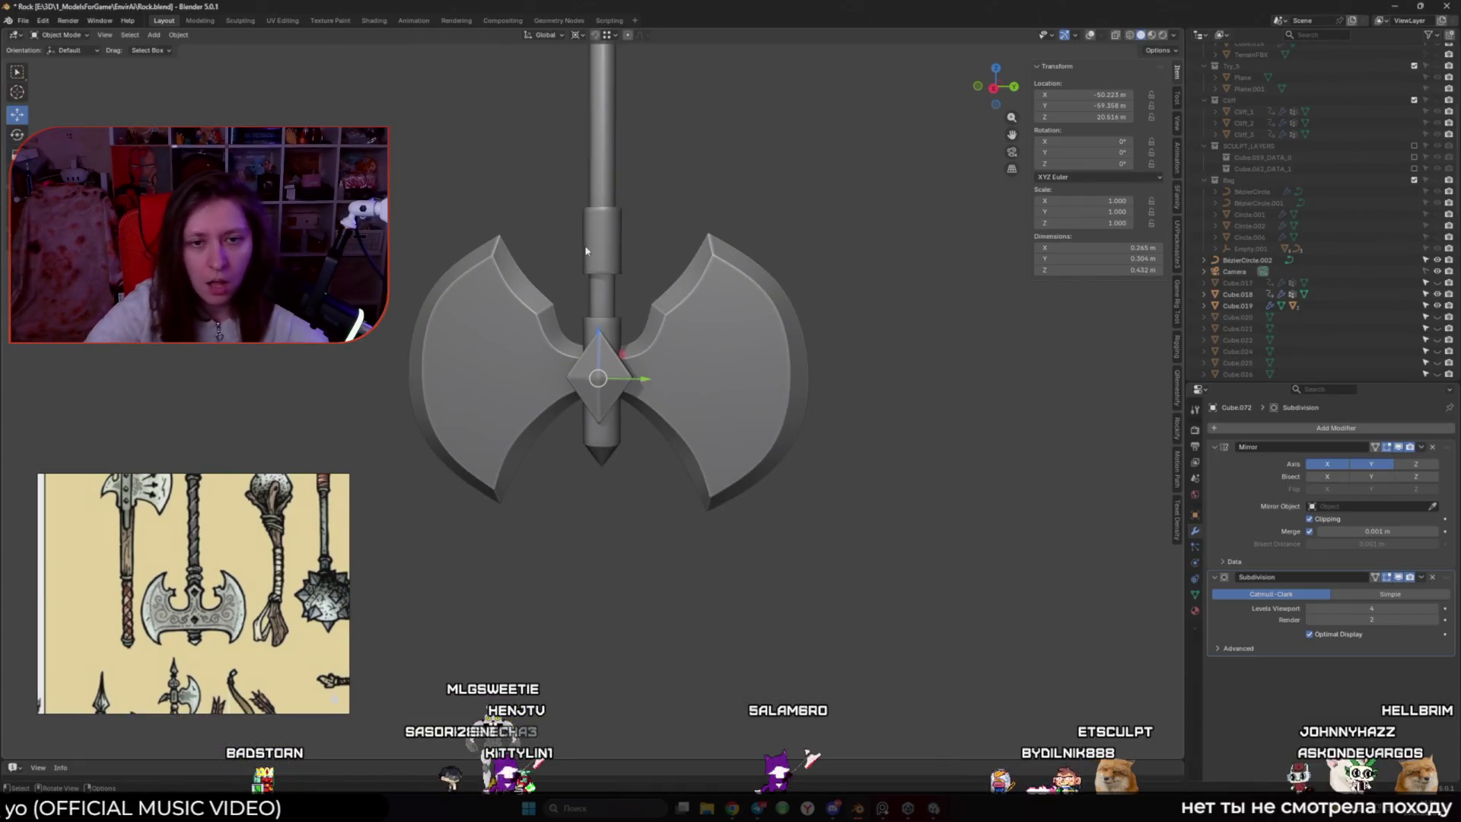
scroll(583, 427, "up", 2)
mouse_move(583, 427)
middle_mouse_down()
mouse_move(602, 396)
mouse_move(618, 430)
middle_mouse_up()
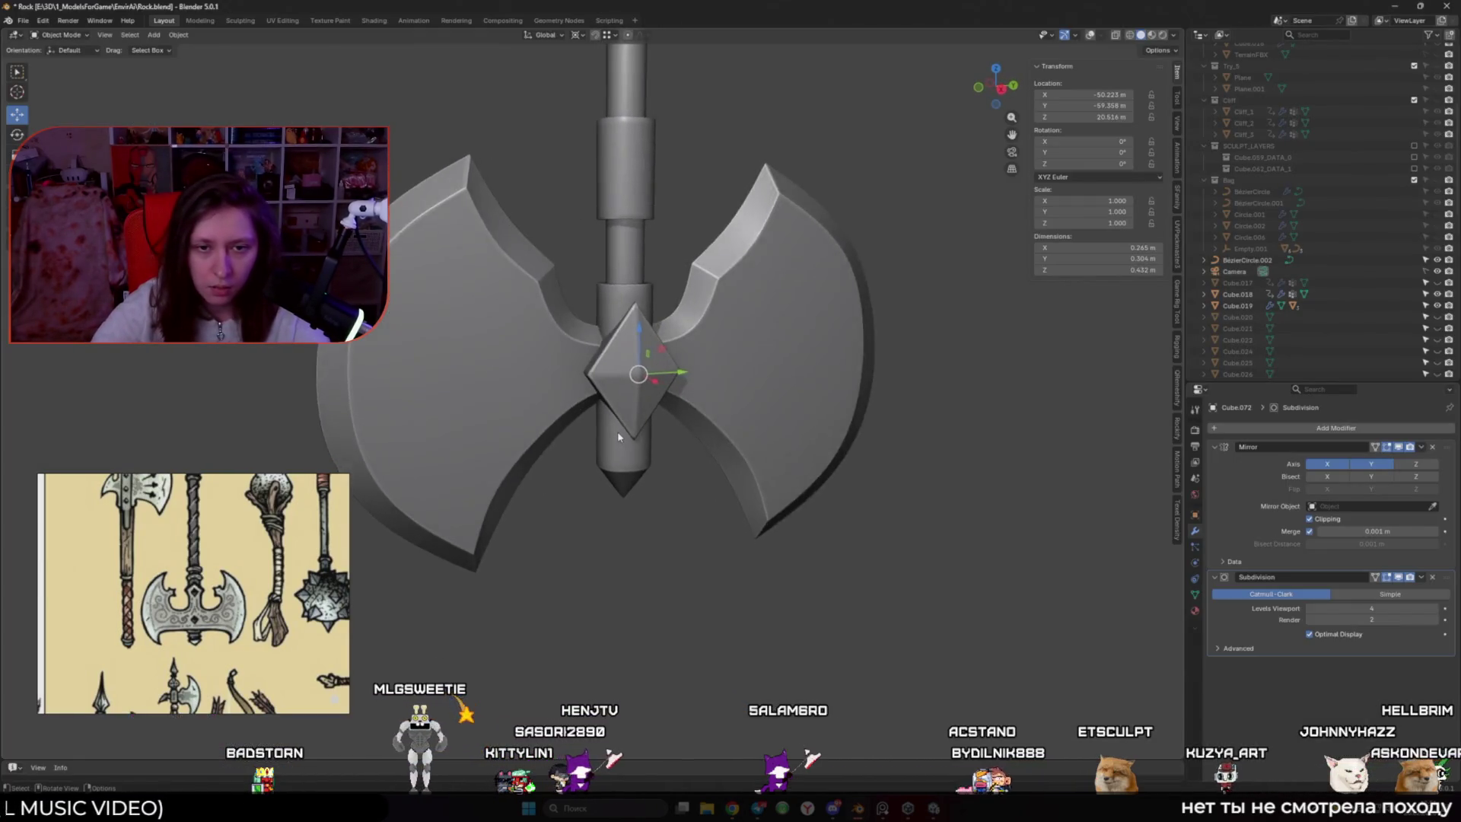
scroll(618, 431, "up", 2)
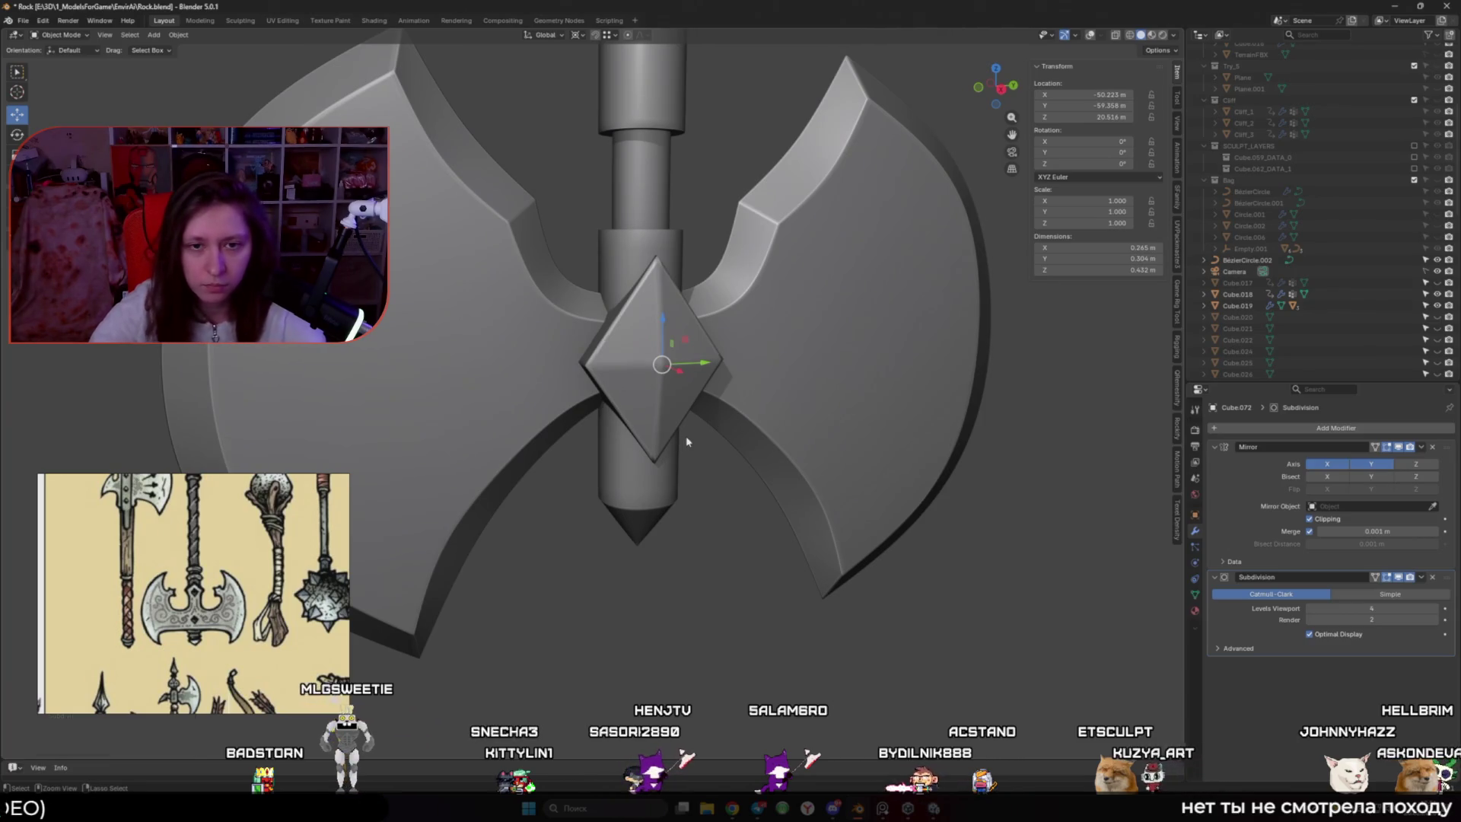
key("ctrl+5")
scroll(573, 427, "down", 3)
middle_click_drag(574, 426, 810, 444)
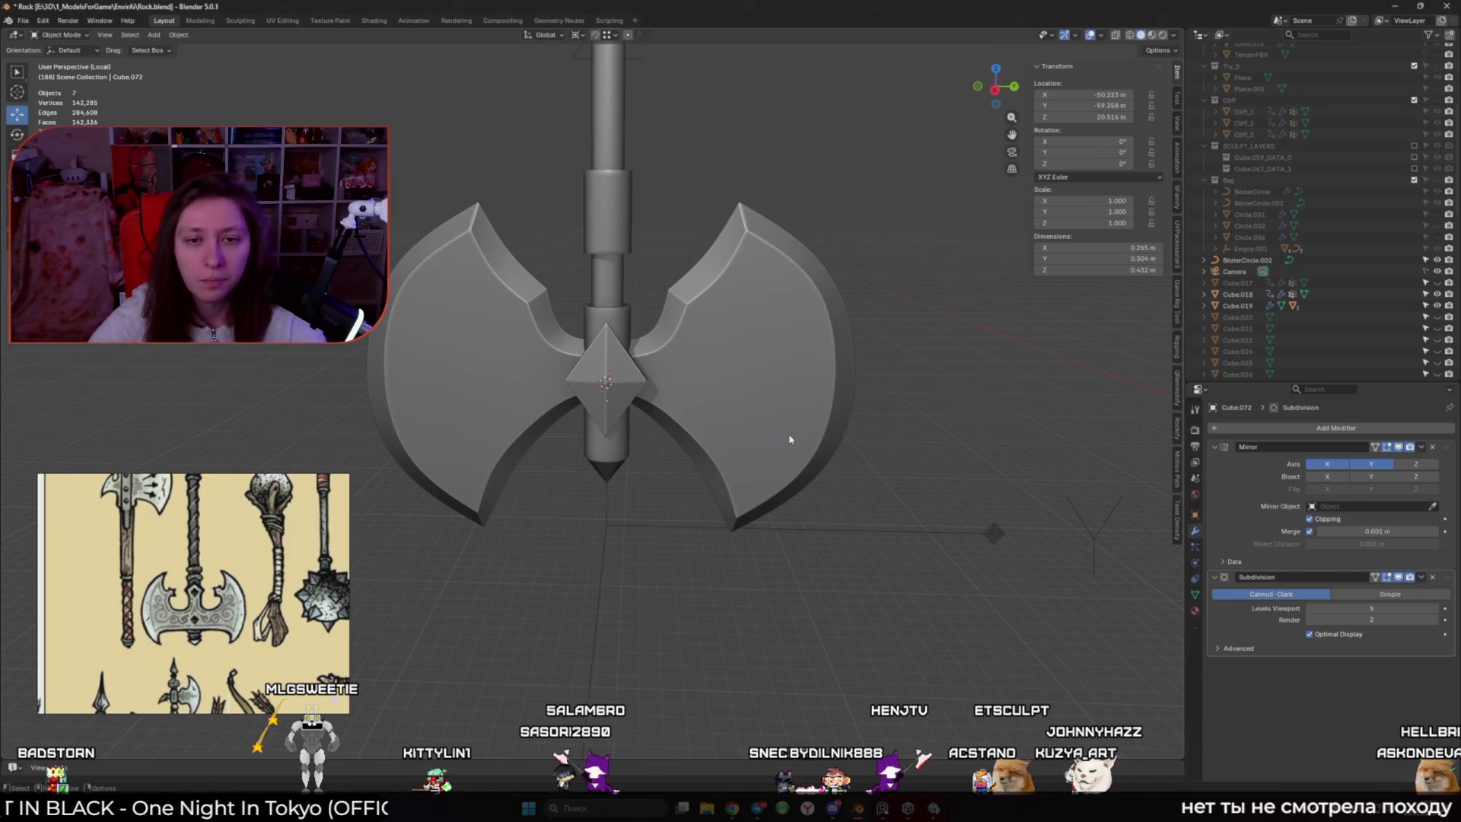
middle_click_drag(736, 408, 722, 392)
Add a new NURBS curve beside the axe head
key("shift+a")
mouse_move(681, 405)
left_click(801, 430)
mouse_move(792, 442)
middle_mouse_down()
mouse_move(722, 496)
mouse_move(744, 518)
mouse_move(837, 491)
middle_mouse_up()
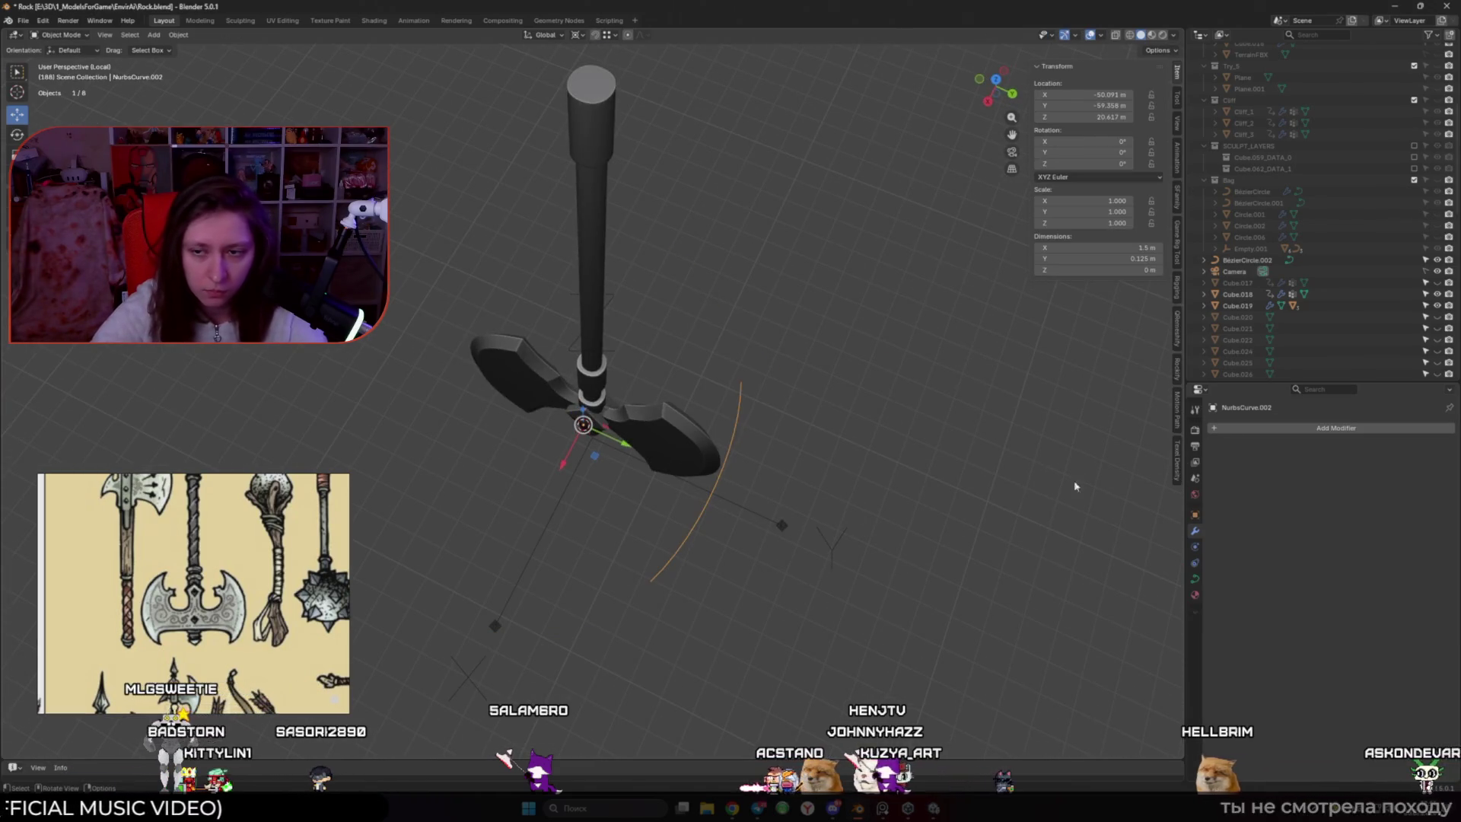
Add a Mirror modifier to the curve, then rotate its points around Z and scale them down
left_click(1218, 428)
mouse_move(1218, 457)
left_click(1324, 578)
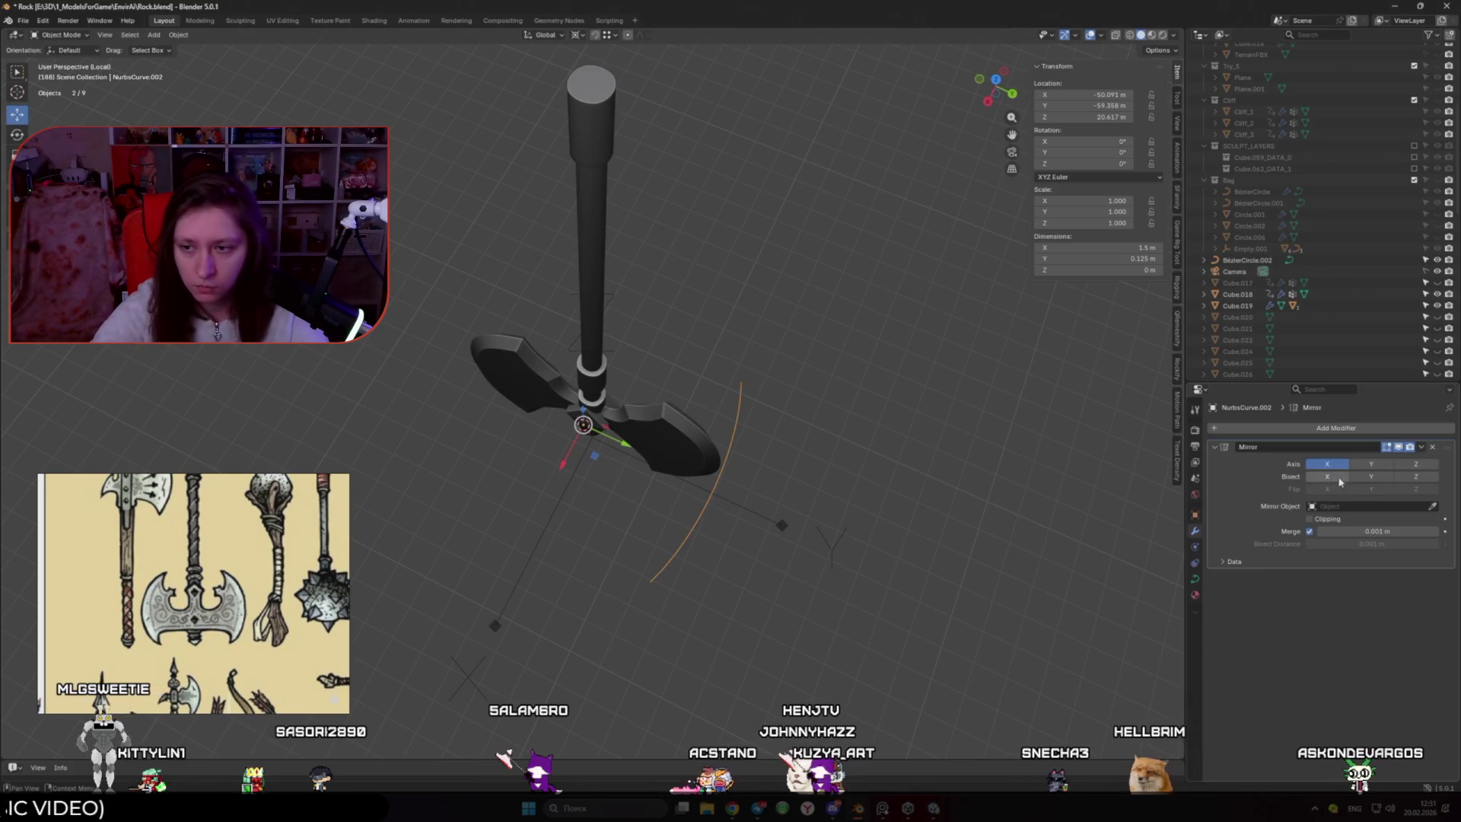
key("Tab")
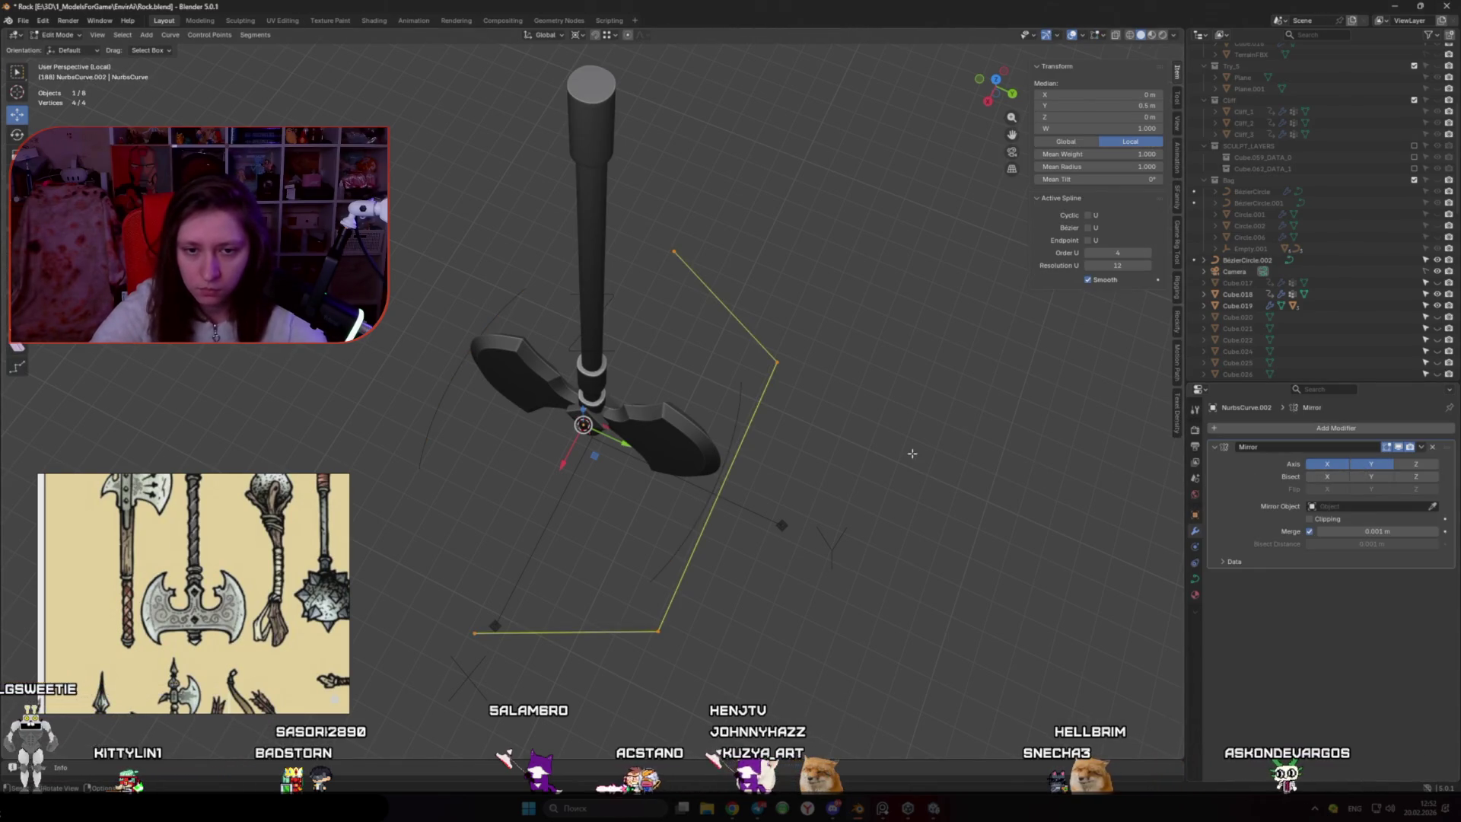
key("r")
key("z")
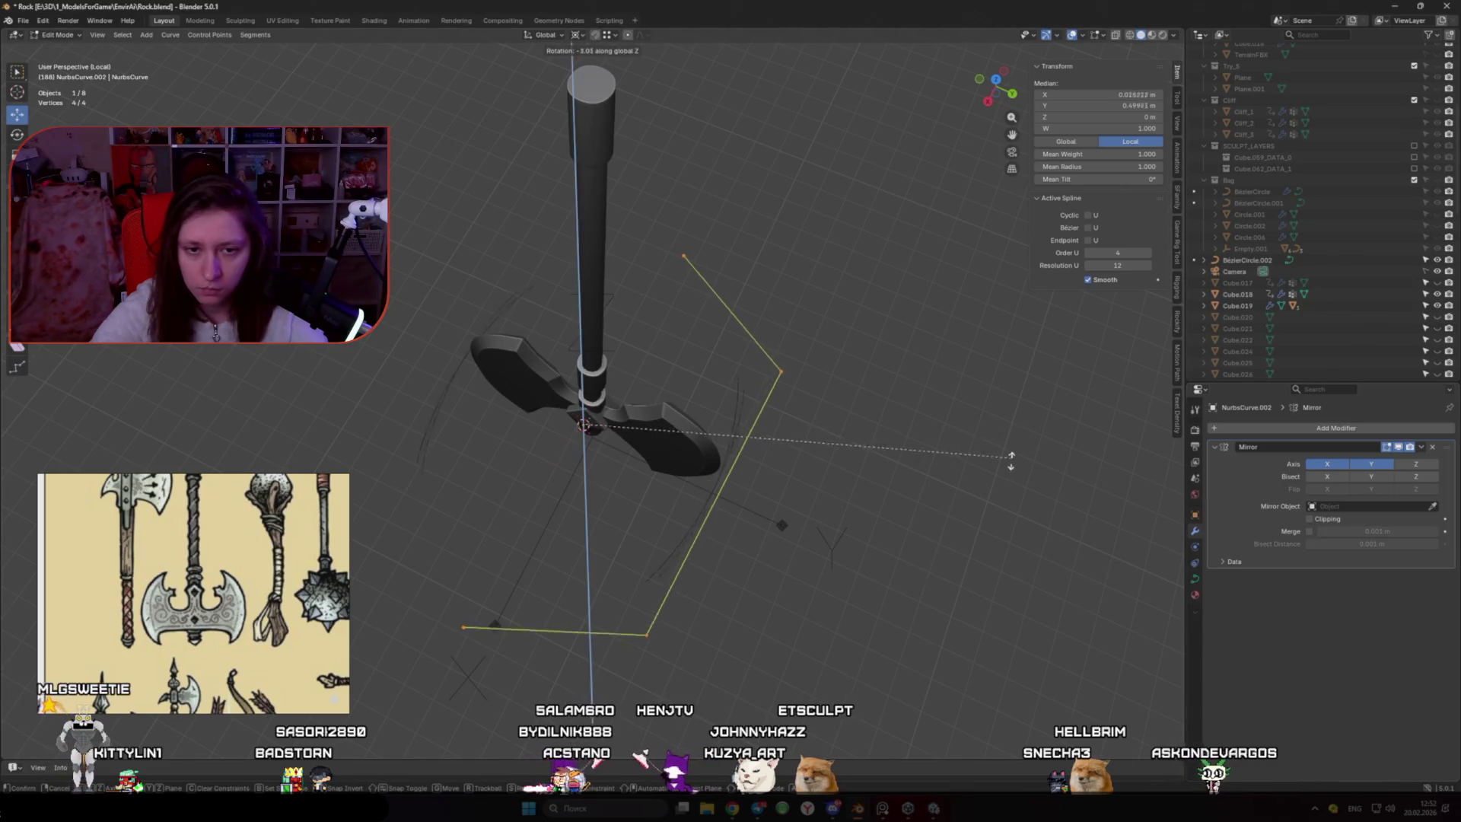
left_click(628, 577)
key("s")
left_click(655, 481)
In top view, move the curve points across the blades using Median Point pivot, then reselect the curve
key("KP_3")
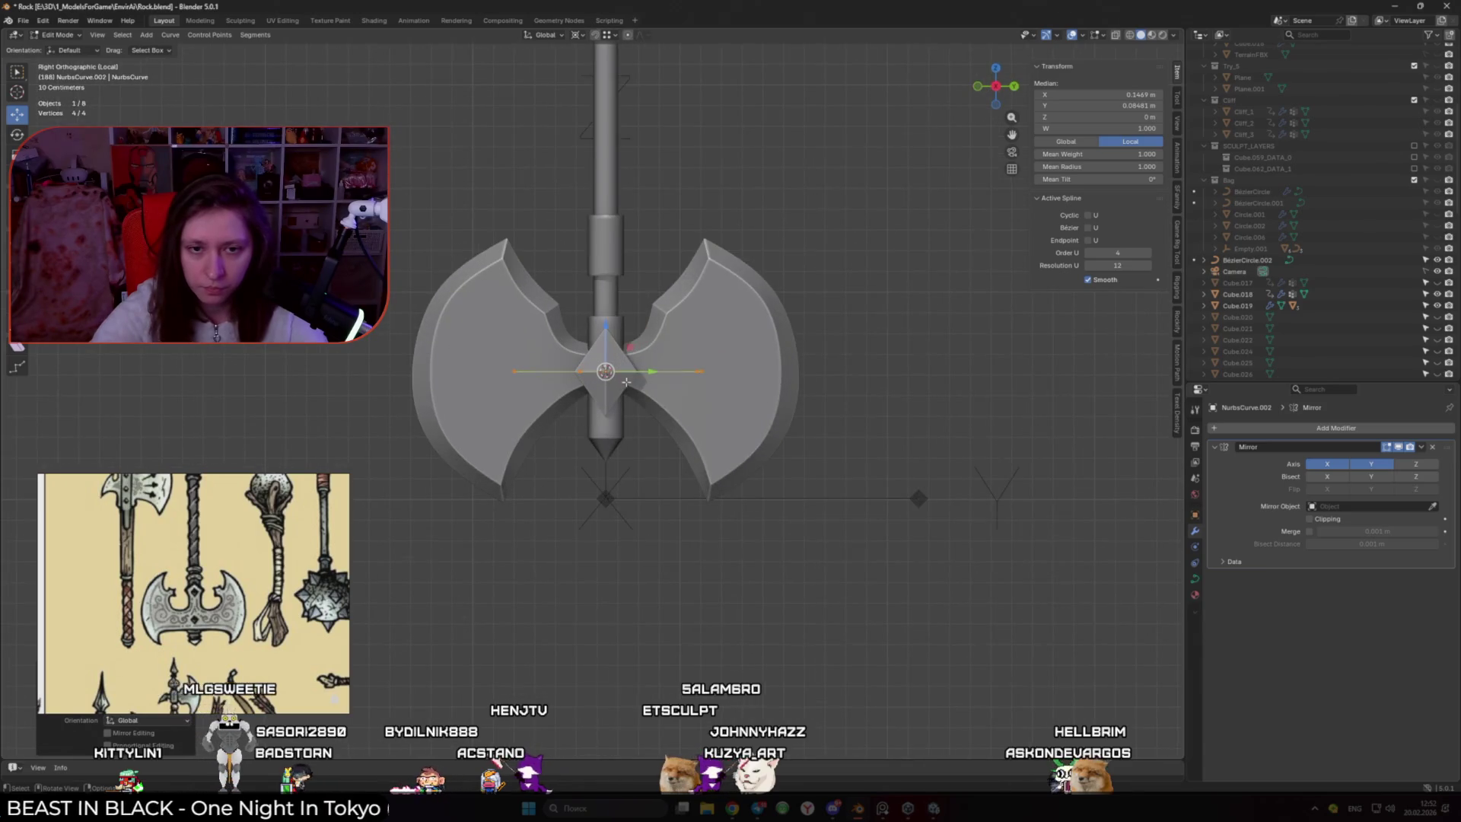
key("g")
key("KP_7")
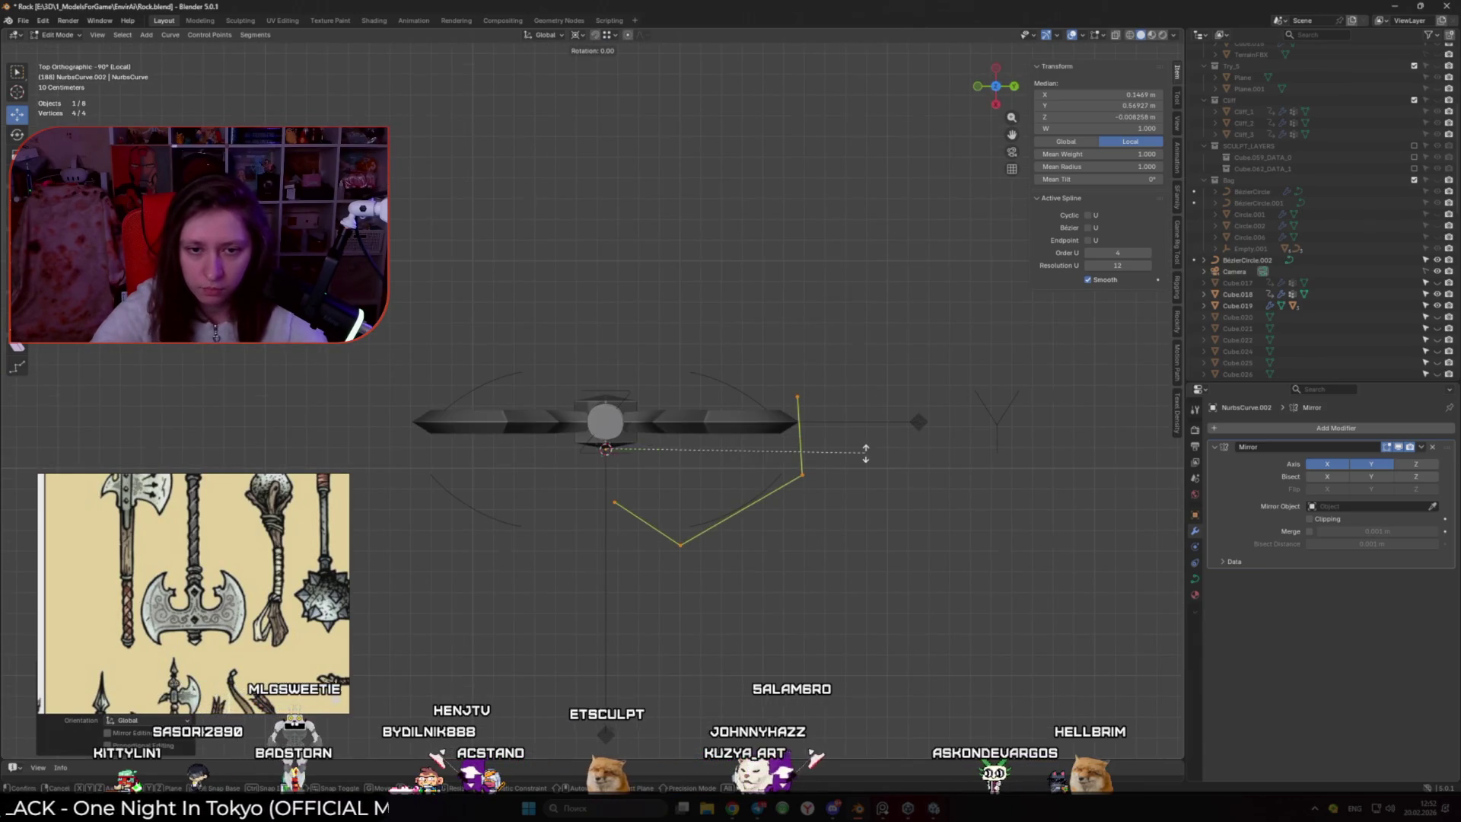
left_click(779, 558)
left_click(577, 35)
left_click(609, 99)
left_click_drag(717, 559, 741, 485)
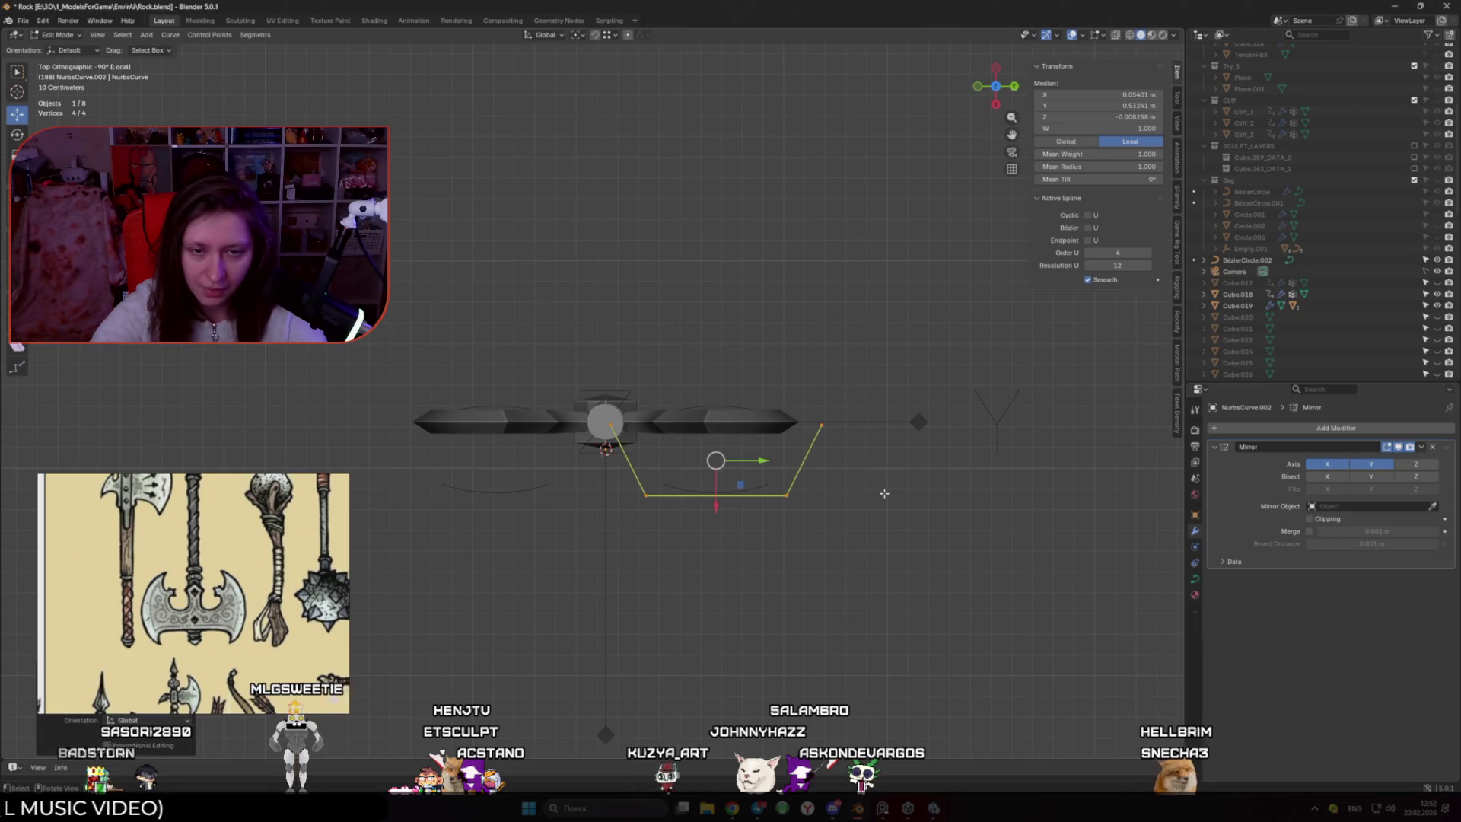
key("Tab")
mouse_move(828, 501)
middle_mouse_down()
mouse_move(688, 483)
mouse_move(656, 429)
mouse_move(669, 343)
mouse_move(722, 347)
middle_mouse_up()
left_click(639, 358)
mouse_move(724, 405)
middle_mouse_down()
mouse_move(662, 462)
mouse_move(652, 525)
mouse_move(548, 416)
mouse_move(647, 412)
middle_mouse_up()
left_click(586, 489, "shift")
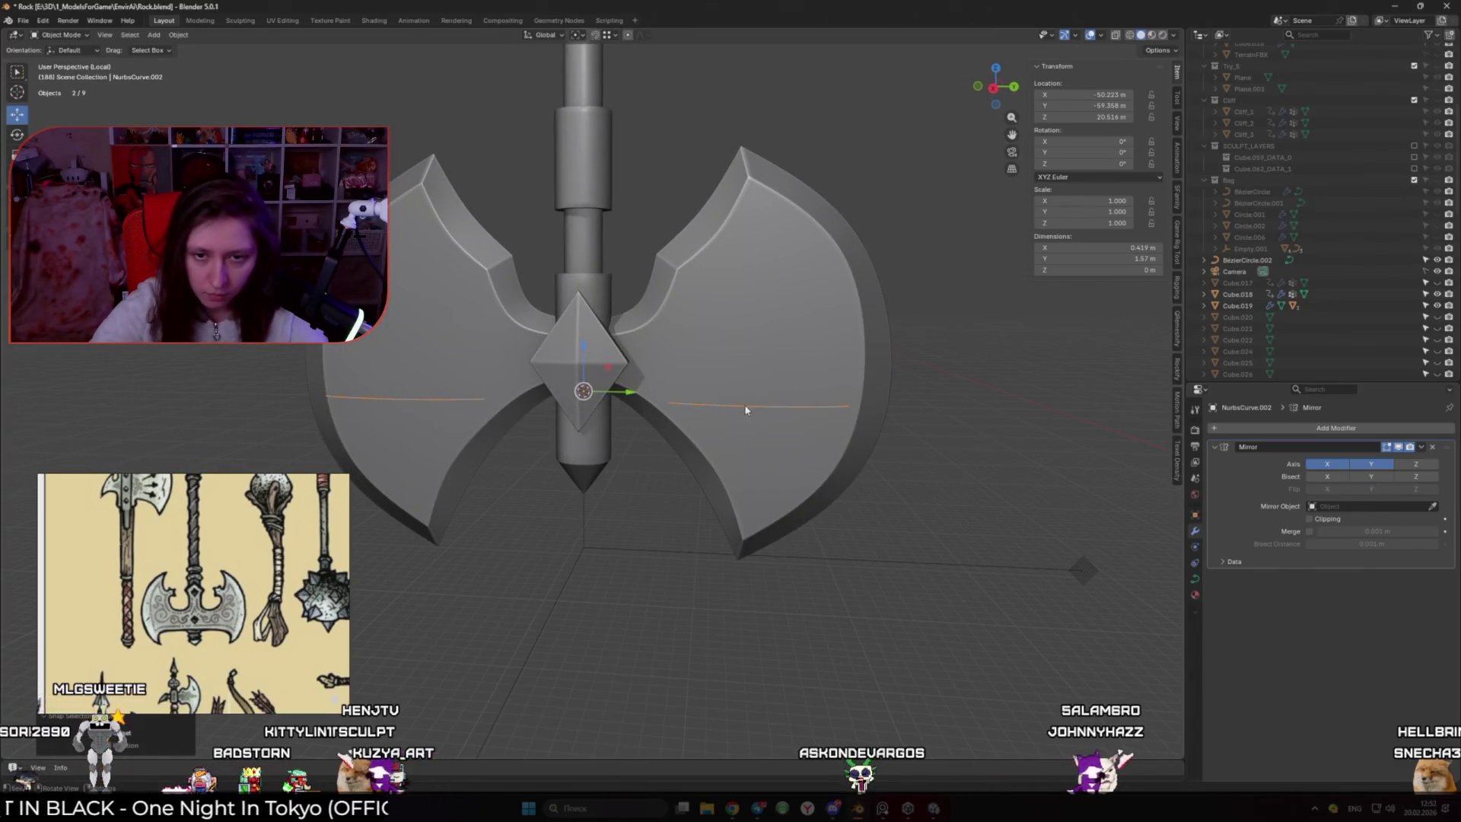
Add a Curve to Tube modifier above Mirror and set its Profile Mode to Custom
left_click(1196, 579)
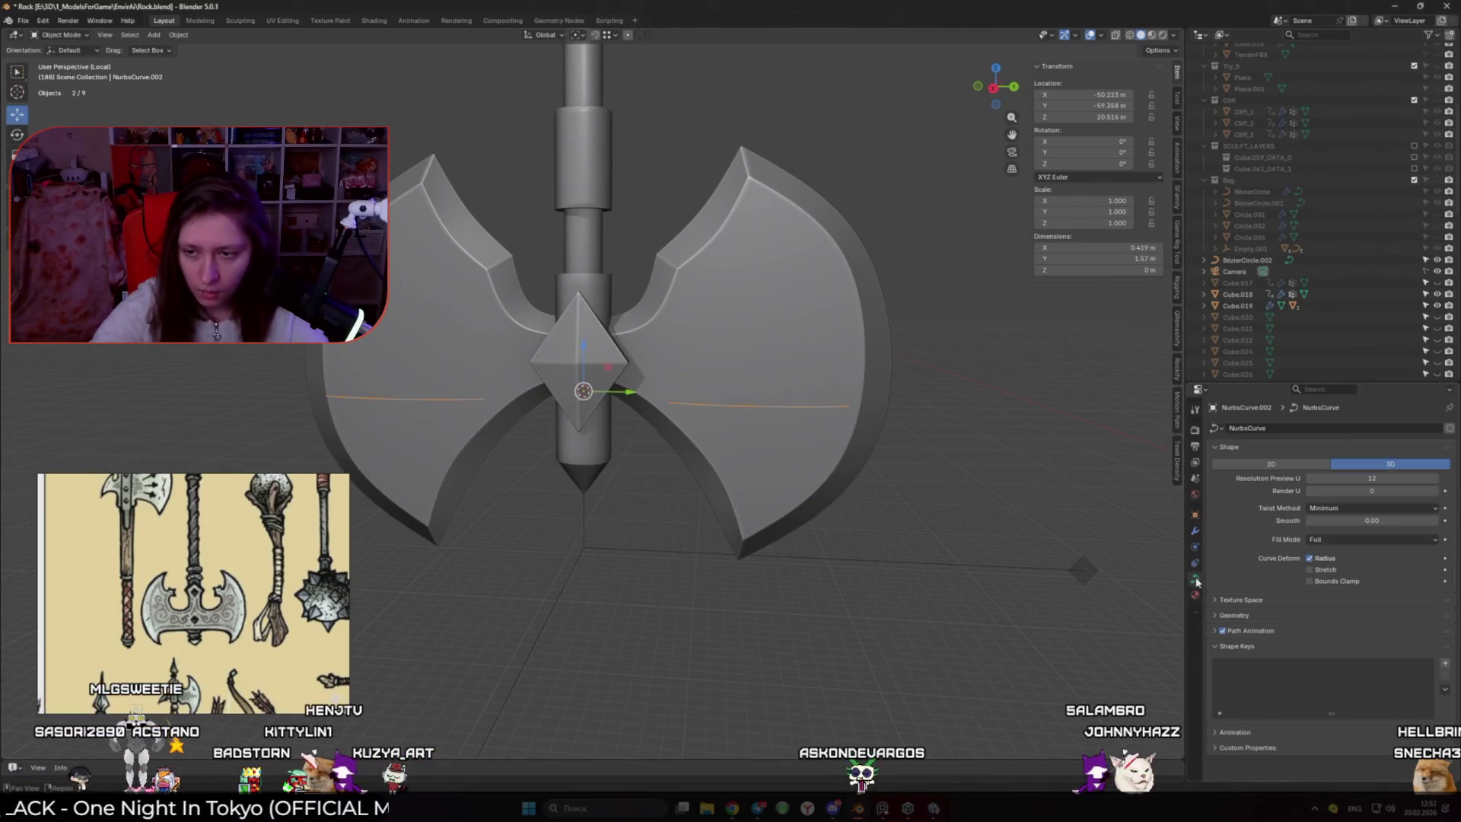
left_click(1203, 533)
left_click(1251, 428)
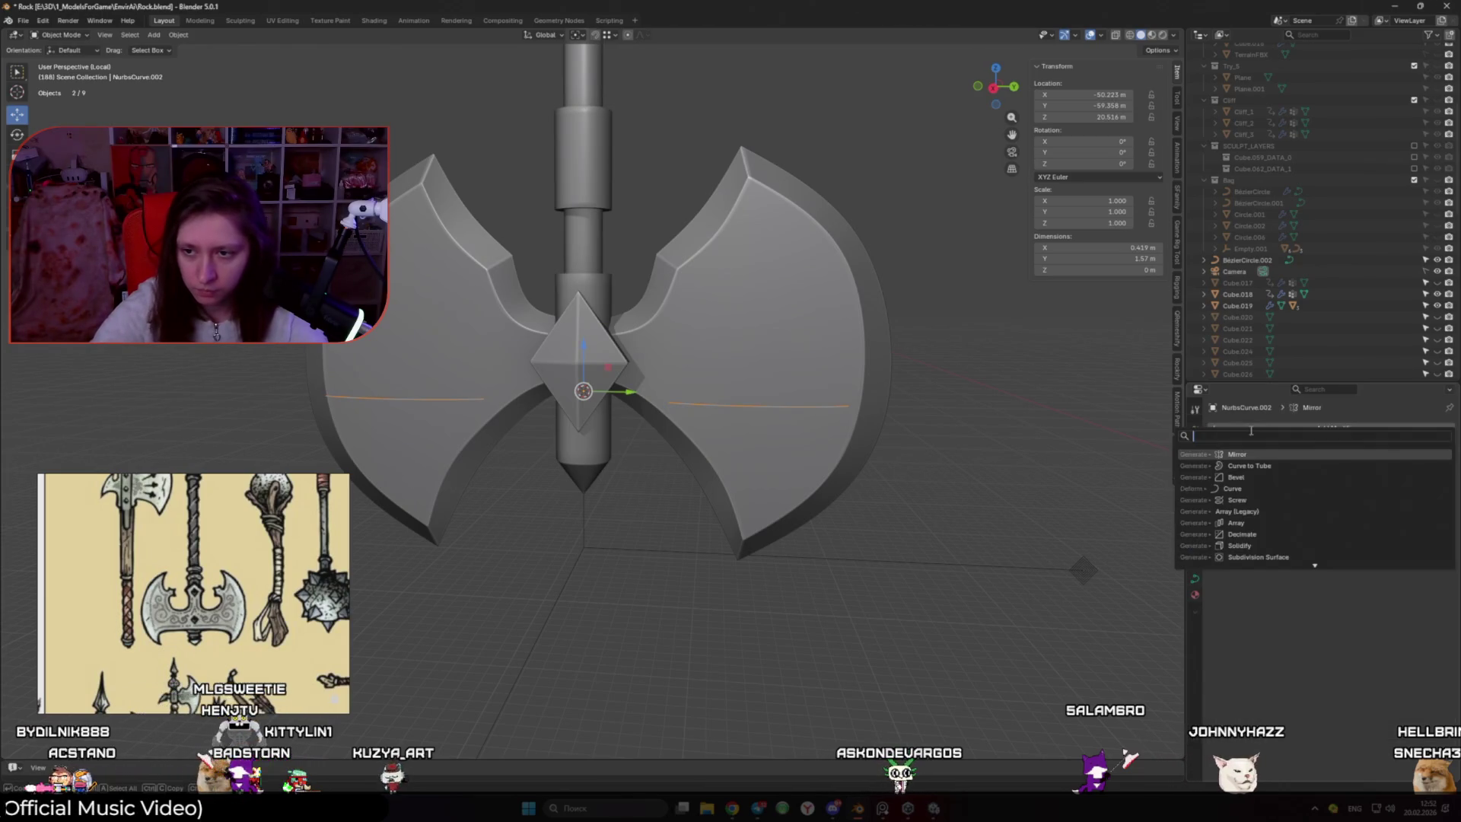
left_click(1353, 539)
left_click_drag(1446, 589, 1428, 445)
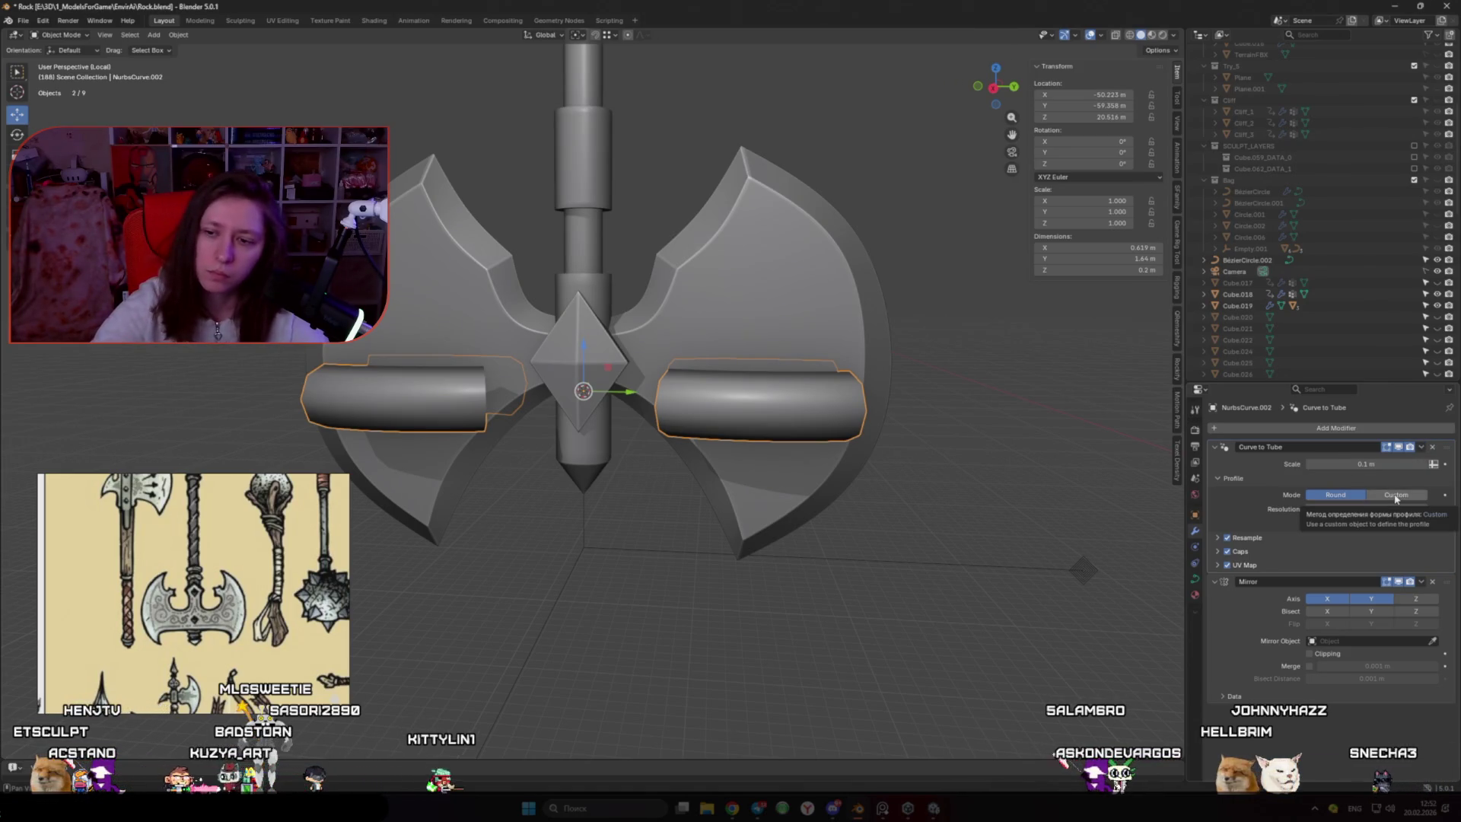
left_click(1397, 496)
Add a Bézier circle, move it along Y away from the axe, and shrink it
mouse_move(768, 365)
middle_mouse_down()
mouse_move(754, 427)
mouse_move(765, 491)
middle_mouse_up()
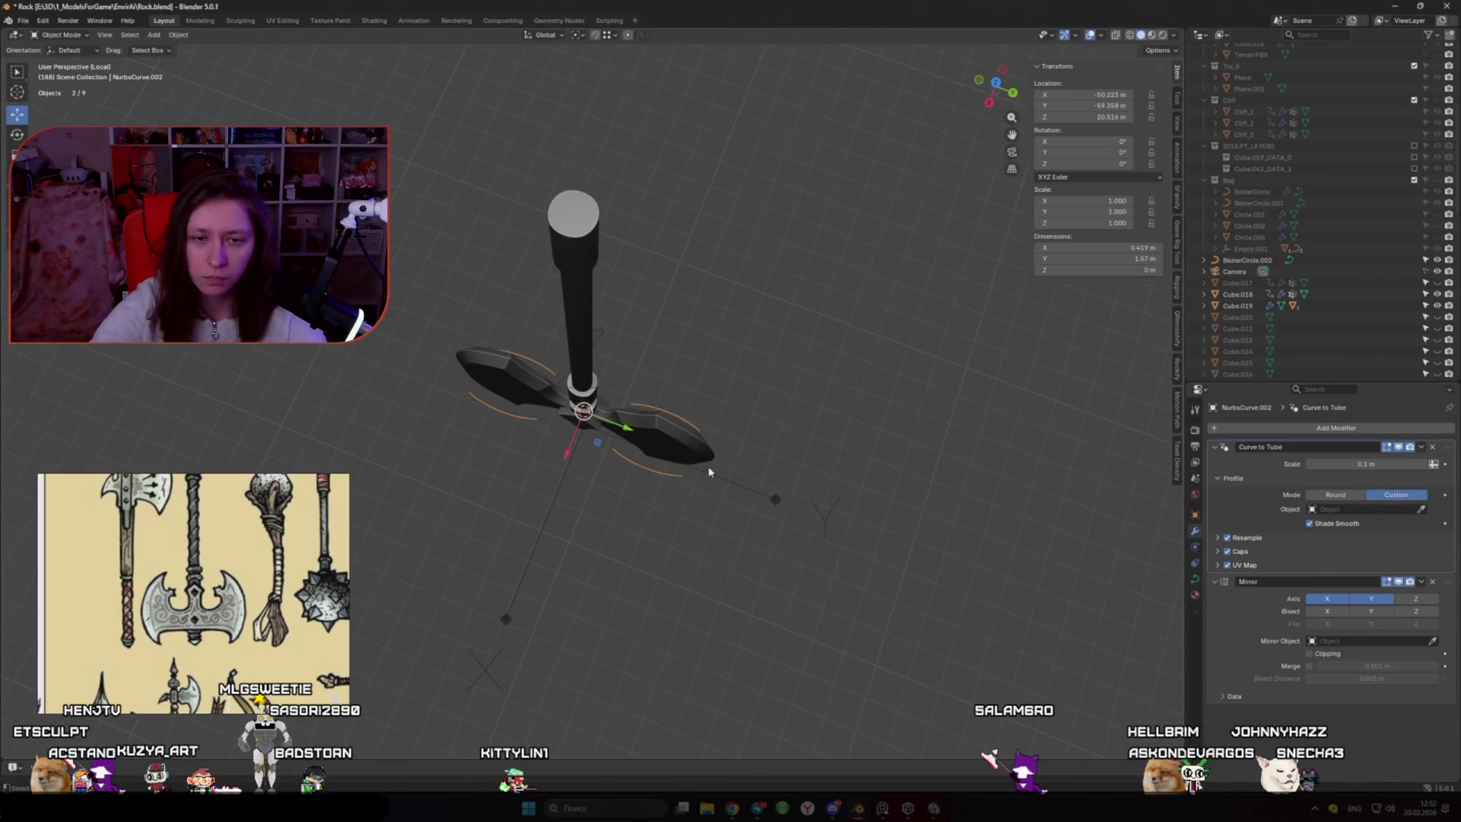
key("shift+a")
left_click(770, 504)
key("g")
key("y")
left_click(921, 477)
scroll(875, 472, "up", 3)
key("s")
left_click(958, 497)
Pick the Bézier circle as the NURBS curve's custom tube profile with the eyedropper
left_click(911, 498)
middle_click_drag(912, 498, 989, 517)
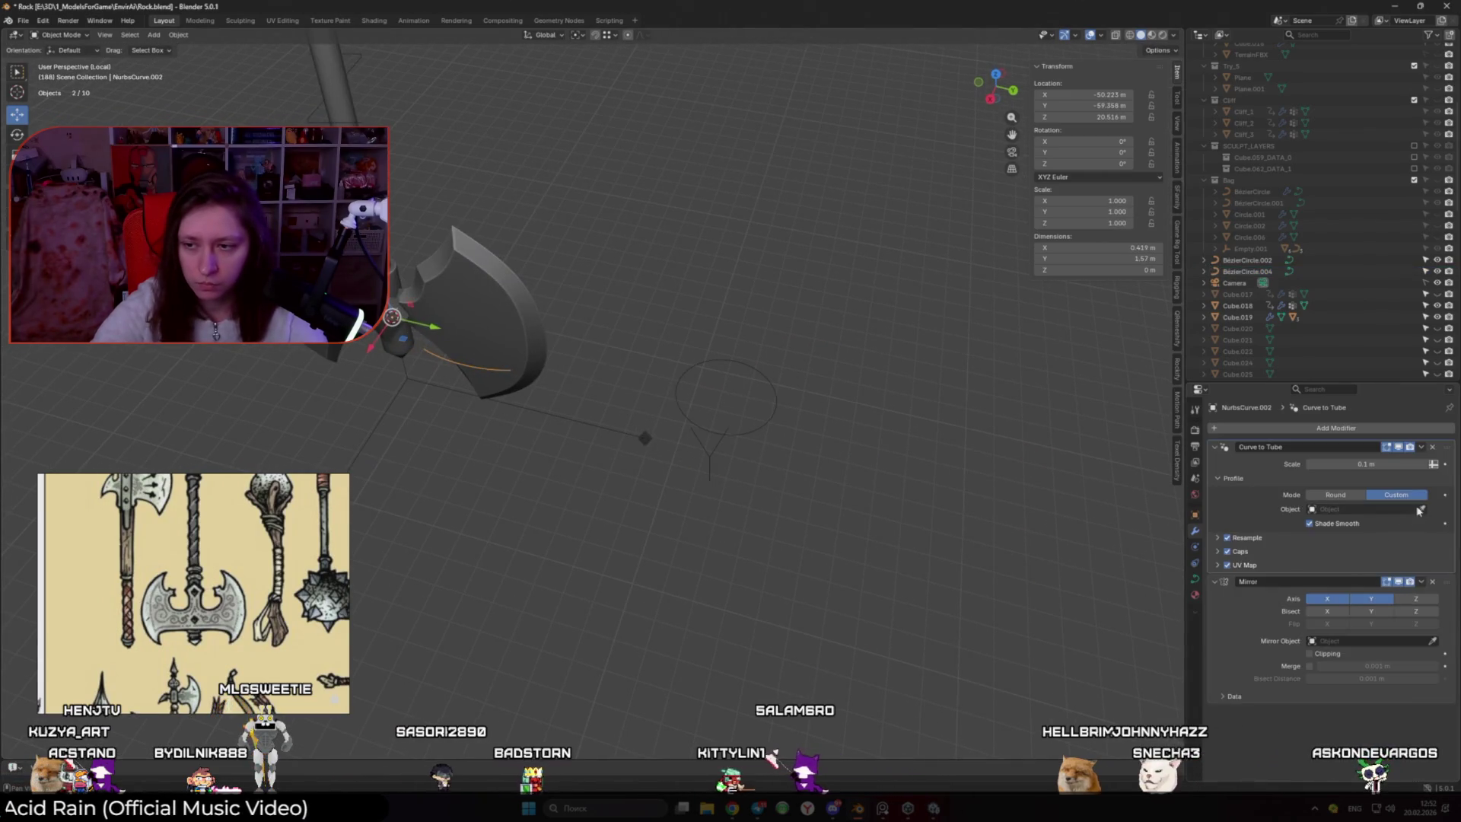
left_click(786, 405)
left_click(774, 410)
Set the profile circle's handle type to Free in Edit Mode
key("s")
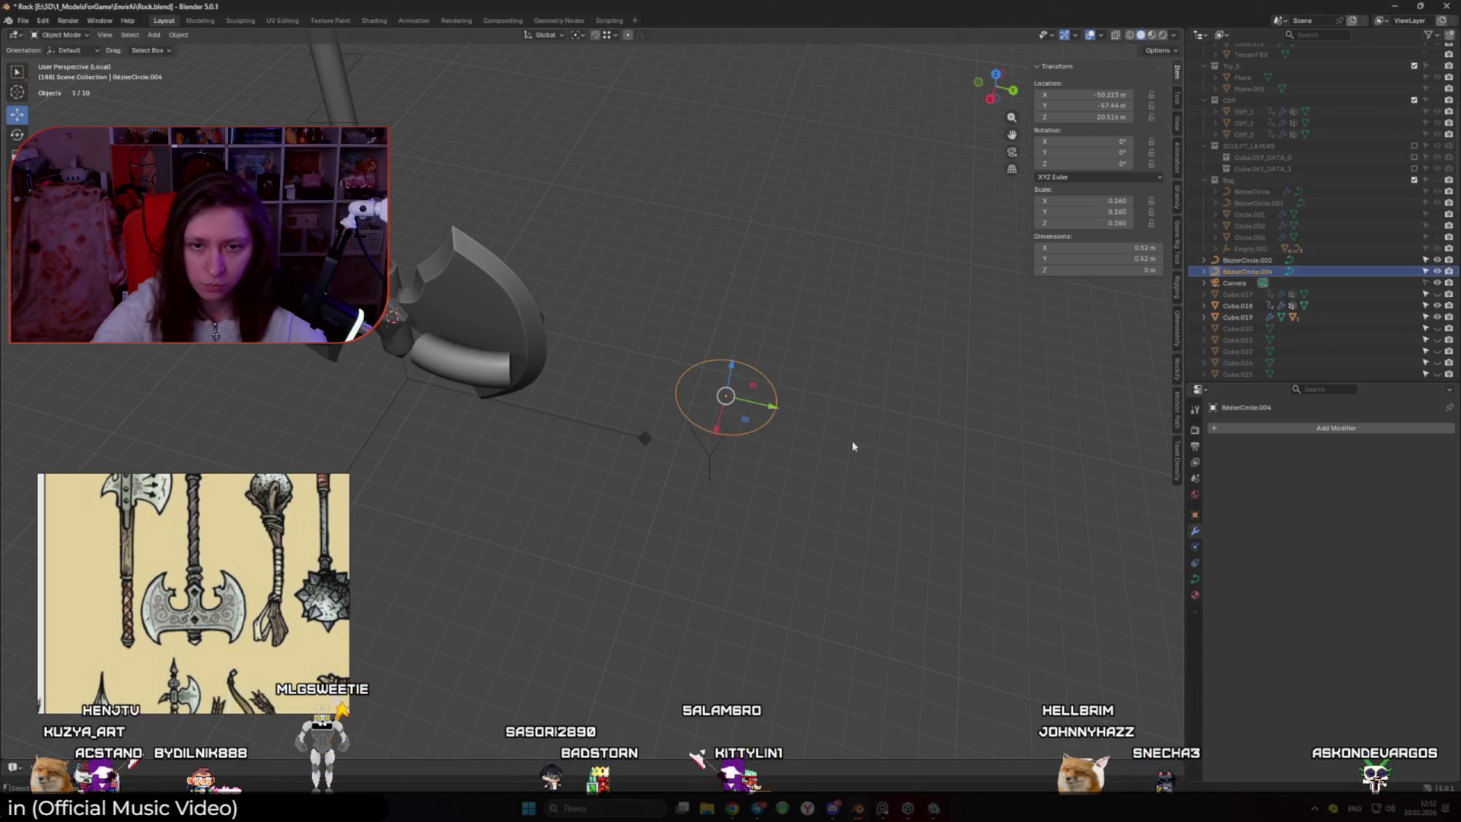
key("Tab")
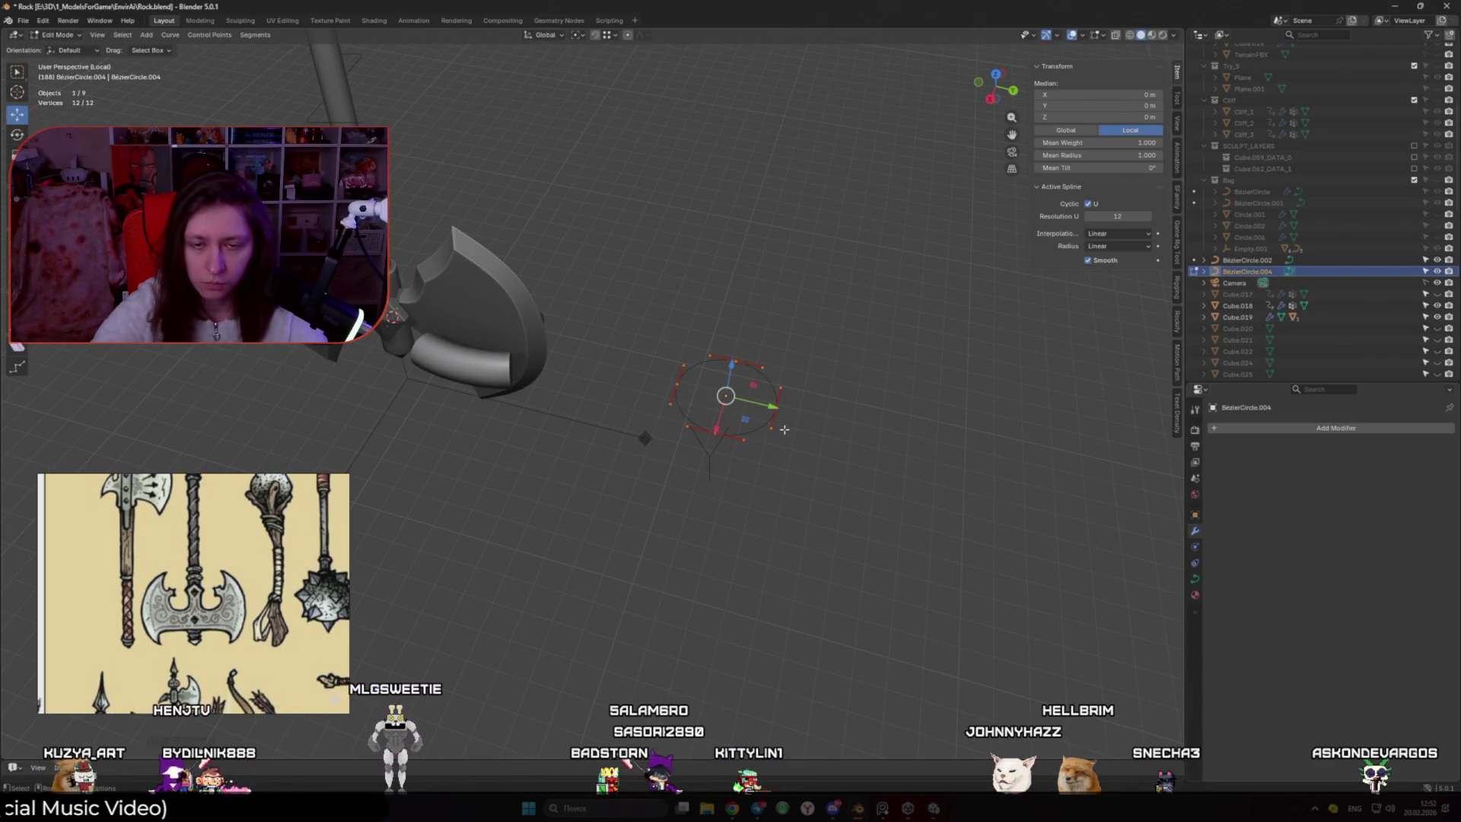
right_click(785, 429)
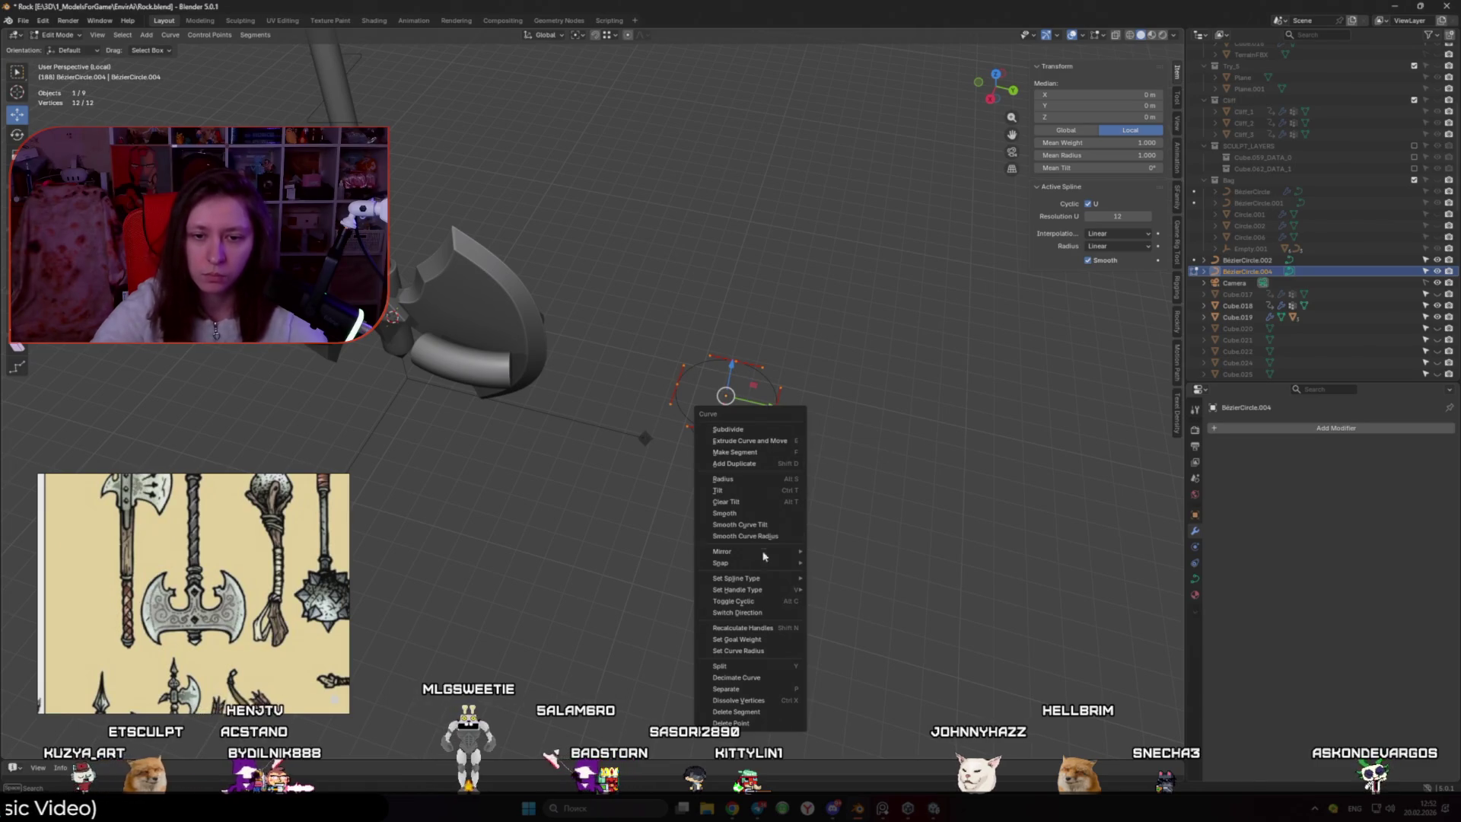
mouse_move(777, 593)
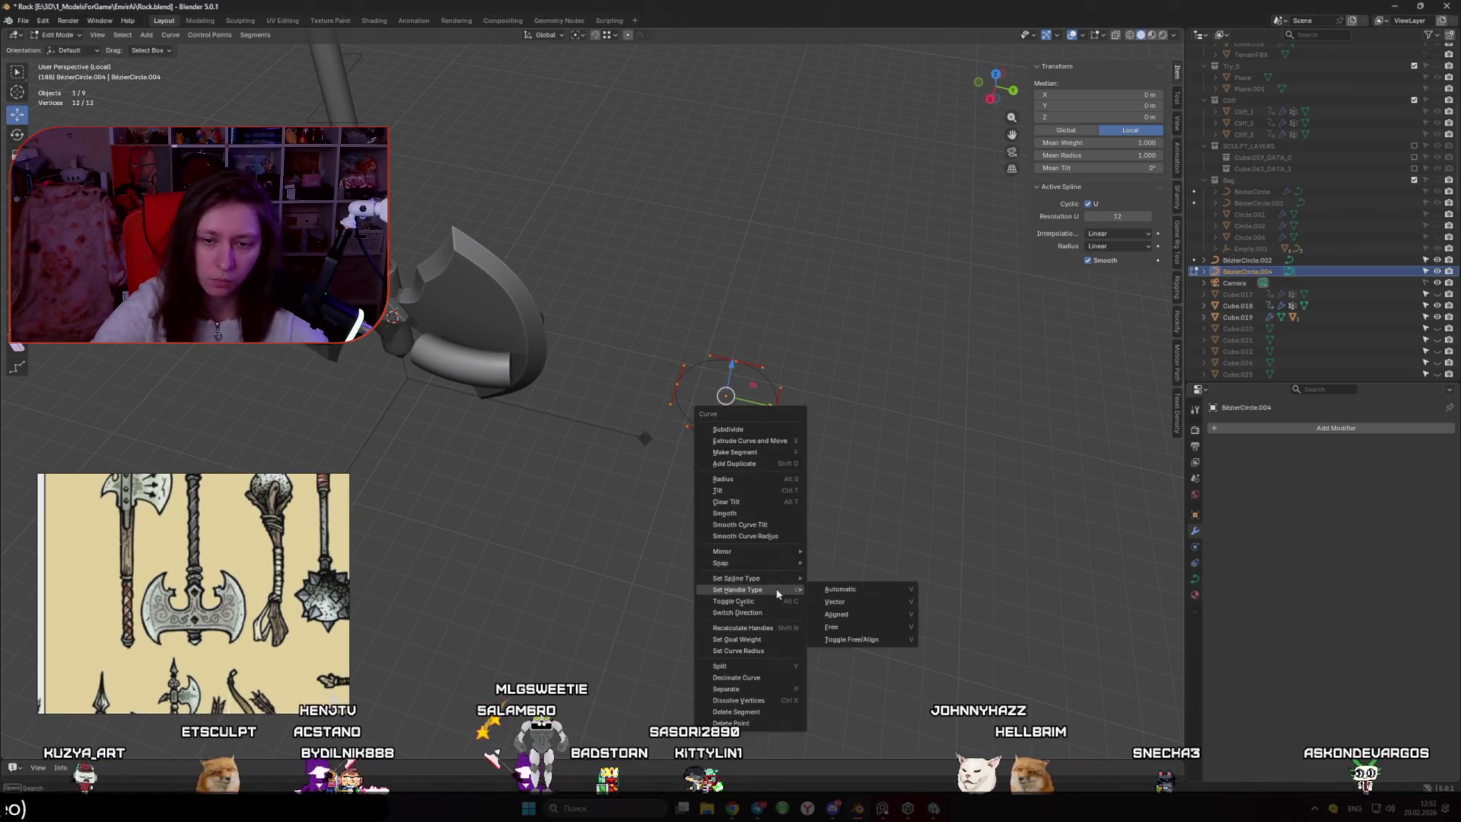
left_click(881, 629)
left_click(711, 425)
key("g")
key("shift+z")
key("Escape")
middle_click_drag(721, 433, 731, 310)
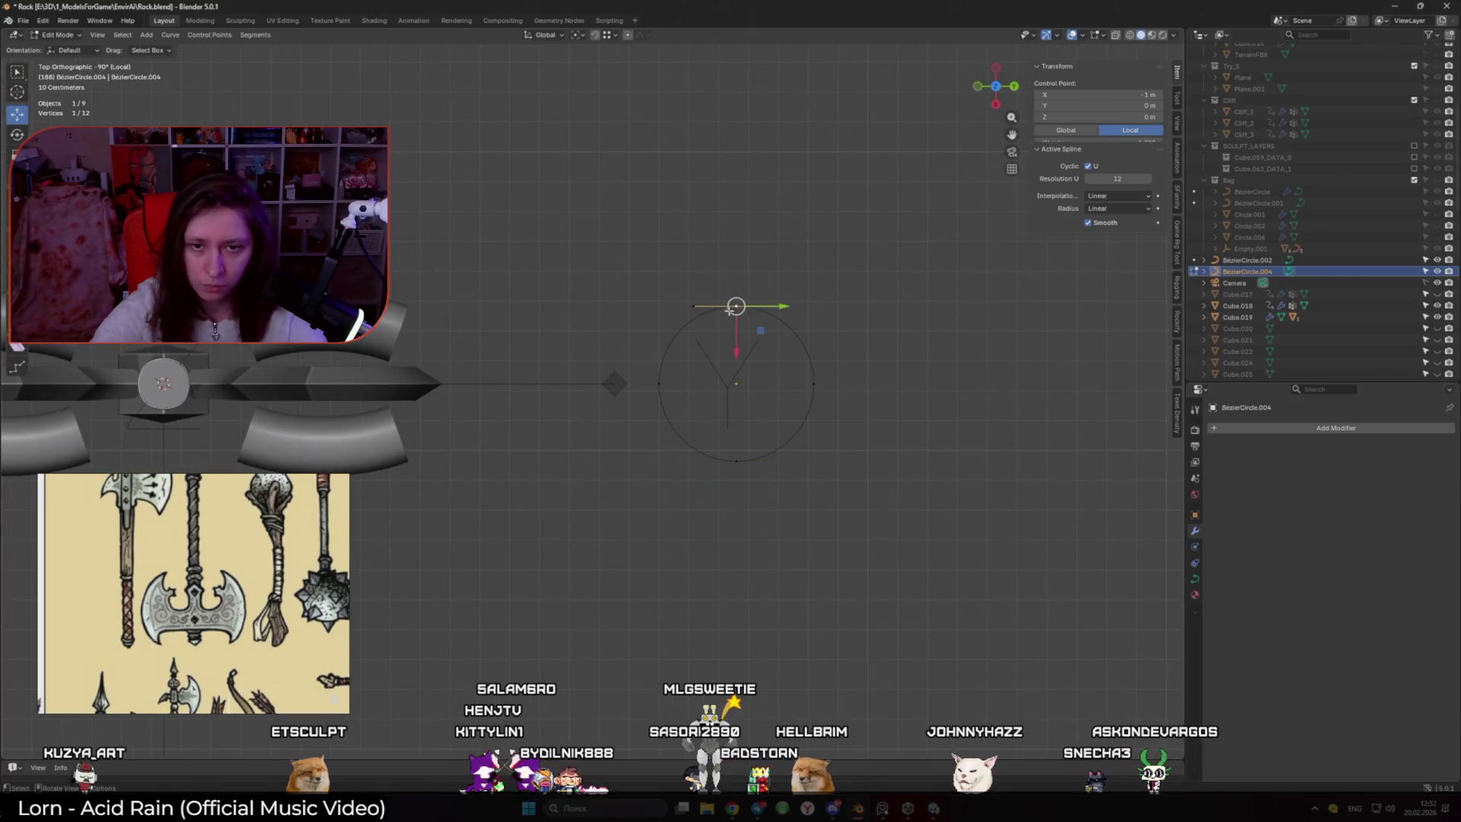
Move the circle's side points to Y 1 m and Y -1 m
left_click(736, 461, "shift")
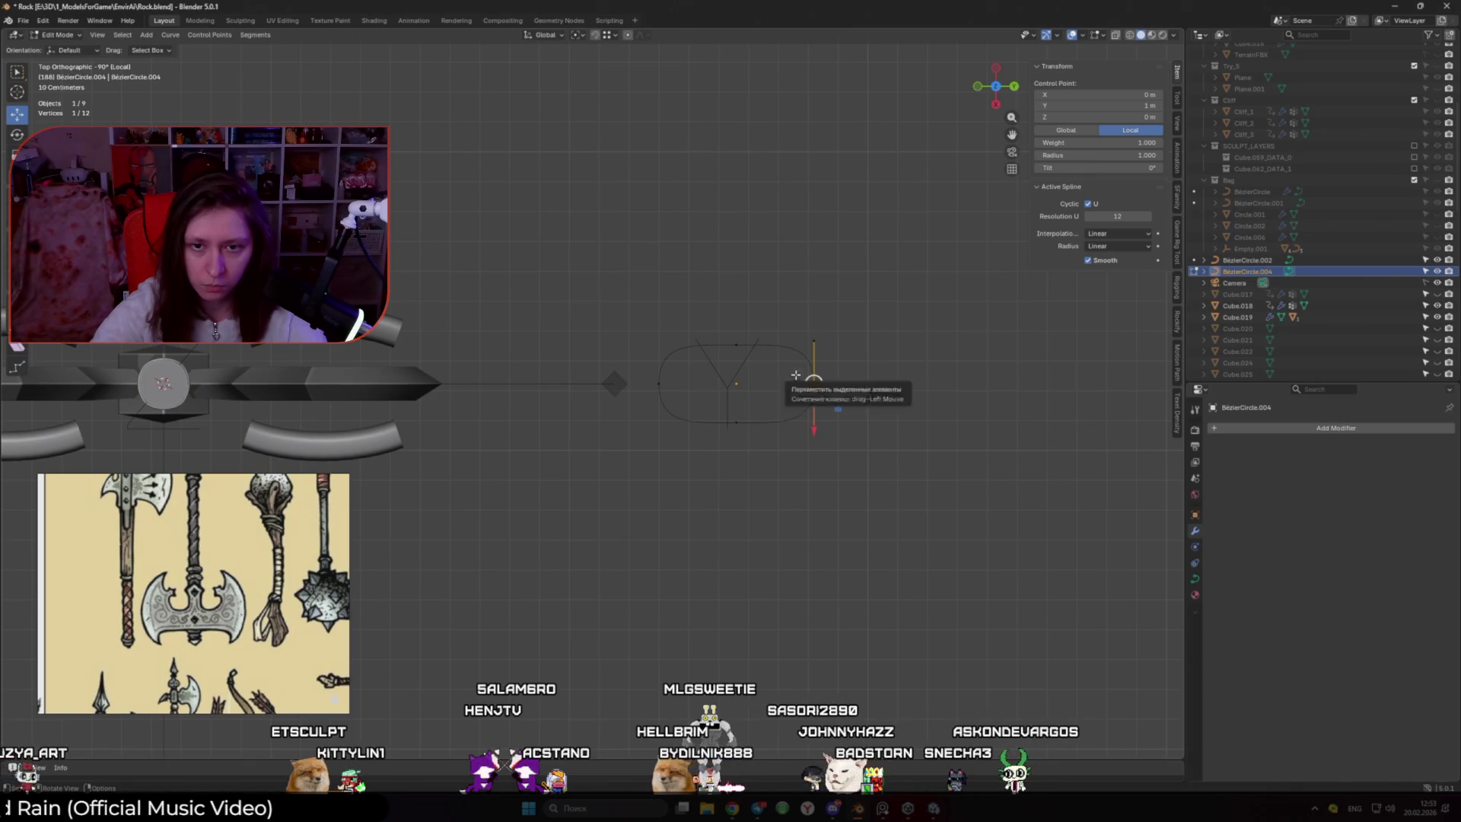
left_click(811, 340)
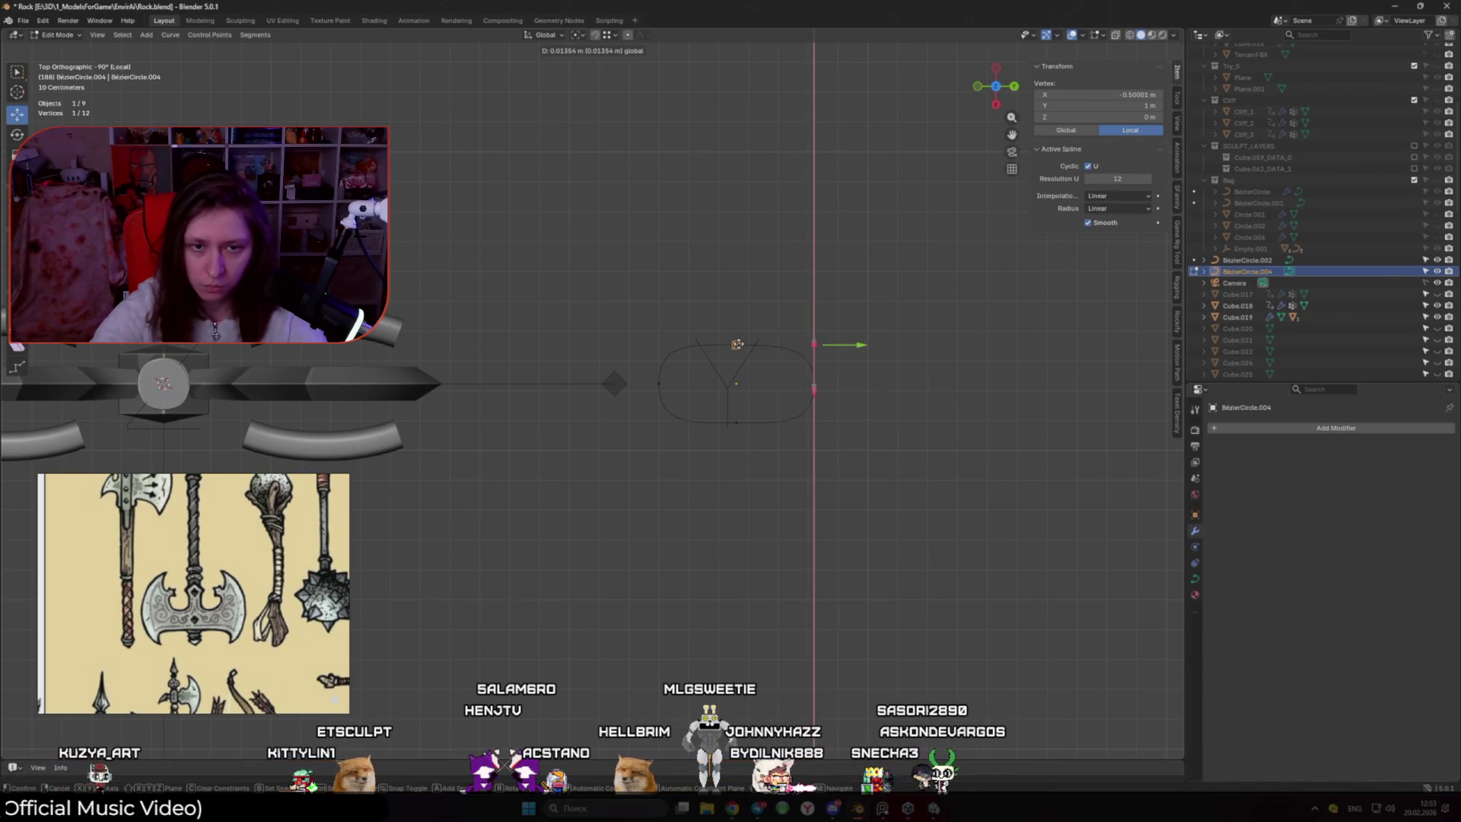
left_click(737, 344)
left_click(798, 359)
left_click(783, 345)
key("g")
key("y")
left_click(797, 383)
key("g")
key("y")
left_click(673, 342)
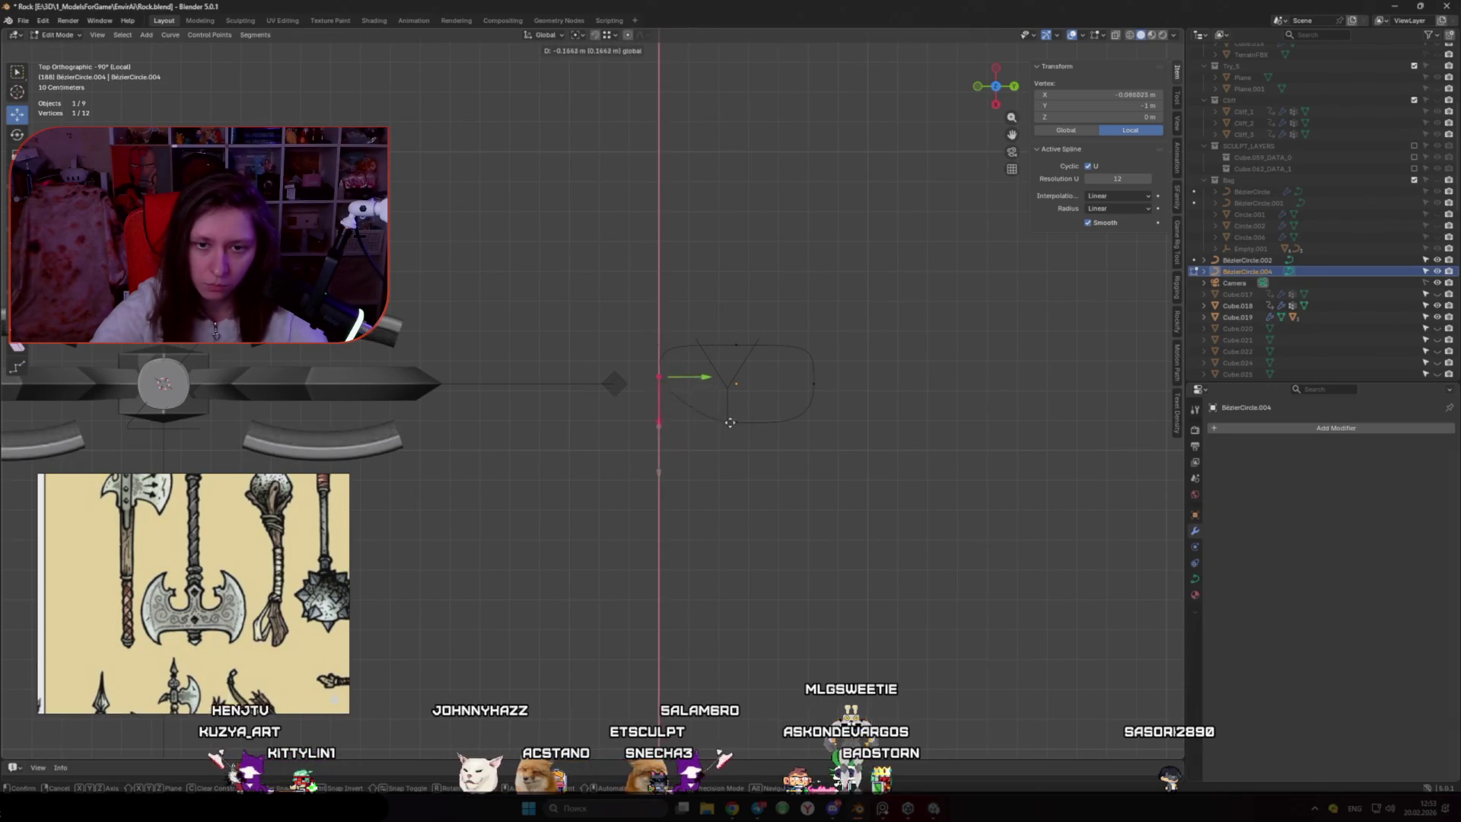
Move the remaining points to Y ±0.55213 m, adjust one along X, and exit Edit Mode
key("g")
key("y")
left_click(711, 443)
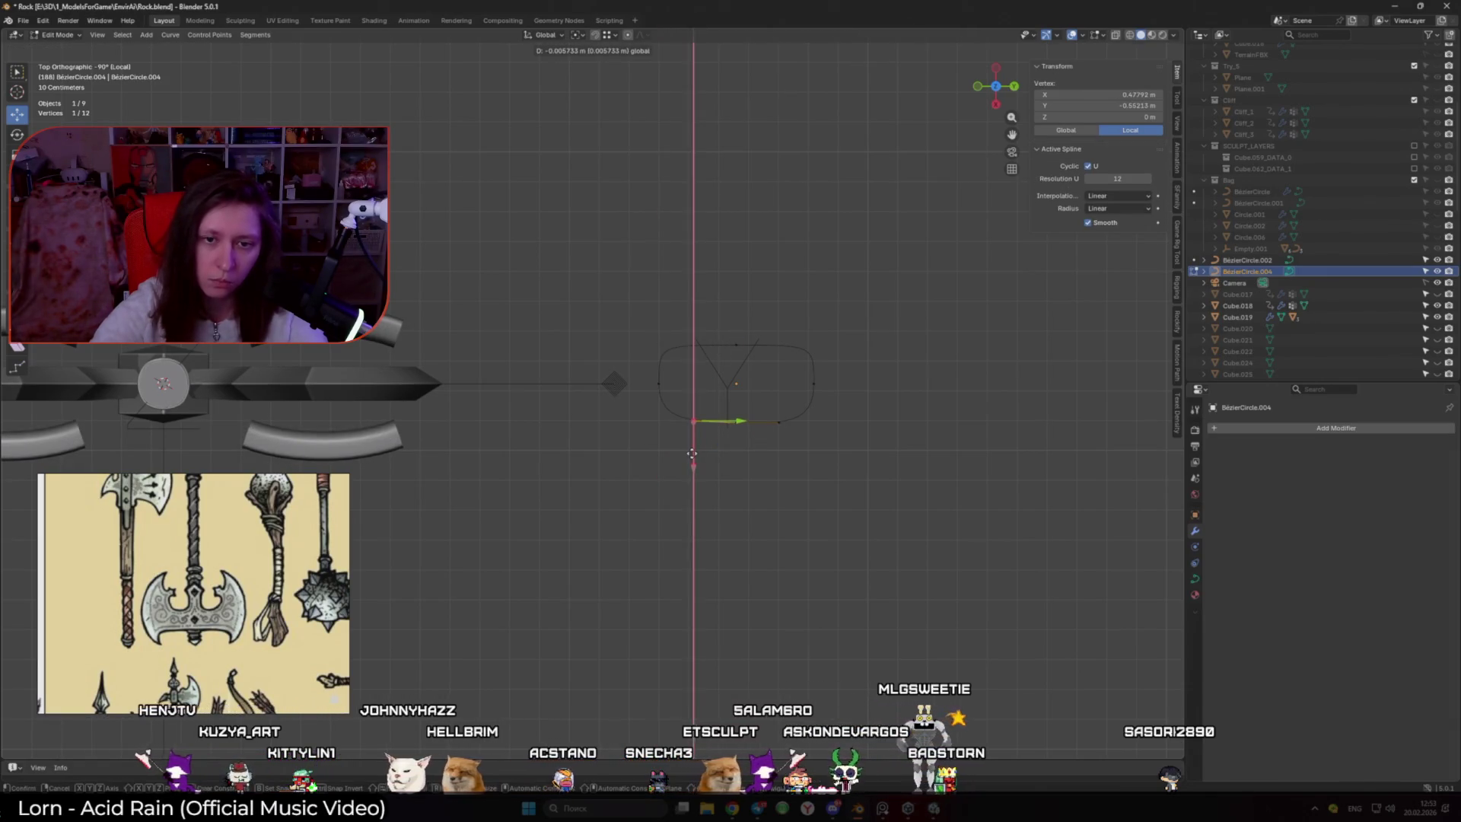
key("g")
key("y")
left_click(769, 447)
left_click_drag(824, 422, 860, 422)
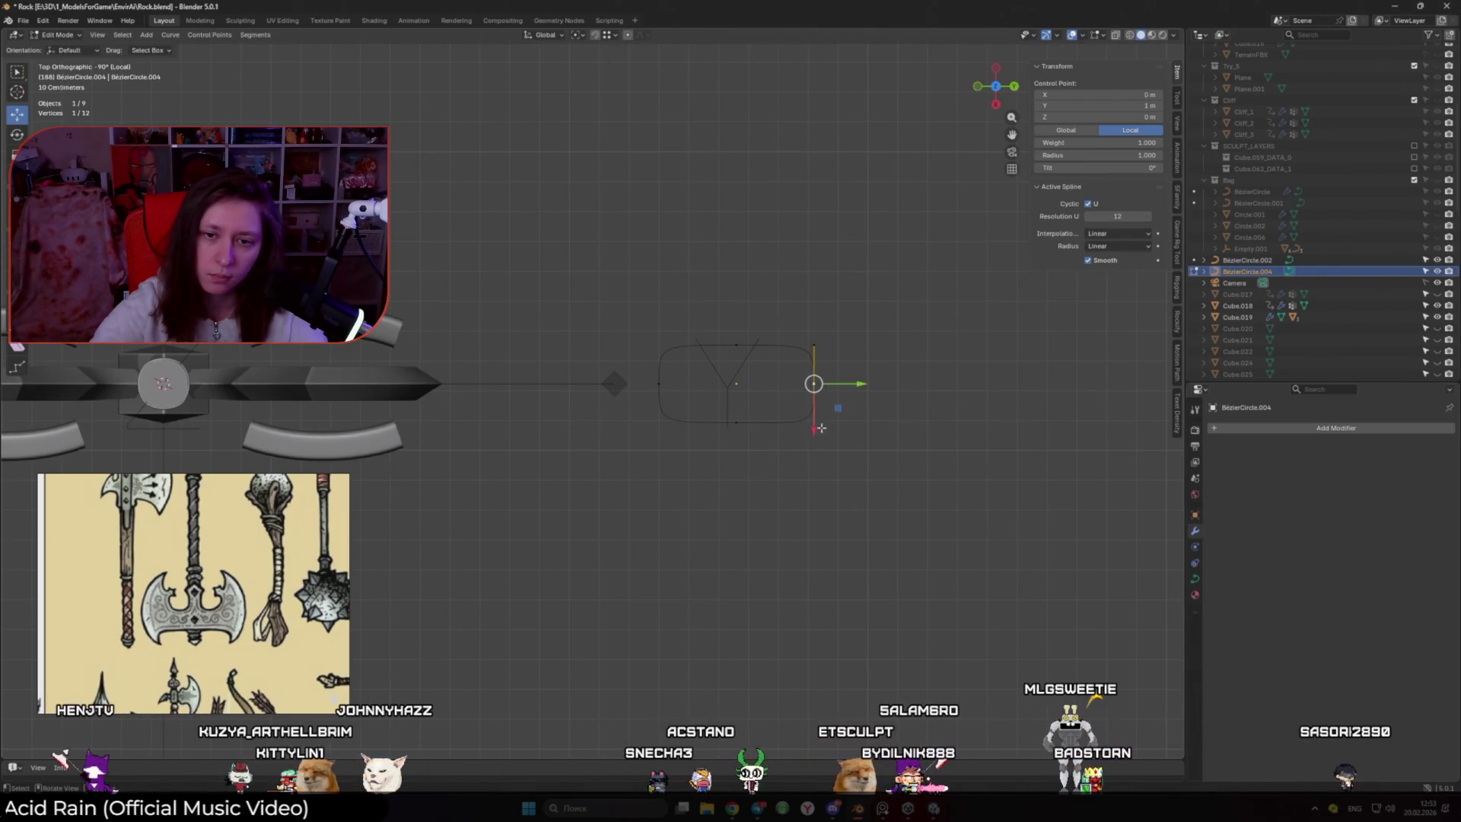
key("g")
key("x")
left_click(734, 345)
key("Tab")
scroll(604, 408, "down", 3)
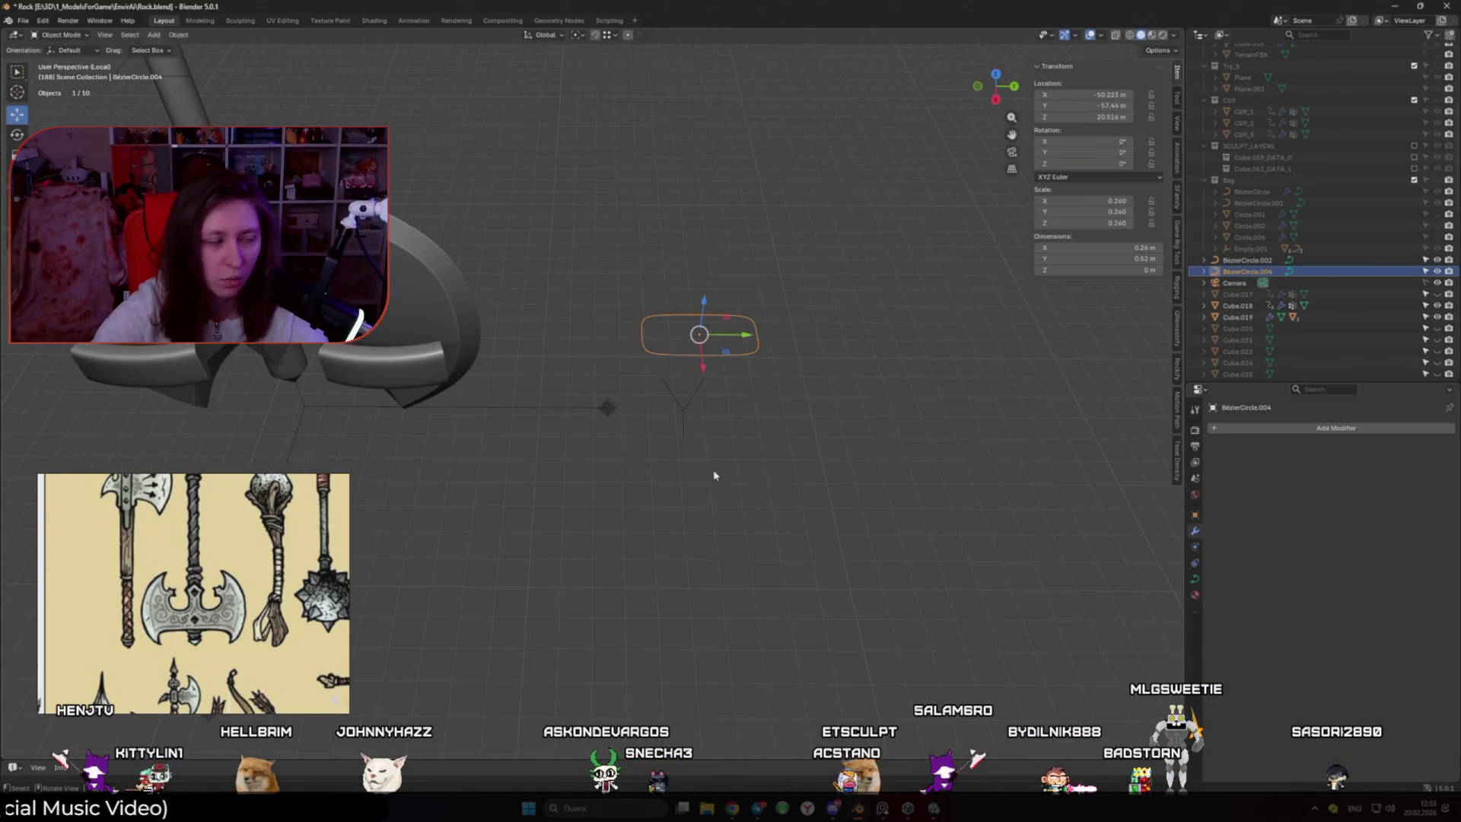
Shrink the crossbar tube curve's point radii to thin it, and scale its points shorter
mouse_move(614, 417)
middle_mouse_down()
mouse_move(731, 456)
mouse_move(674, 468)
mouse_move(707, 546)
mouse_move(549, 528)
middle_mouse_up()
left_click(746, 456)
key("Tab")
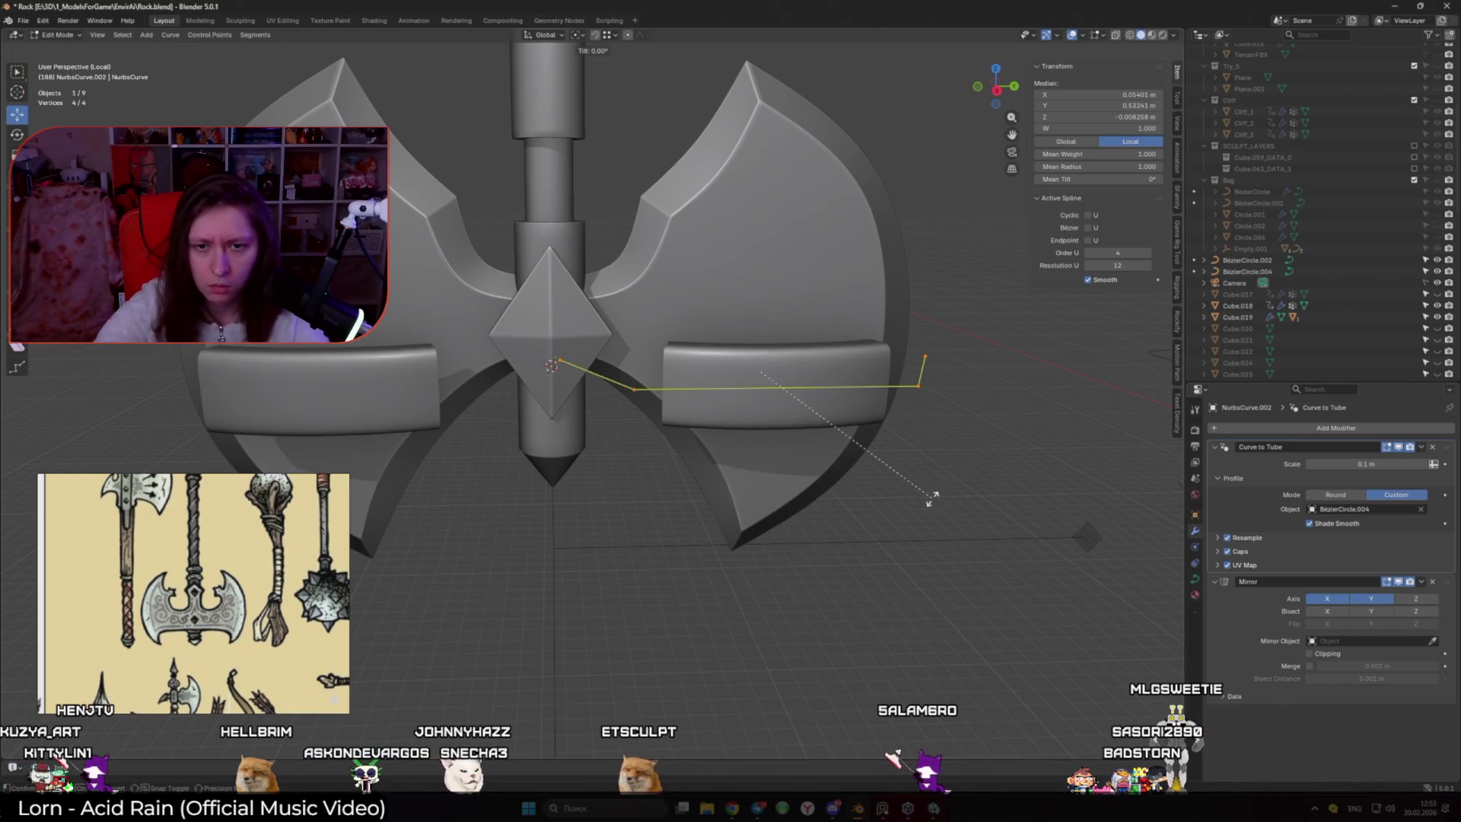
key("Escape")
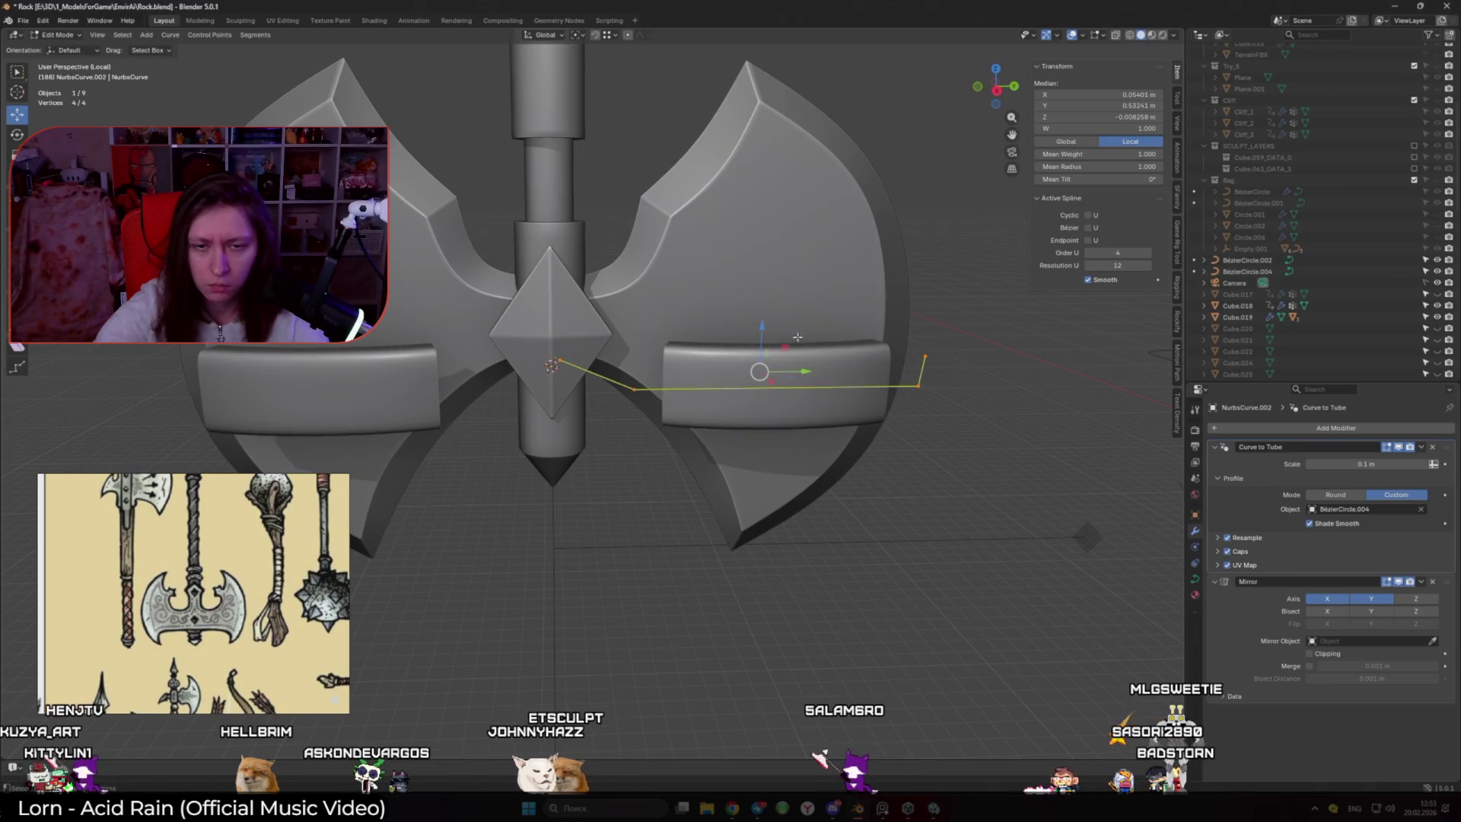
key("alt+s")
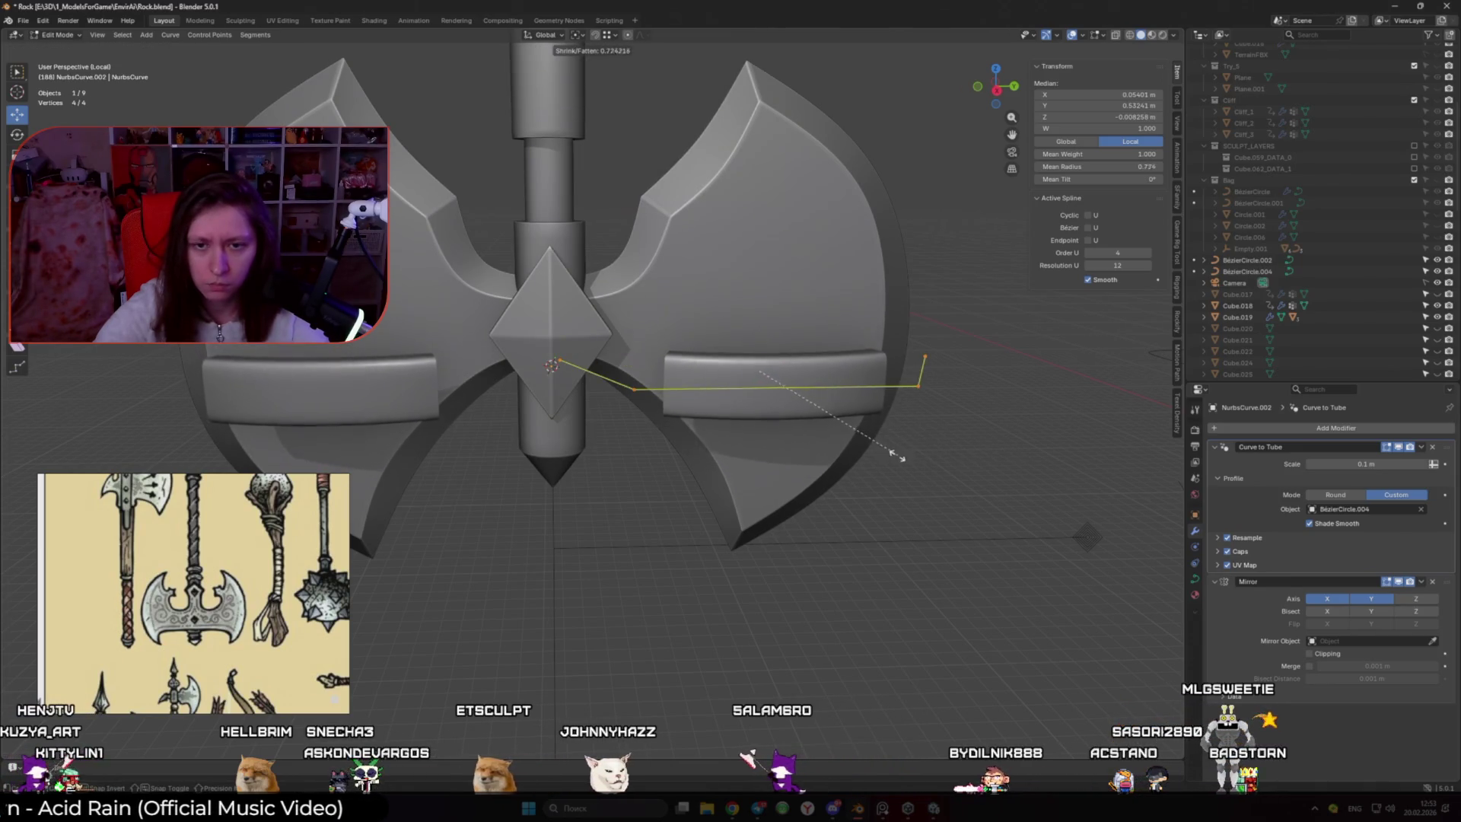
left_click(819, 452)
key("s")
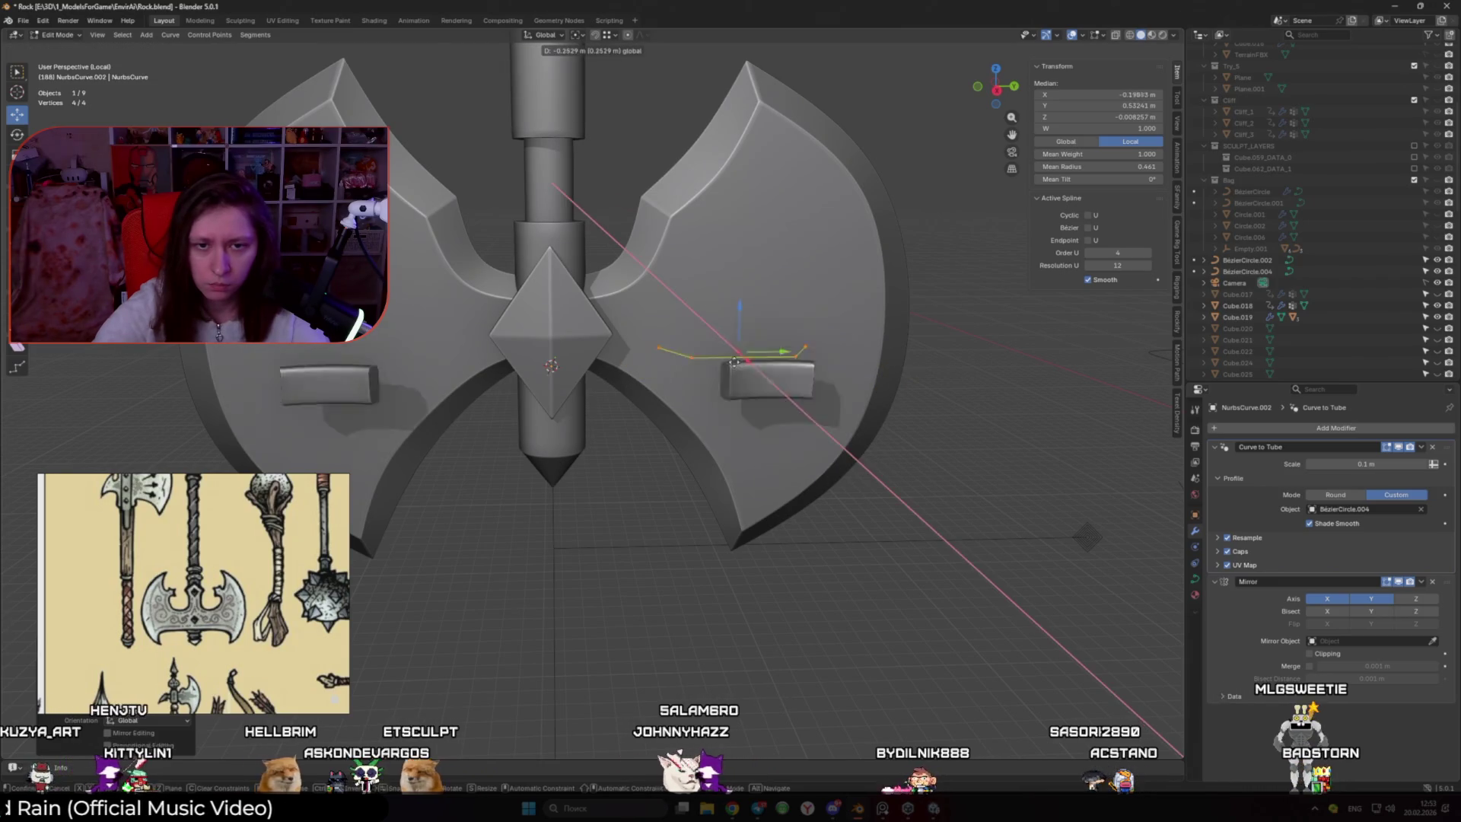
left_click(711, 371)
In right side view, reposition the curve points in the Y/Z plane and thin the selected point's radius
key("KP_3")
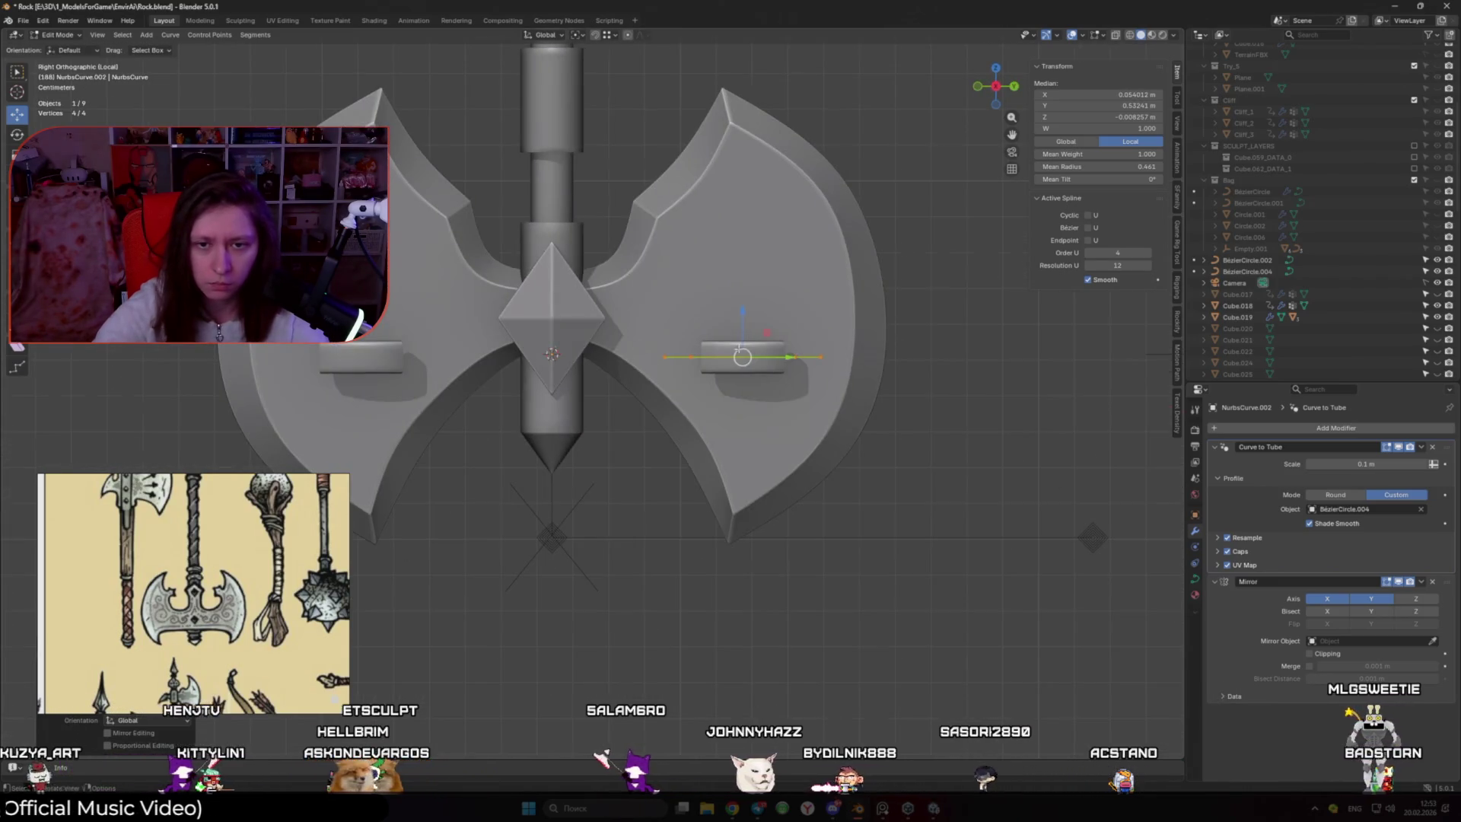
key("g")
key("shift+x")
left_click(711, 312)
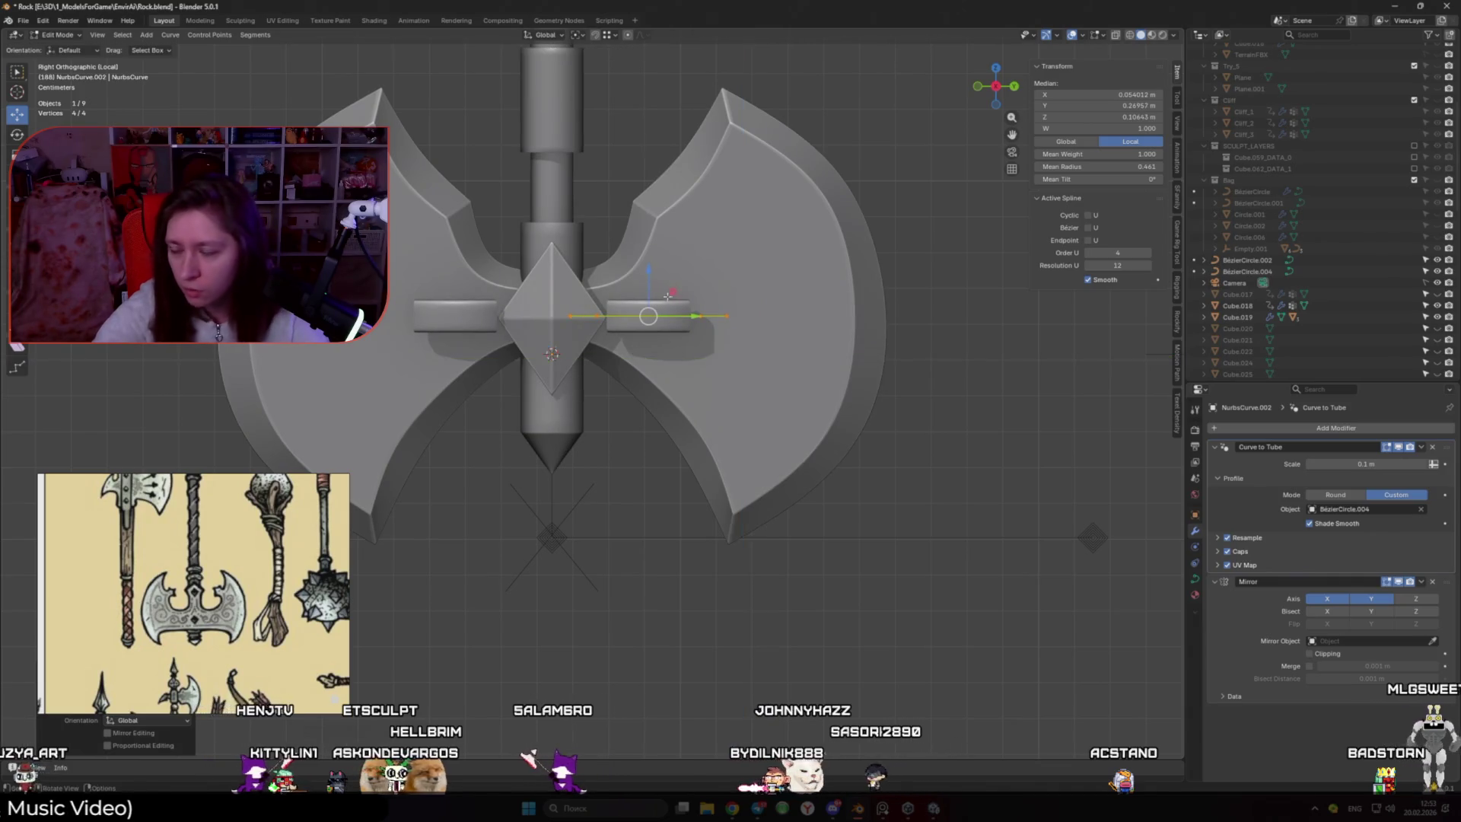
scroll(691, 377, "up", 1)
scroll(690, 377, "up", 2)
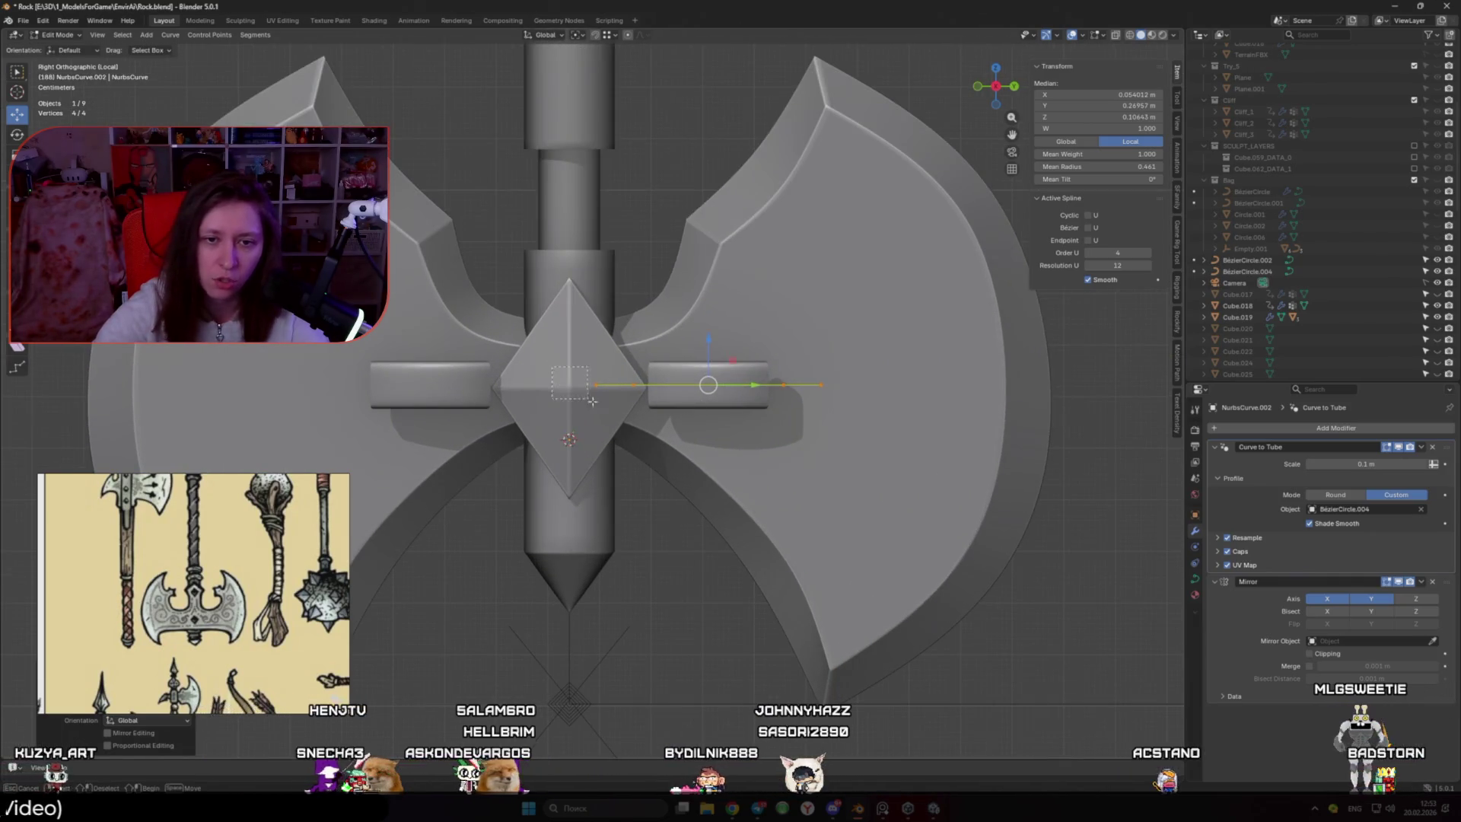
key("alt+s")
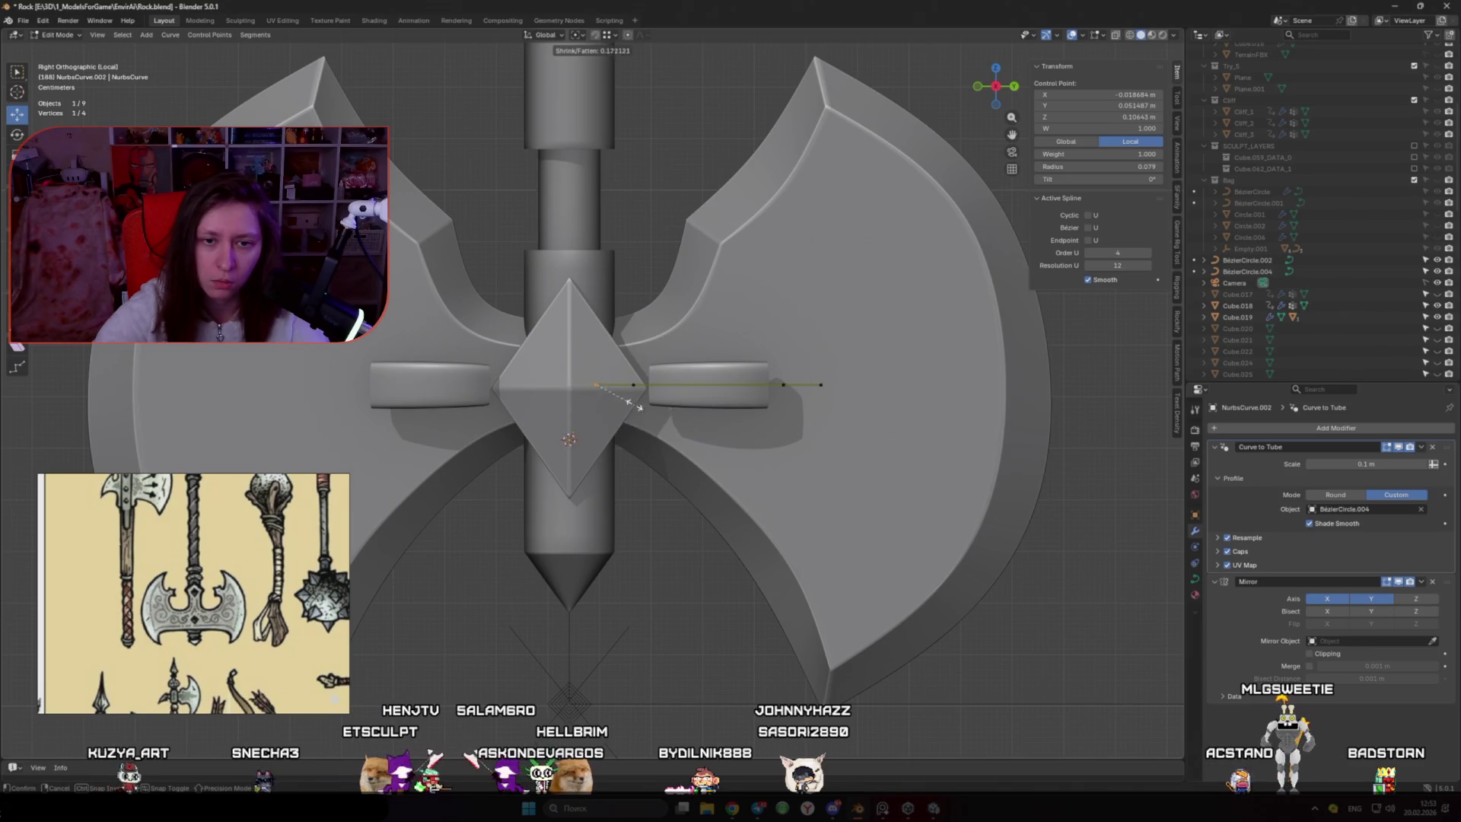
left_click(603, 387)
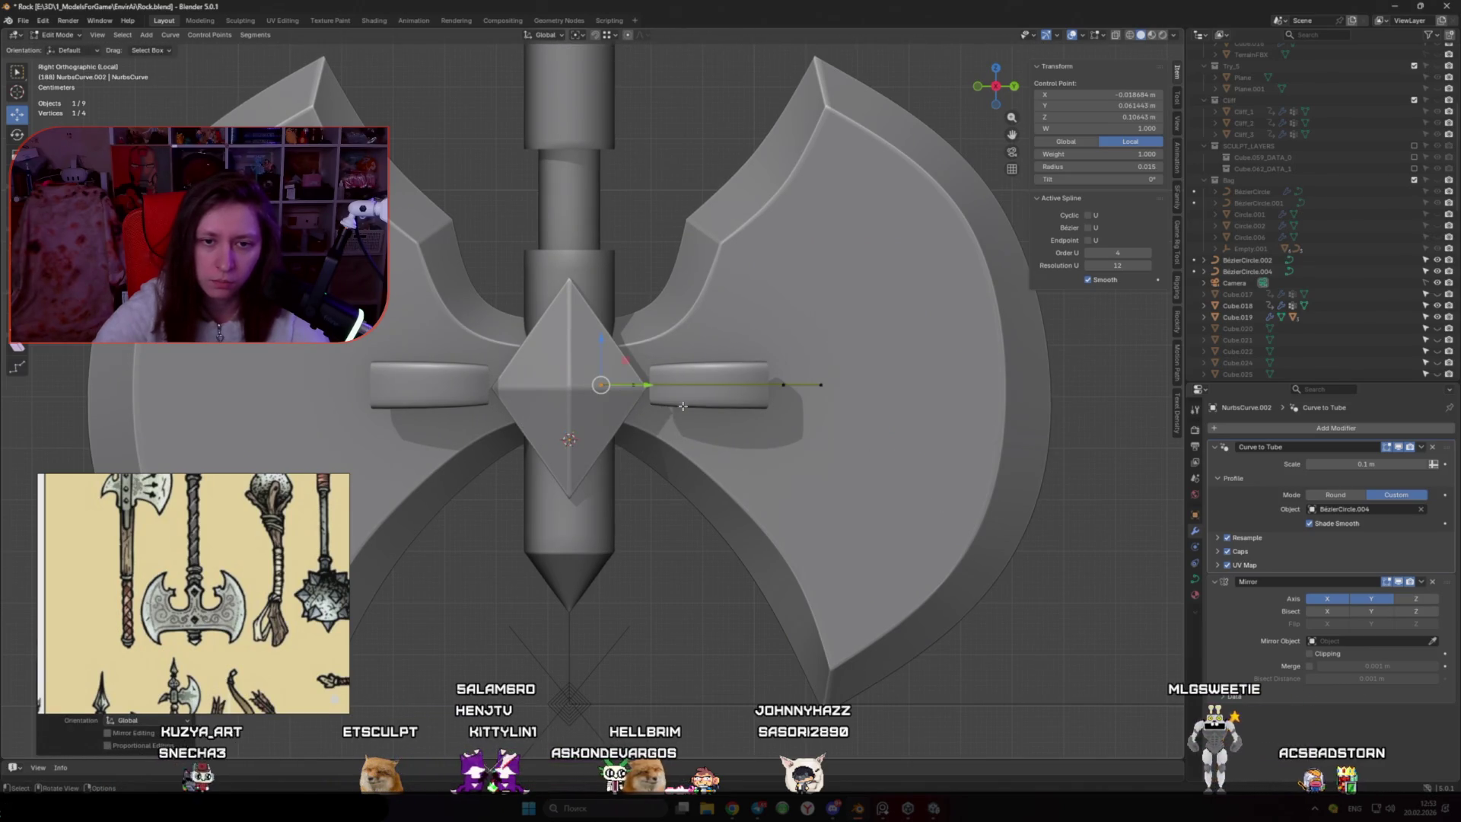
Move the neighbouring crossbar point within the side plane, then adjust it again excluding Z
left_click(662, 373)
key("g")
key("shift+x")
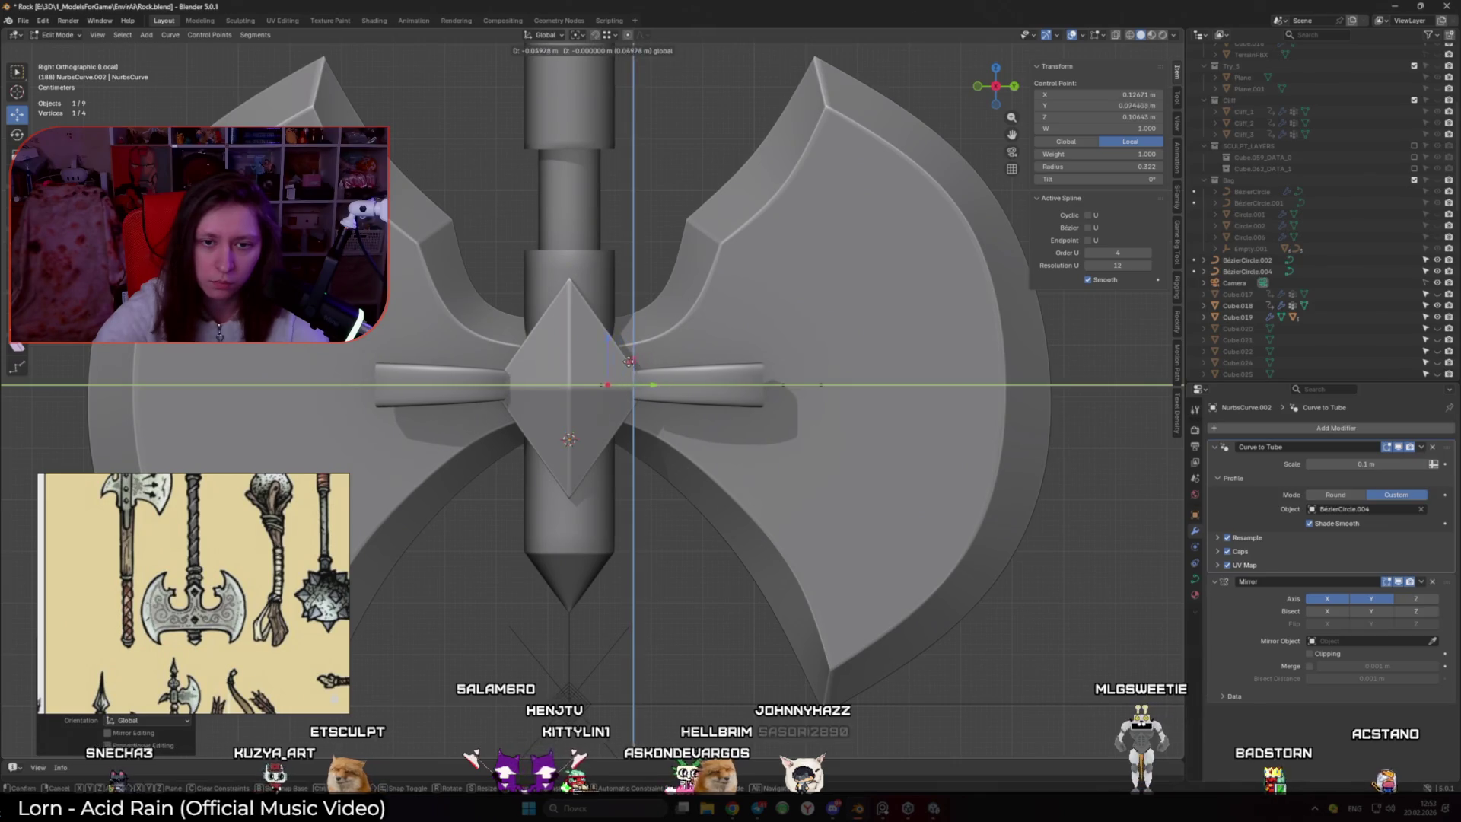
left_click(617, 360)
middle_click_drag(656, 400, 654, 465)
key("g")
key("shift+z")
left_click(652, 478)
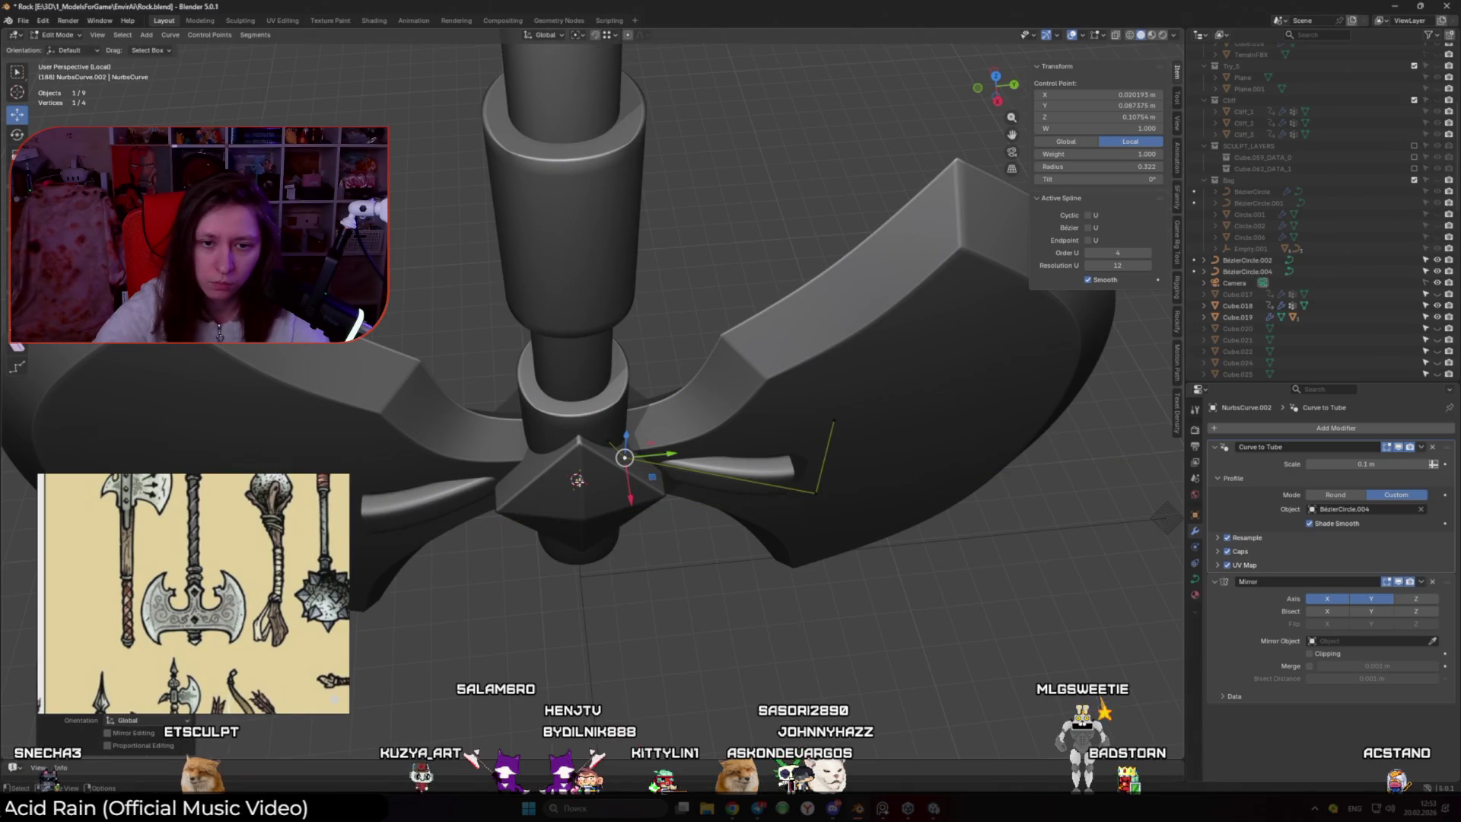
Shift the point horizontally and push the crossbar's end point further out along Y past the gem
key("g")
key("shift+z")
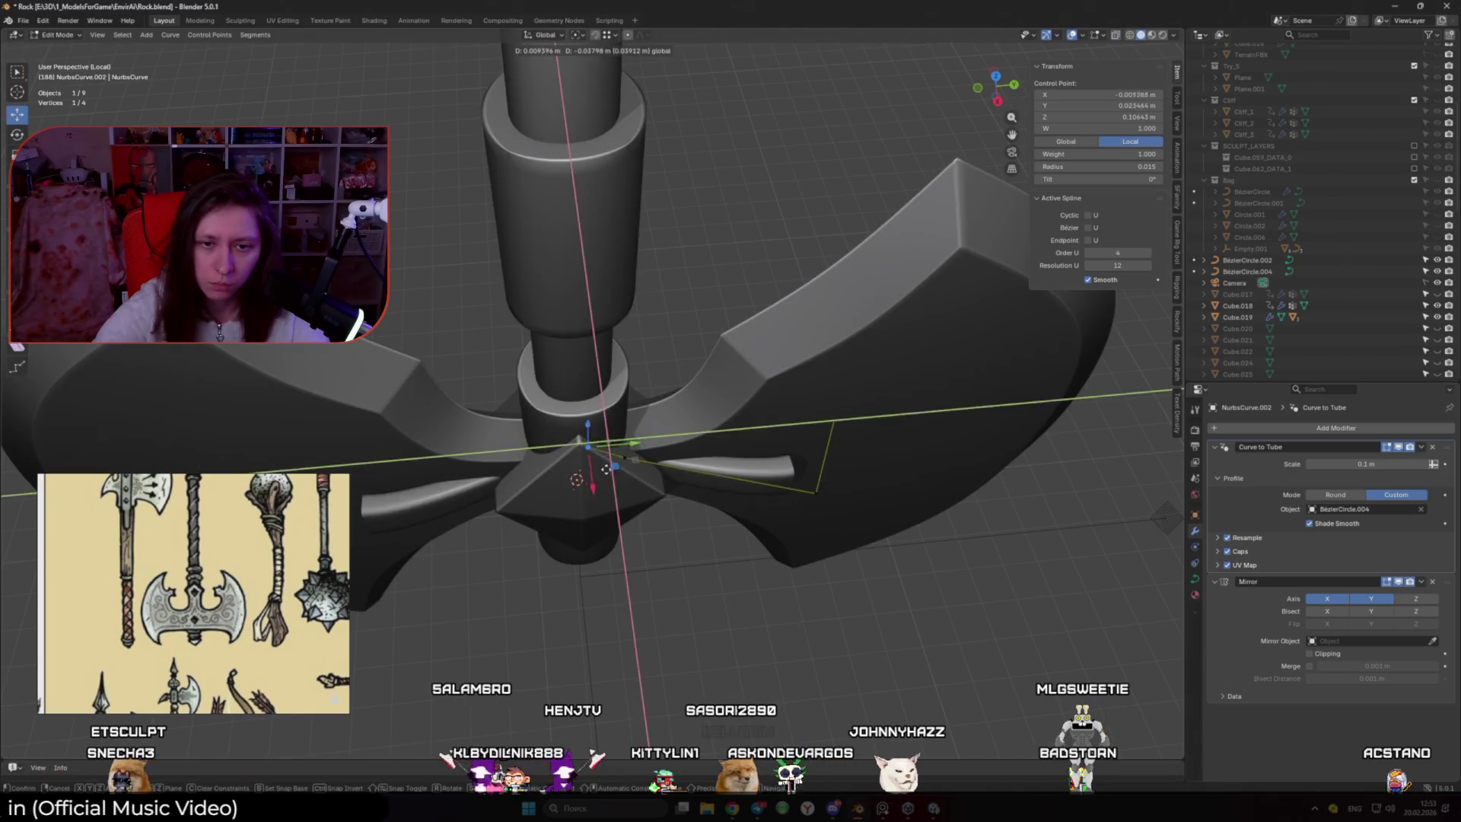
left_click(558, 490)
middle_click_drag(558, 491, 698, 409)
middle_click_drag(840, 391, 801, 437, "alt")
key("g")
key("y")
key("Escape")
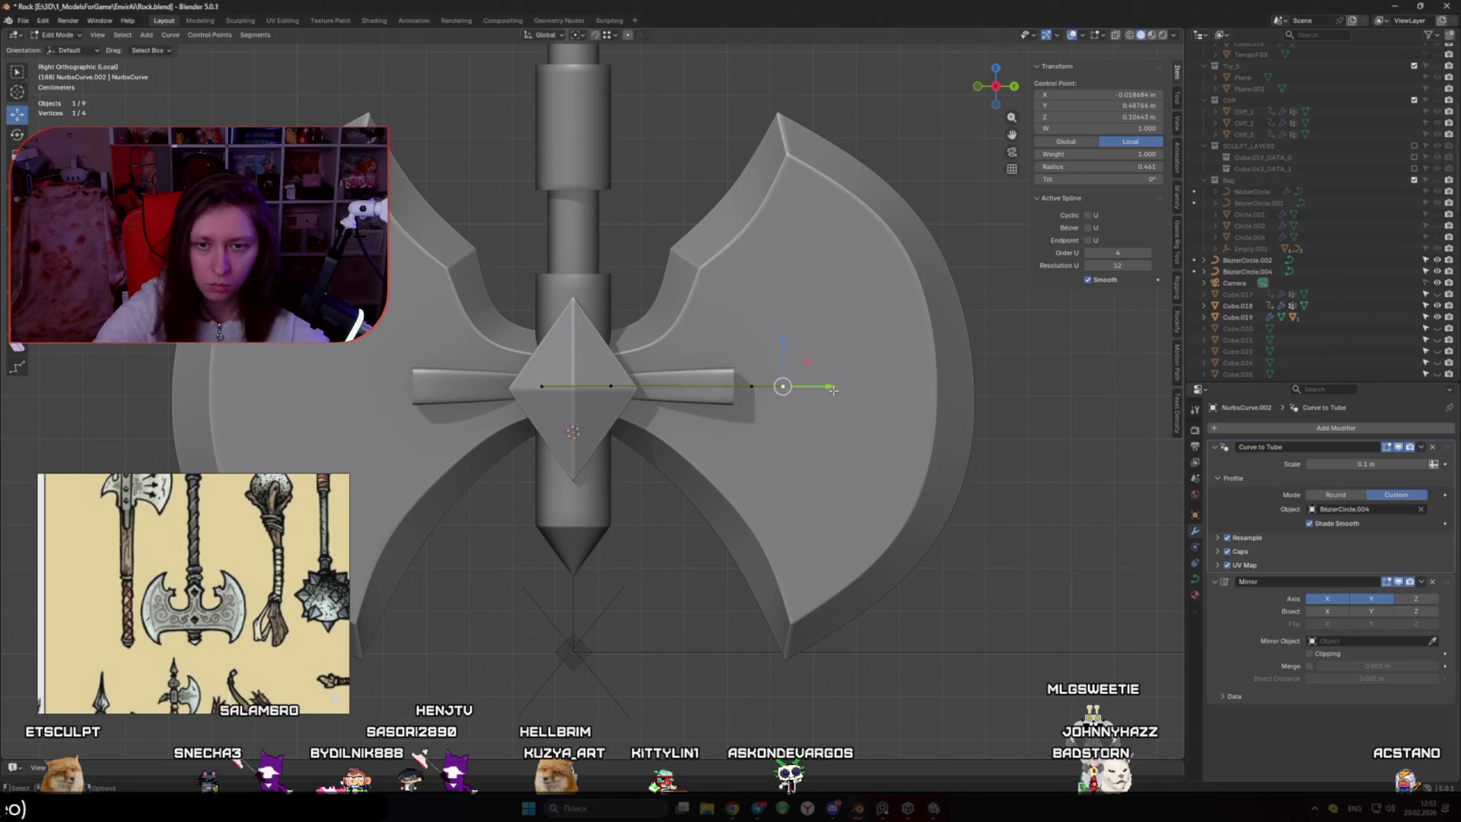
left_click_drag(833, 389, 1077, 389)
Add the nearby point to the selection, leave Edit Mode, and select the empty below the axe
left_click(753, 384, "shift")
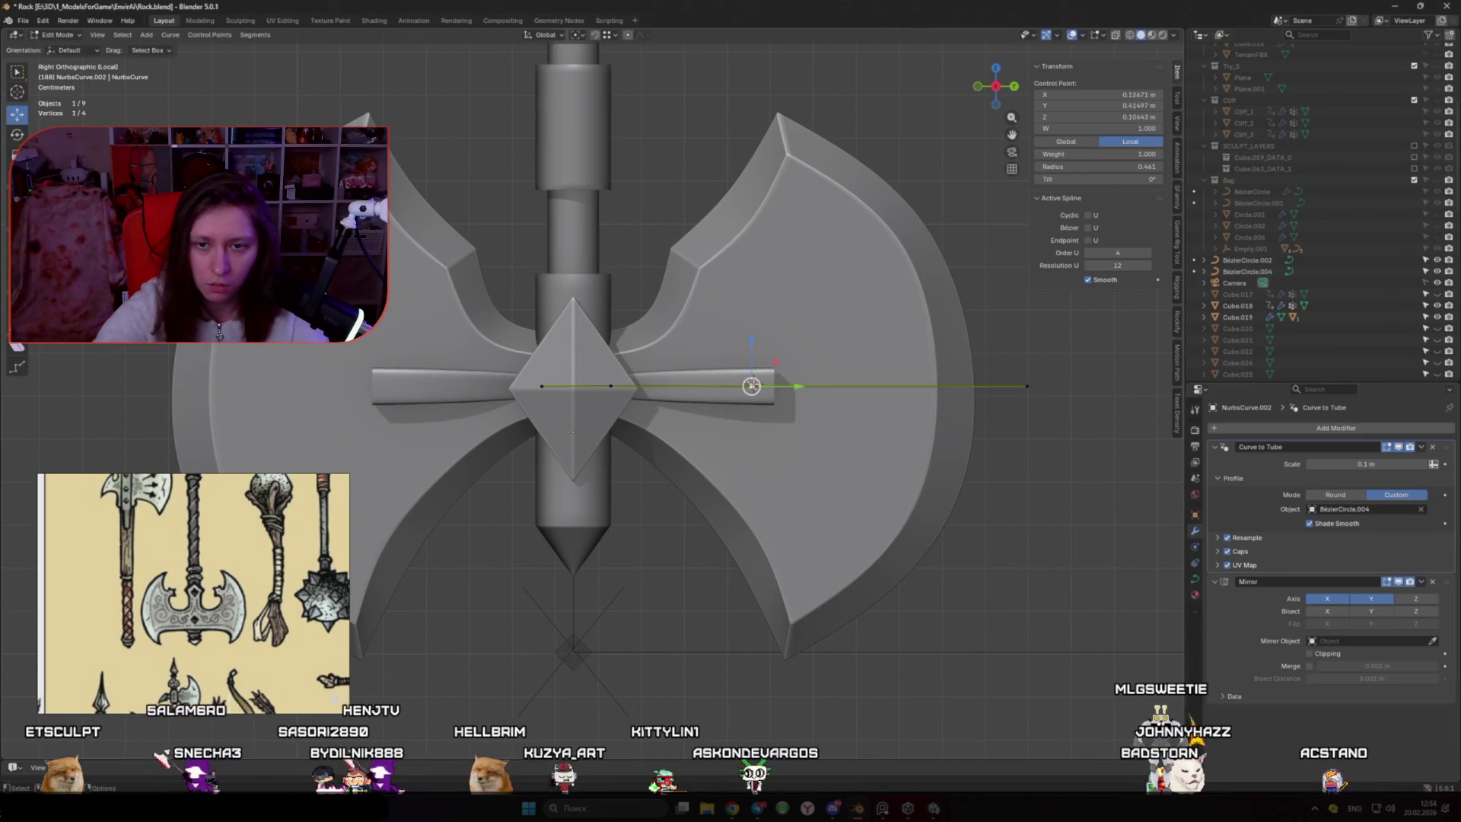
scroll(754, 384, "down", 8)
scroll(944, 523, "up", 3)
middle_click_drag(944, 523, 608, 278, "shift")
scroll(644, 342, "up", 5)
key("Tab")
left_click(743, 368)
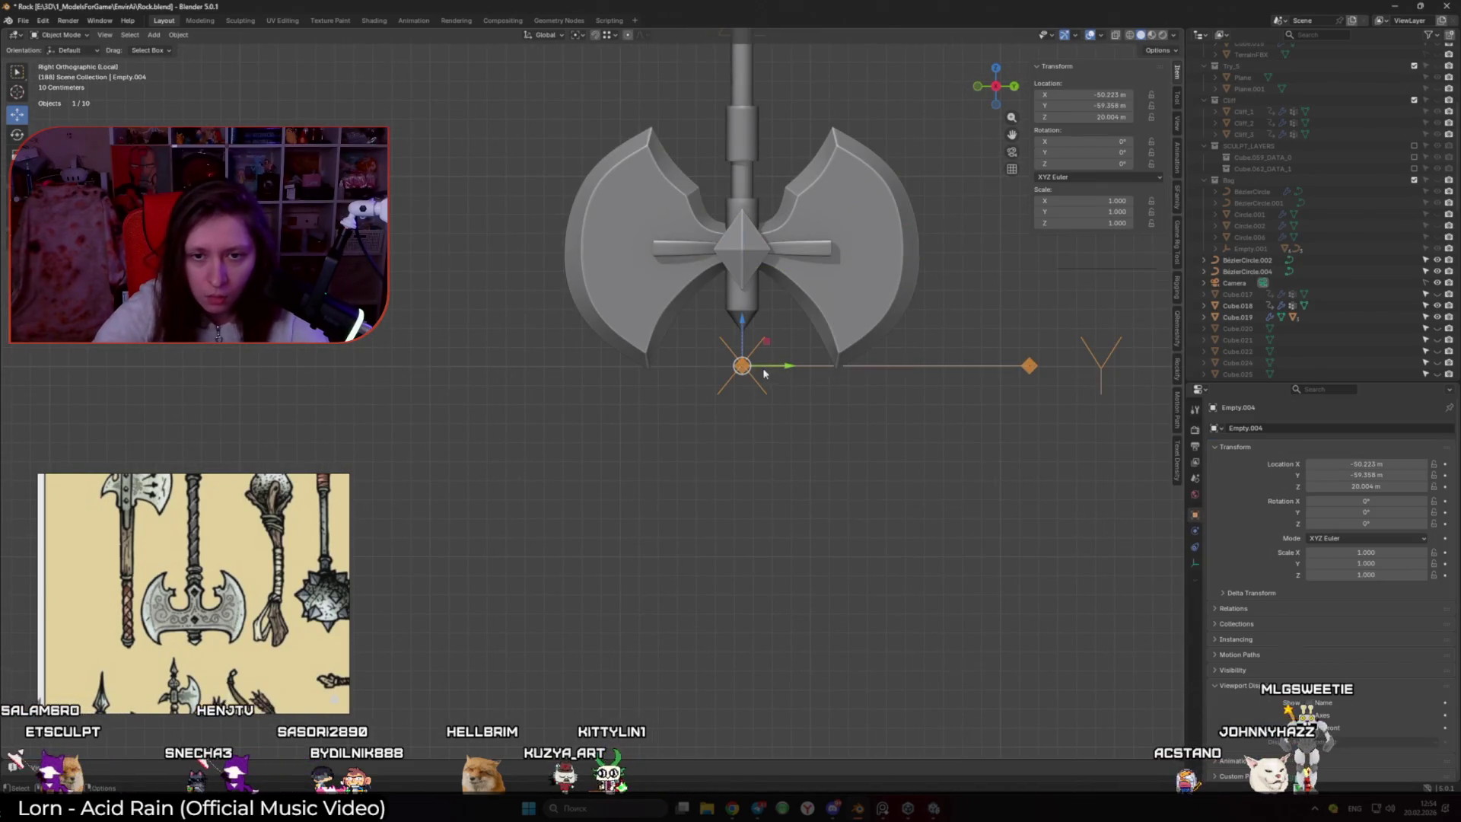
Snap the 3D cursor onto the selected empty with Cursor to Selected
key("shift+s")
left_click(802, 439)
middle_click_drag(807, 247, 669, 374)
mouse_move(508, 355)
middle_mouse_down()
mouse_move(532, 319)
mouse_move(490, 399)
mouse_move(852, 320)
mouse_move(543, 252)
mouse_move(835, 381)
mouse_move(932, 469)
mouse_move(806, 341)
middle_mouse_up()
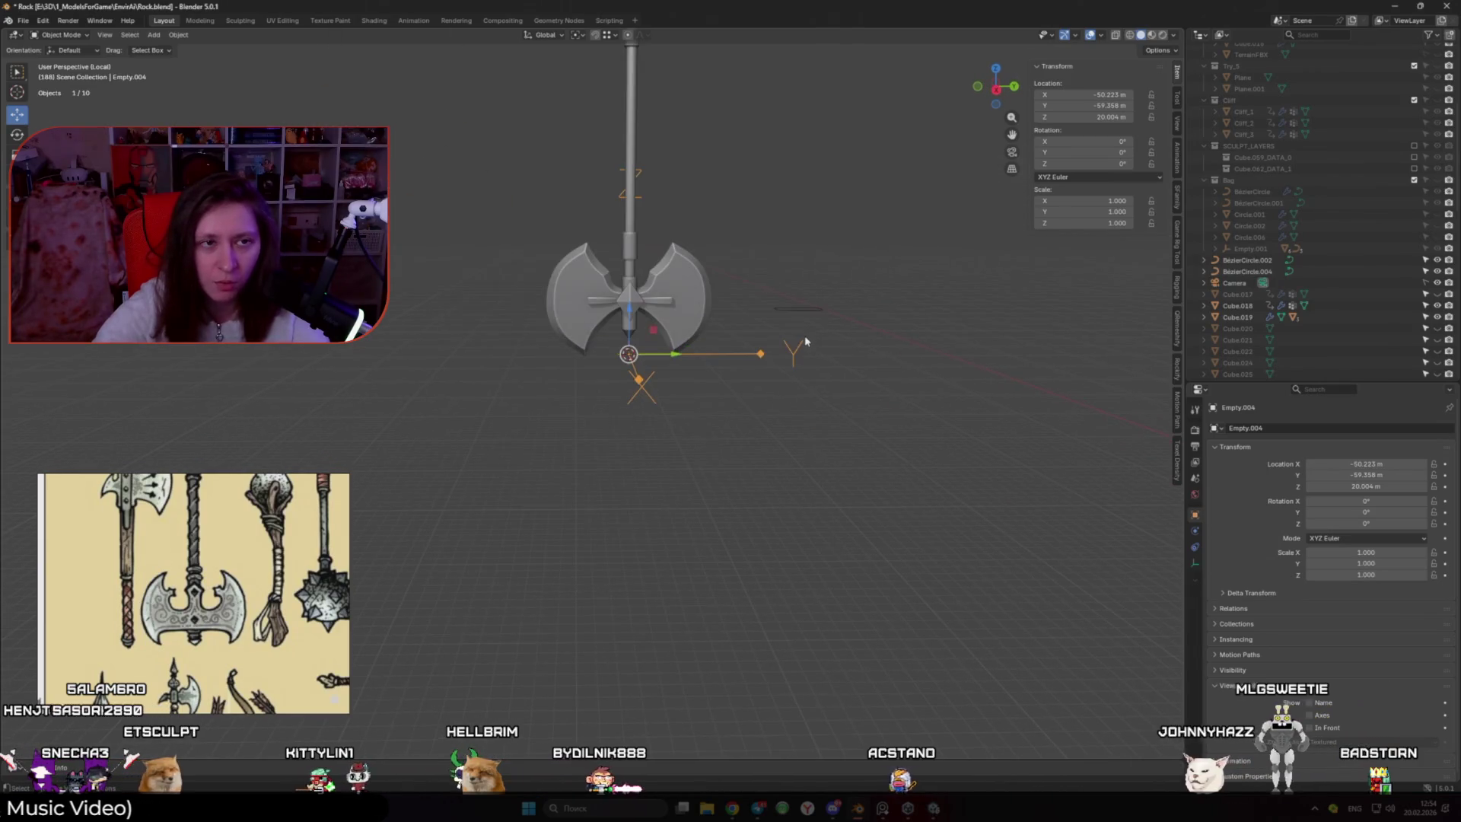
Isolate the crossbar, axe head, bending plane and empty, viewed from the right side
left_click(674, 309)
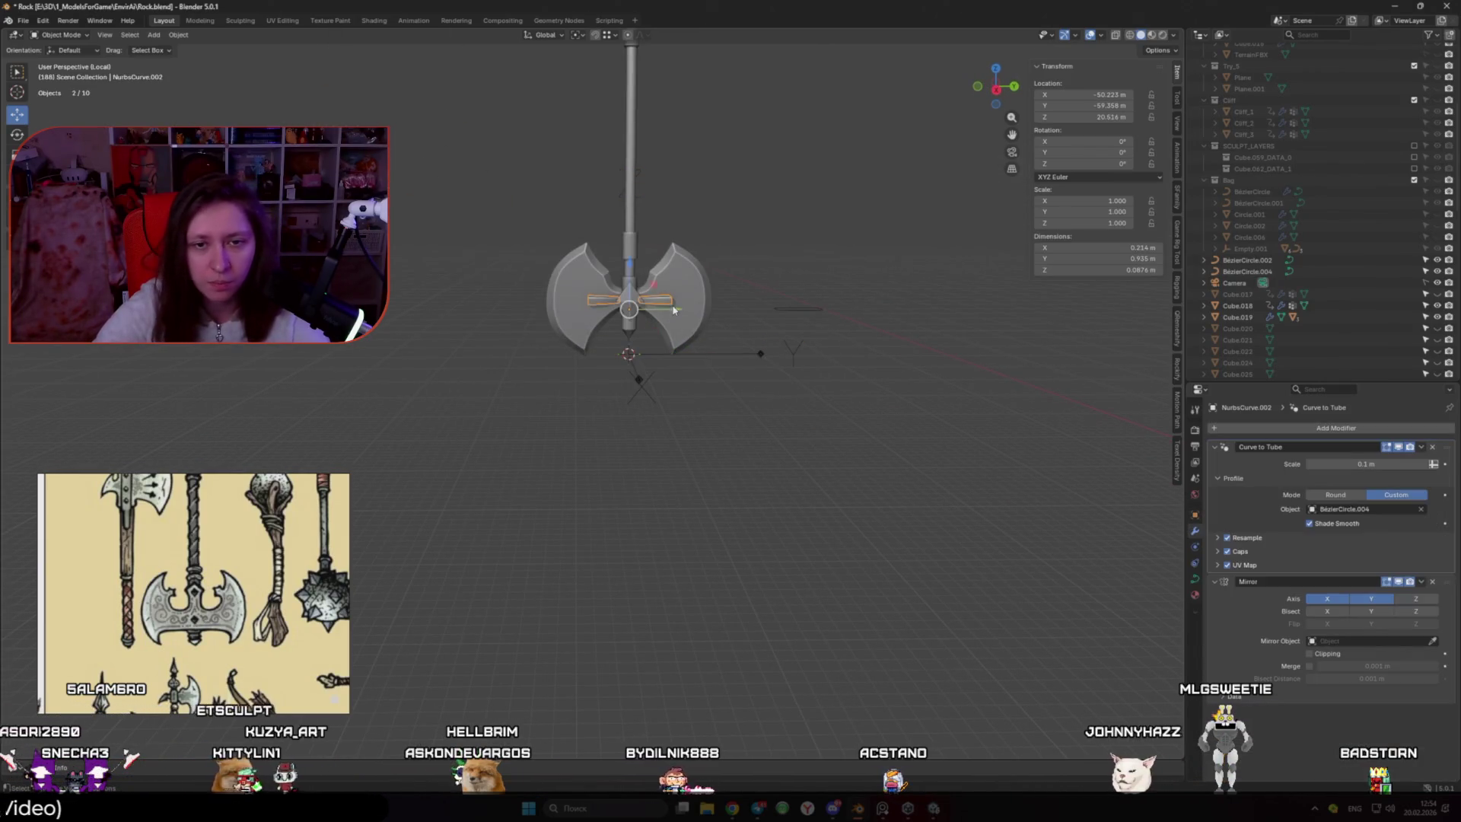
key("KP_Divide")
key("KP_Divide")
mouse_move(685, 300)
middle_mouse_down()
mouse_move(670, 278)
mouse_move(685, 261)
middle_mouse_up()
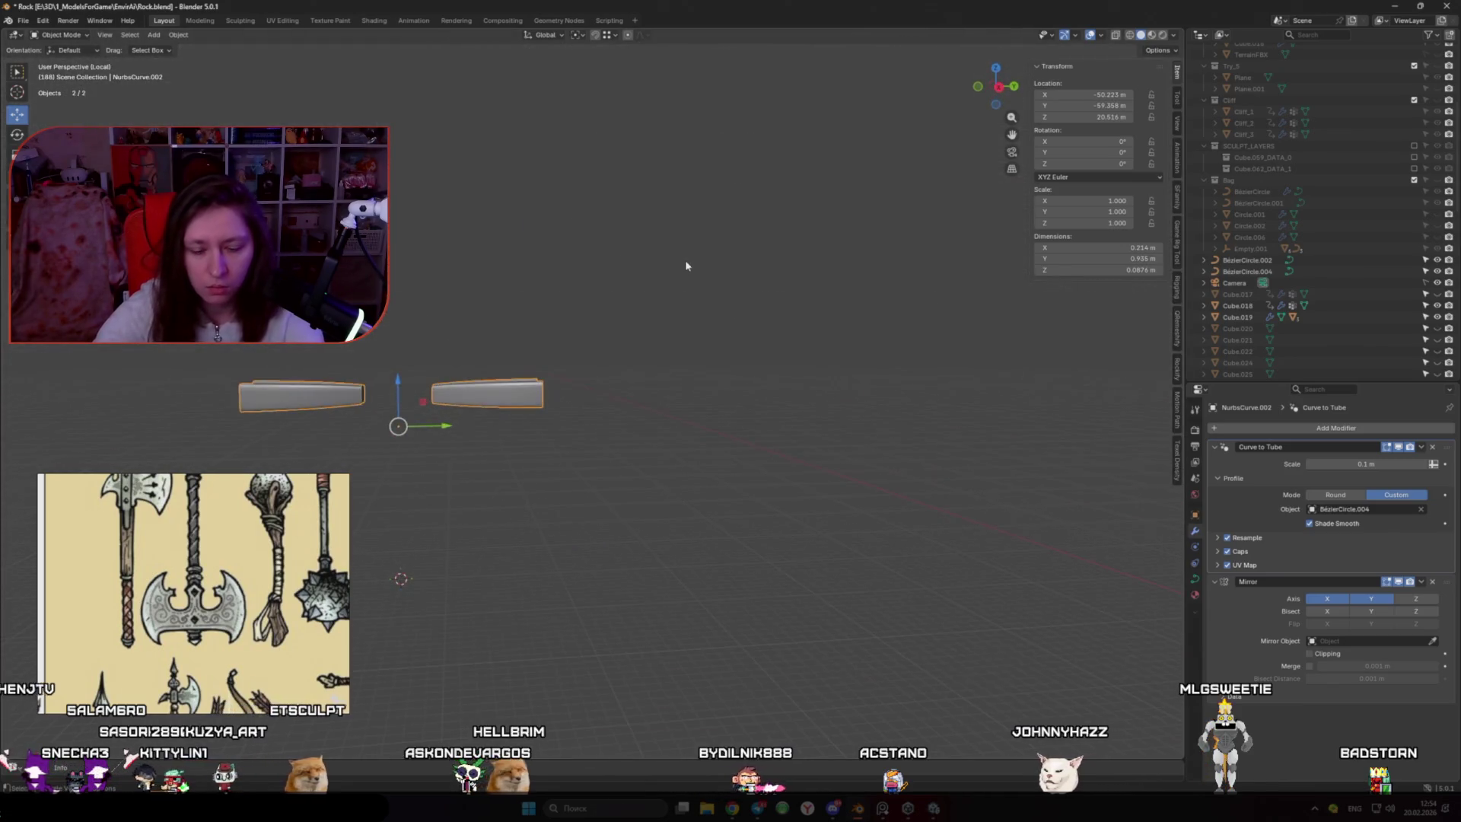
key("KP_Divide")
middle_click_drag(698, 321, 600, 351)
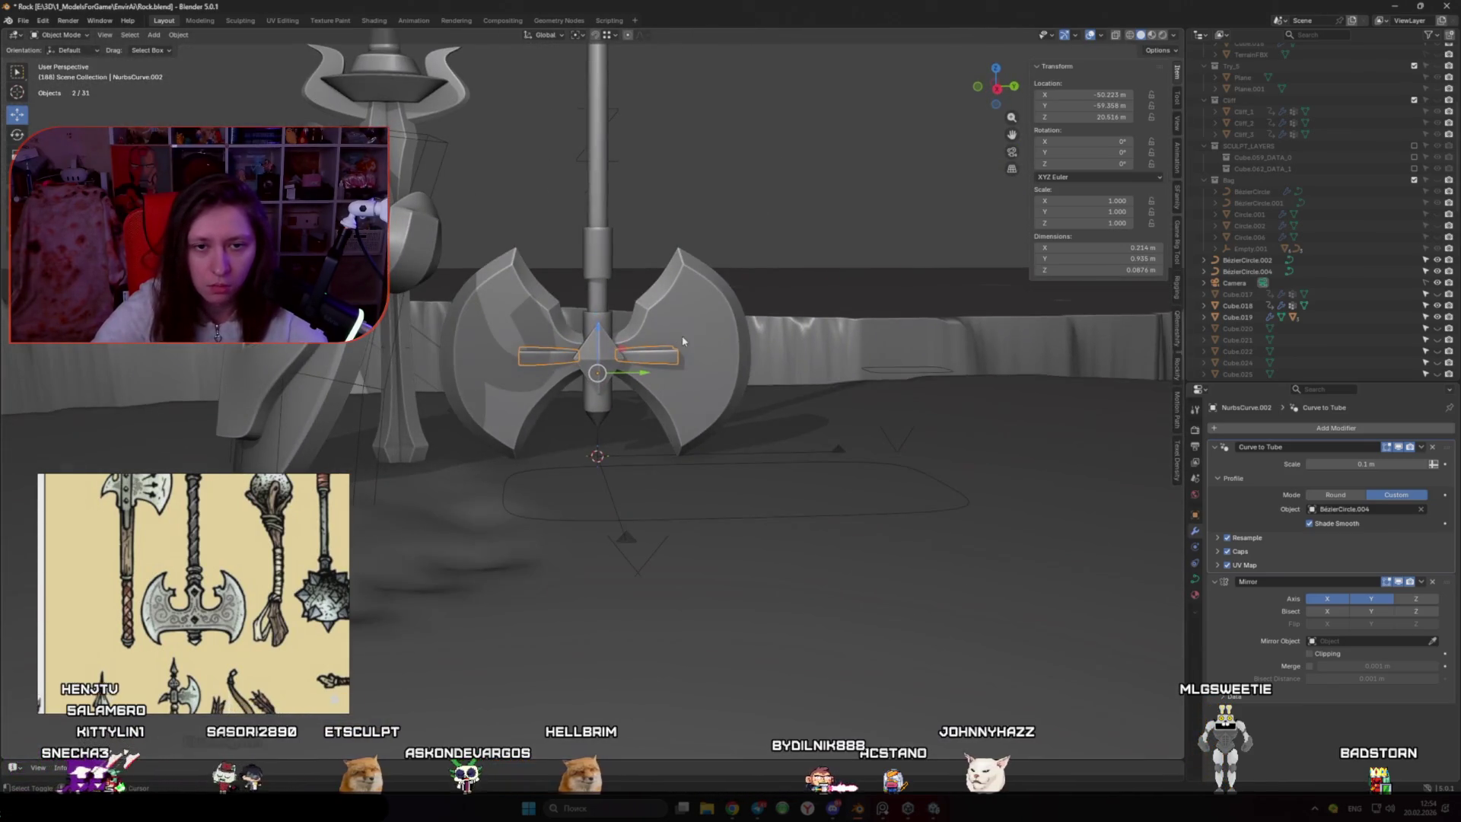
left_click(599, 351, "shift")
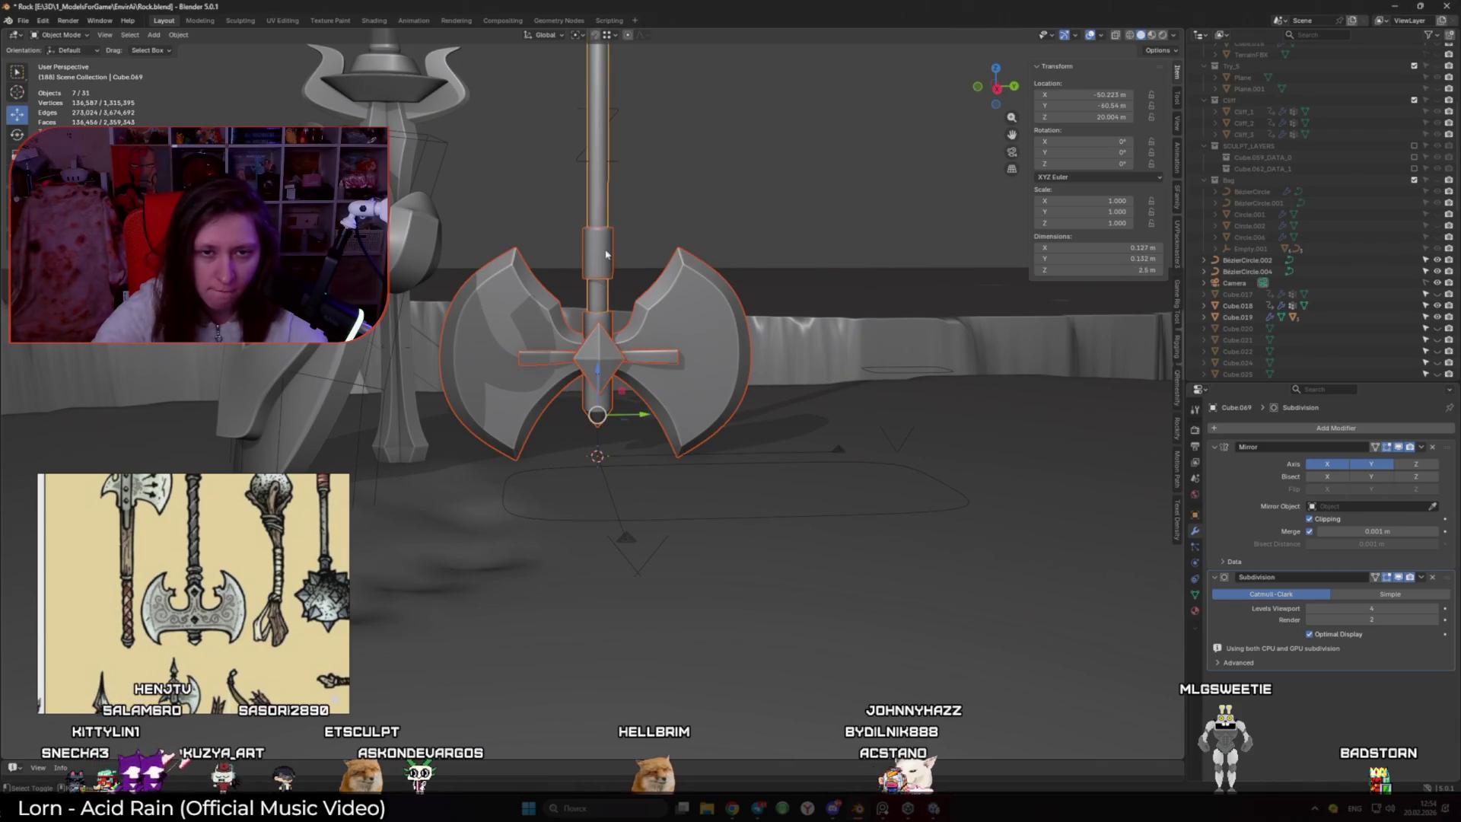
left_click(623, 457, "shift")
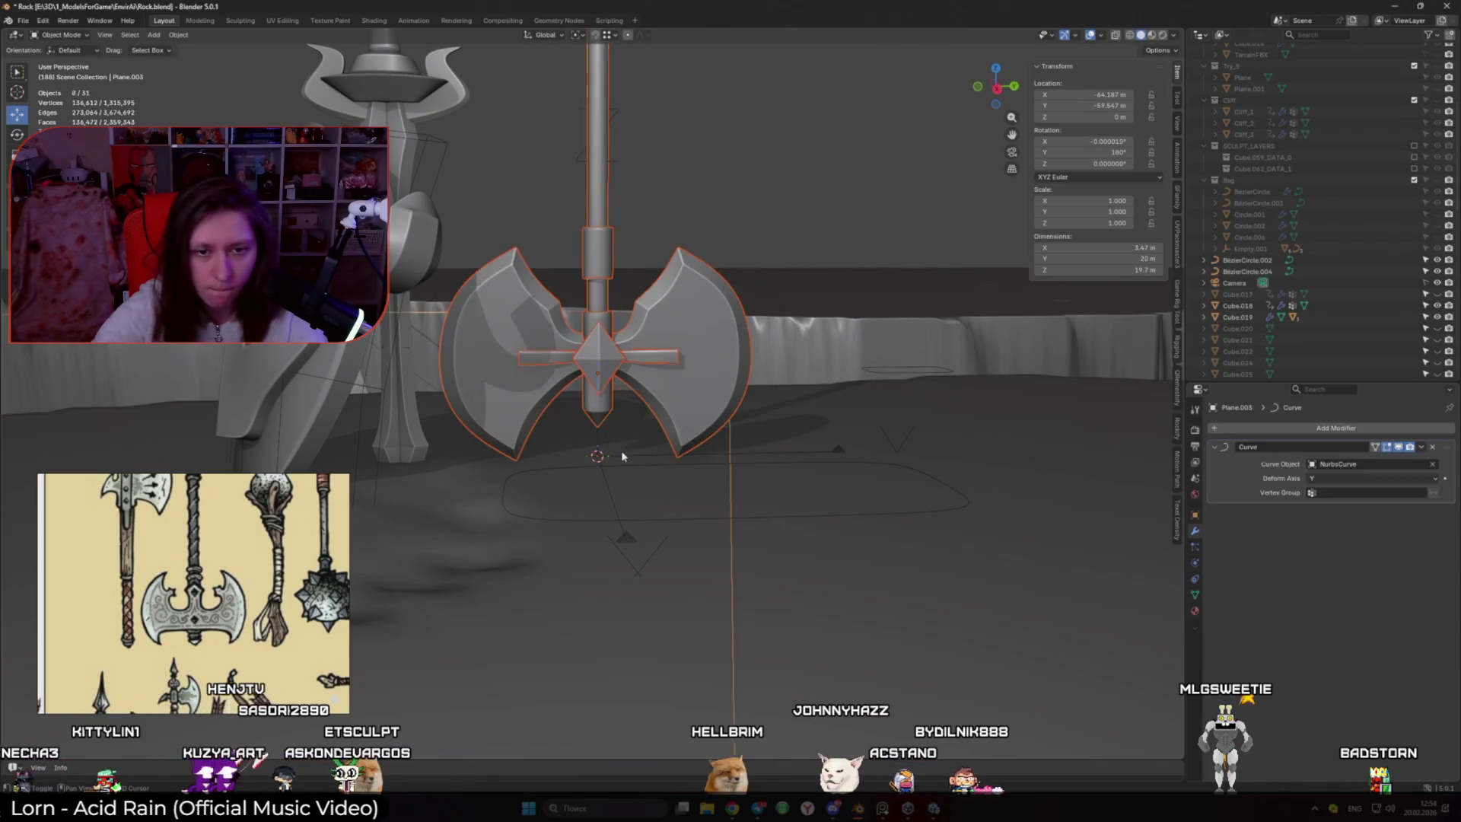
left_click(837, 451, "shift")
key("KP_Divide")
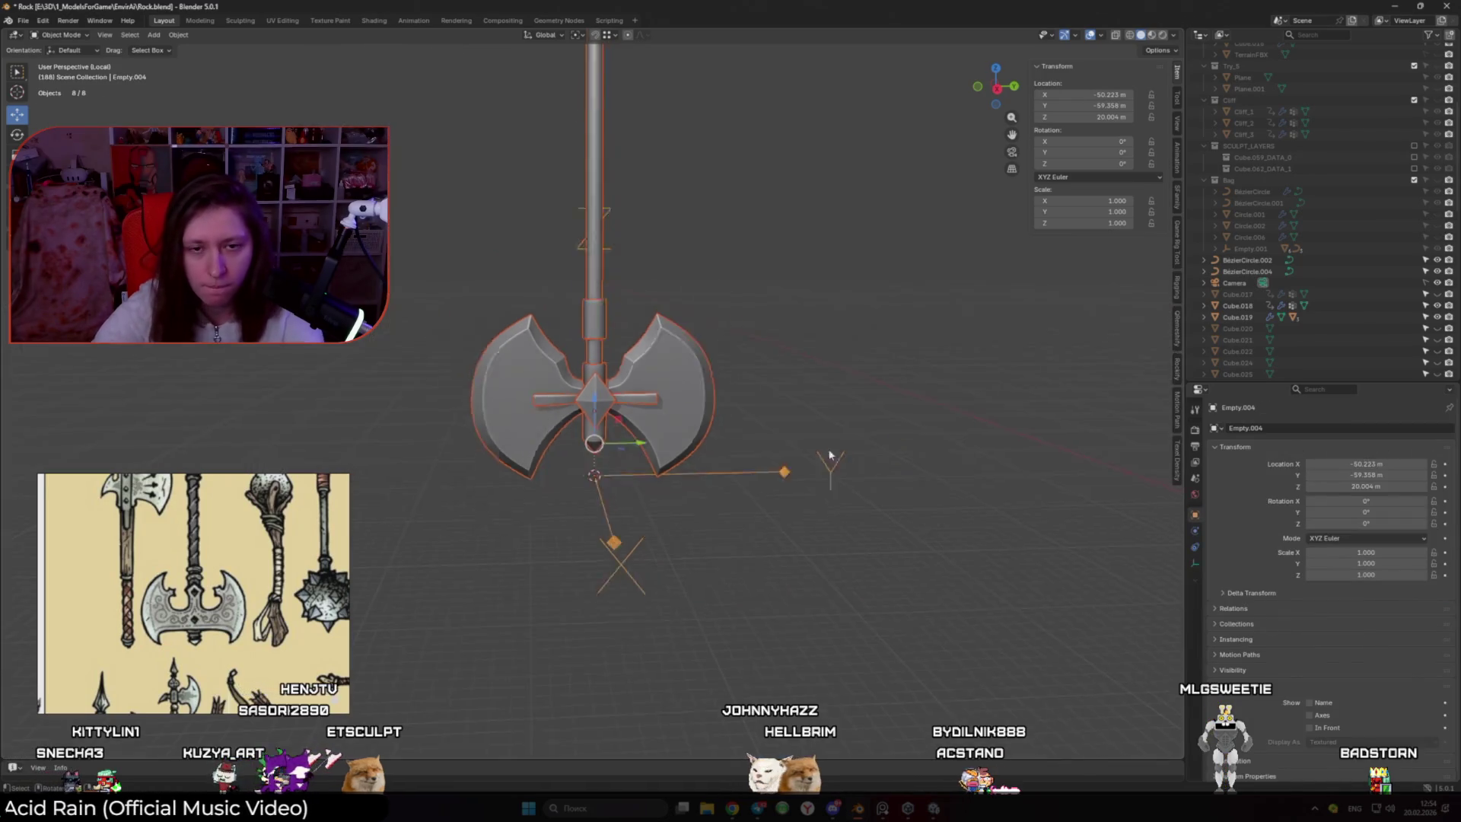
key("KP_3")
Raise the crossbar's outer end point radius to about 1.8 and move that point along X
left_click(678, 375, "shift")
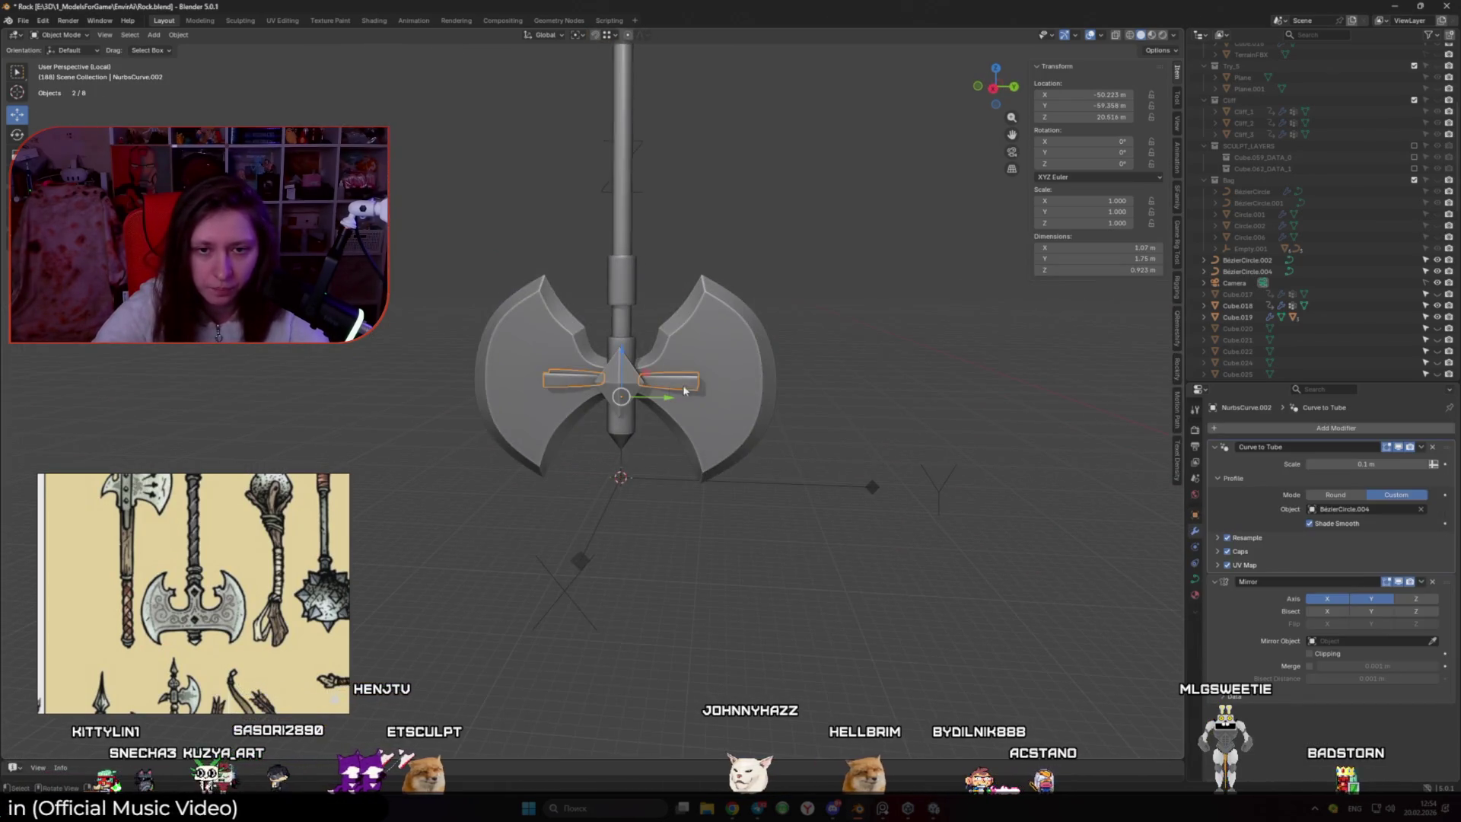
key("Tab")
scroll(693, 381, "up", 4)
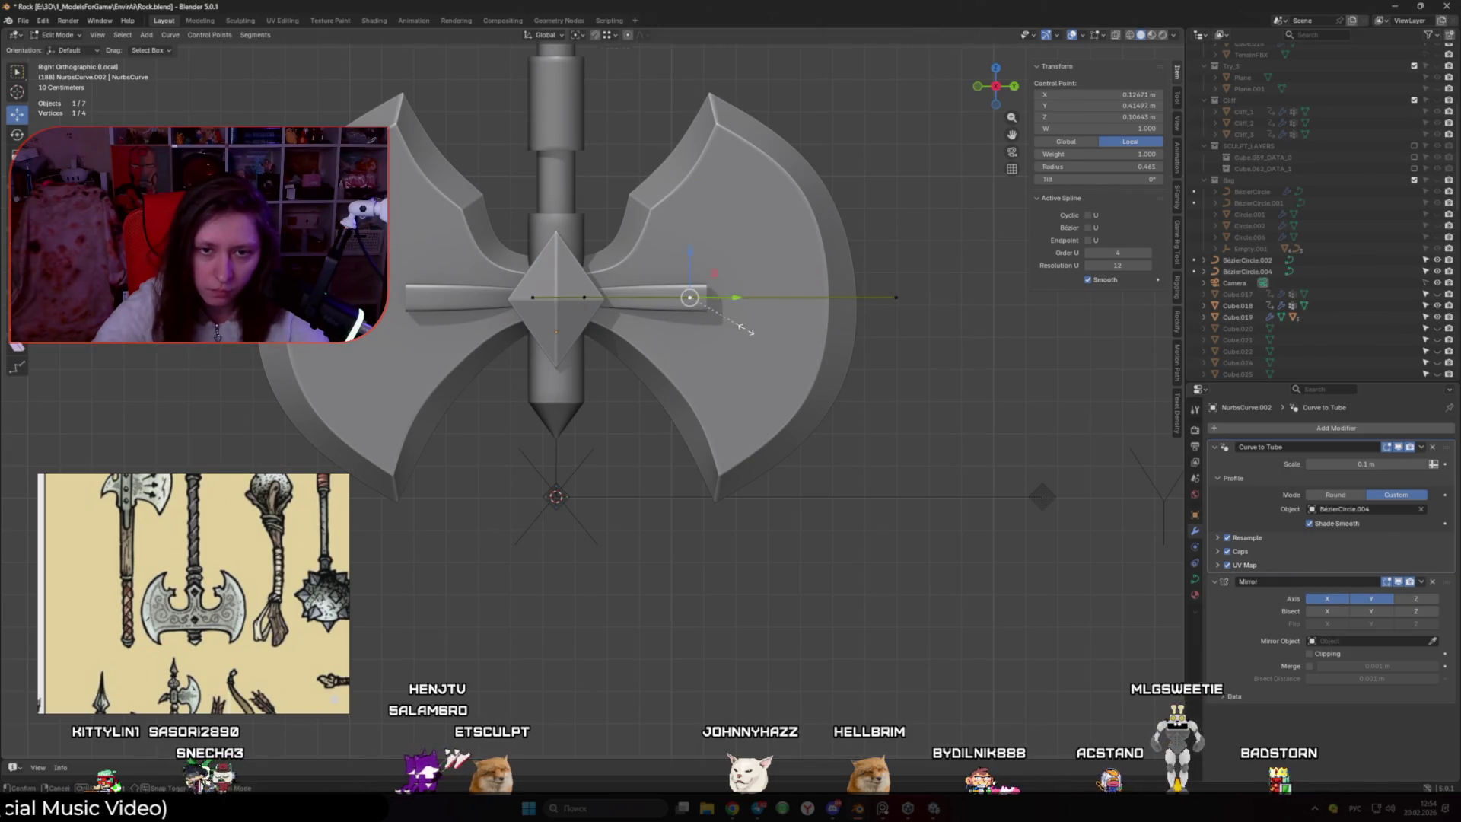
left_click(754, 347)
mouse_move(754, 346)
middle_mouse_down()
mouse_move(765, 378)
mouse_move(674, 423)
mouse_move(685, 396)
middle_mouse_up()
key("g")
key("x")
left_click(708, 403)
Subdivide between the crossbar's end points and raise the new points along the blade edge
left_click(886, 304)
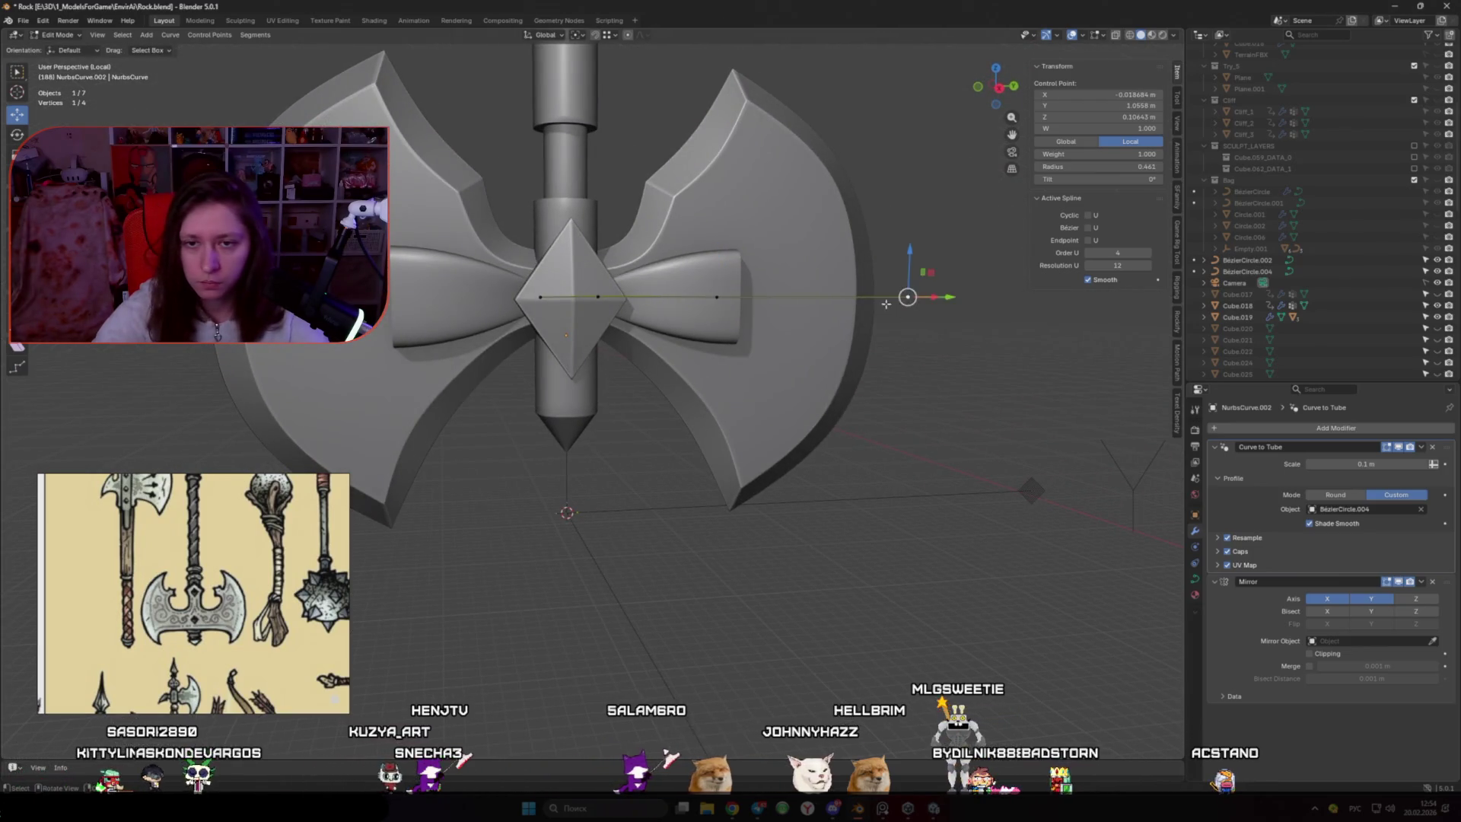
middle_click_drag(885, 304, 859, 419)
left_click(688, 422, "shift")
right_click(694, 423)
left_click(651, 260)
middle_click_drag(651, 264, 895, 411, "alt")
key("g")
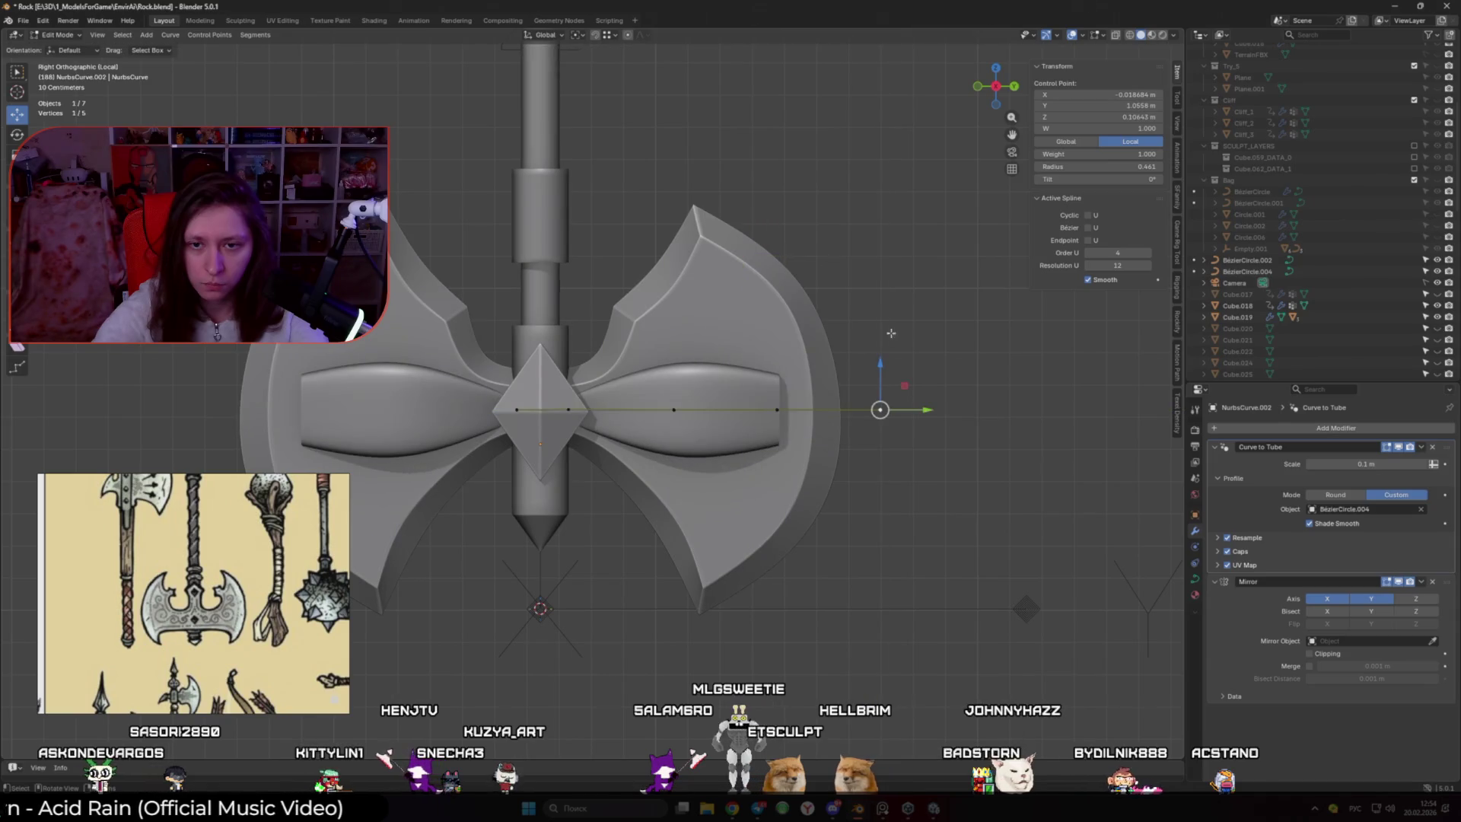
left_click(743, 219)
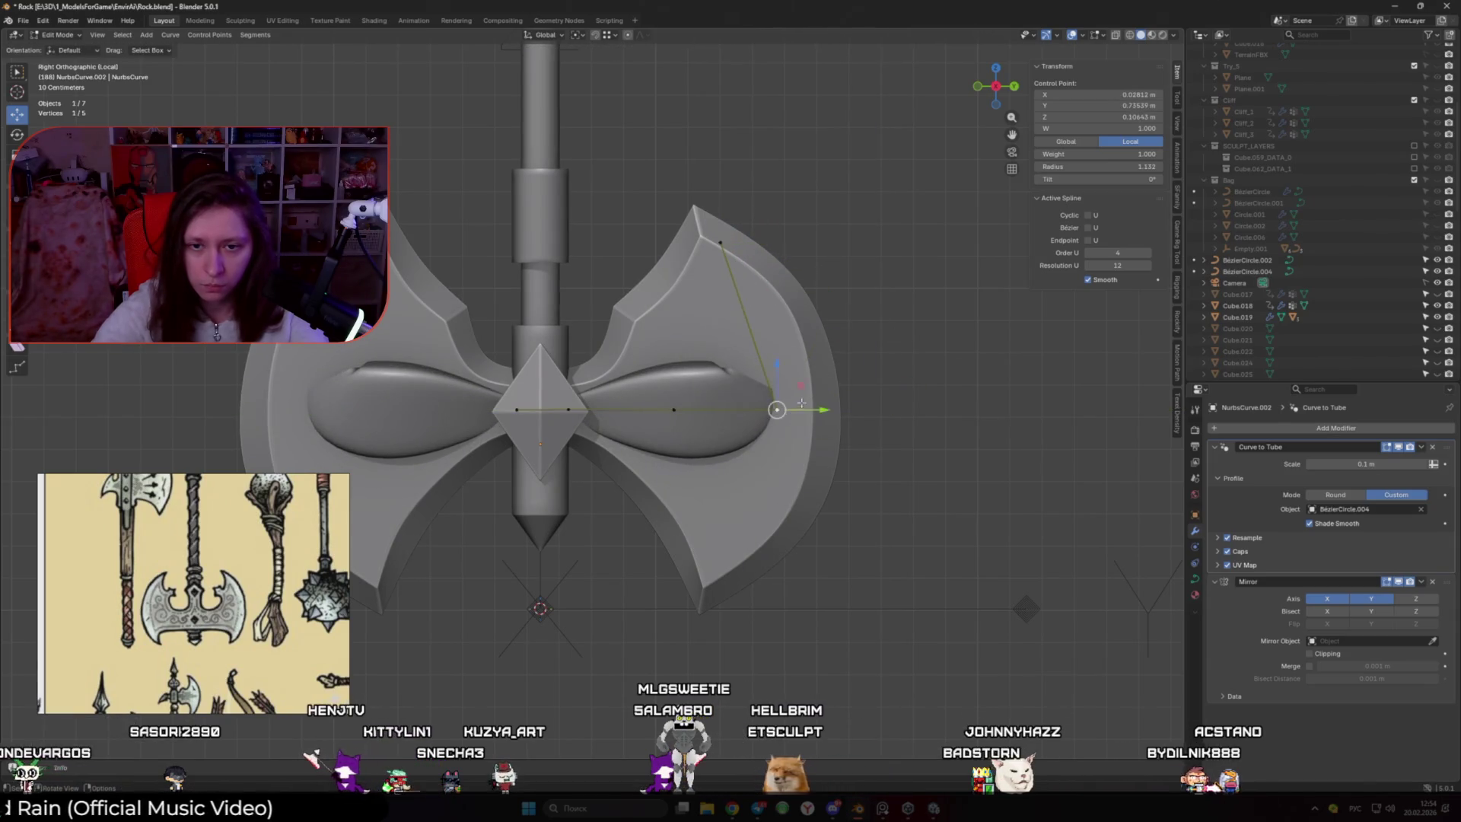
key("g")
left_click(749, 292)
Tilt the tube points 30° and fatten the point near the gem to about 0.51 radius
key("ctrl+t")
left_click(801, 495)
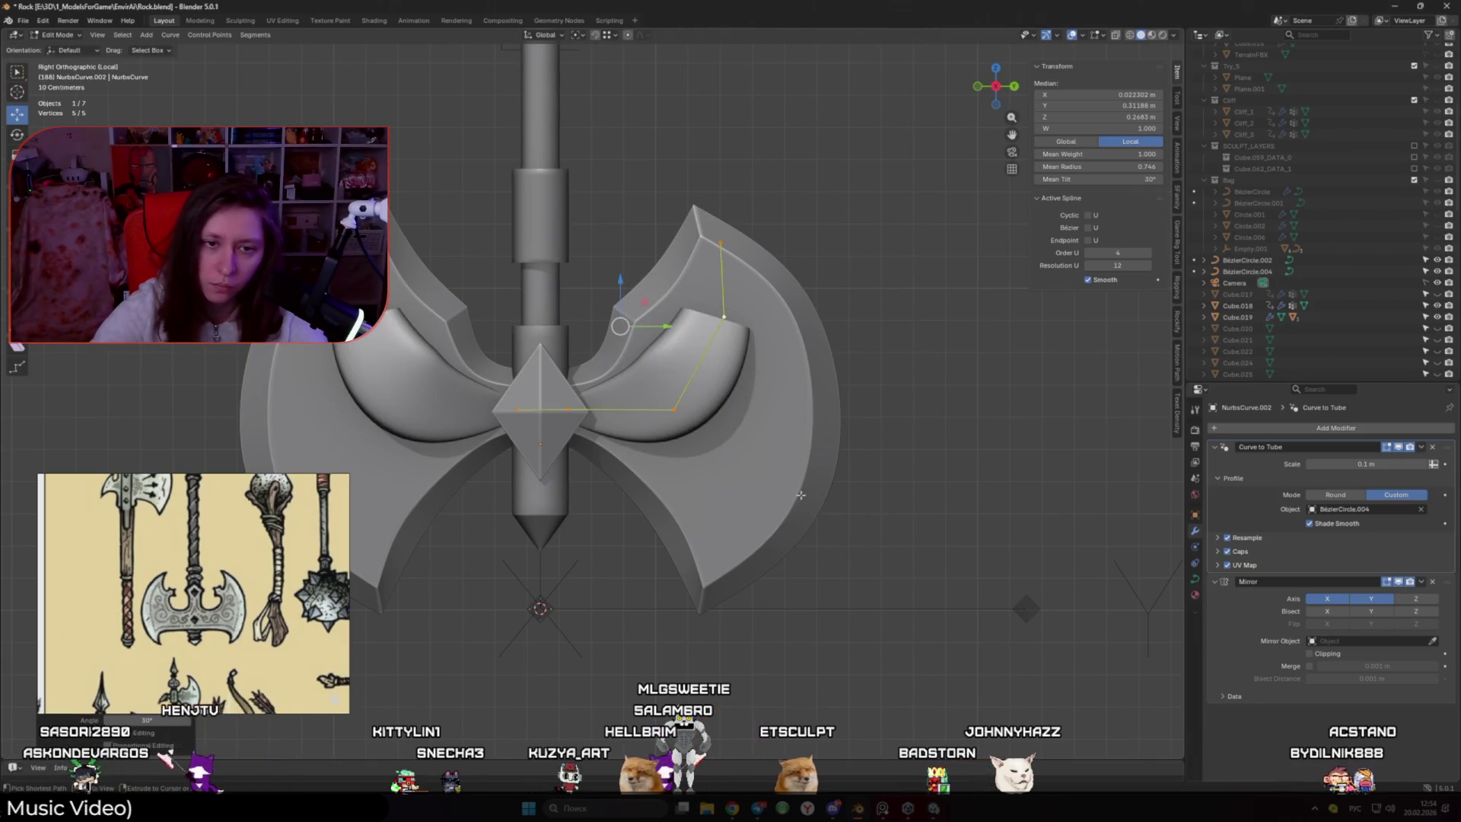
left_click(674, 410)
key("alt+s")
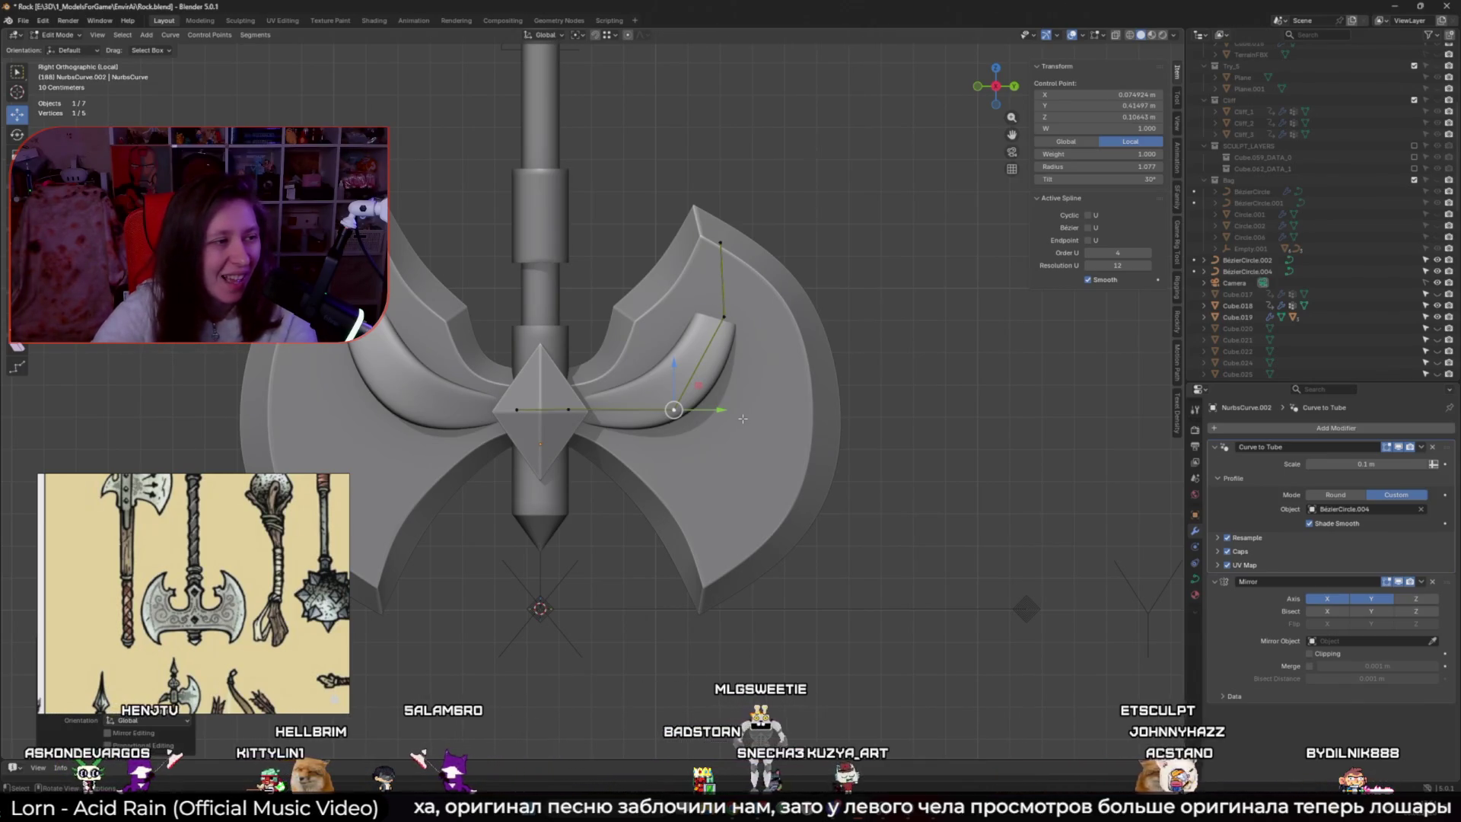
mouse_move(692, 382)
middle_mouse_down()
mouse_move(670, 396)
mouse_move(697, 445)
mouse_move(623, 415)
middle_mouse_up()
middle_click_drag(843, 523, 754, 527)
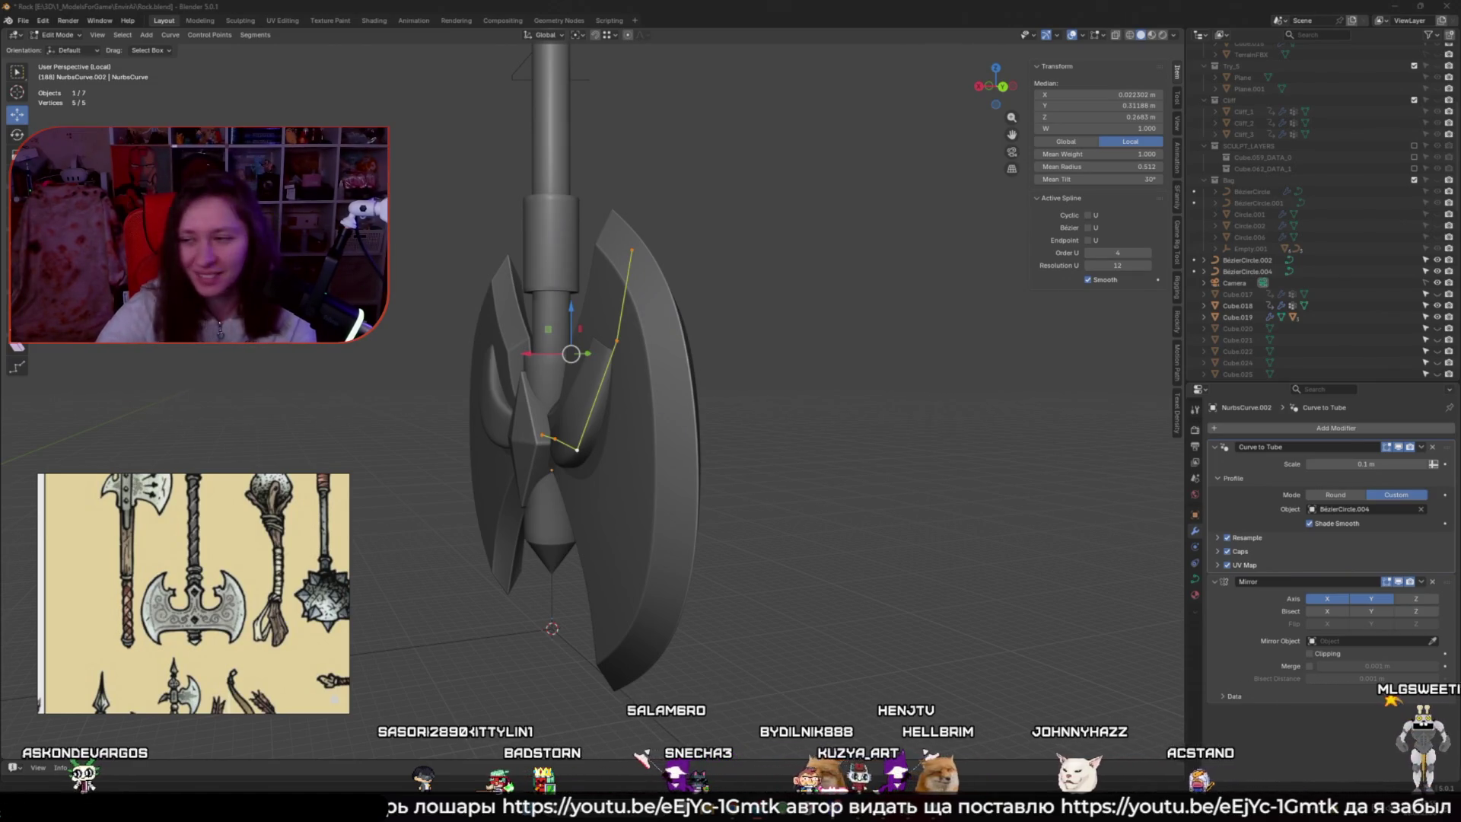
Return to Object Mode and leave local view to show the full scene
scroll(780, 514, "down", 3)
mouse_move(780, 515)
middle_mouse_down()
mouse_move(725, 535)
mouse_move(799, 554)
middle_mouse_up()
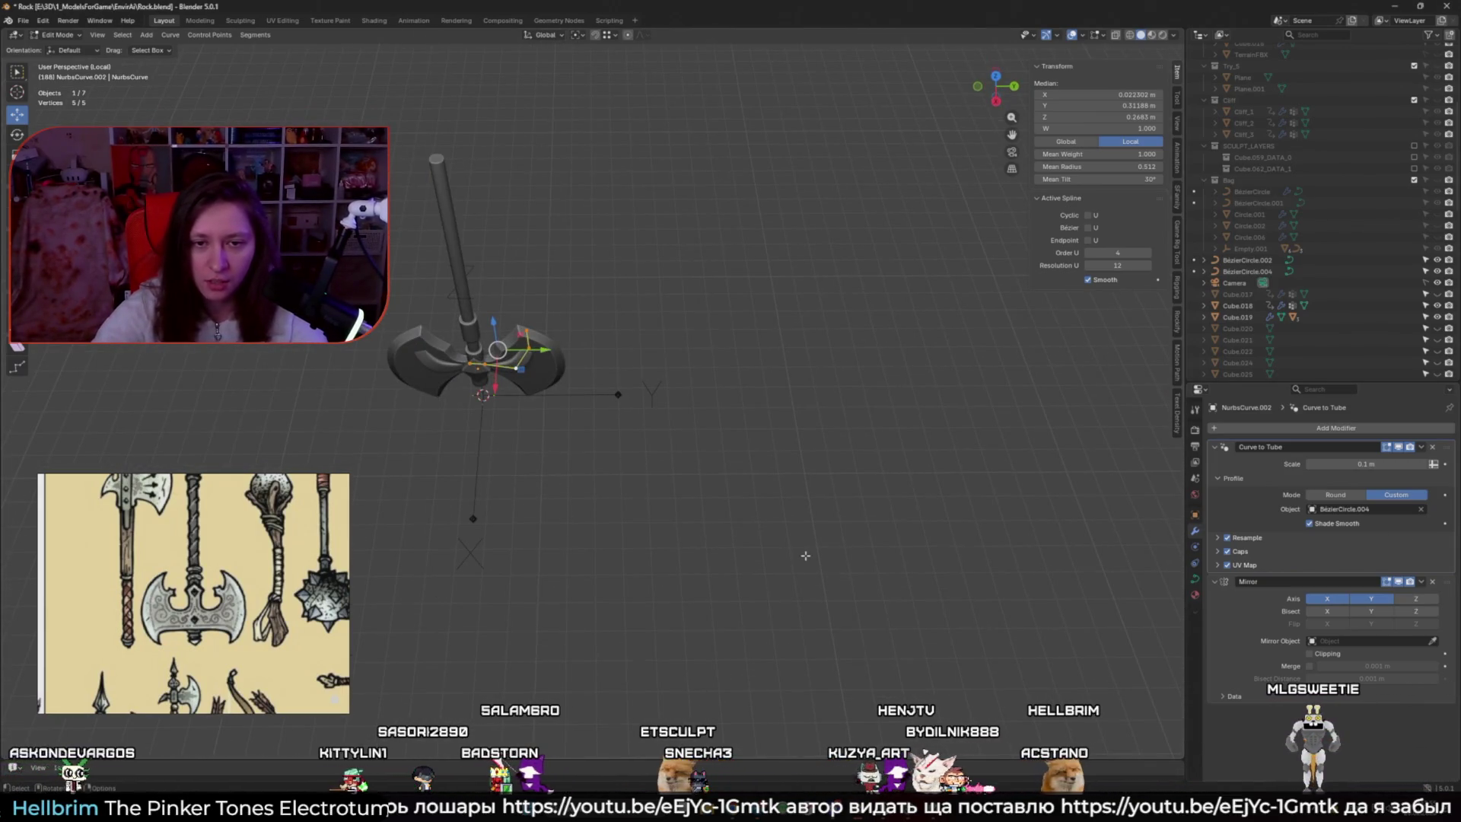
key("ctrl+Tab")
left_click(663, 564)
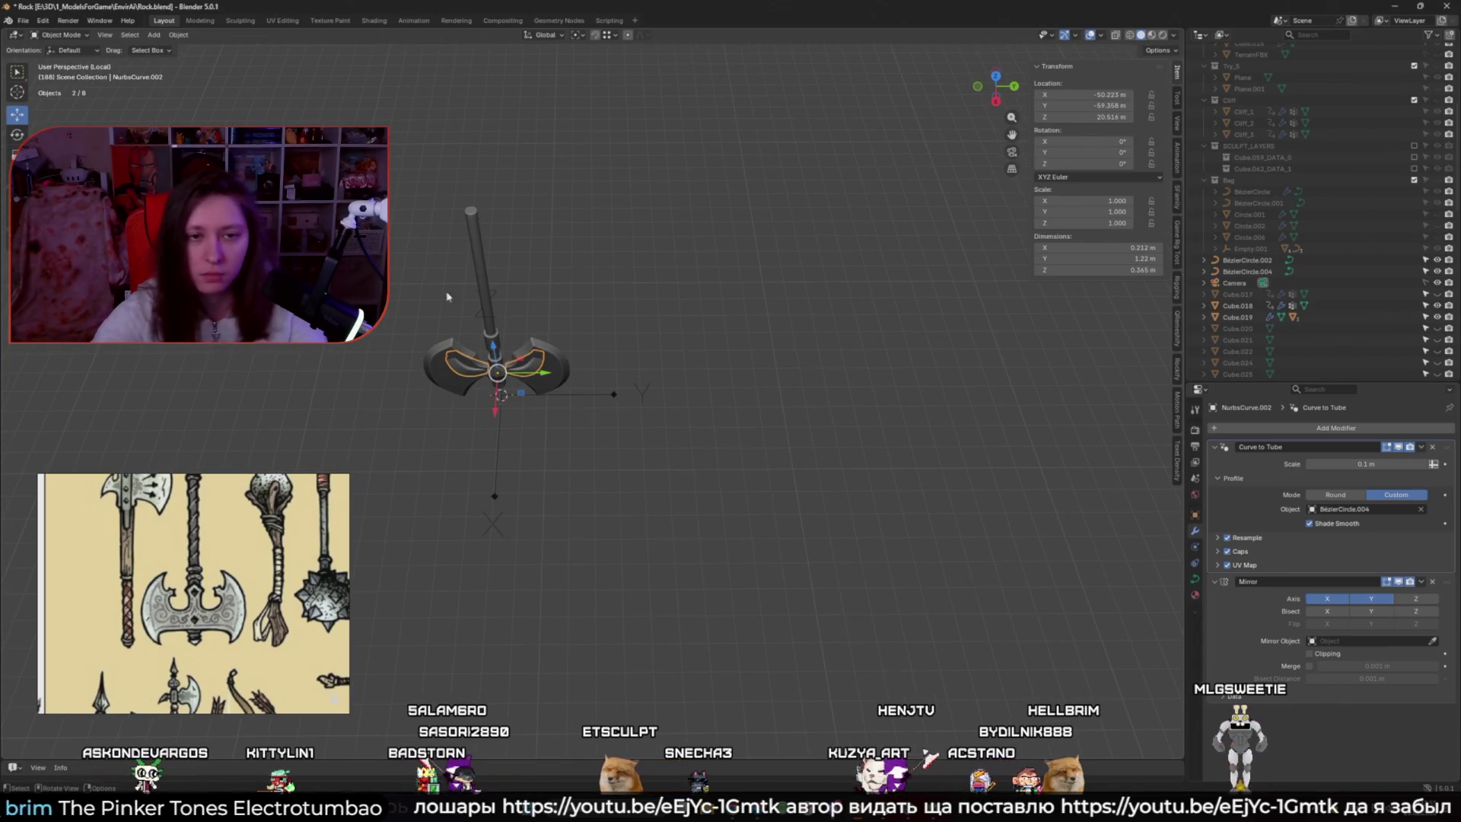
key("KP_Divide")
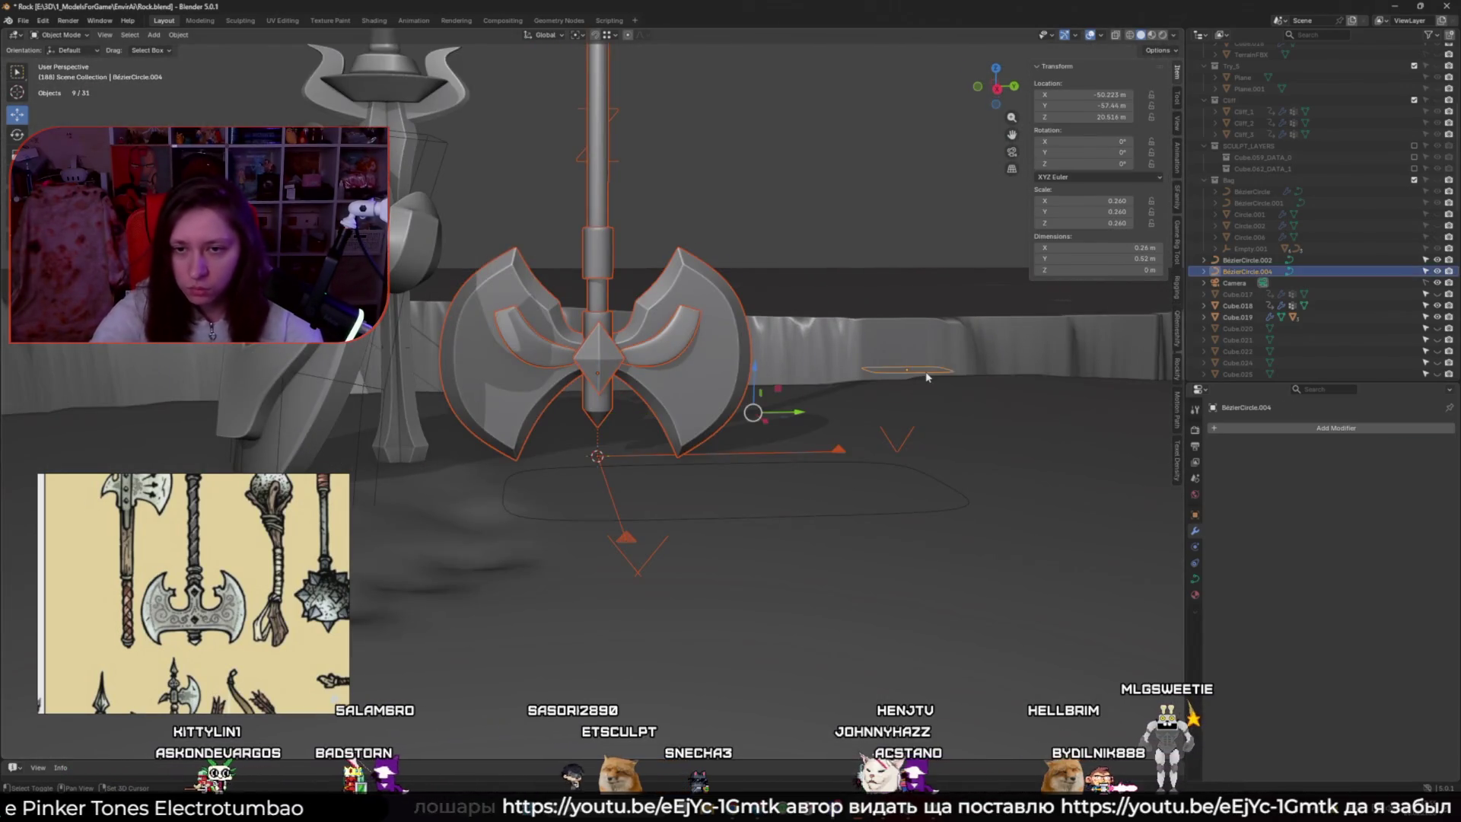
Scale the BezierCircle.004 profile along X and Y into a V-shaped, wider cross-section
left_click(1247, 271)
key("KP_Divide")
key("Tab")
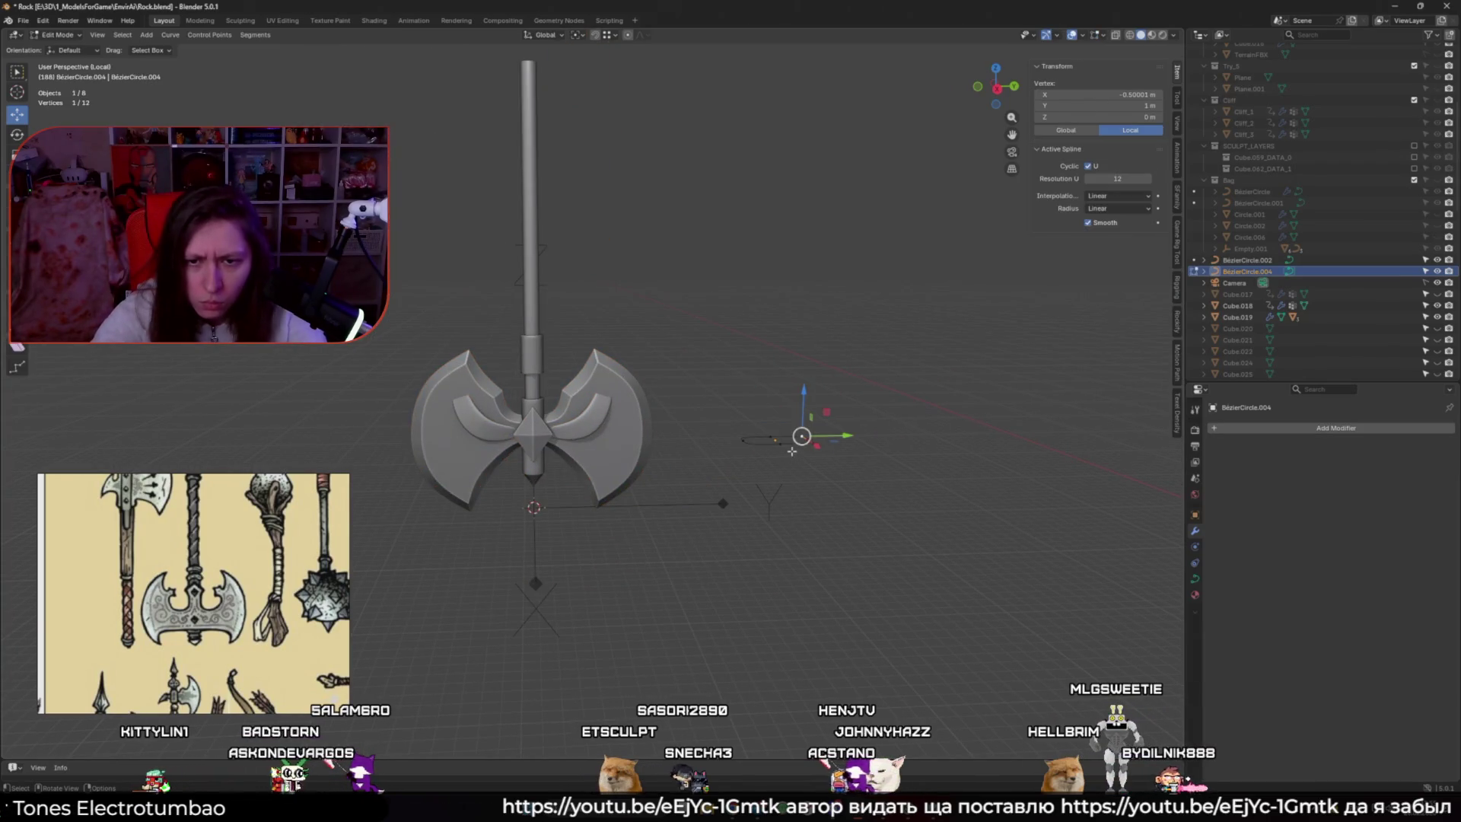
middle_click_drag(851, 502, 740, 496)
key("Escape")
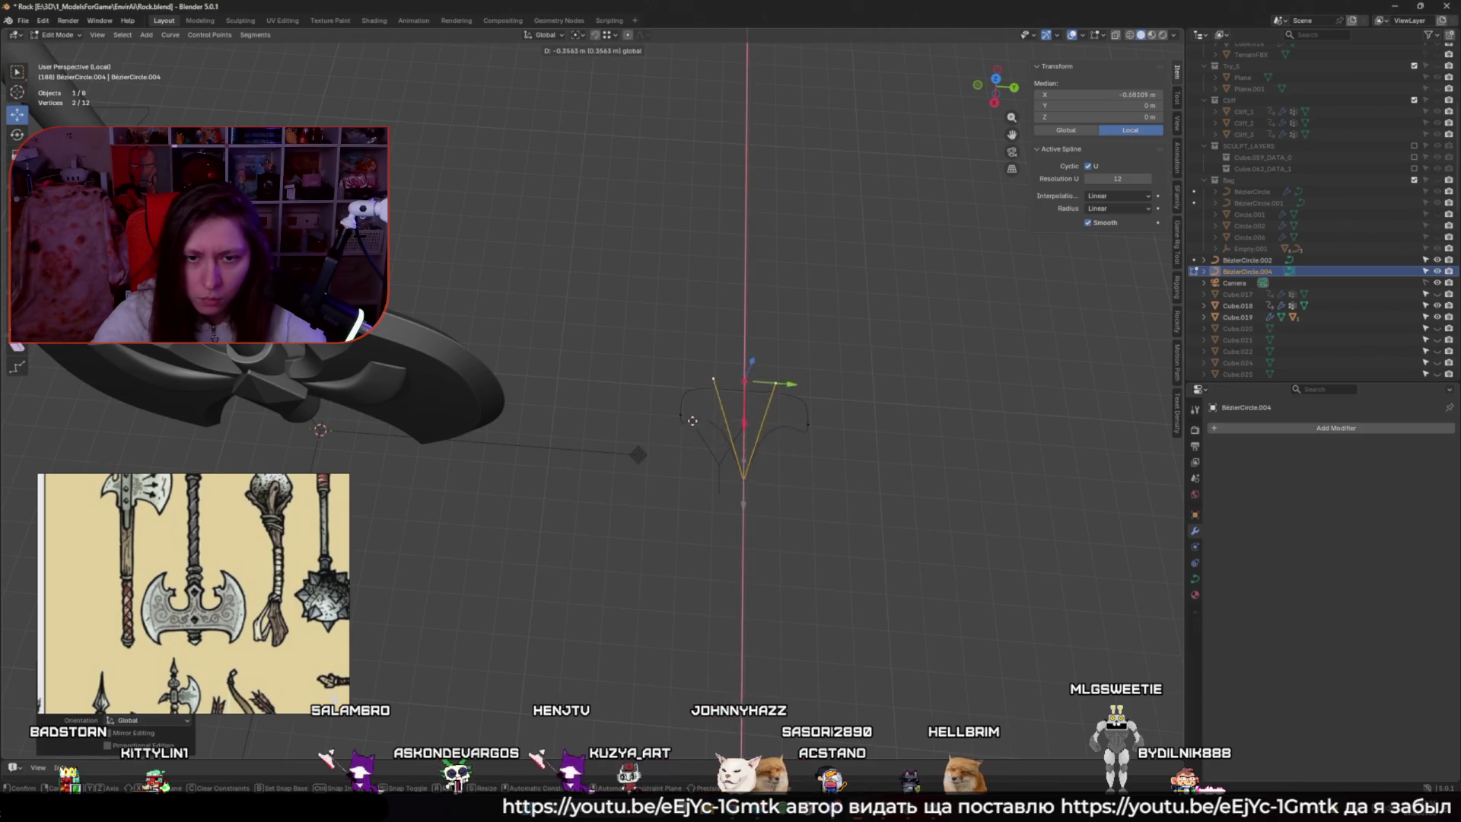
key("x")
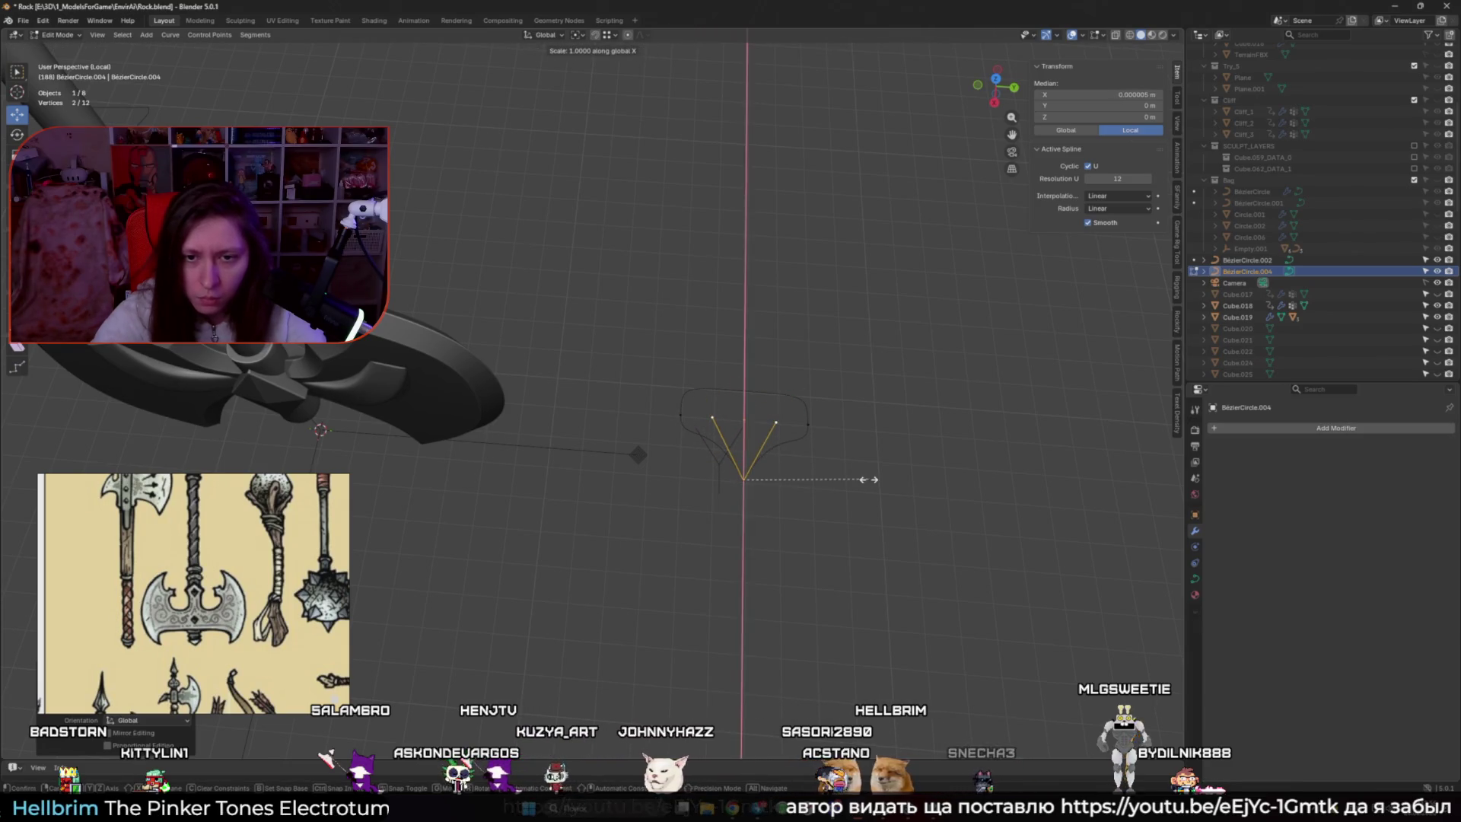
key("y")
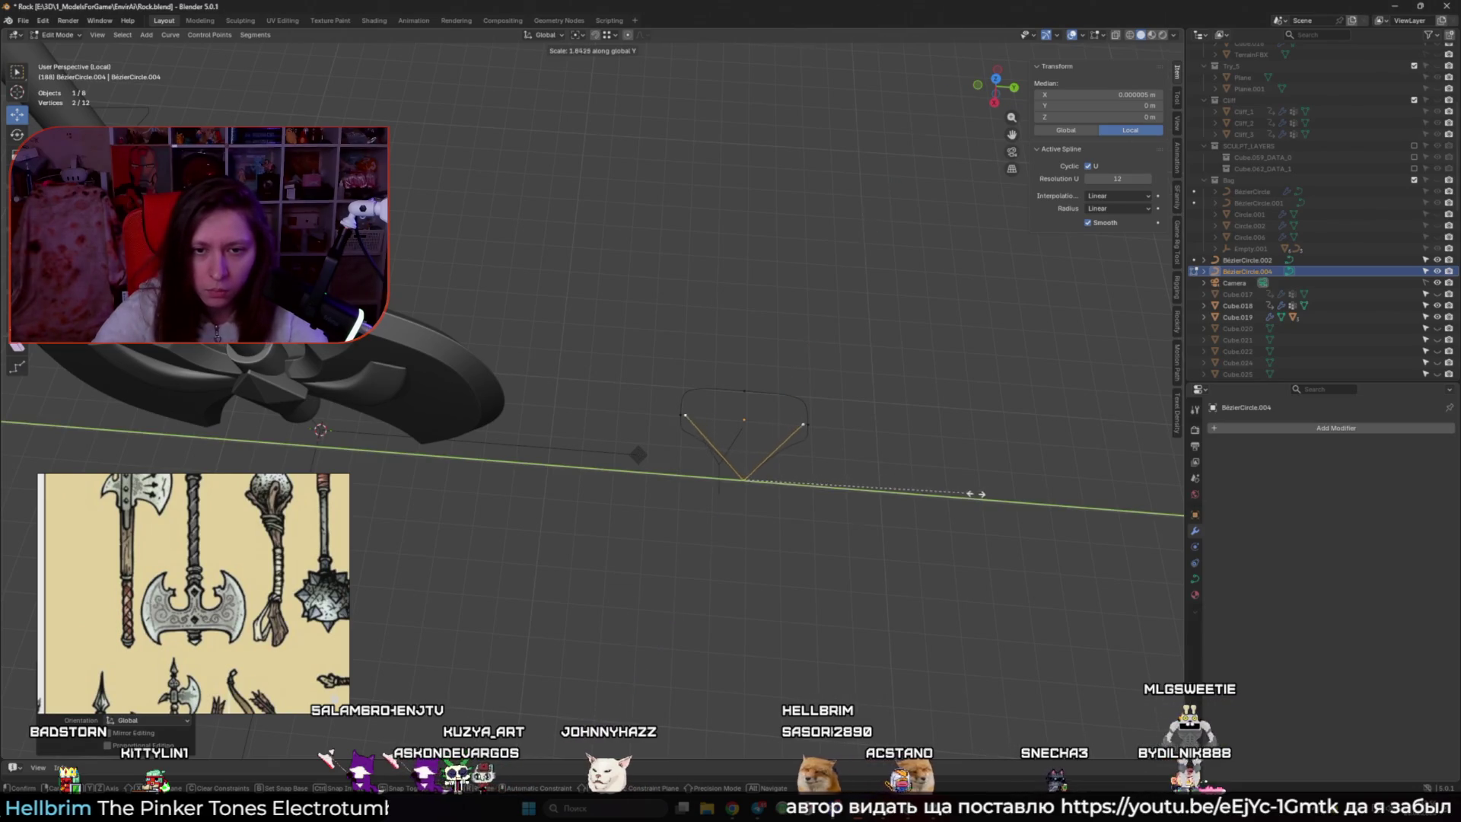
left_click(977, 494)
Select all of NurbsCurve.002's points and begin changing the tube's twist
mouse_move(976, 494)
middle_mouse_down()
mouse_move(765, 308)
mouse_move(634, 401)
mouse_move(685, 381)
middle_mouse_up()
key("alt+z")
key("alt+z")
key("alt+q")
key("a")
key("alt+s")
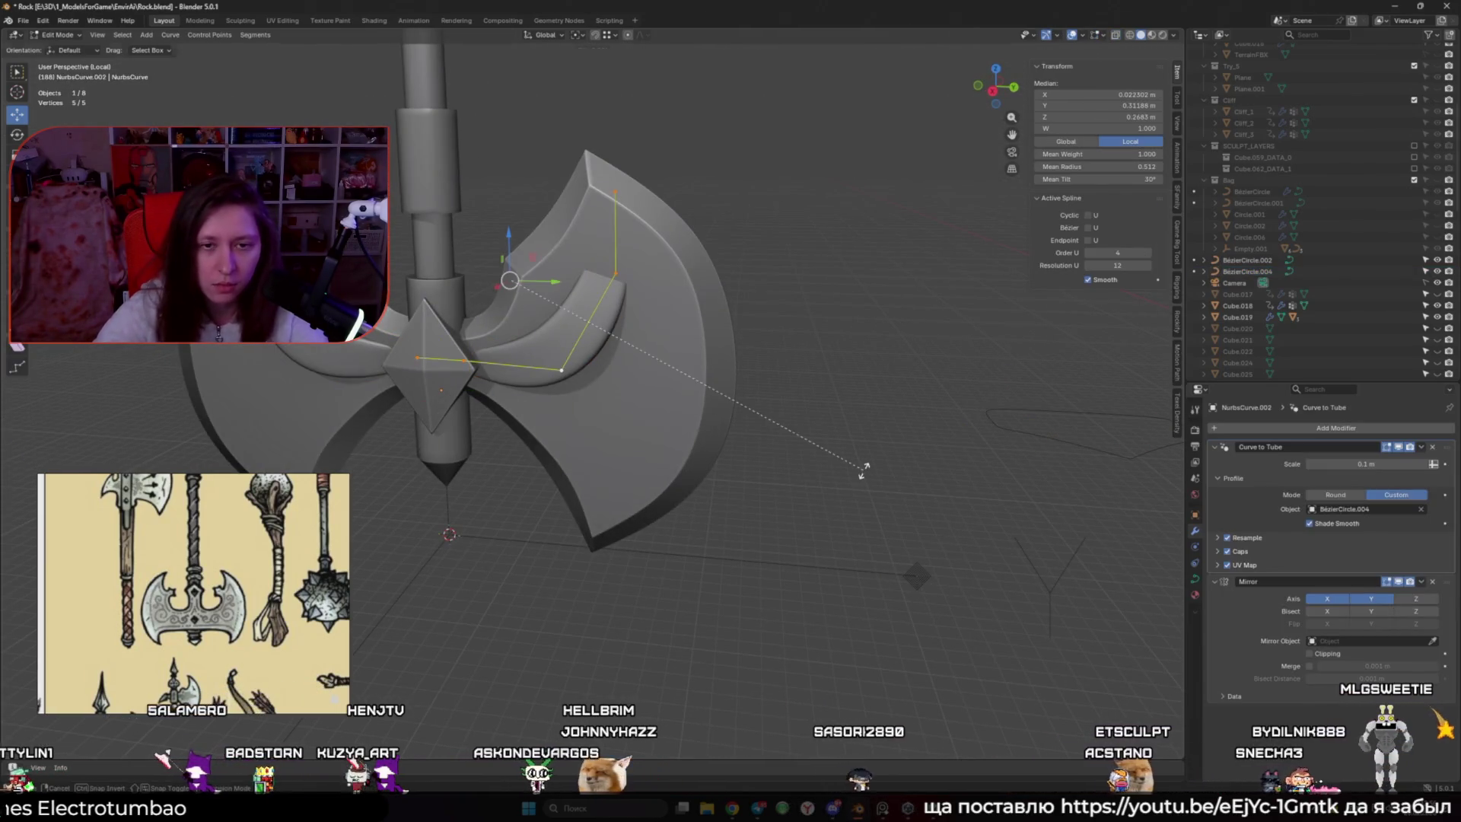
Confirm the tube twist at a 210° mean tilt and return to Object Mode
left_click(417, 240)
middle_click_drag(417, 241, 632, 336)
key("Tab")
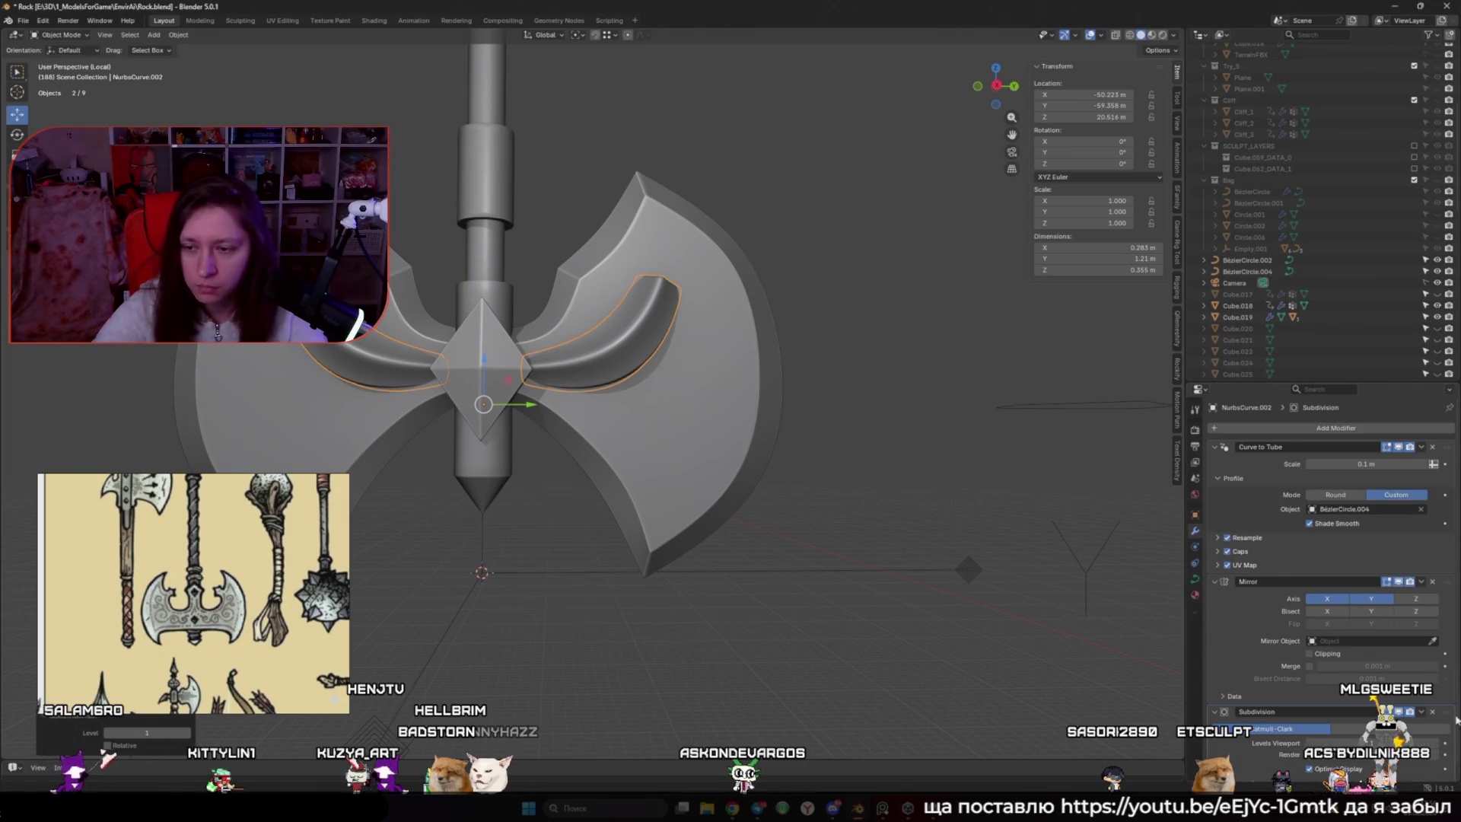
Expand the Curve to Tube modifier's Resample and UV Map panels, then reselect the ornament curve
left_click(1218, 538)
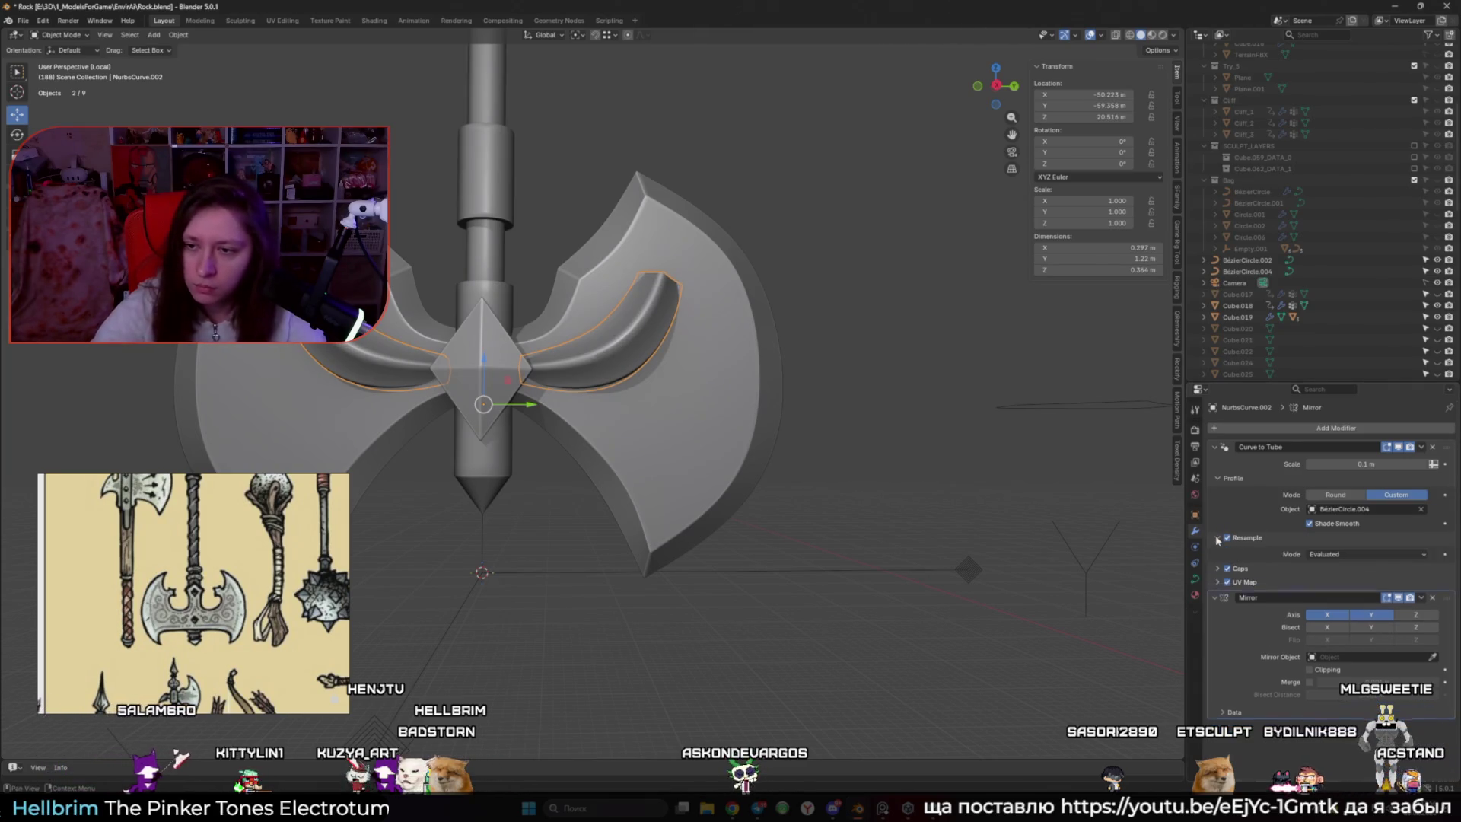
left_click(1218, 582)
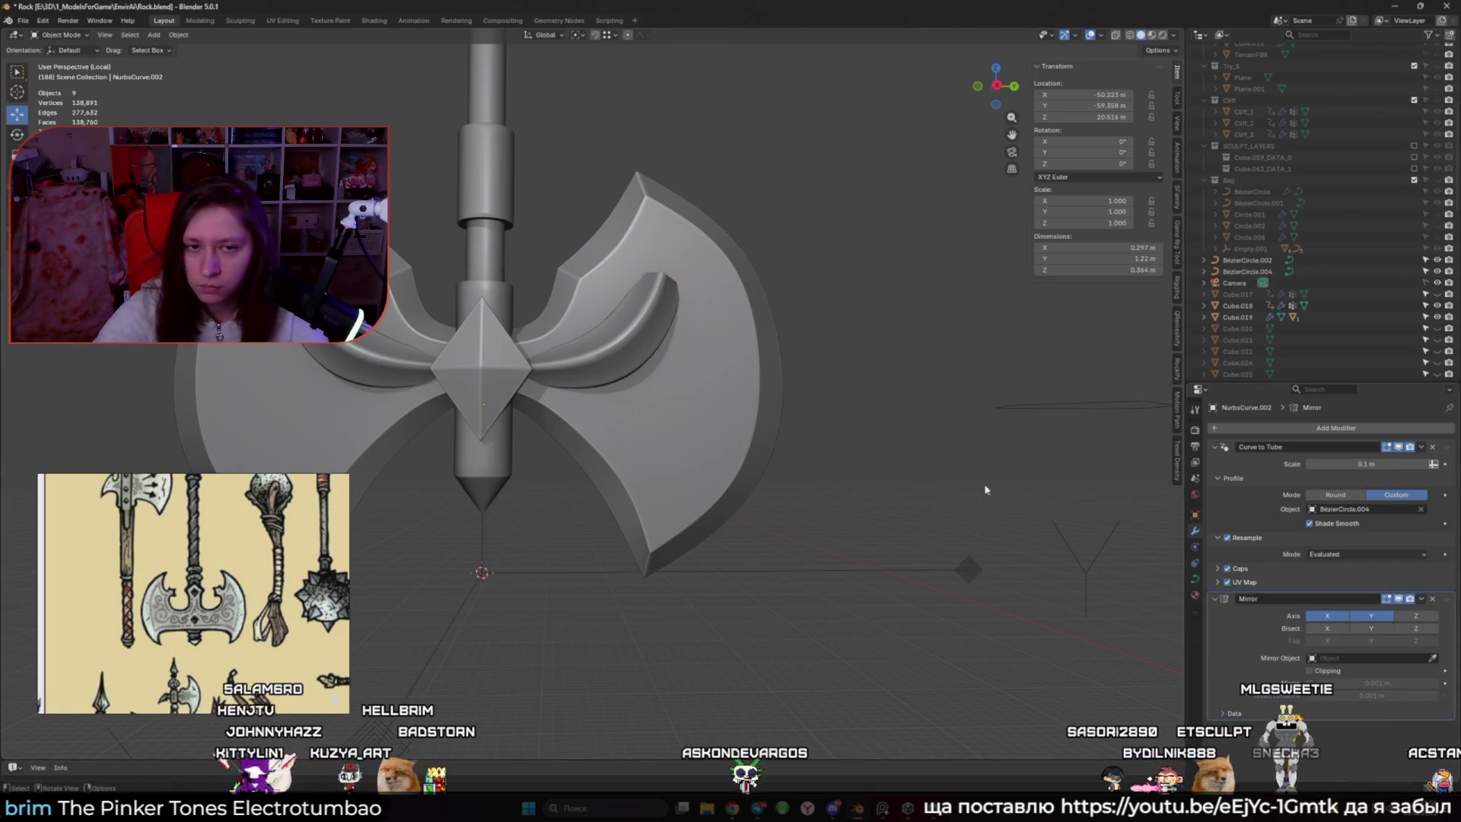
middle_click_drag(762, 435, 799, 492)
left_click(1016, 340)
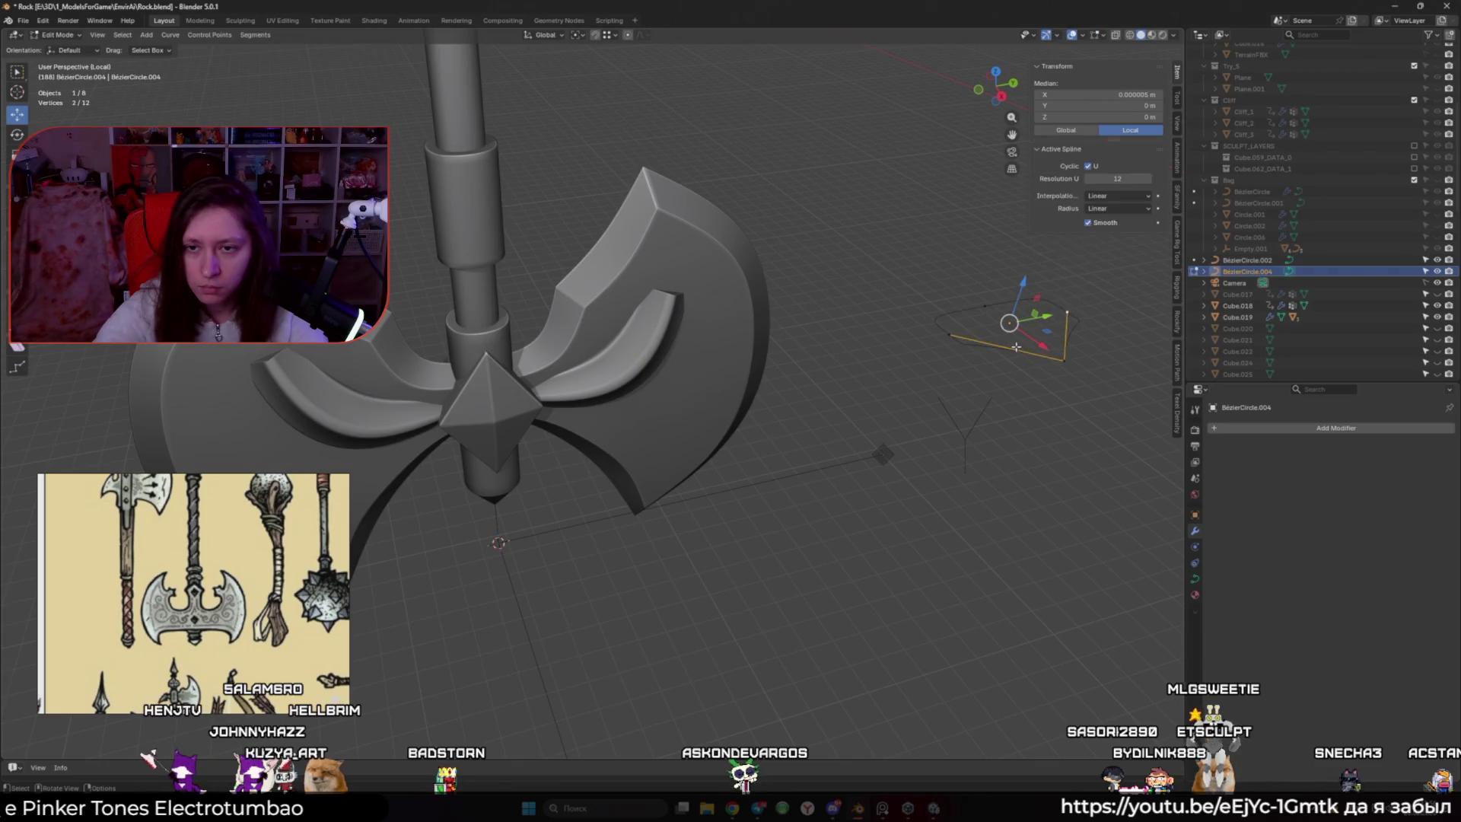
right_click(951, 324)
middle_click_drag(951, 323, 834, 350)
left_click(670, 349)
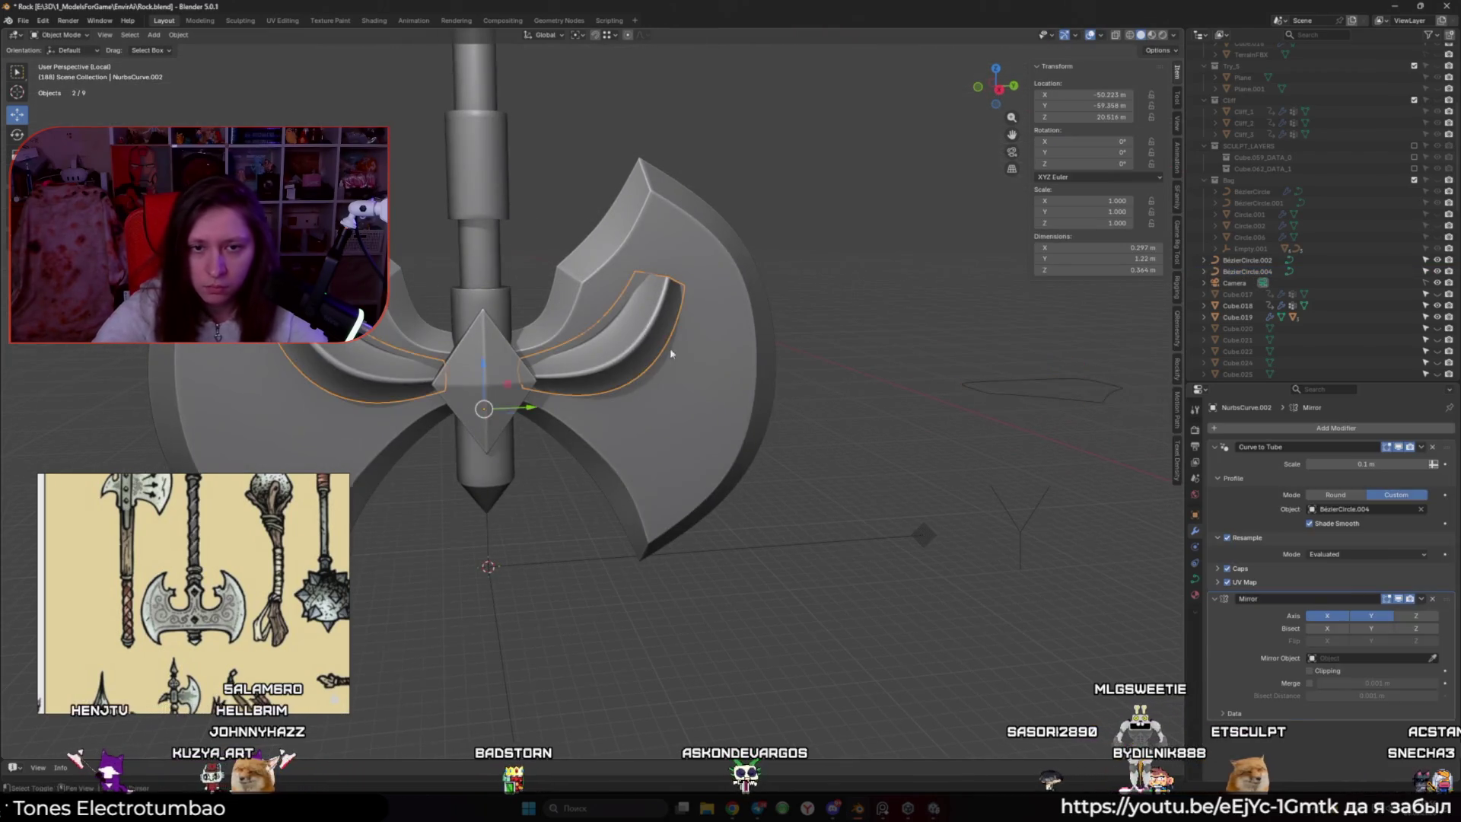
In Edit Mode, move one tube control point along X toward the axe's centre
key("Tab")
scroll(670, 349, "up", 3)
mouse_move(670, 348)
middle_mouse_down()
mouse_move(707, 438)
mouse_move(631, 343)
middle_mouse_up()
left_click(628, 345)
left_click_drag(601, 318, 650, 311)
middle_click_drag(649, 311, 863, 423)
Select all the tube's control points and clear their tilt back to zero
key("a")
key("alt+t")
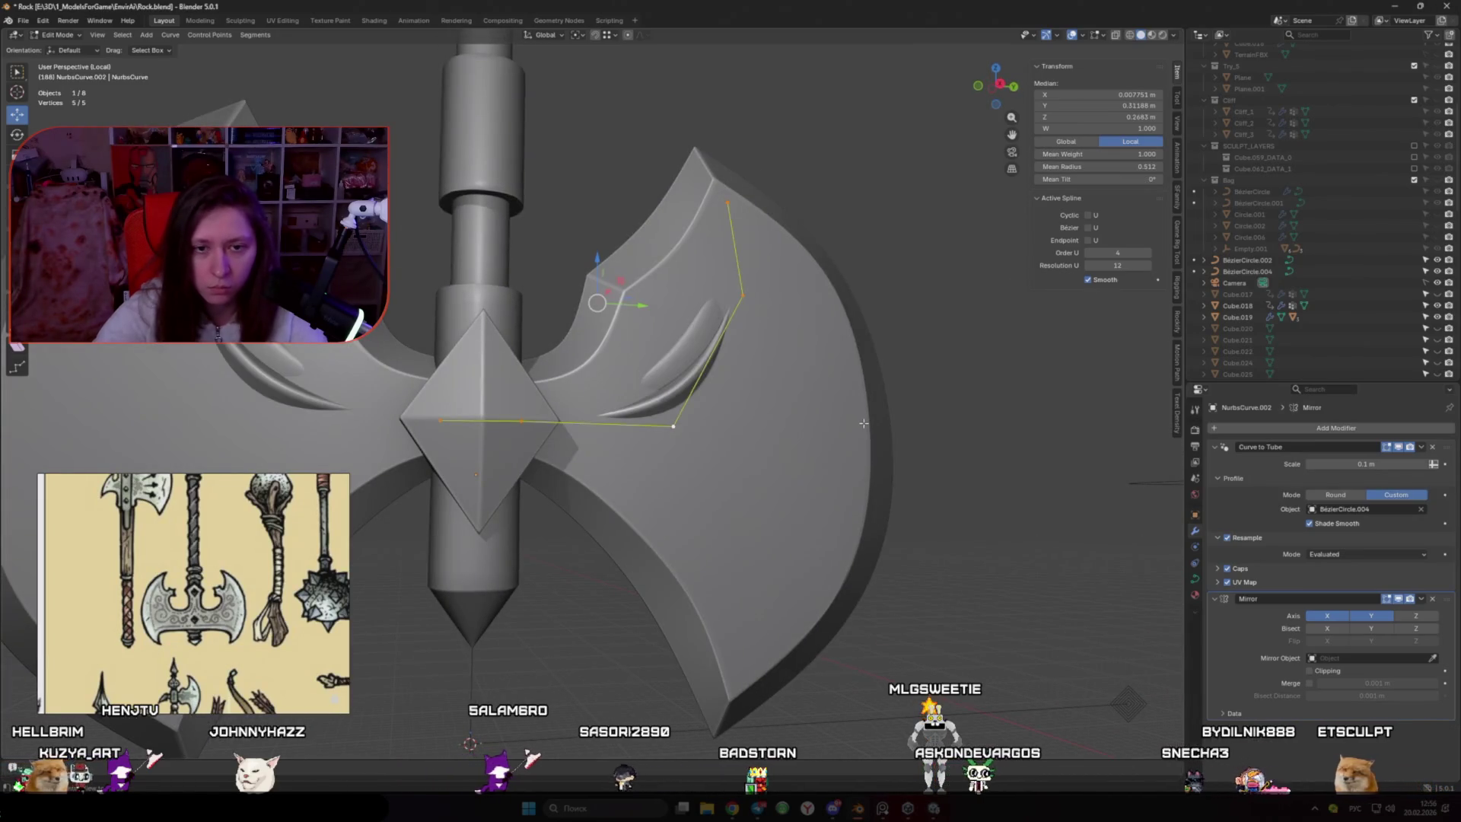
mouse_move(730, 396)
middle_mouse_down()
mouse_move(783, 499)
mouse_move(703, 442)
middle_mouse_up()
key("alt+z")
key("alt+z")
key("g")
key("x")
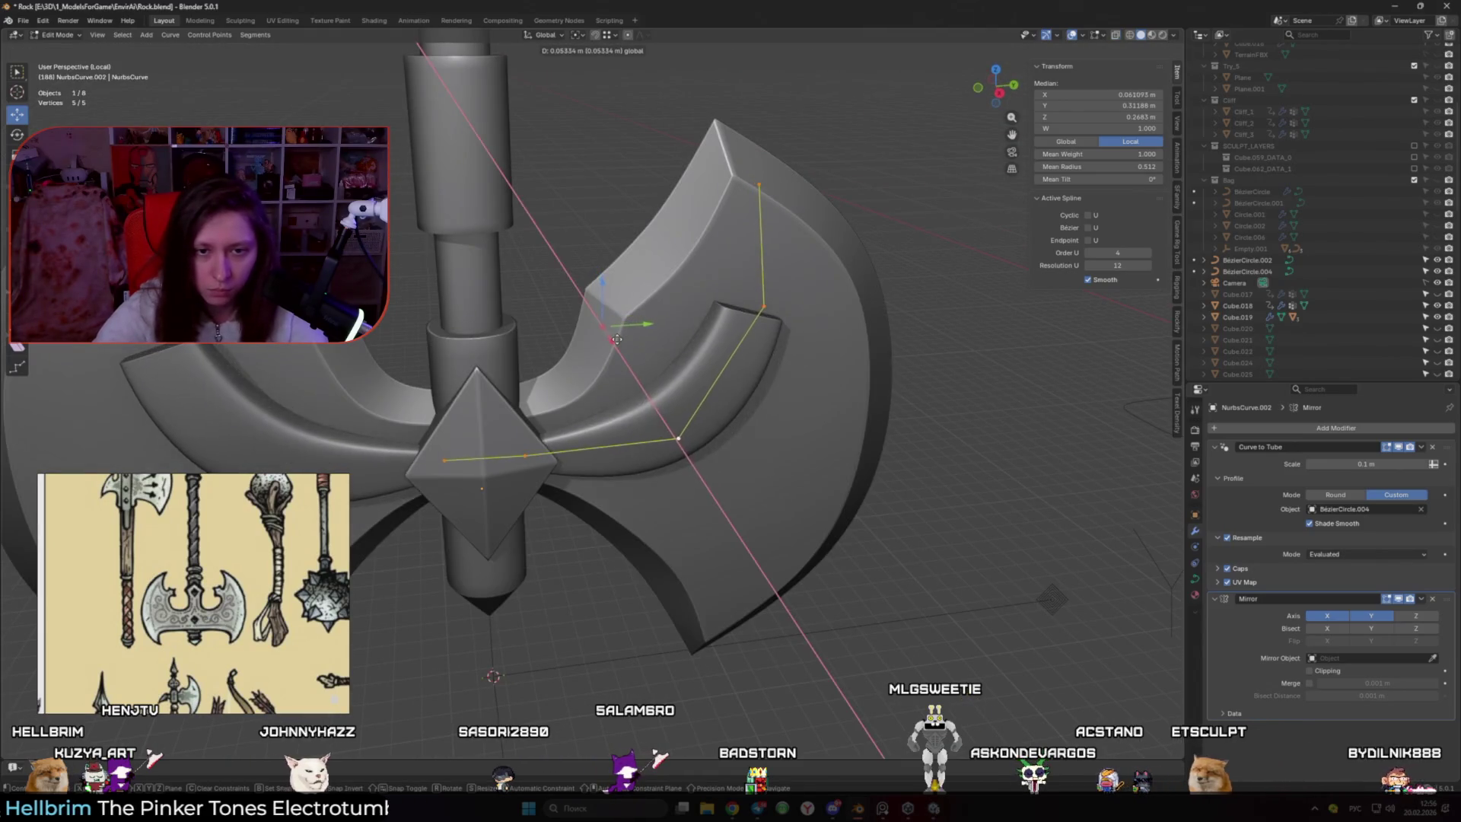
key("Escape")
key("ctrl+t")
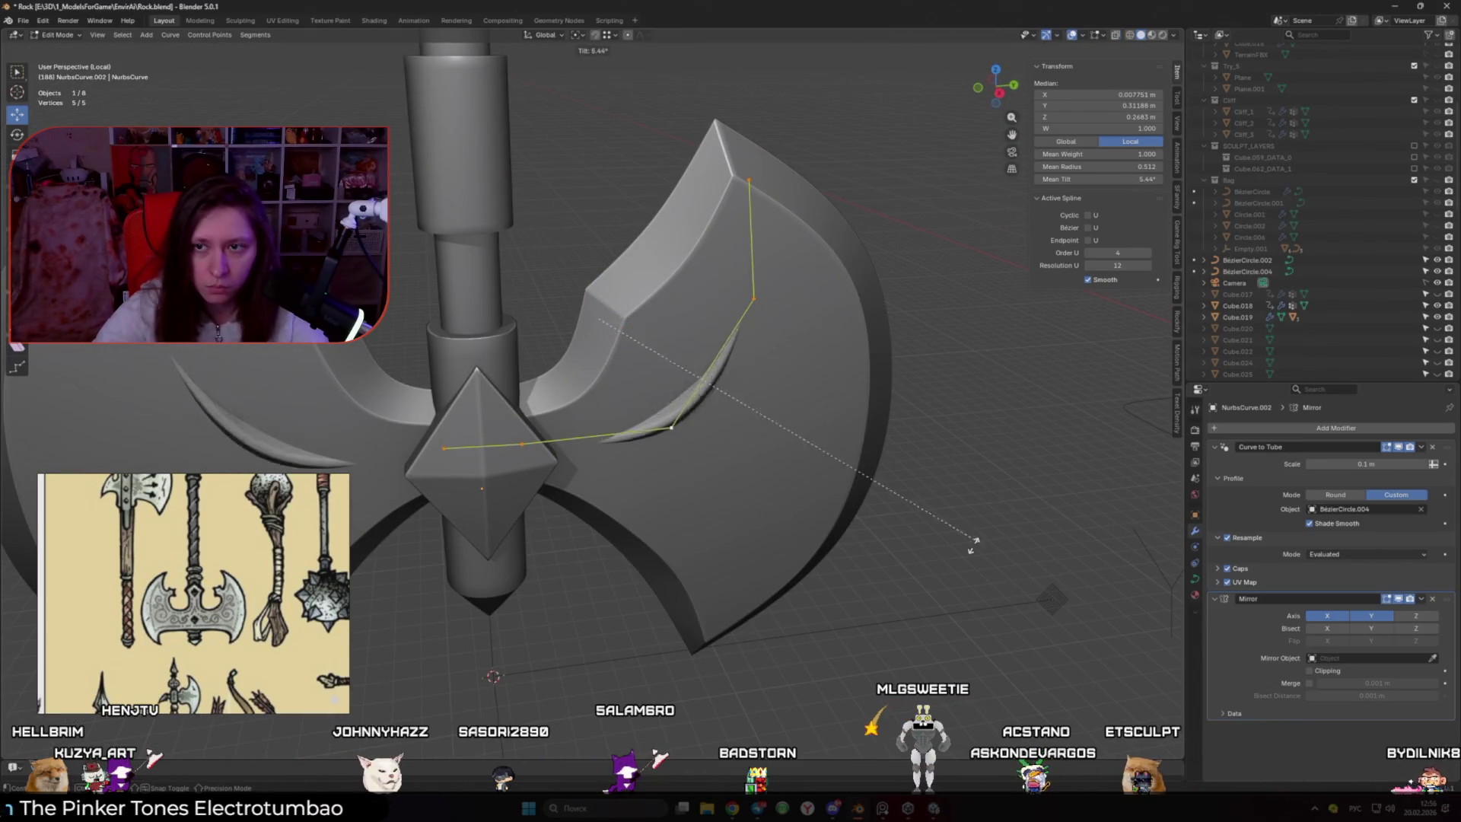
mouse_move(576, 302)
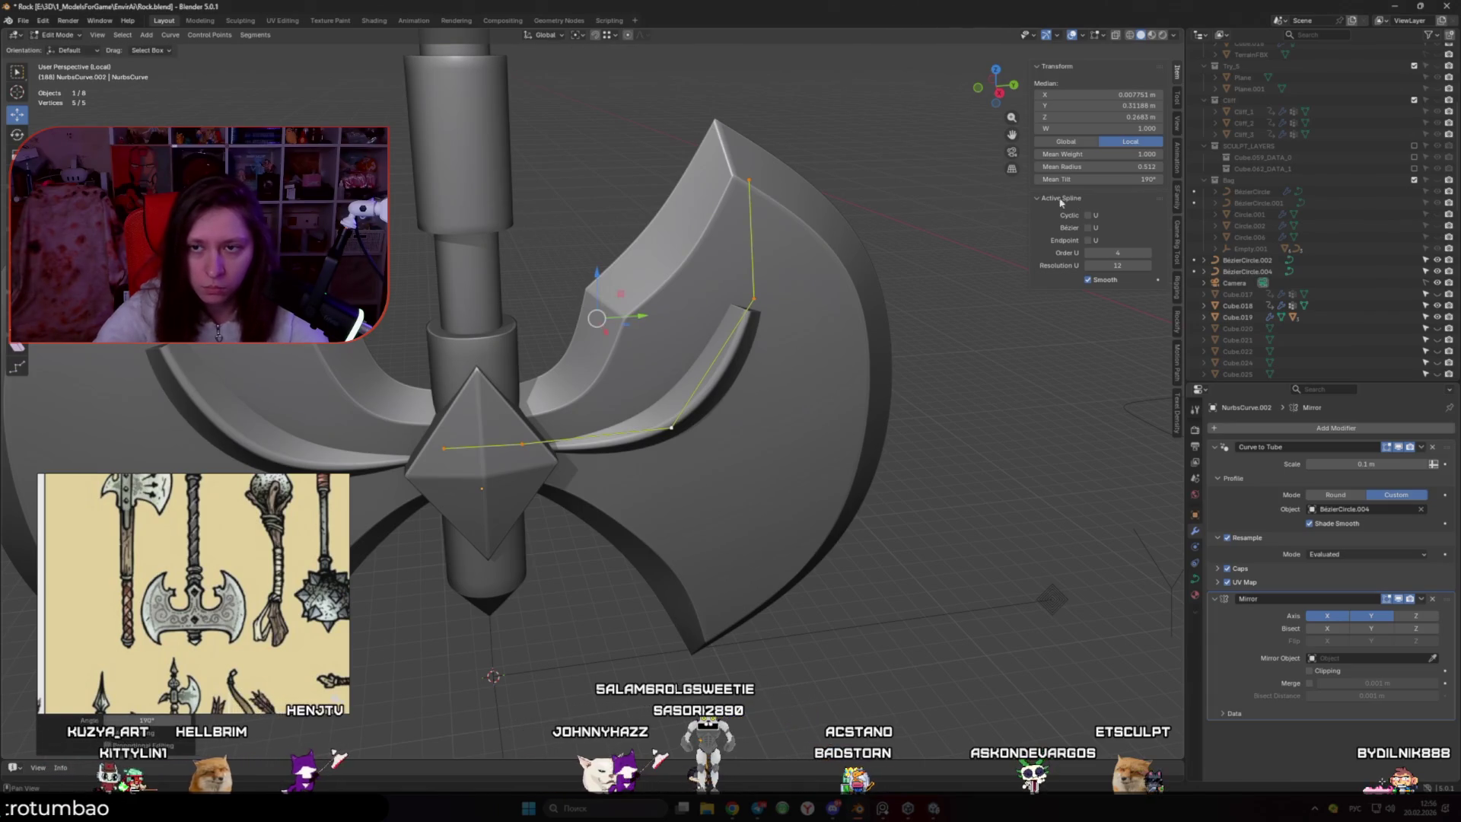
key("alt+z")
mouse_move(835, 368)
middle_mouse_down()
mouse_move(918, 377)
mouse_move(993, 428)
mouse_move(899, 411)
middle_mouse_up()
key("alt+t")
key("alt+z")
Shift the points along X and twist the tube's profile 180°
key("g")
key("x")
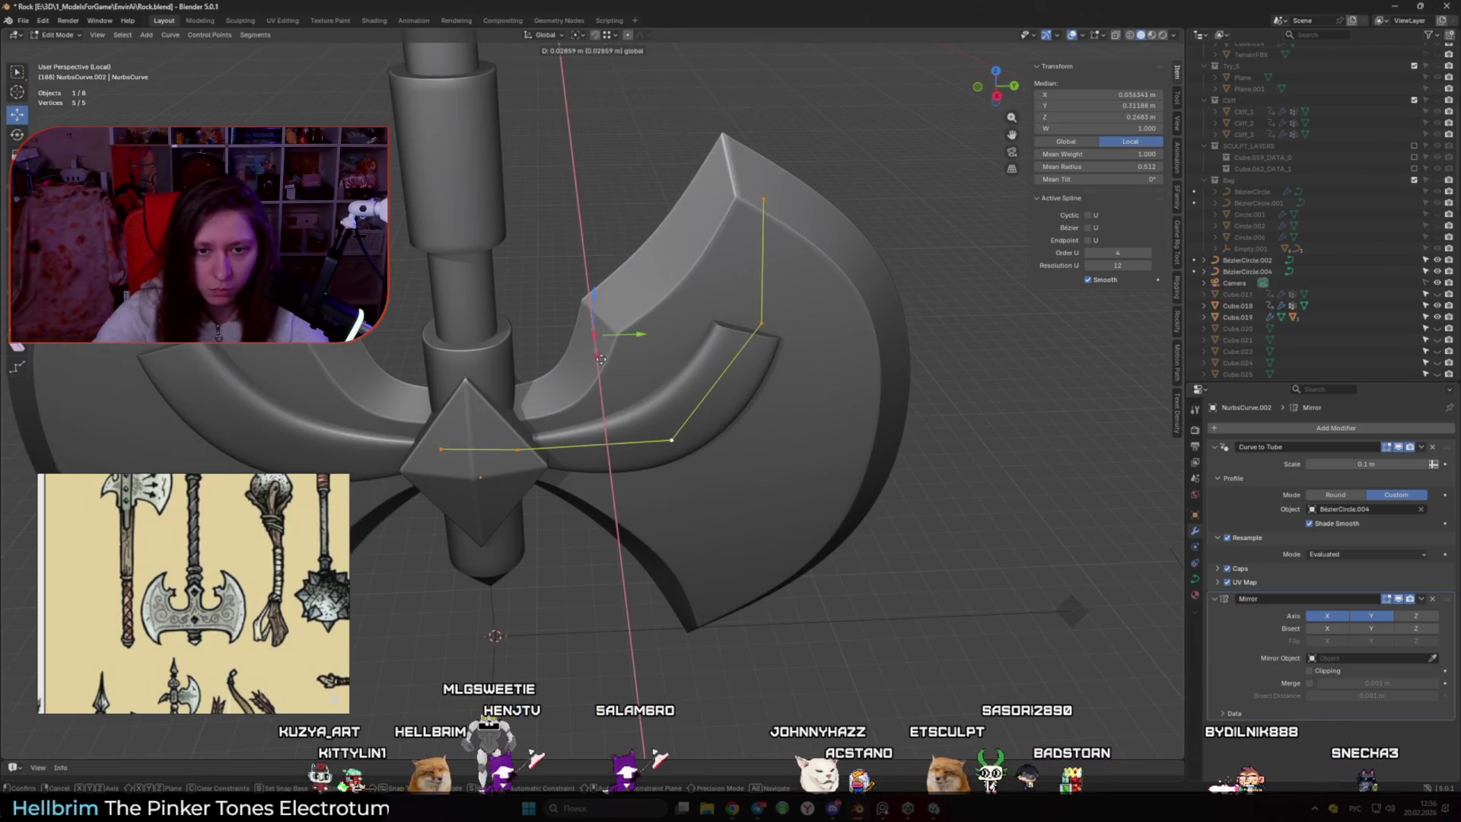
left_click(601, 359)
key("ctrl+t")
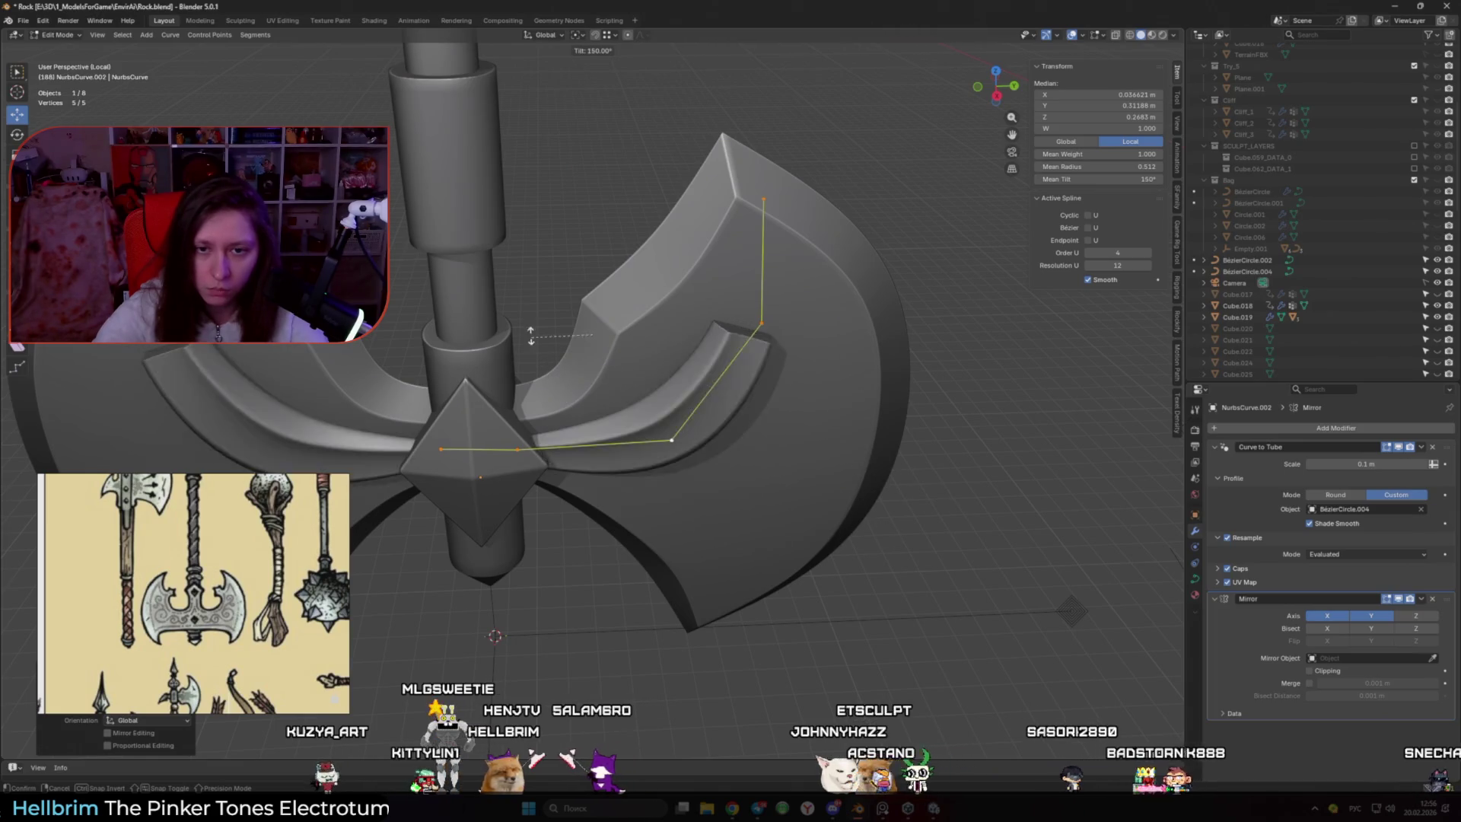
left_click(519, 295)
Nudge the control points further along X
middle_click_drag(596, 326, 763, 347)
key("g")
key("x")
left_click(591, 344)
key("alt+z")
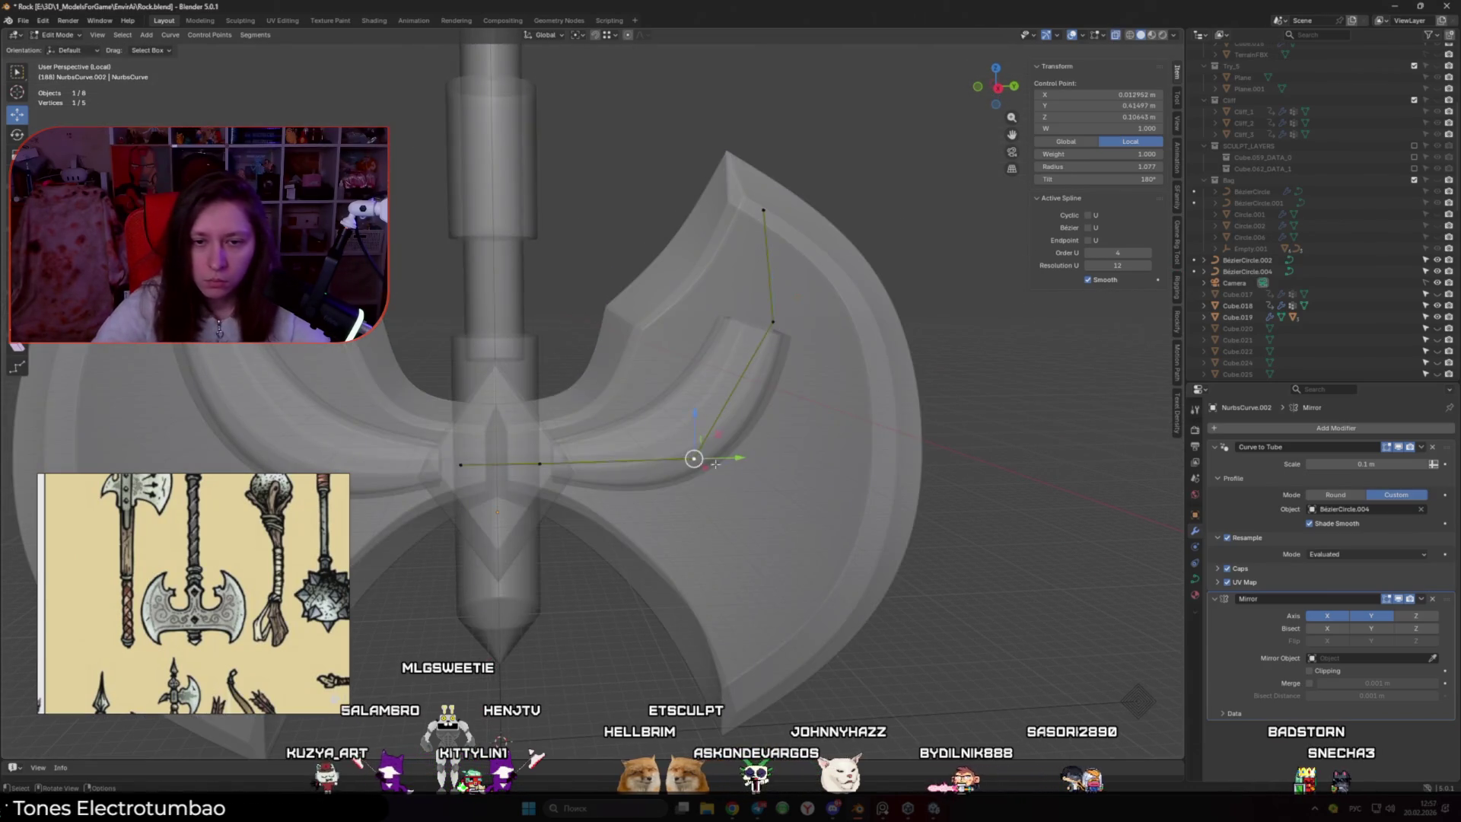
key("alt+z")
Thicken the tube's outer end and move that control point upward
key("alt+s")
left_click(778, 449)
key("alt+z")
key("alt+z")
key("alt+s")
left_click(793, 326)
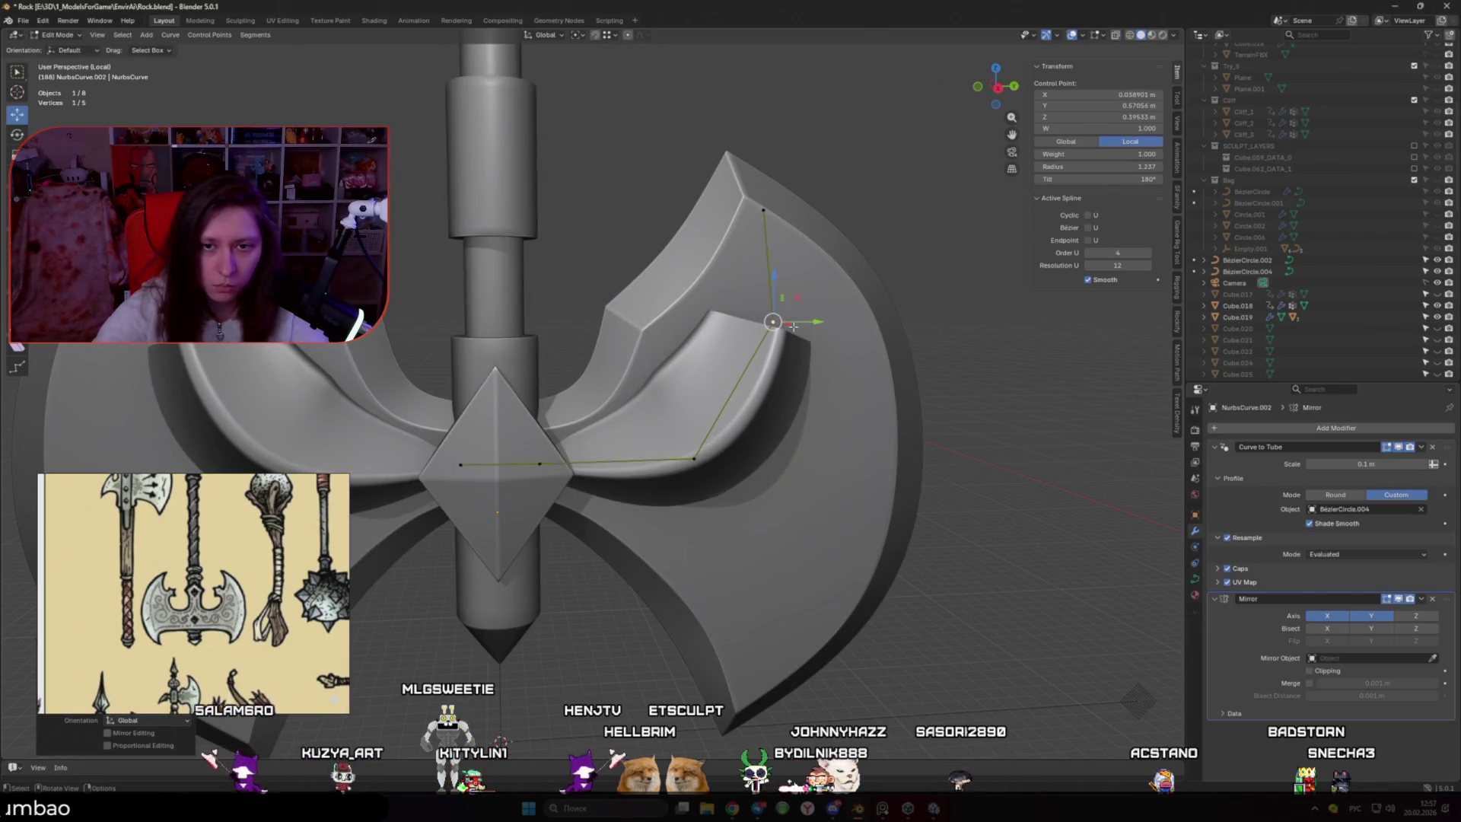
key("g")
left_click(792, 267)
Select the inner control point, inspect the tube from front, and leave local view
key("alt+z")
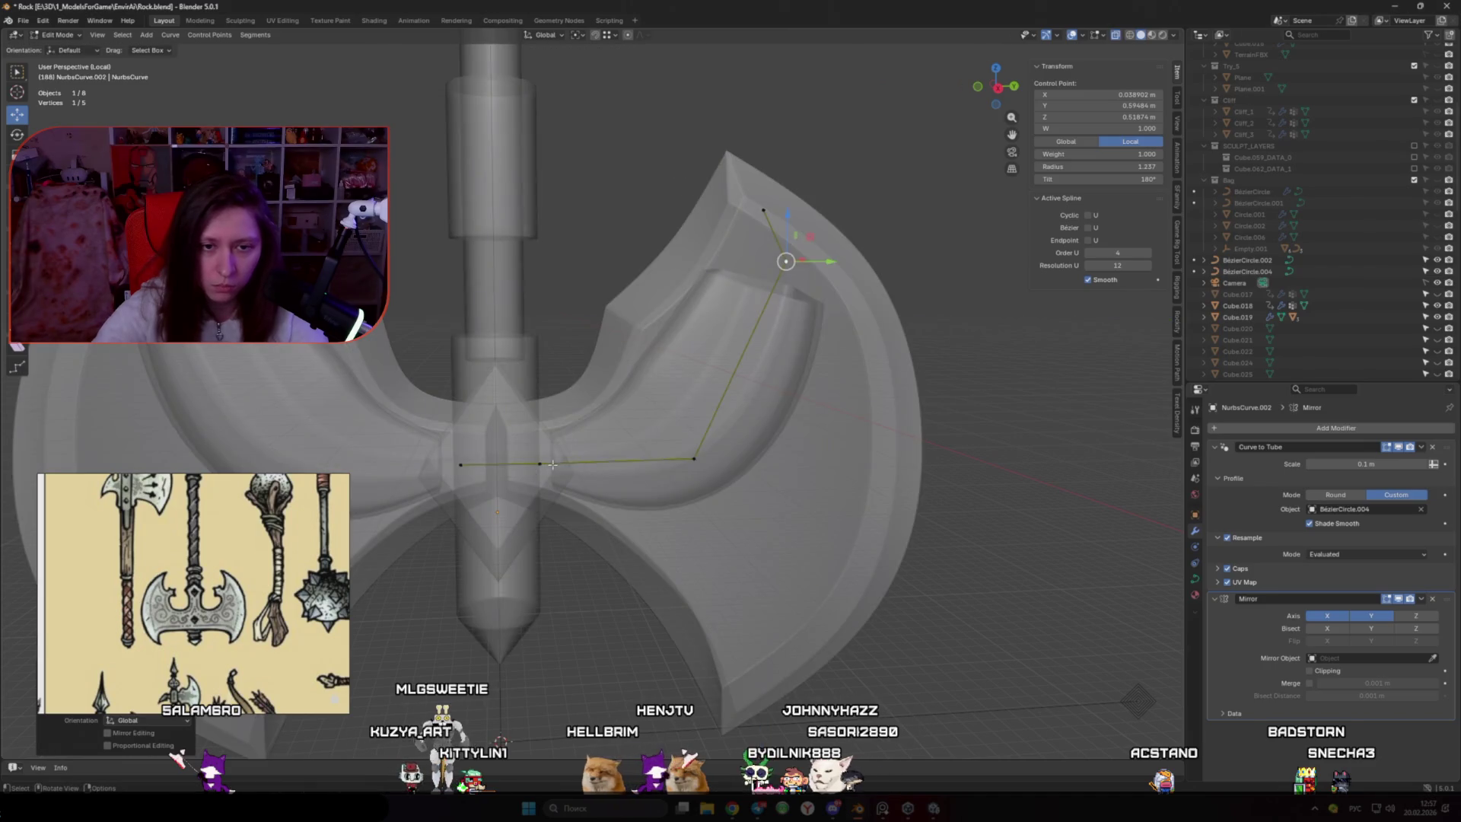
left_click(540, 463)
key("alt+z")
key("Escape")
mouse_move(538, 463)
middle_mouse_down("alt")
mouse_move(613, 466)
mouse_move(601, 506)
middle_mouse_up("alt")
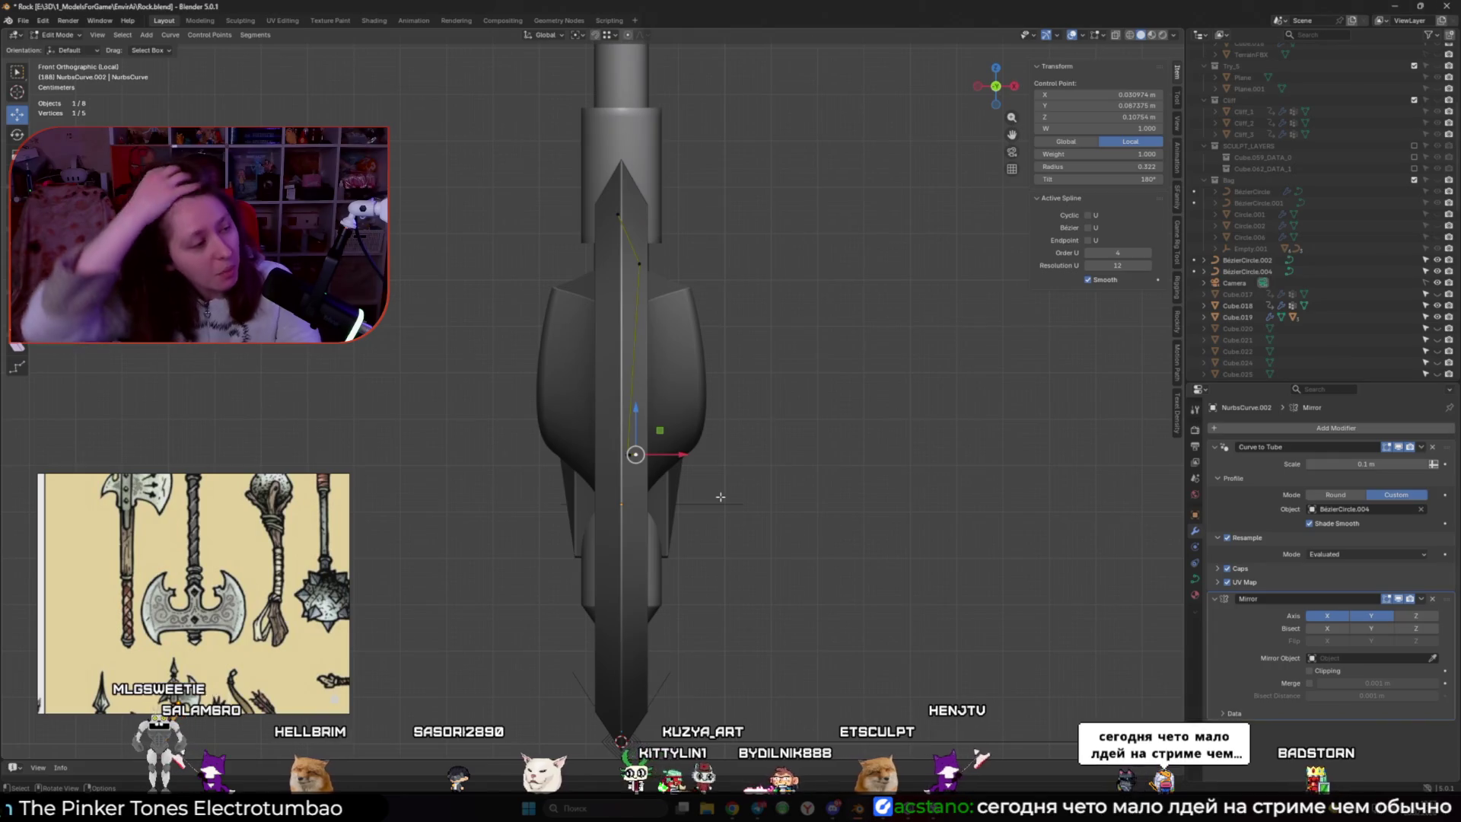
middle_click_drag(726, 434, 481, 401)
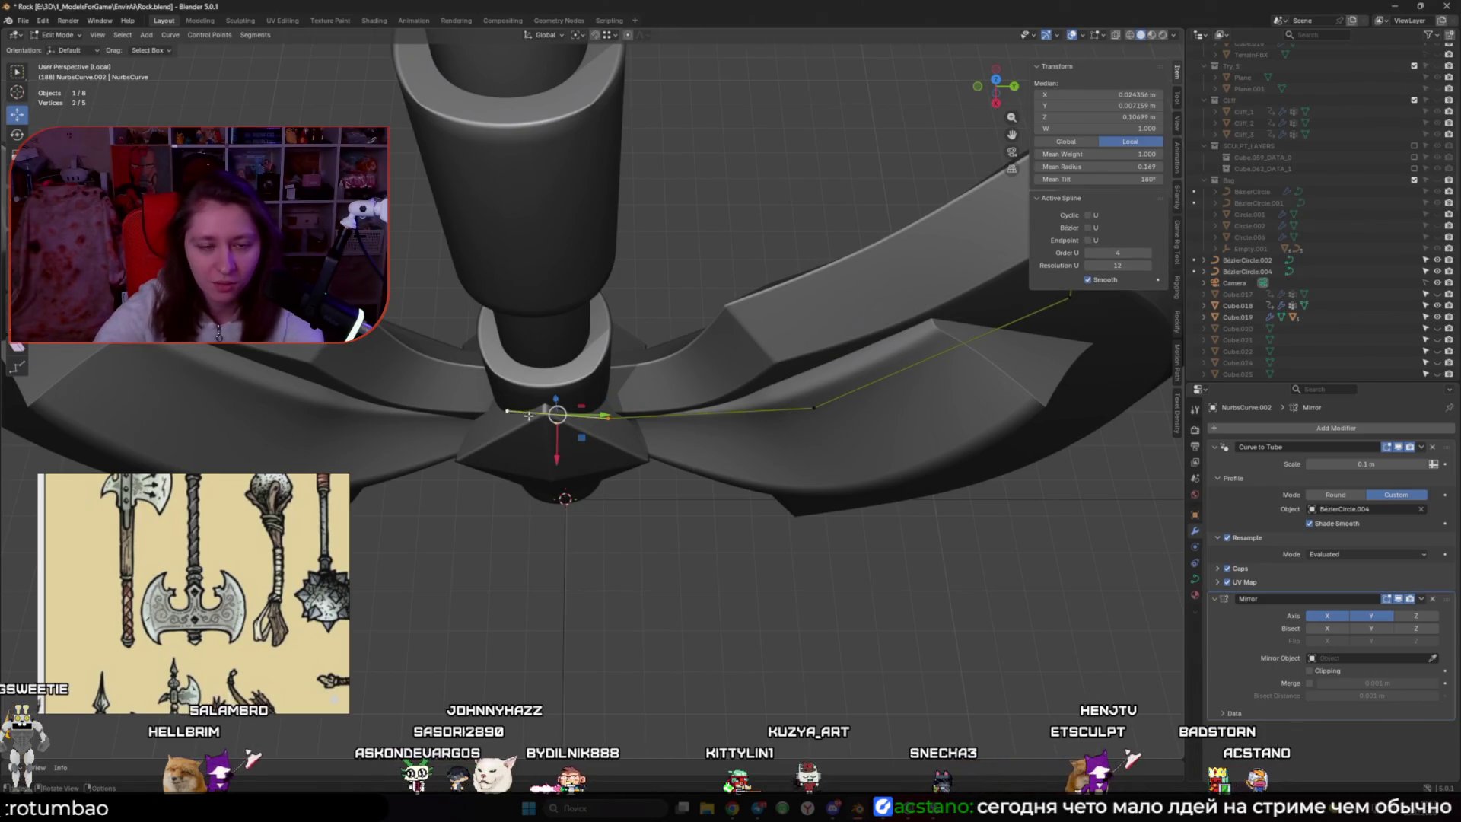
key("KP_Divide")
key("KP_Divide")
Move one more tube point along X, then return to Object Mode with the whole scene
mouse_move(576, 357)
middle_mouse_down()
mouse_move(548, 411)
mouse_move(594, 396)
middle_mouse_up()
scroll(593, 396, "up", 3)
left_click(632, 384)
key("g")
key("x")
left_click(634, 445)
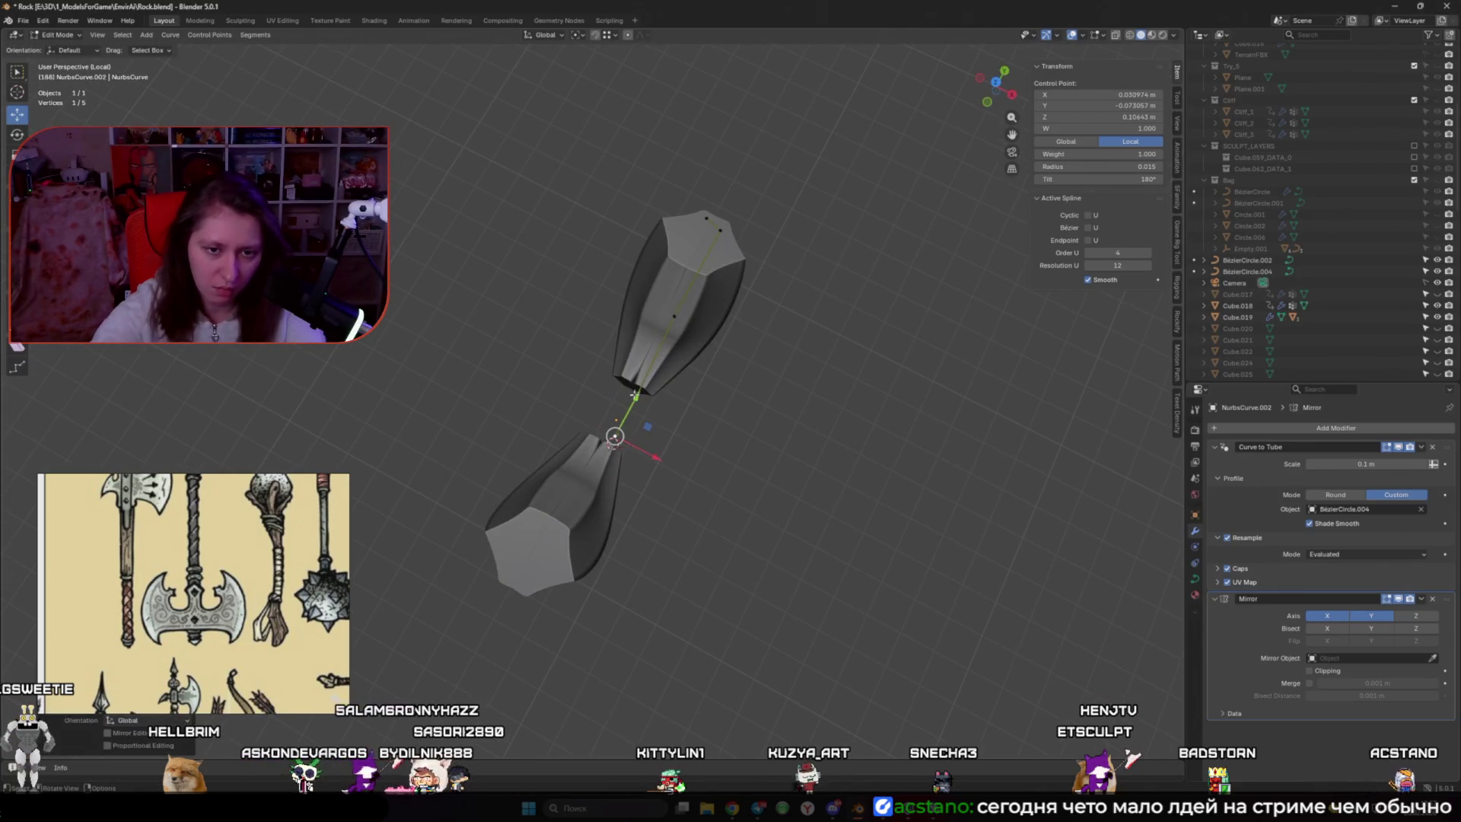
key("Tab")
key("KP_Divide")
mouse_move(652, 479)
middle_mouse_down()
mouse_move(643, 515)
mouse_move(685, 499)
mouse_move(637, 312)
middle_mouse_up()
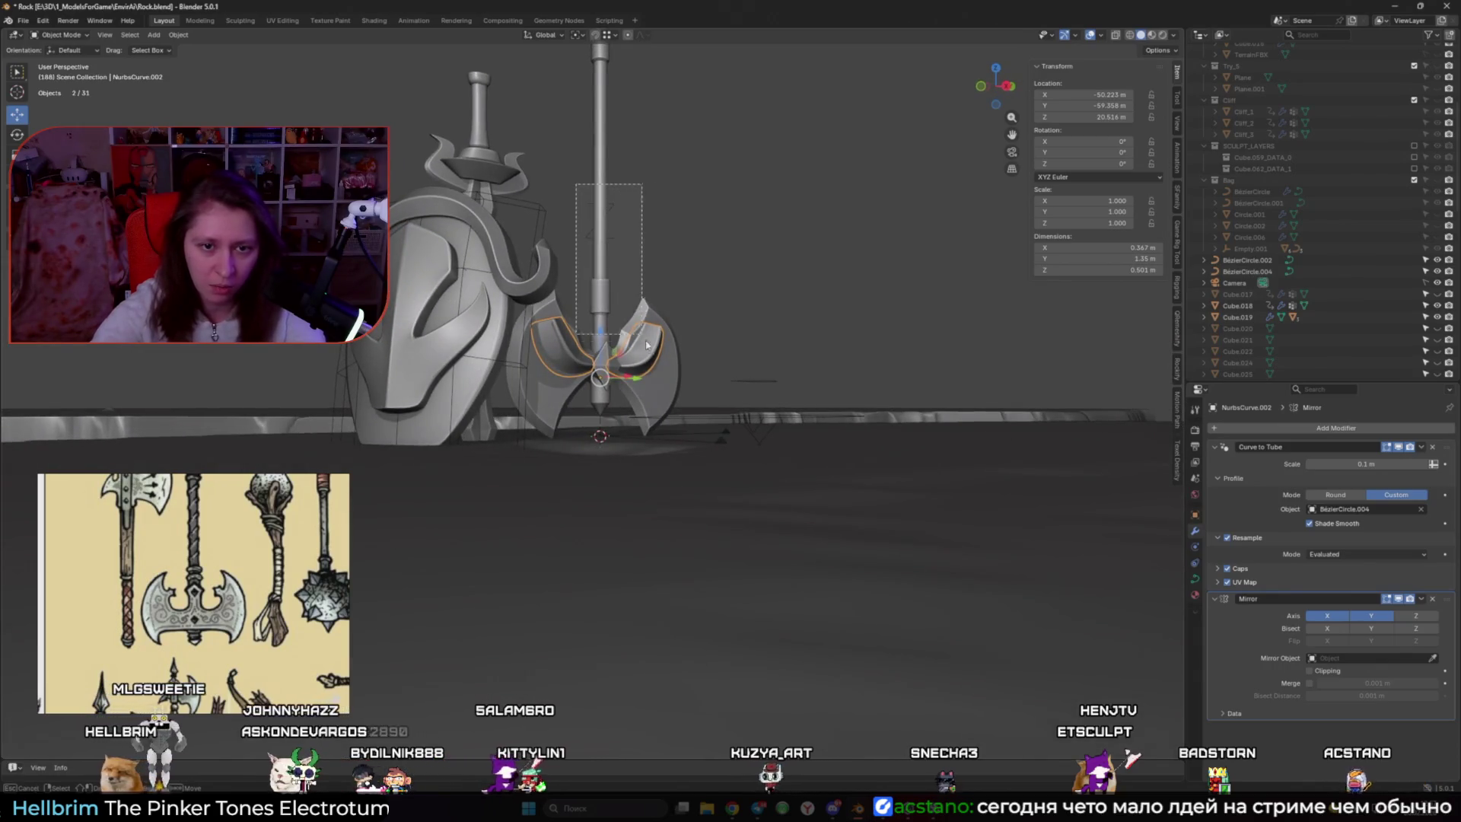
Isolate the axe parts and BézierCircle.004 in local view, then select the ornament tube from the side
left_click_drag(690, 390, 689, 387)
middle_click_drag(687, 290, 665, 260)
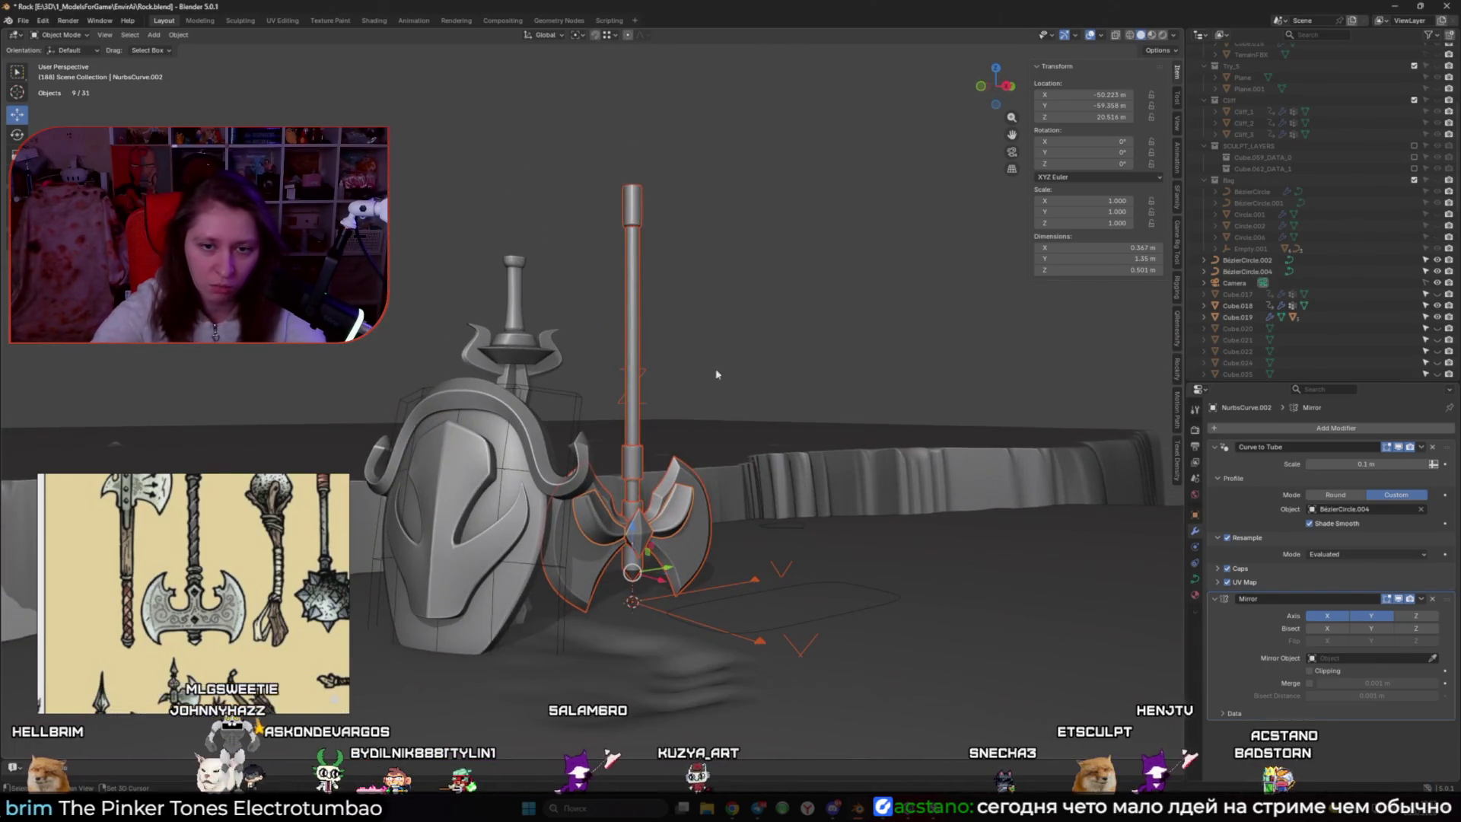
left_click(783, 518, "shift")
key("KP_Divide")
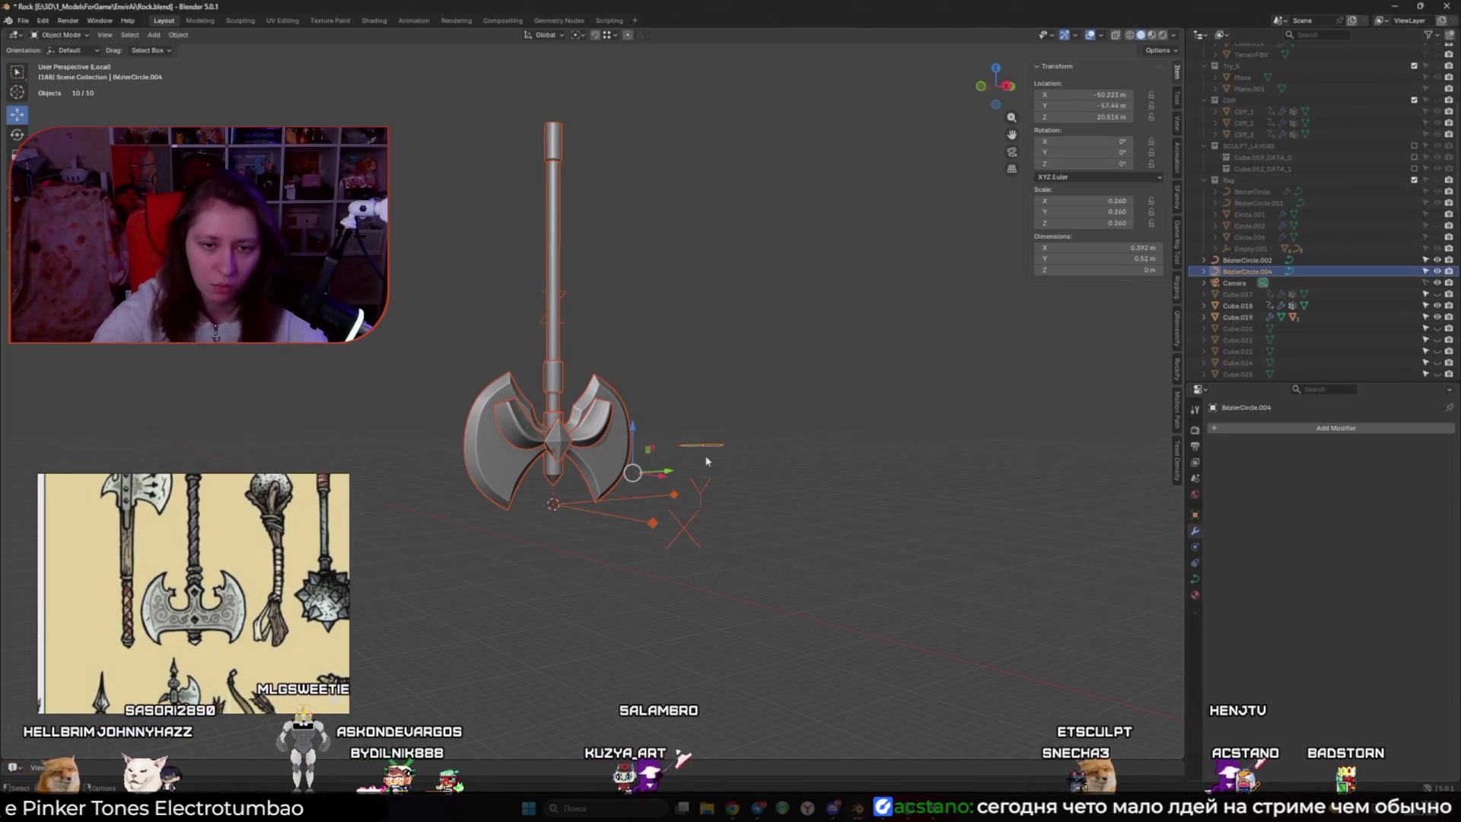
middle_click_drag(763, 494, 713, 568)
scroll(713, 568, "up", 4)
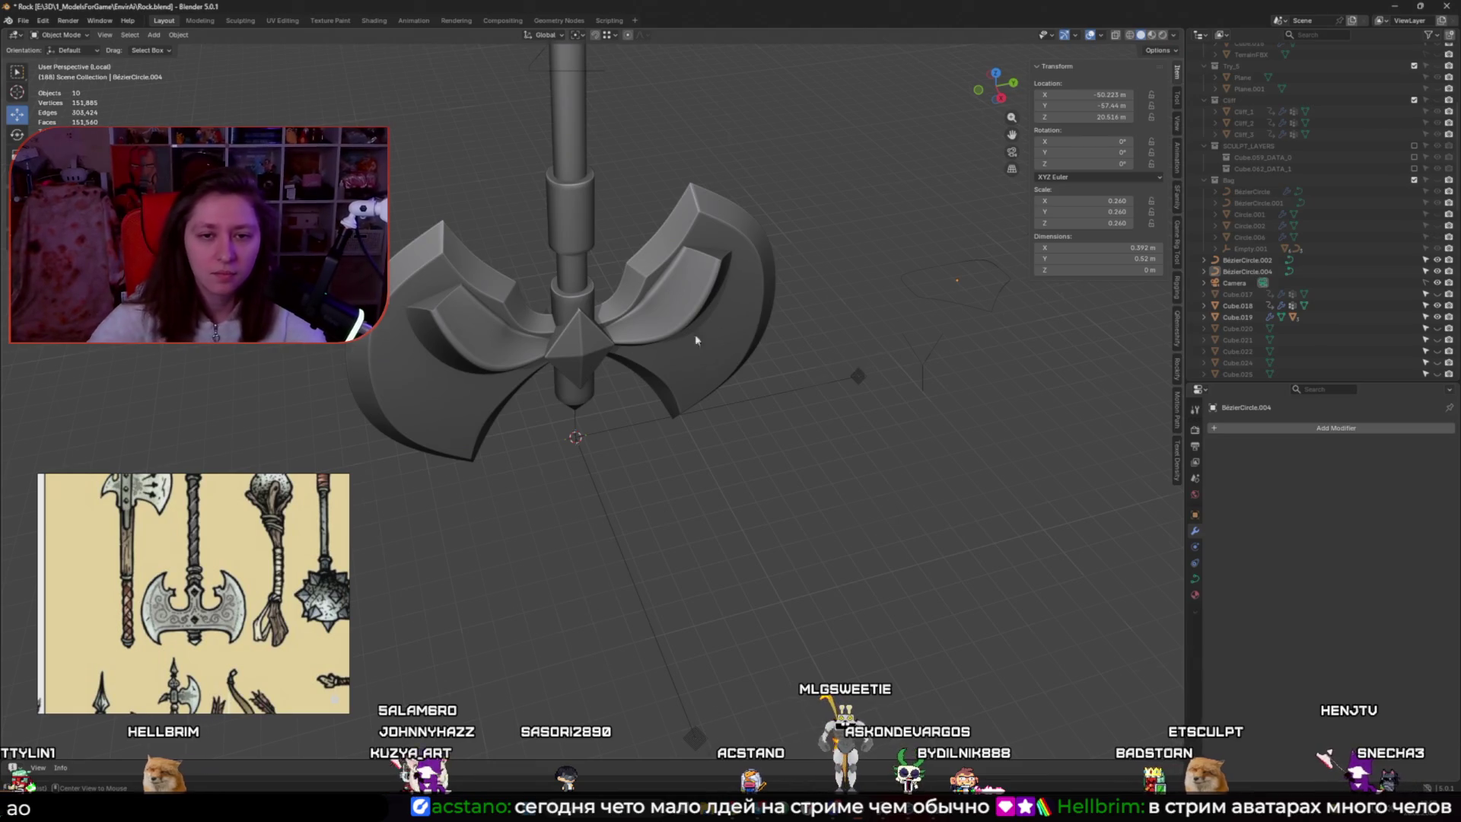
key("KP_3")
left_click(753, 371)
Thin the tube at the selected point and reposition the point near the blade tip
key("Tab")
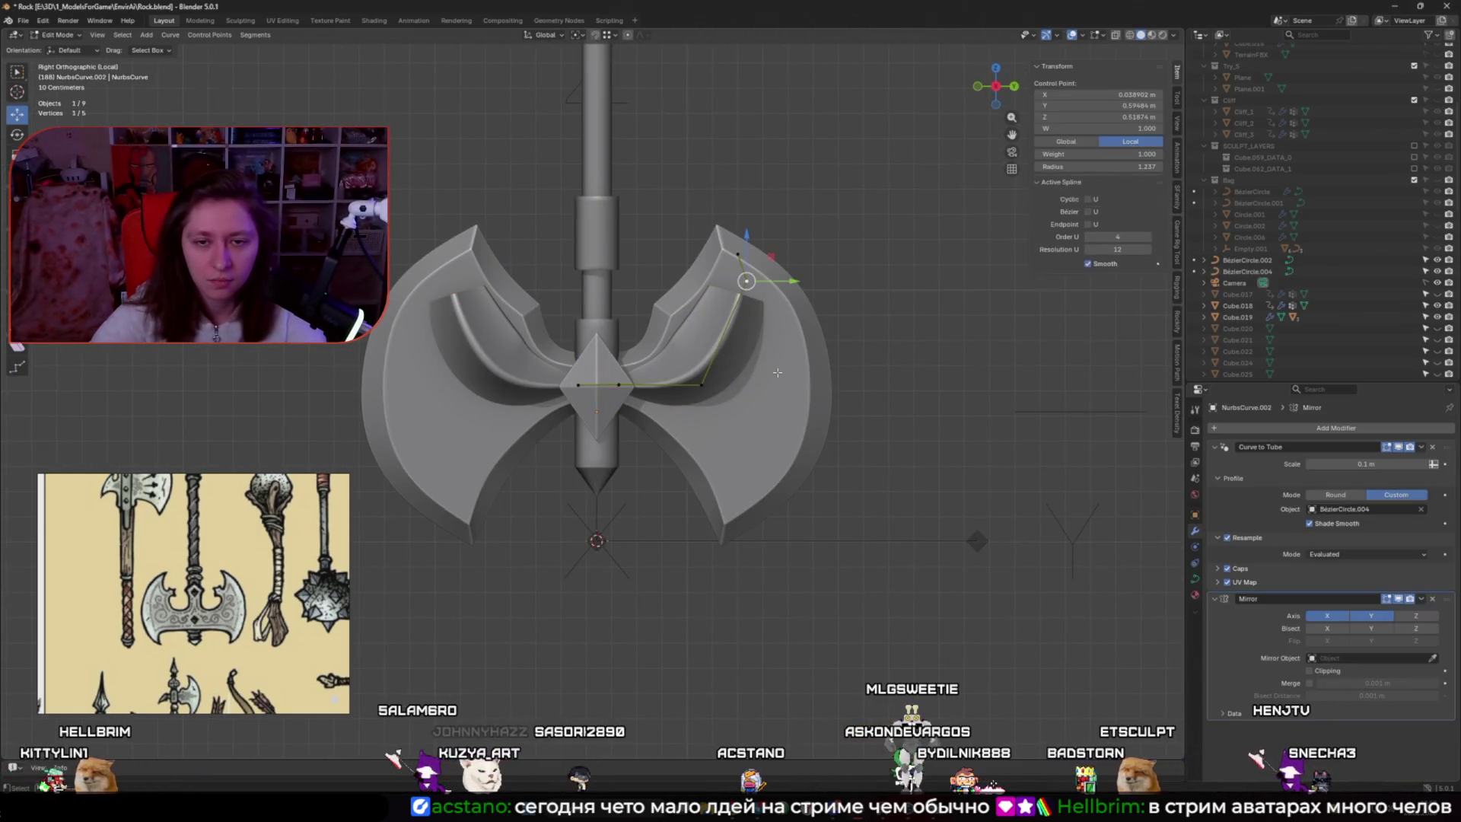
scroll(739, 440, "up", 2)
key("alt+s")
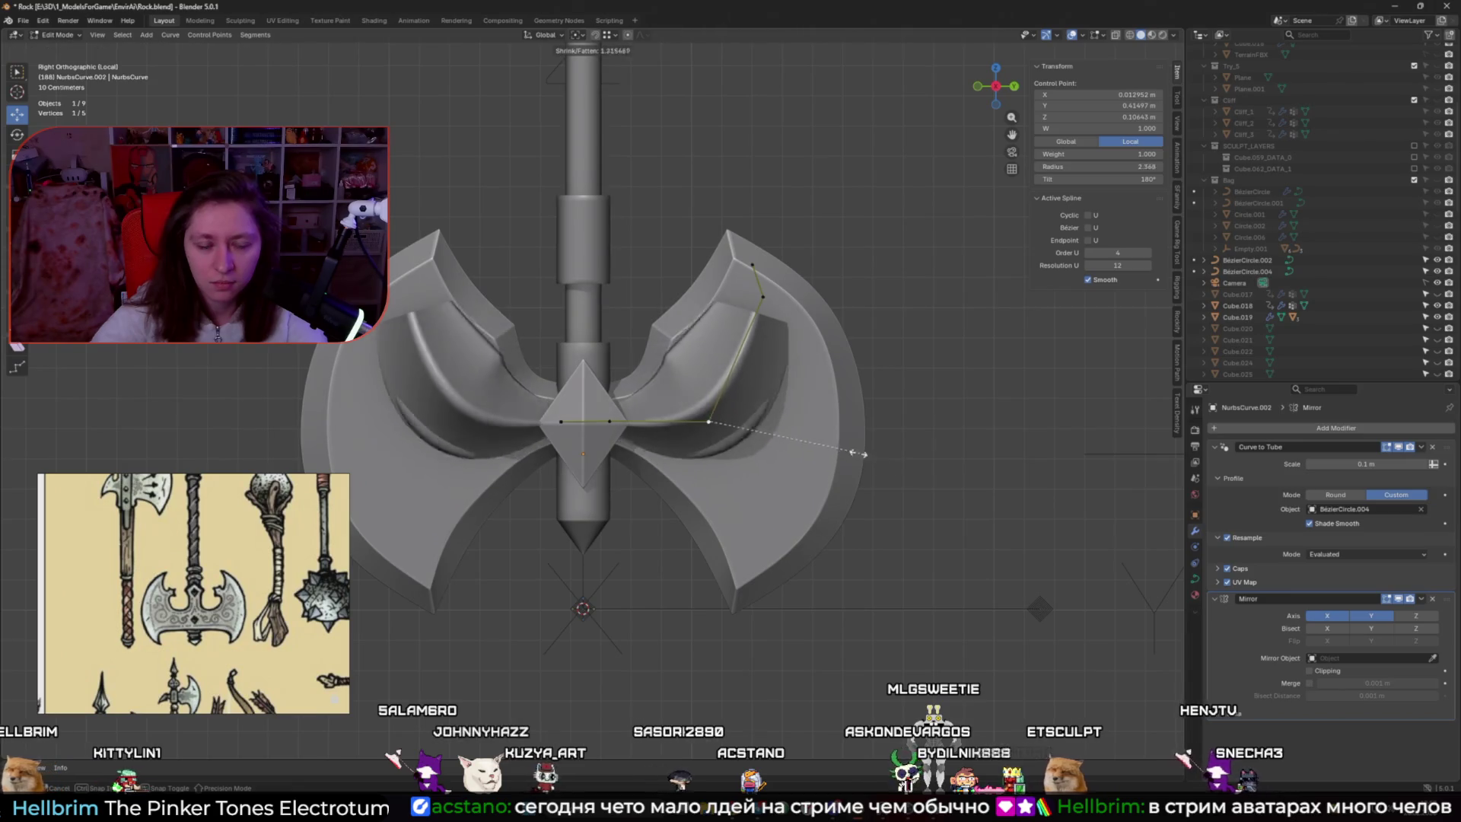
left_click(781, 441)
left_click(763, 296)
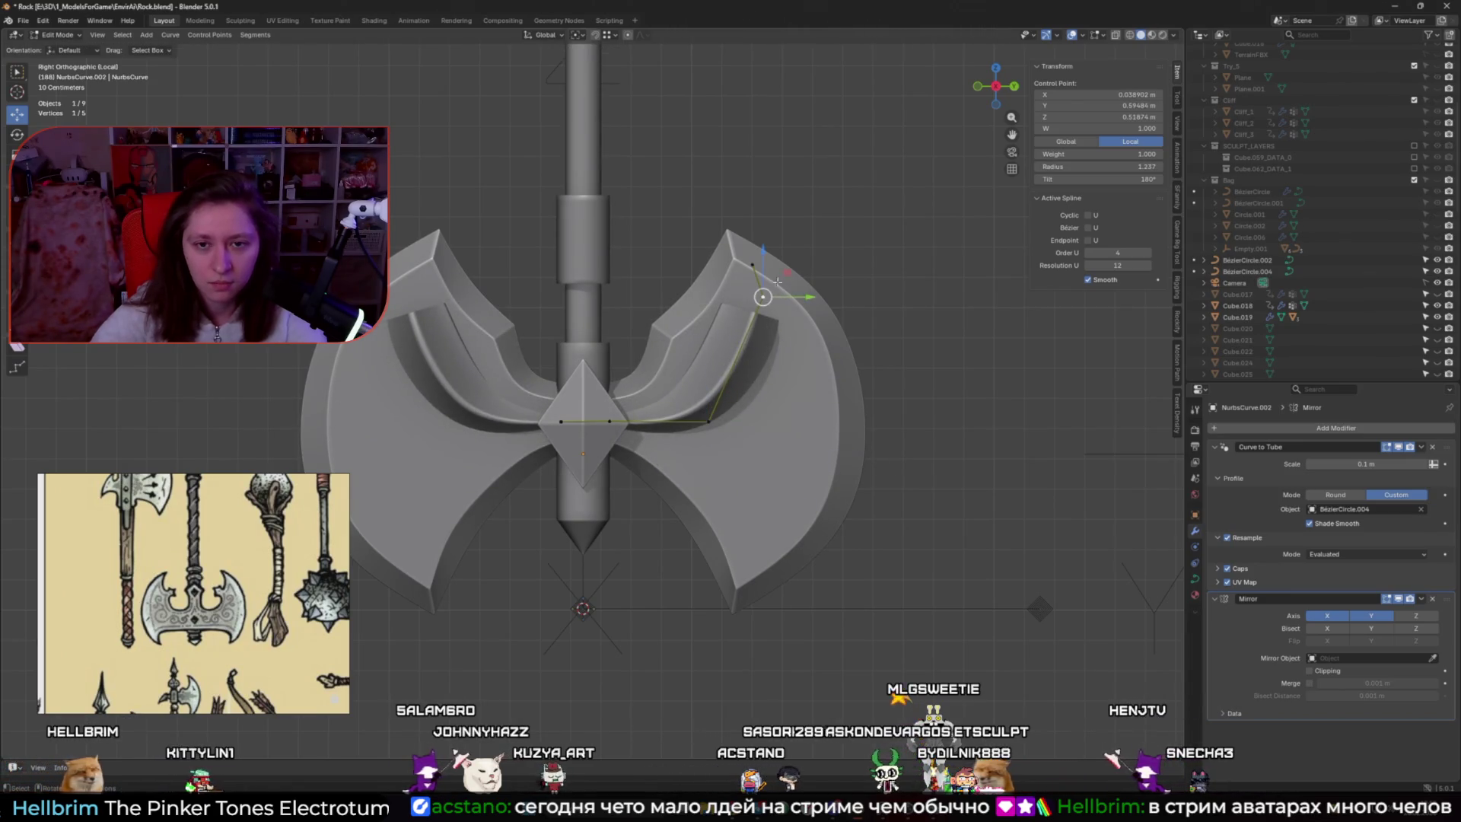
key("g")
key("shift+x")
left_click(788, 288)
Move the blade-tip control point along X from a perspective view
mouse_move(788, 288)
middle_mouse_down()
mouse_move(868, 379)
mouse_move(775, 390)
mouse_move(491, 331)
mouse_move(581, 321)
middle_mouse_up()
scroll(609, 357, "up", 3)
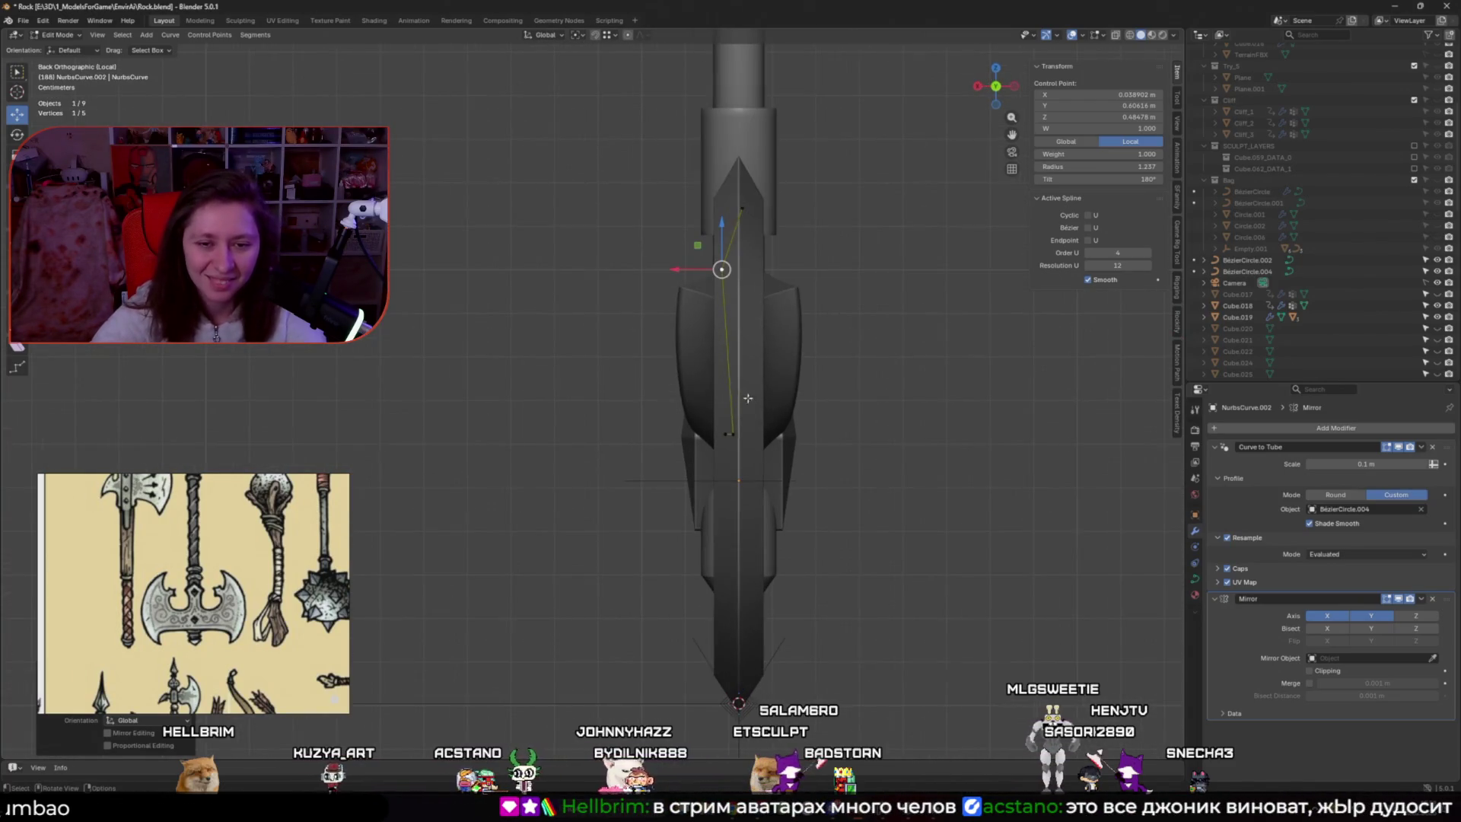
mouse_move(670, 255)
left_mouse_down()
mouse_move(737, 425)
mouse_move(688, 297)
mouse_move(672, 312)
mouse_move(721, 215)
mouse_move(702, 268)
left_mouse_up()
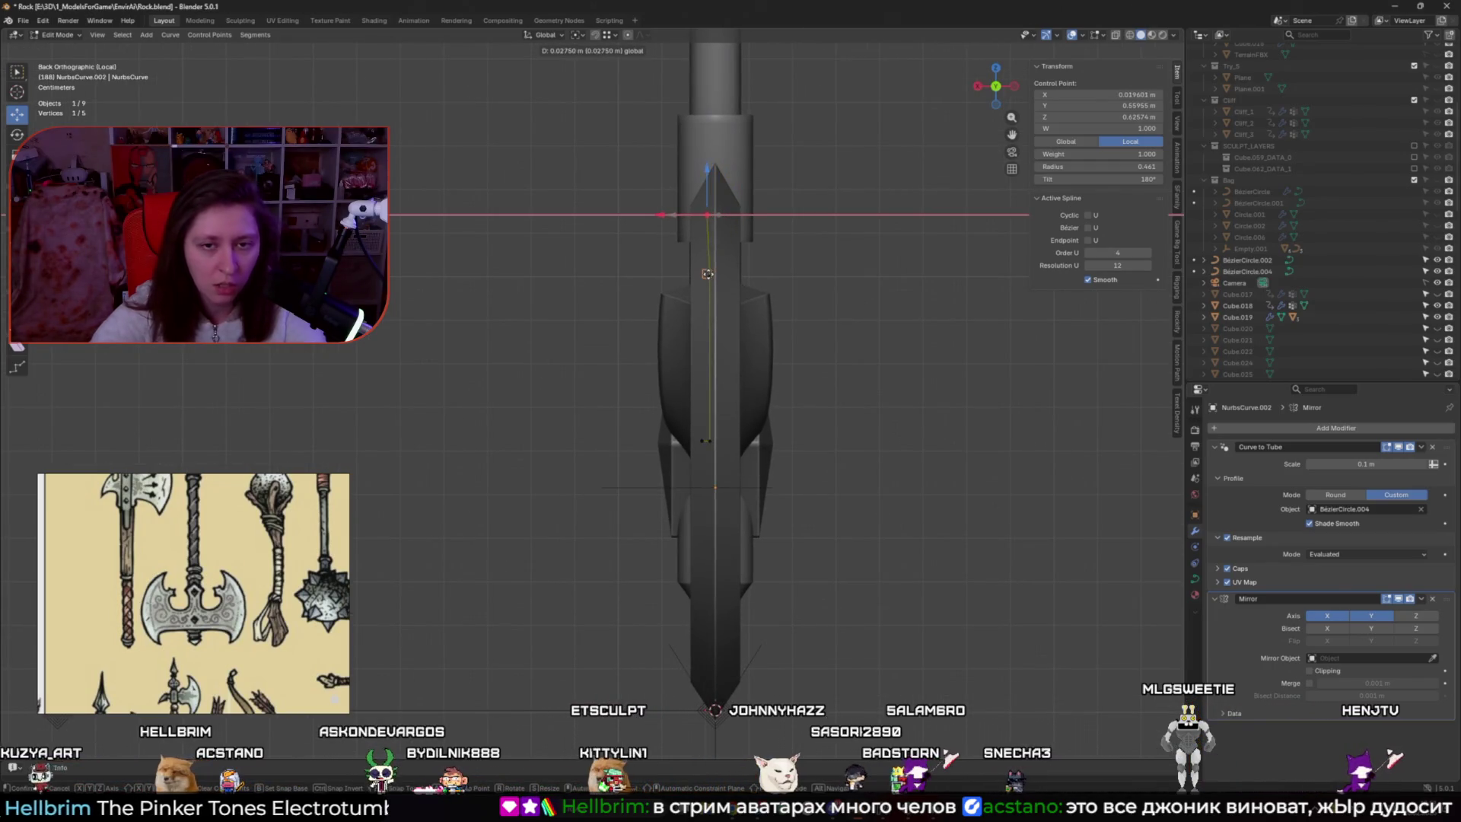
left_click(710, 276)
mouse_move(710, 276)
middle_mouse_down()
mouse_move(706, 381)
mouse_move(827, 402)
mouse_move(616, 451)
middle_mouse_up()
key("a")
key("alt+a")
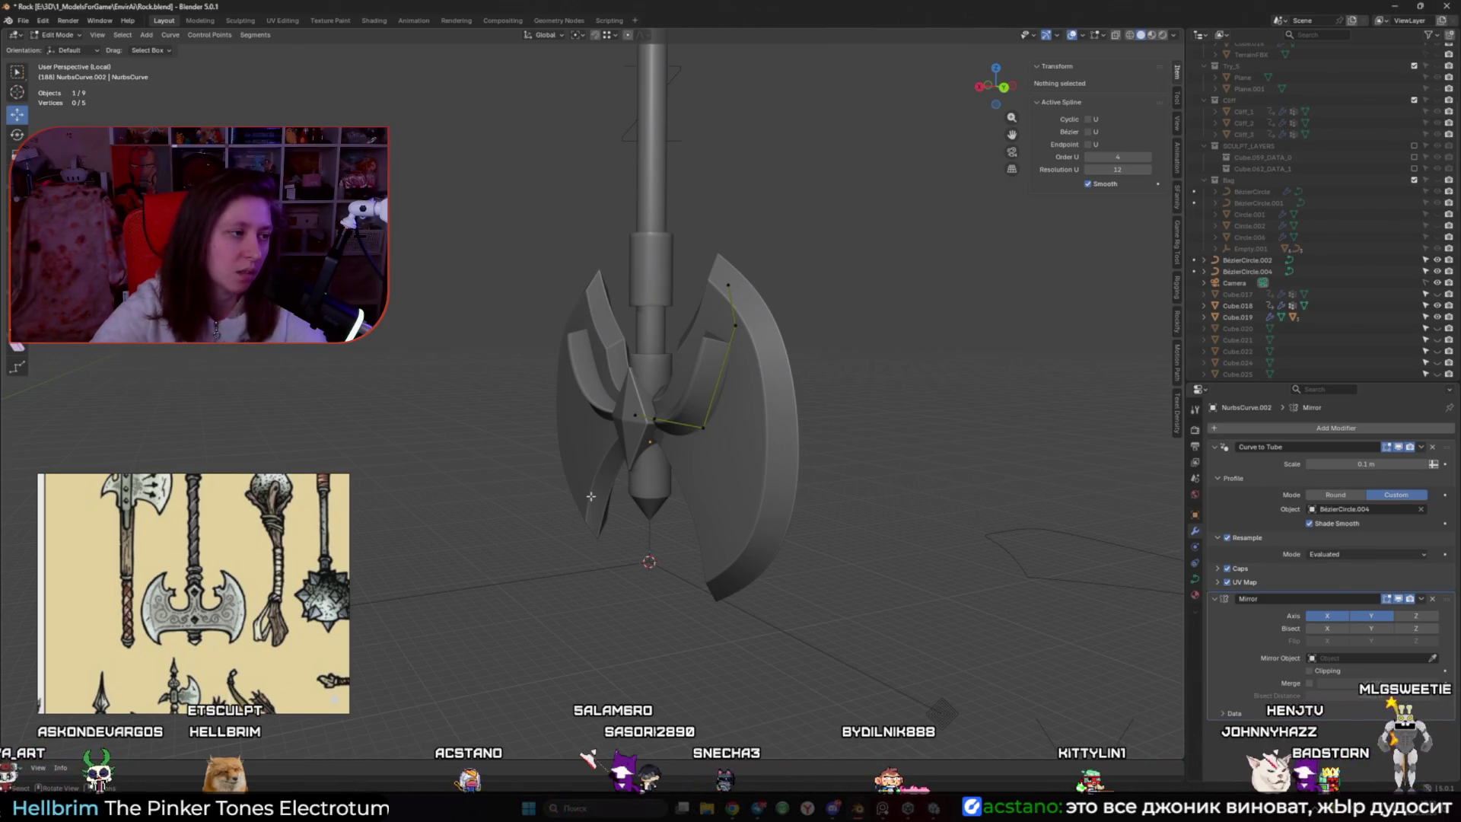
Move another tube control point up toward the blade tip
mouse_move(591, 496)
middle_mouse_down()
mouse_move(734, 476)
mouse_move(497, 401)
middle_mouse_up()
scroll(736, 474, "up", 2)
scroll(739, 473, "up", 2)
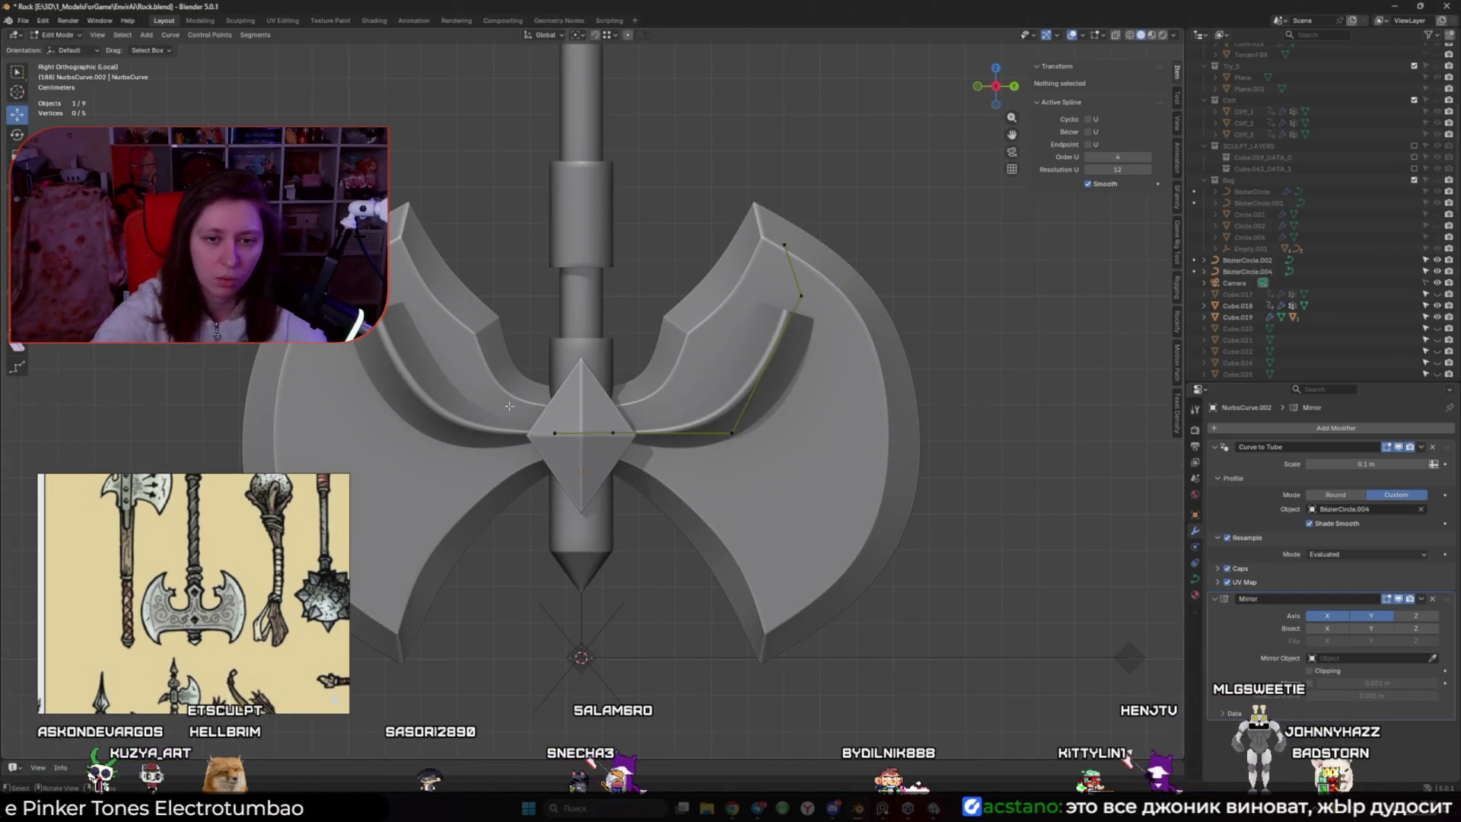
left_click(731, 431)
key("g")
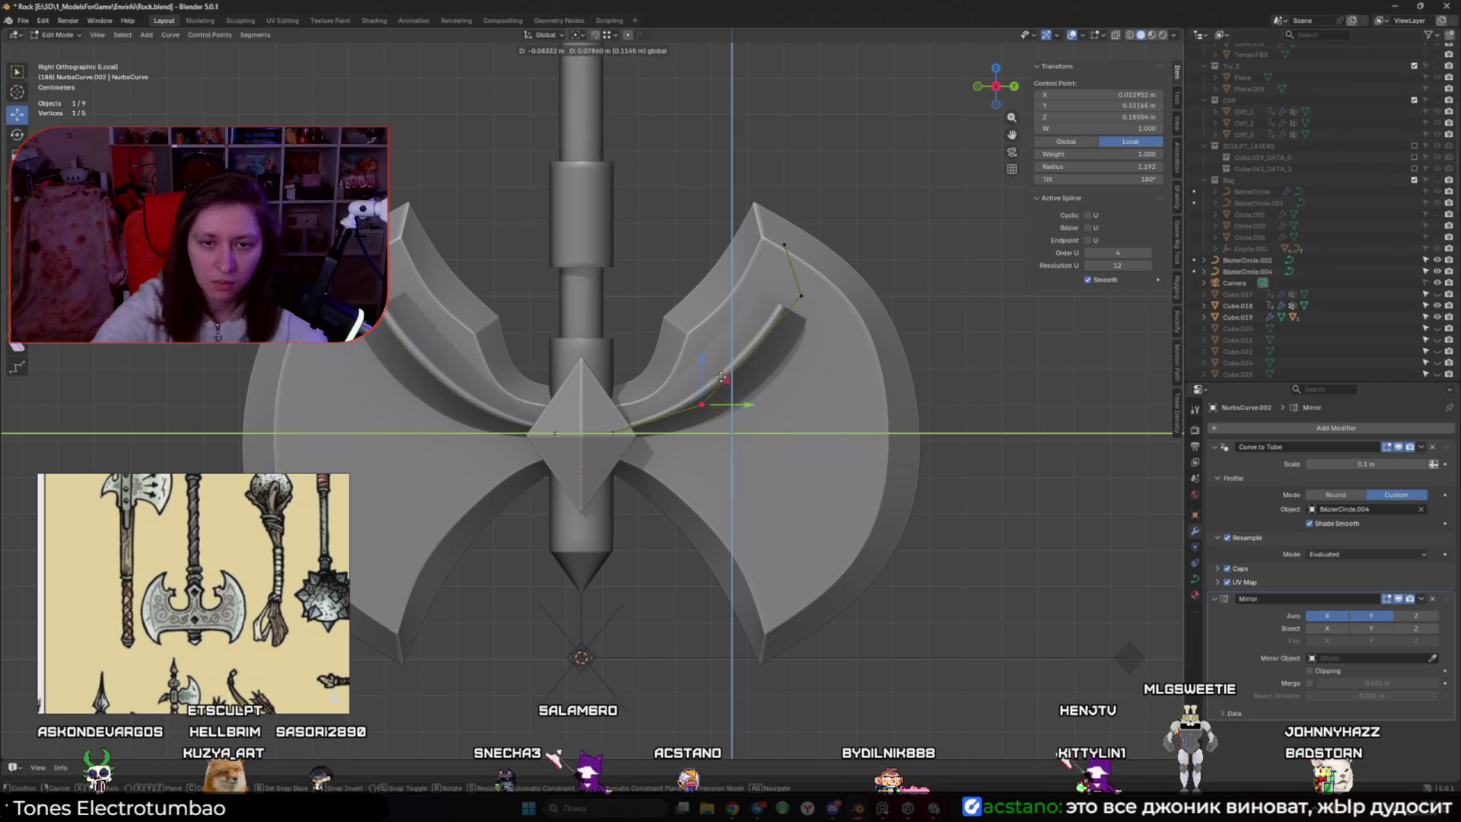
left_click(742, 377)
mouse_move(742, 376)
middle_mouse_down()
mouse_move(747, 437)
mouse_move(613, 415)
mouse_move(789, 300)
middle_mouse_up()
mouse_move(820, 295)
left_mouse_down()
mouse_move(855, 220)
mouse_move(809, 331)
mouse_move(830, 242)
mouse_move(859, 235)
left_mouse_up()
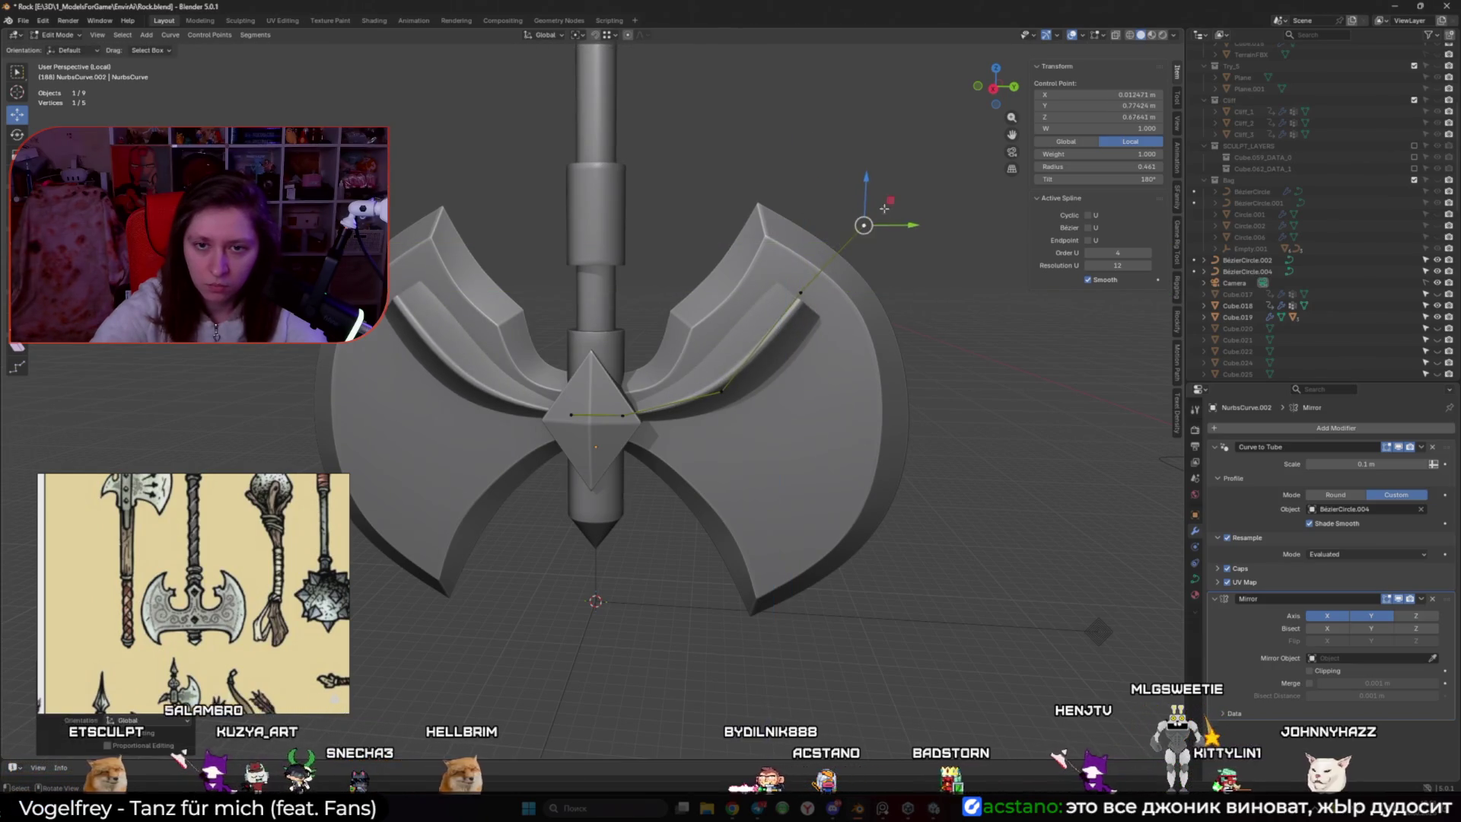
Retune the tip point's thickness, pull the end point down, and subdivide to add a point
left_click(801, 292)
key("alt+s")
left_click(892, 318)
left_click_drag(826, 267, 806, 252)
key("alt+s")
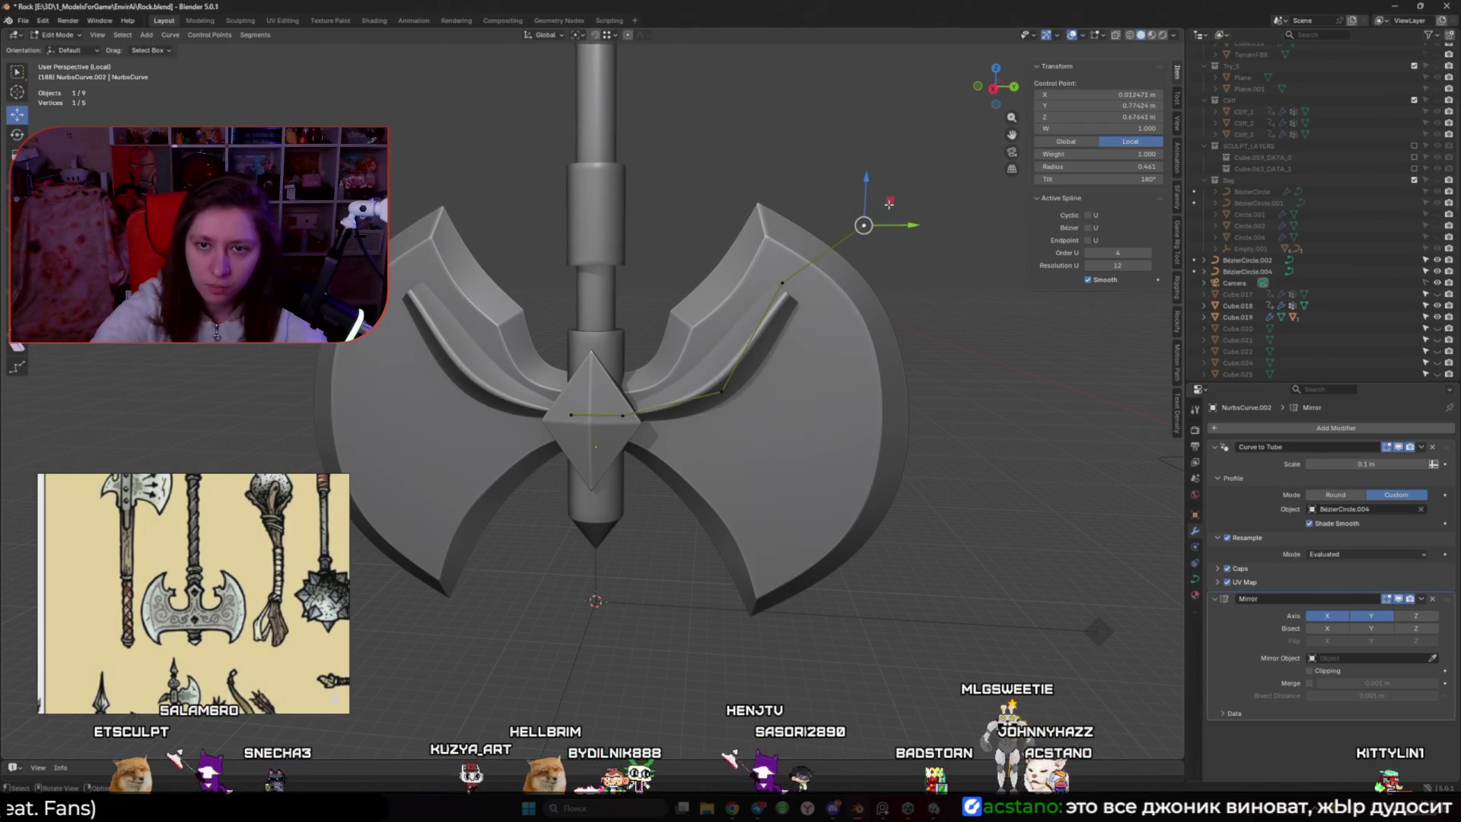
left_click_drag(889, 204, 887, 389)
right_click(798, 286)
left_click(801, 289)
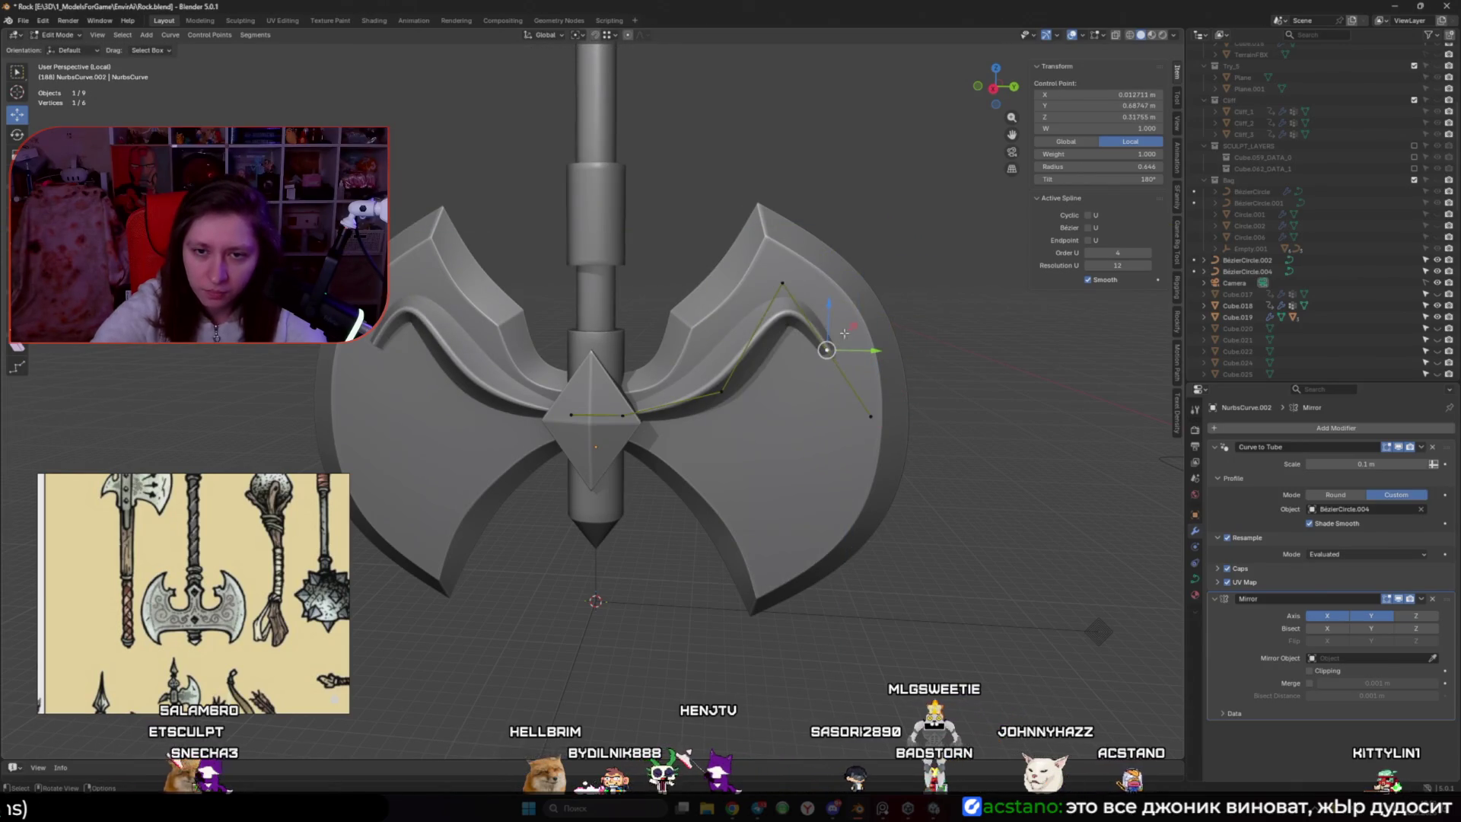
Push the new point outward, subdivide beside the end point, and thicken the tube's end
left_click_drag(845, 333, 873, 313)
left_click(867, 402)
right_click(860, 346)
left_click(861, 349)
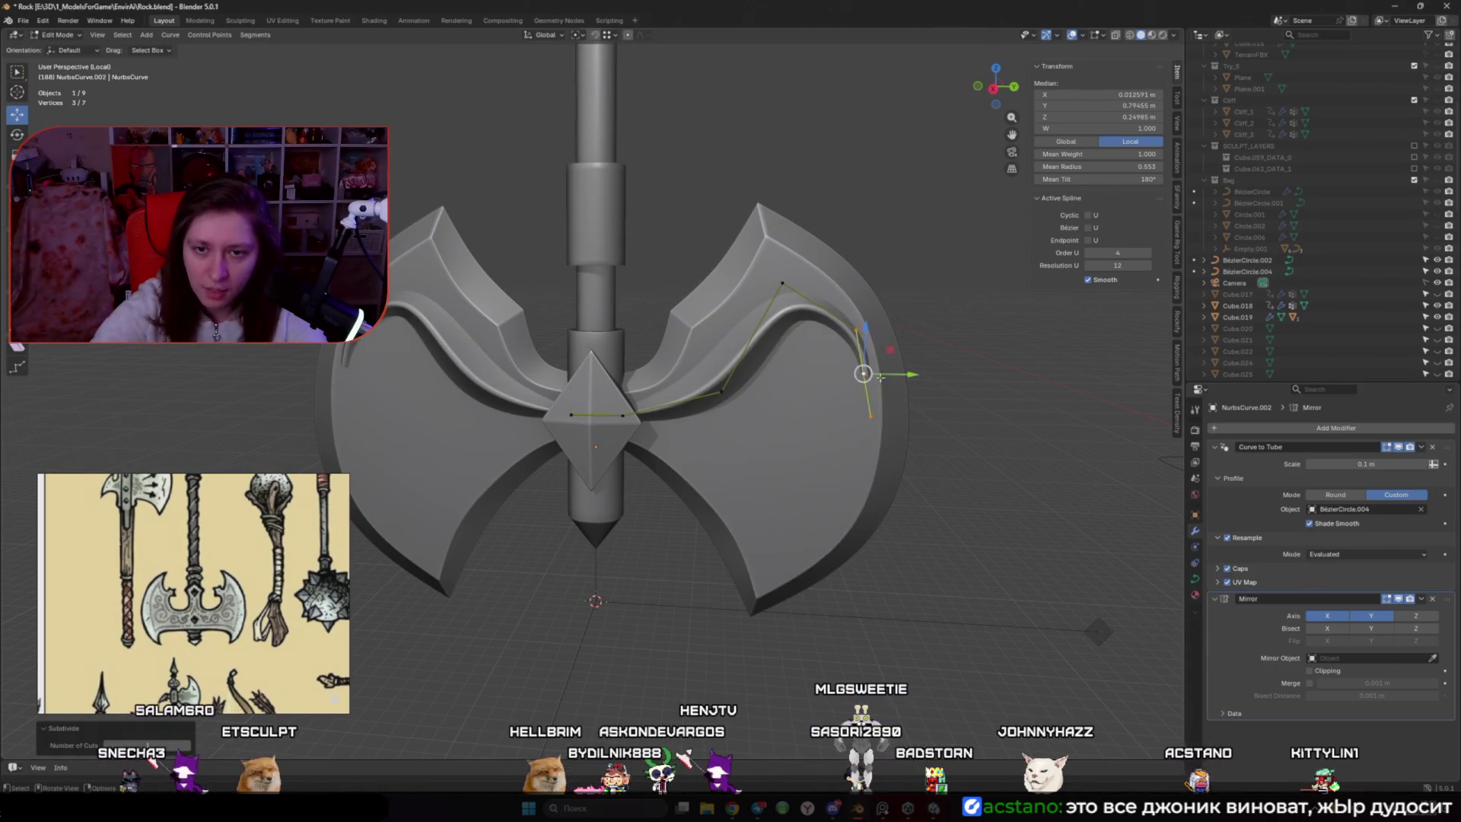
left_click(871, 416)
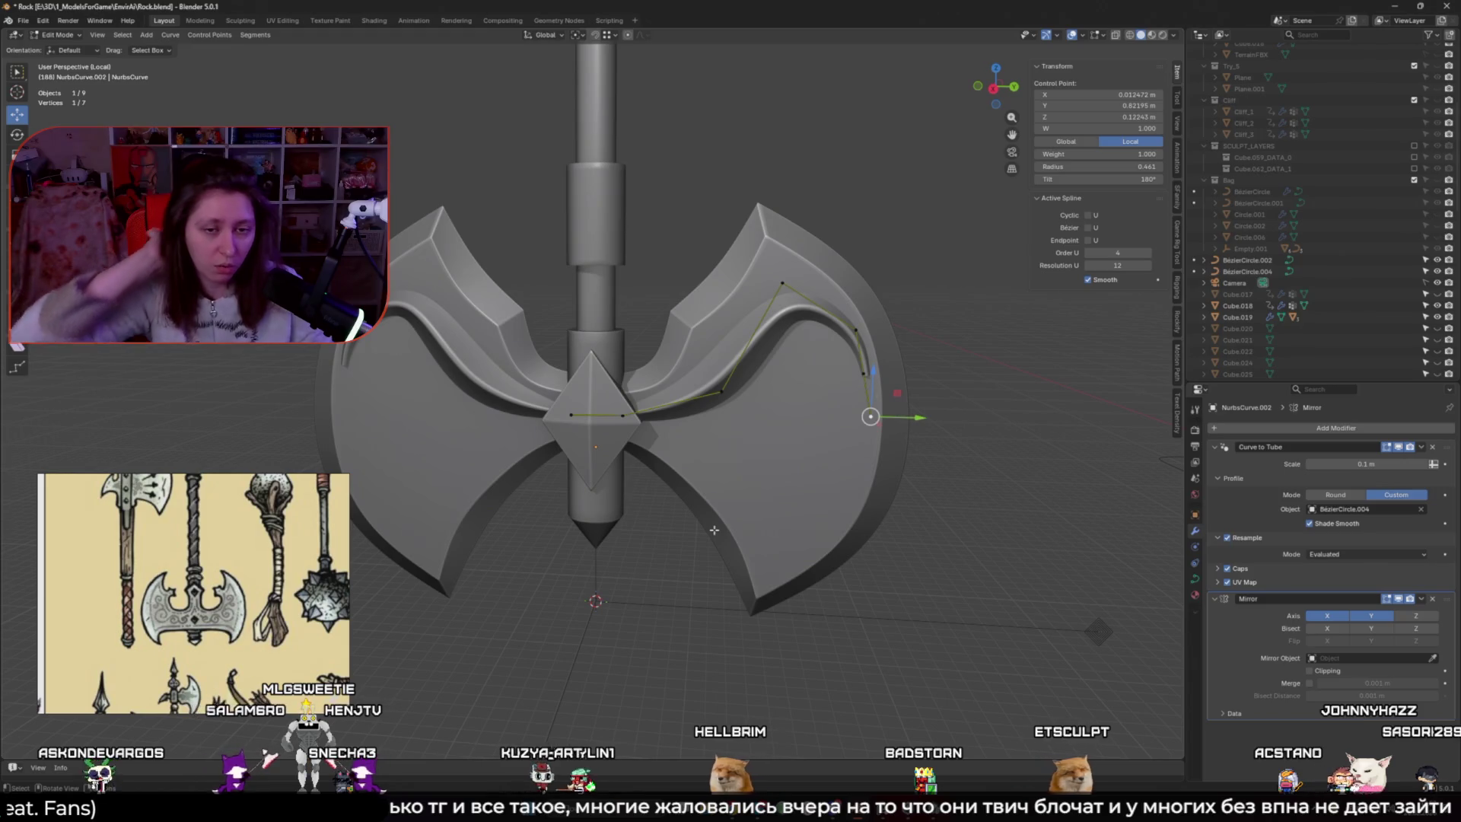
left_click(881, 344)
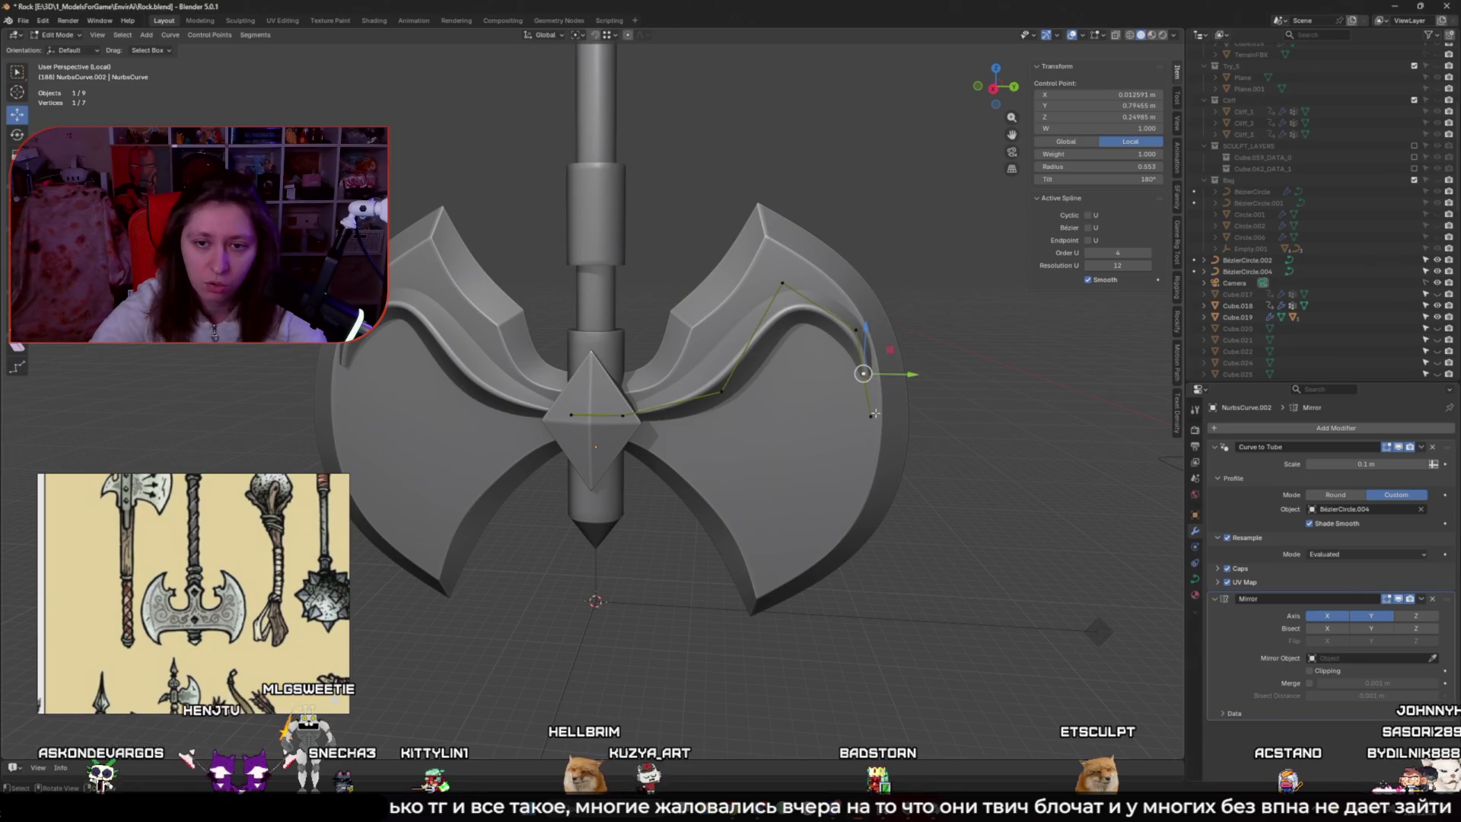
key("KP_1")
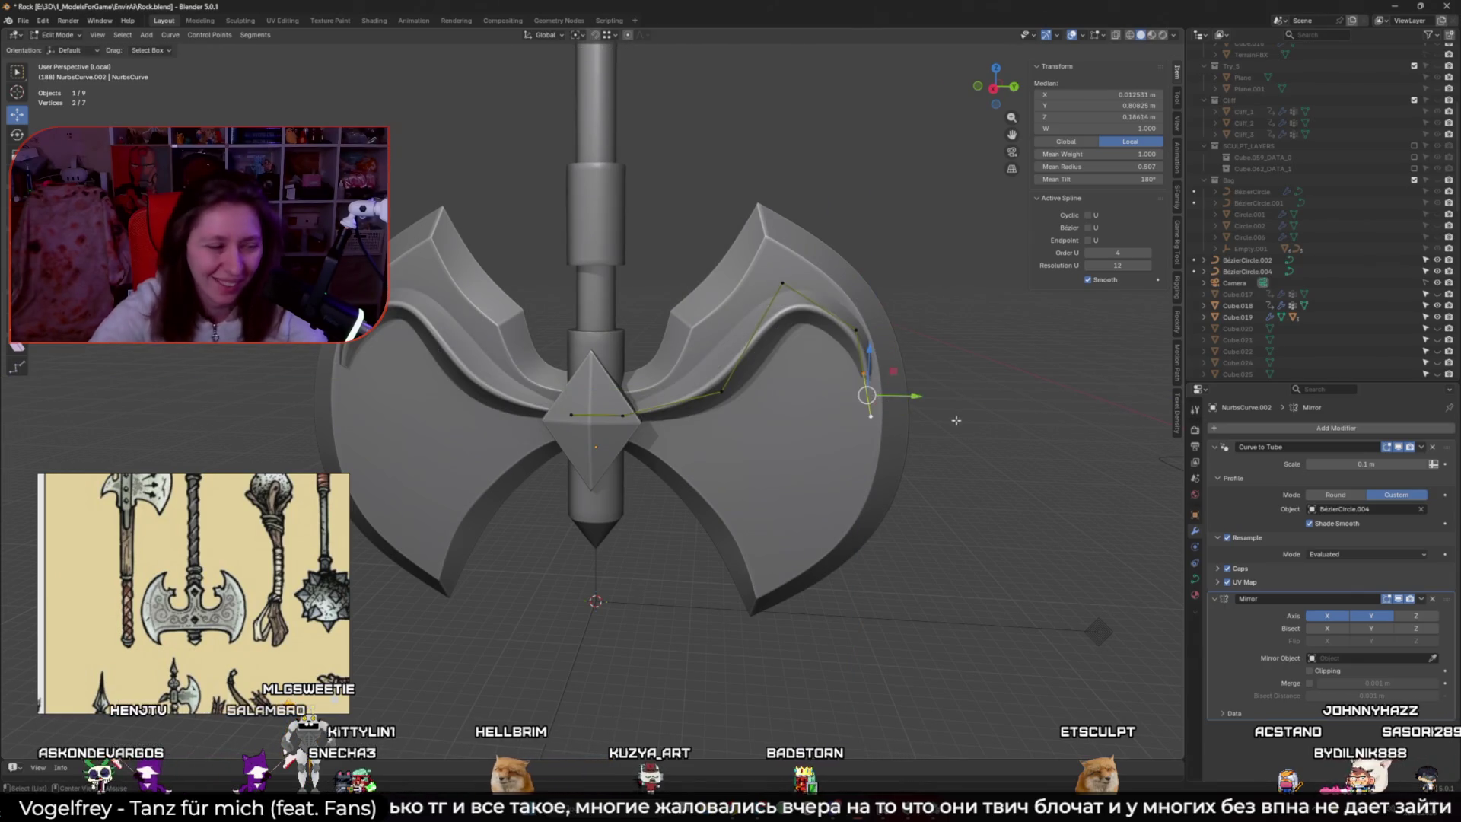
Move the selected end points further right in the side view
middle_click_drag(867, 391, 906, 424)
key("KP_3")
key("g")
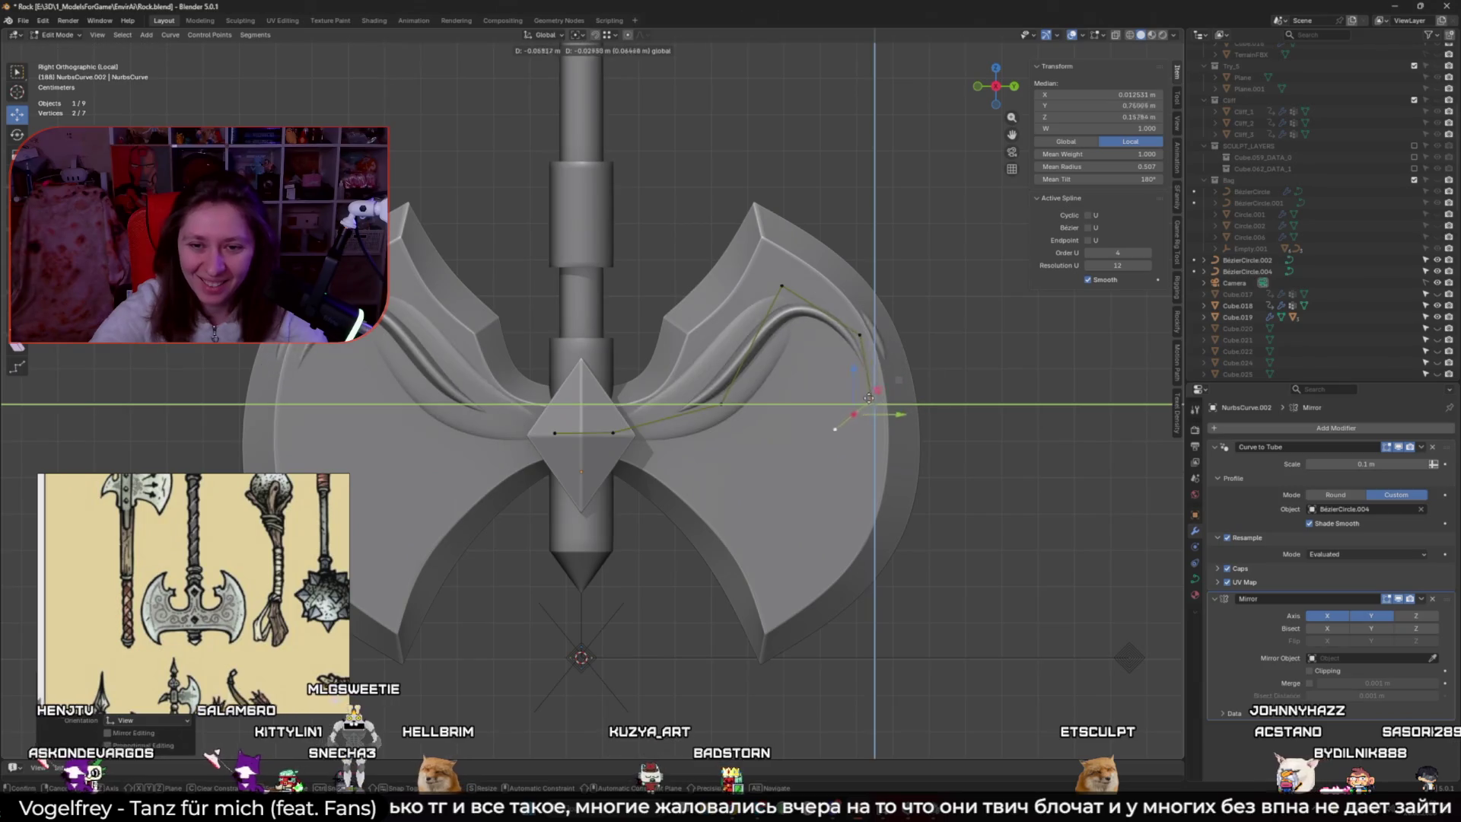
left_click(875, 404)
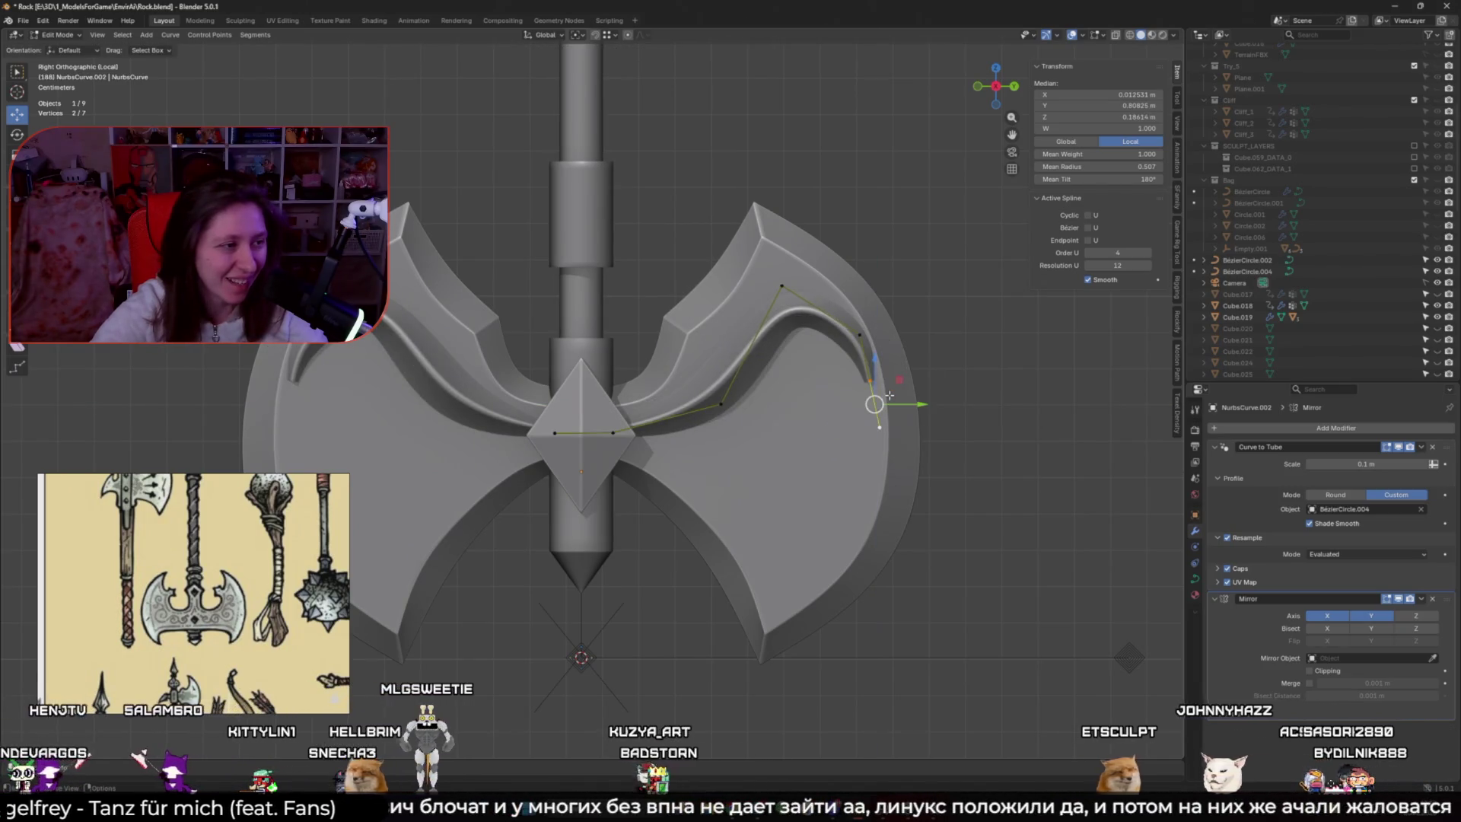
left_click(860, 428)
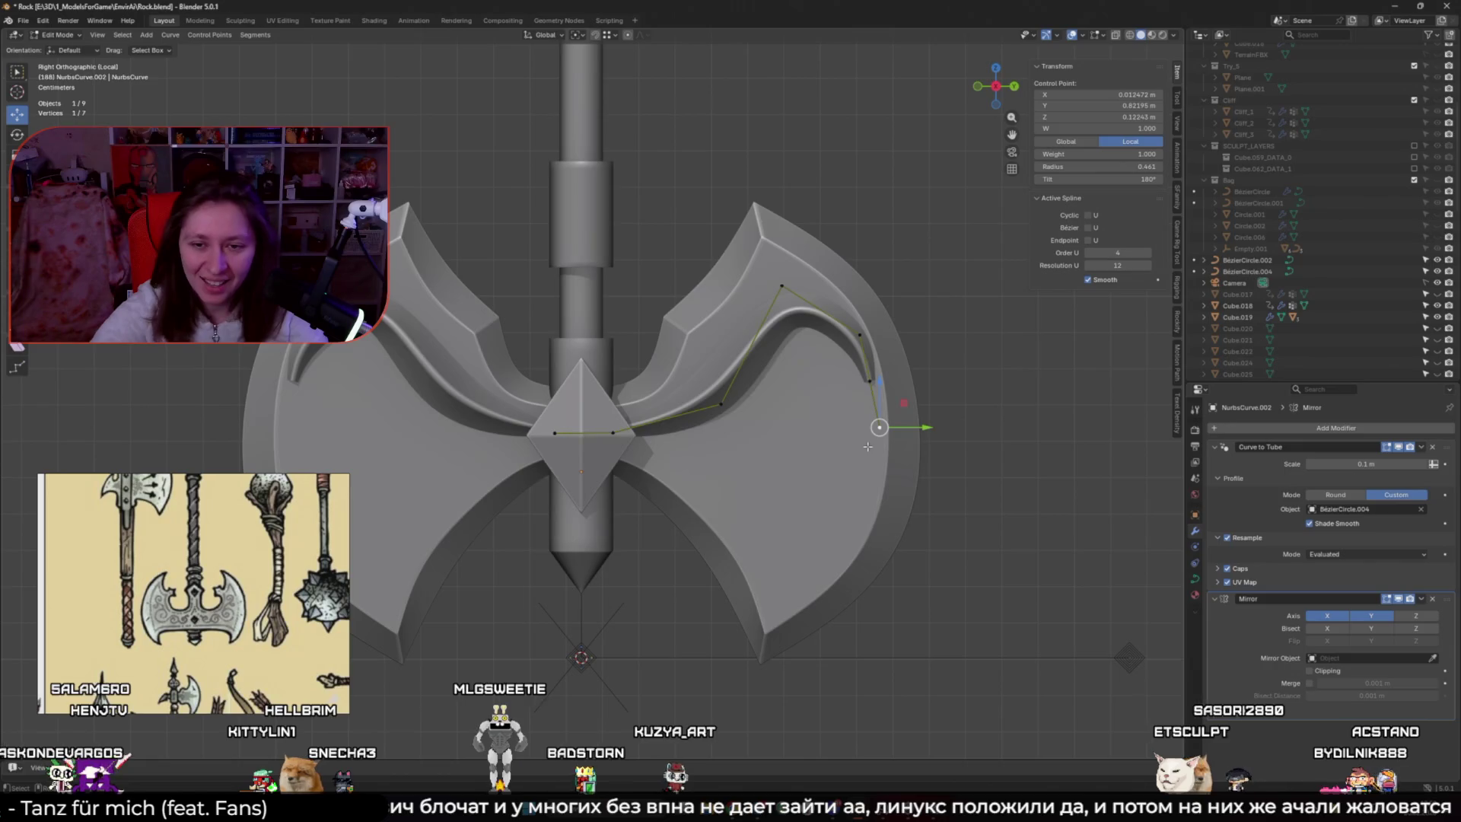
key("a")
Move a single end control point down and left to form the hook
mouse_move(868, 447)
middle_mouse_down()
mouse_move(896, 462)
mouse_move(848, 466)
middle_mouse_up()
key("alt+z")
left_click(846, 468)
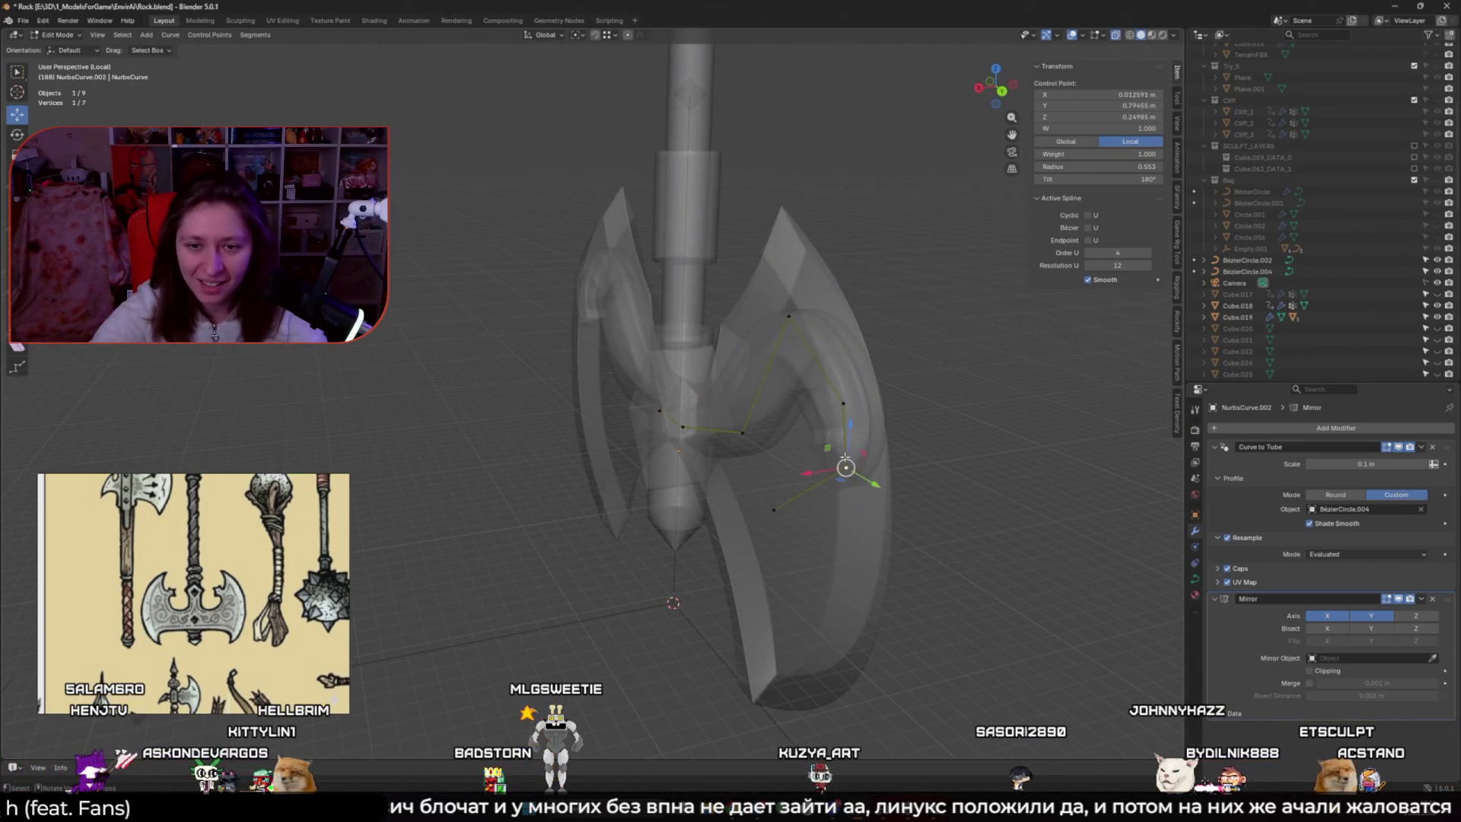
key("KP_3")
key("alt+z")
key("g")
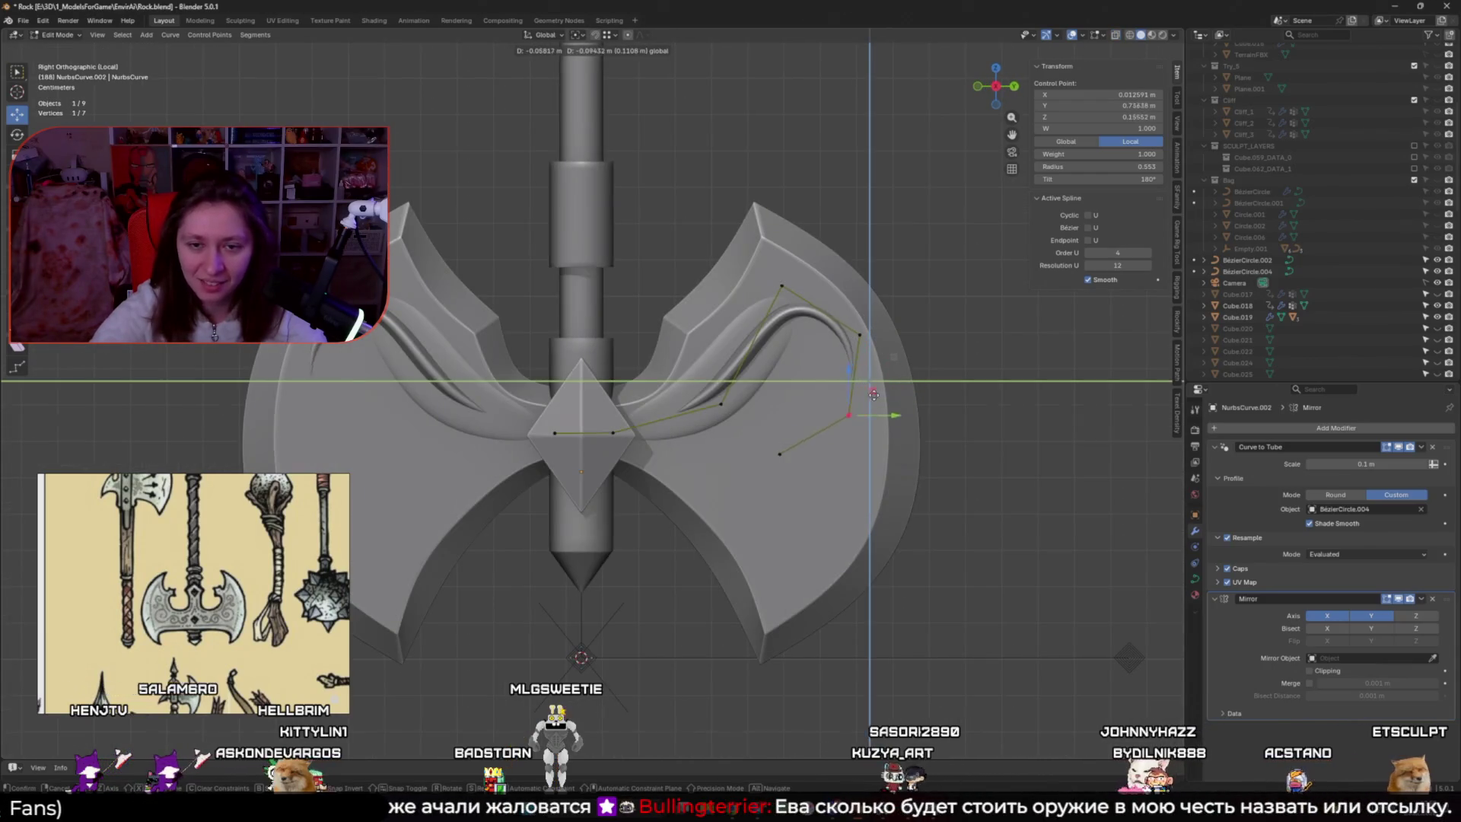
left_click(866, 405)
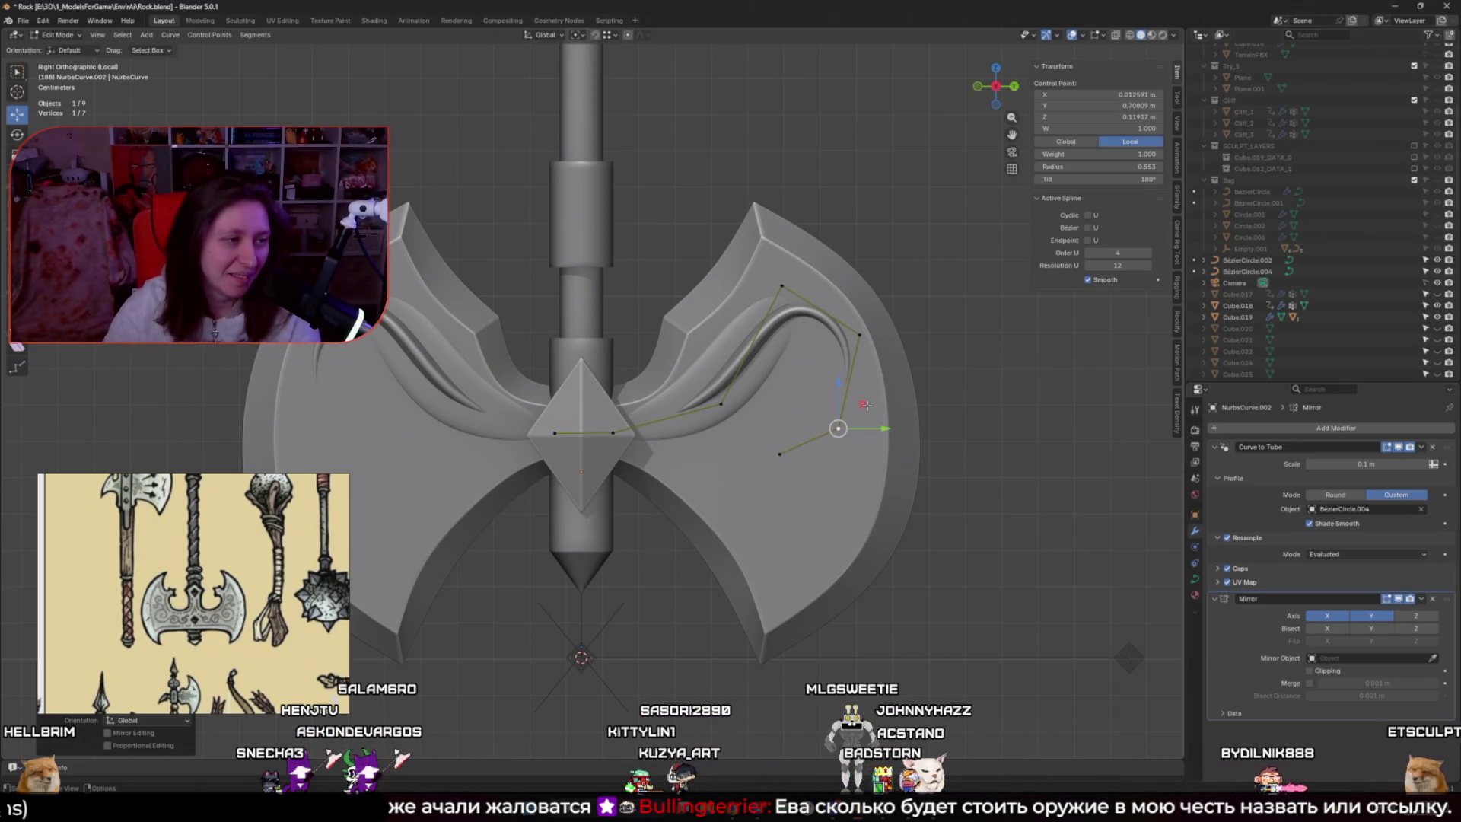
Twist the whole tube around its curve to a 340° mean tilt
key("a")
key("ctrl+t")
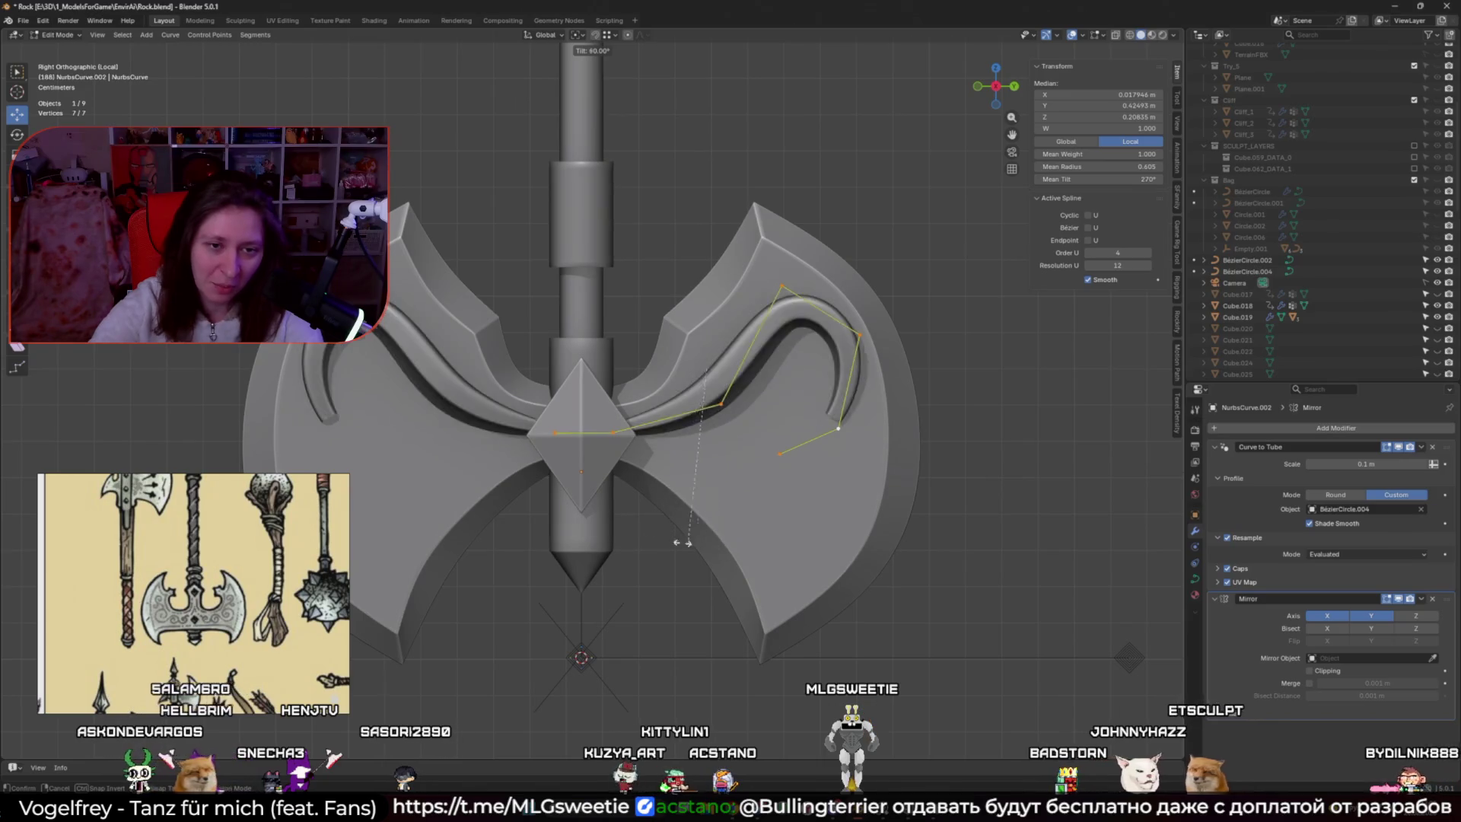
left_click(684, 357)
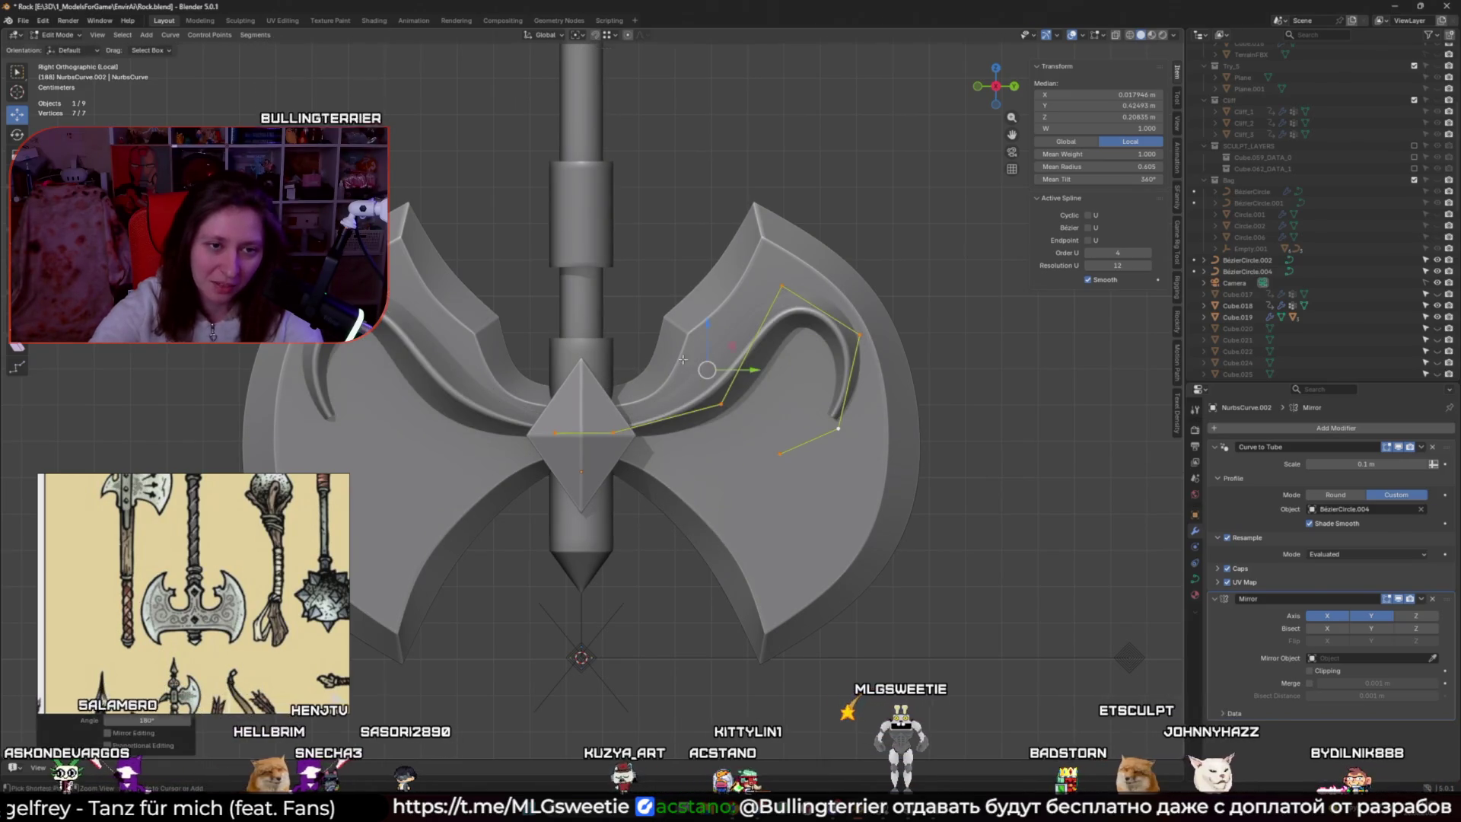
left_click(938, 613)
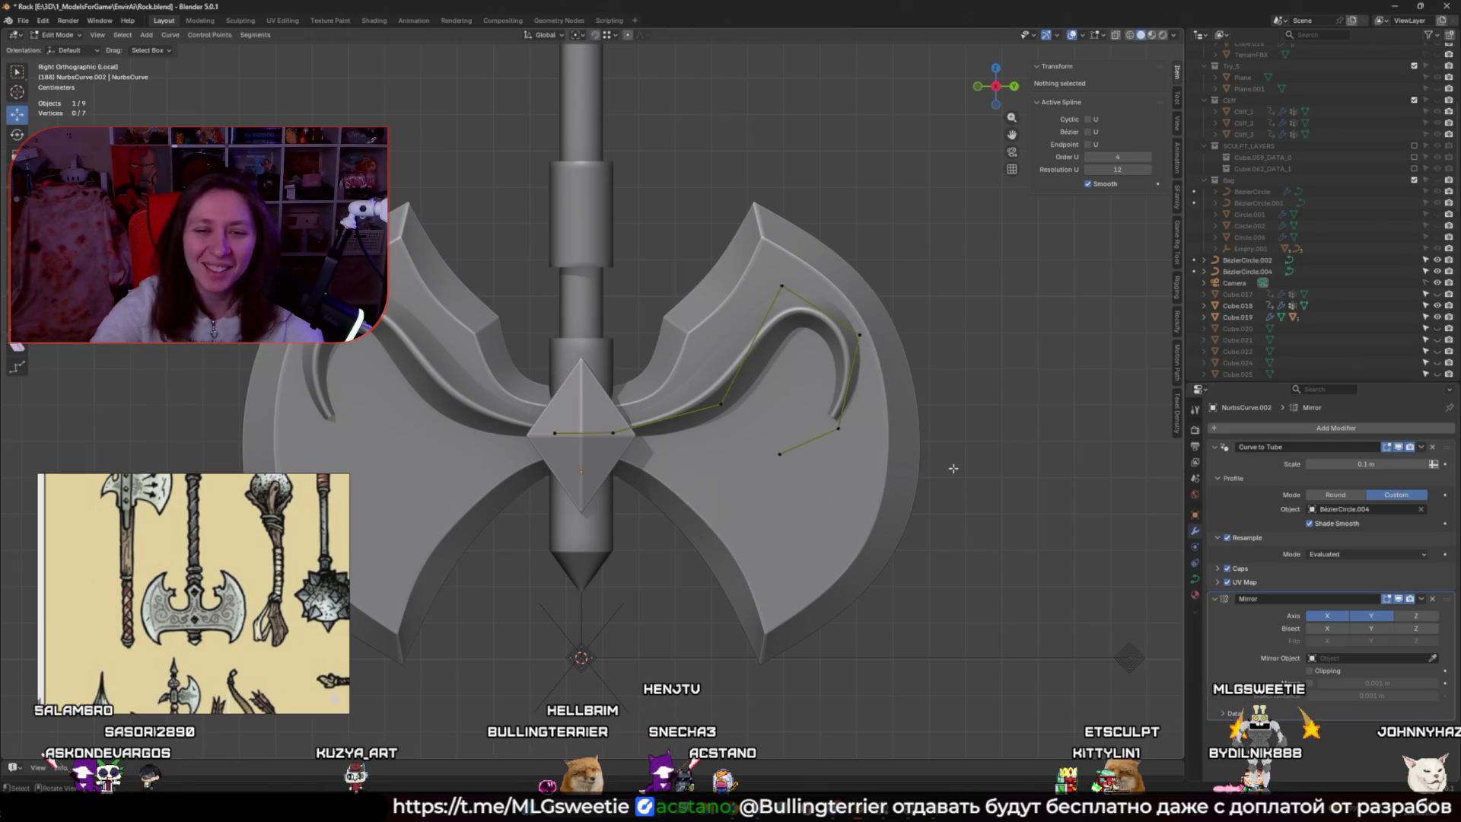
Preview the axe with overlays hidden from an angled close-up
key("shift+alt+z")
scroll(954, 468, "down", 3)
middle_click_drag(954, 468, 754, 525)
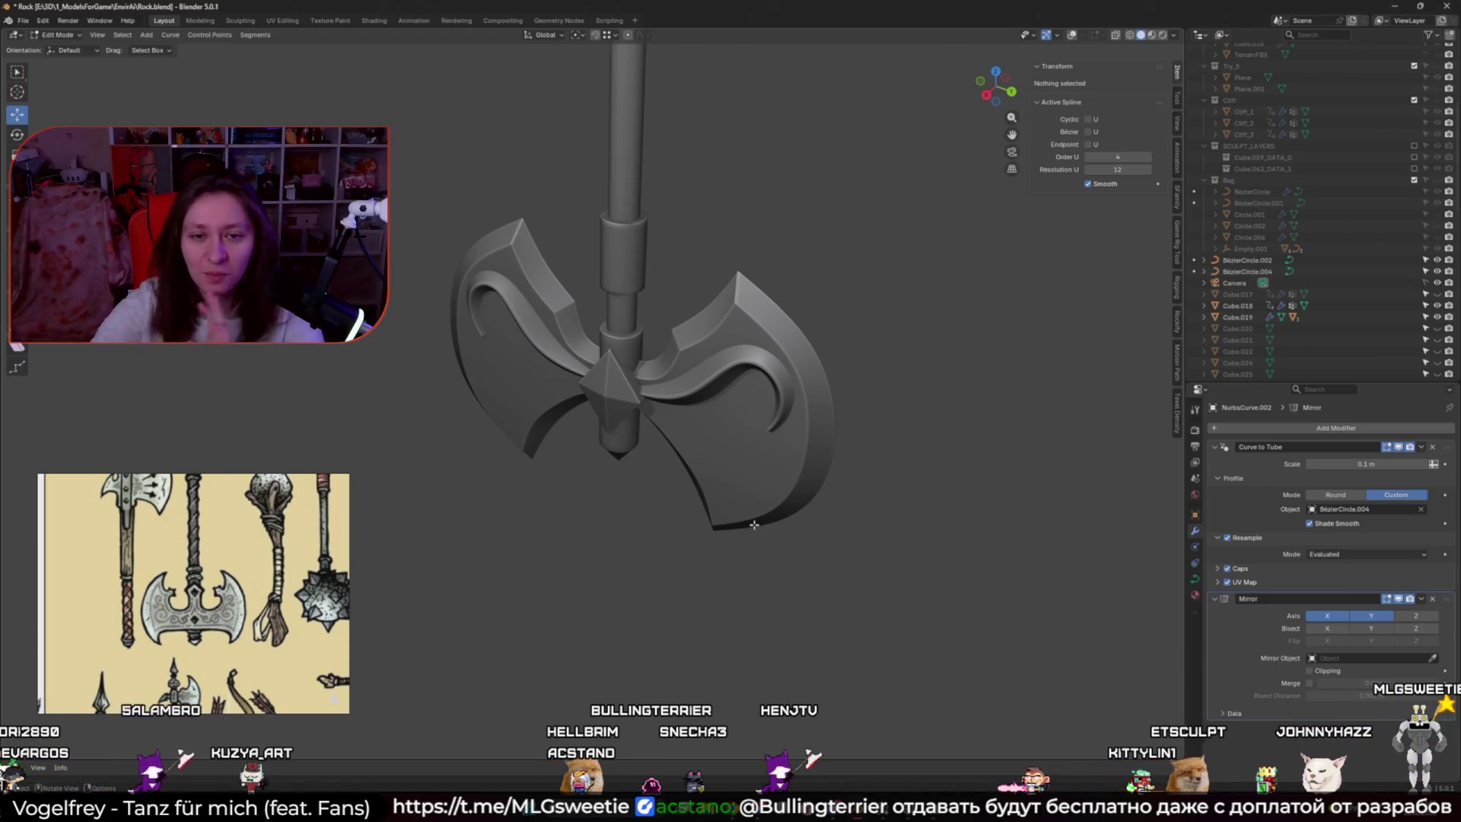
middle_click_drag(758, 515, 756, 434)
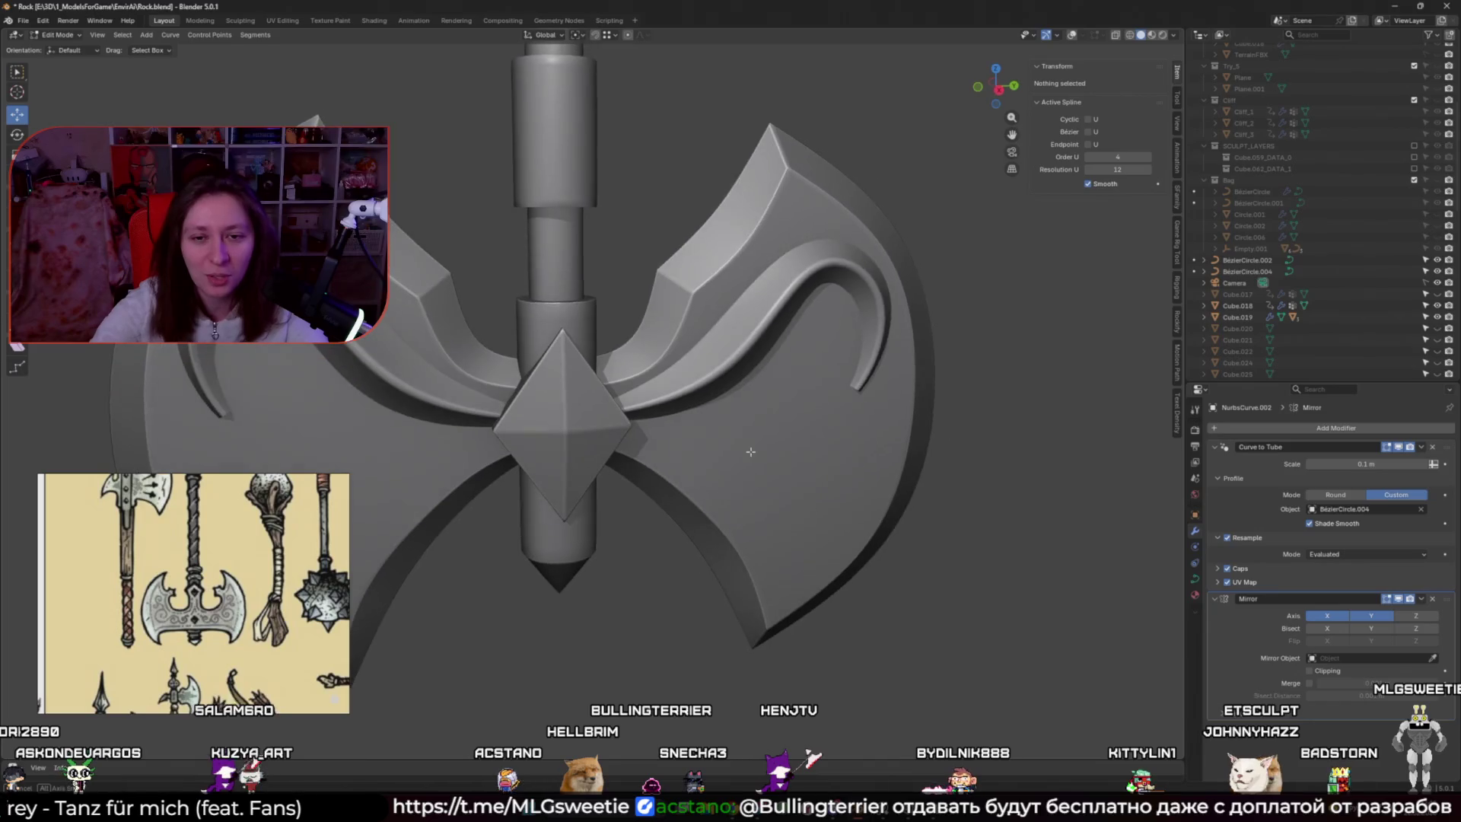
key("shift+alt+z")
scroll(893, 472, "up", 3)
Reduce the bend control point's radius to 0.830 in the side view
key("KP_3")
left_click(756, 431)
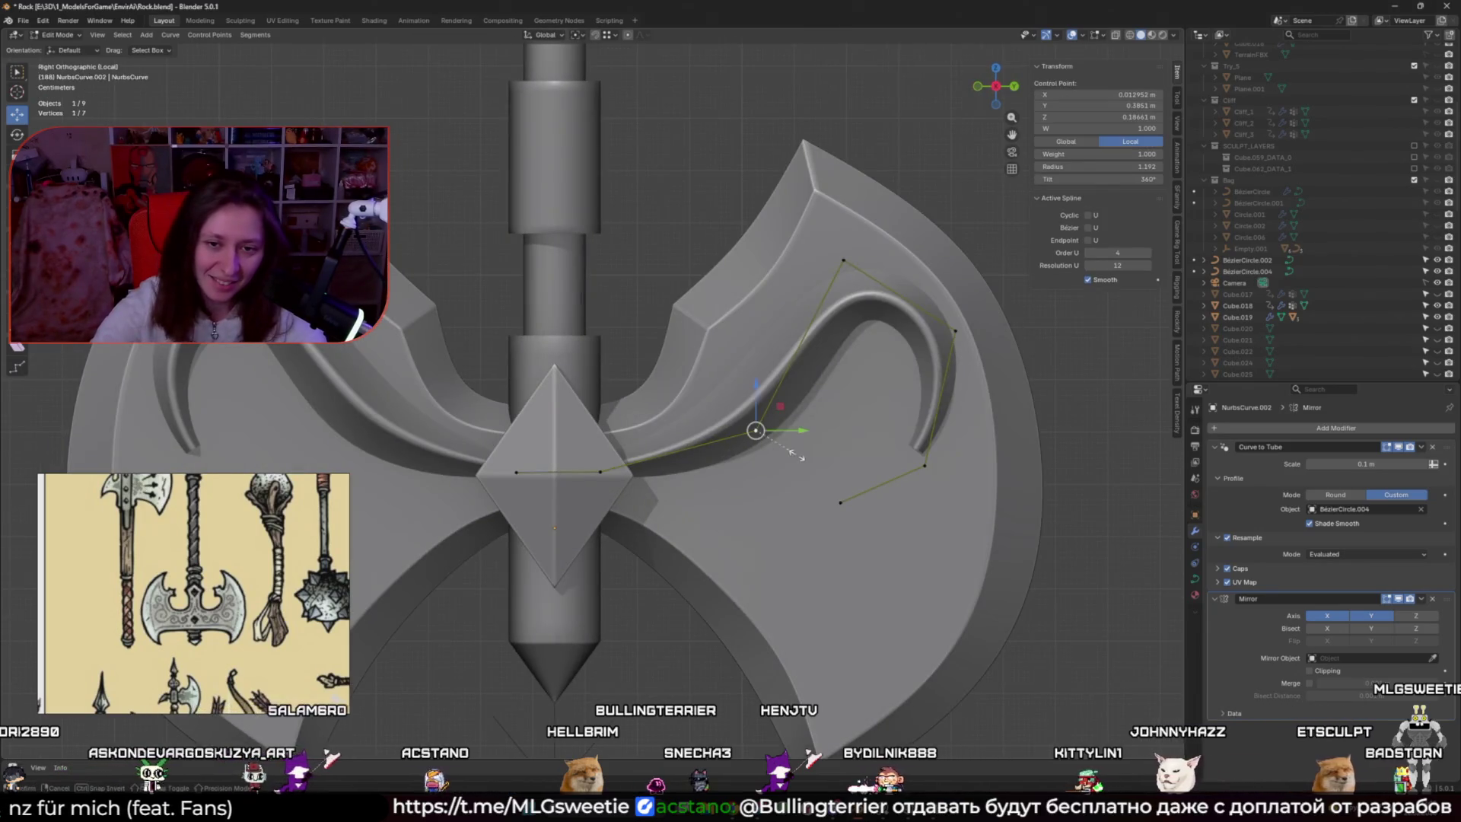
key("alt+s")
left_click(797, 460)
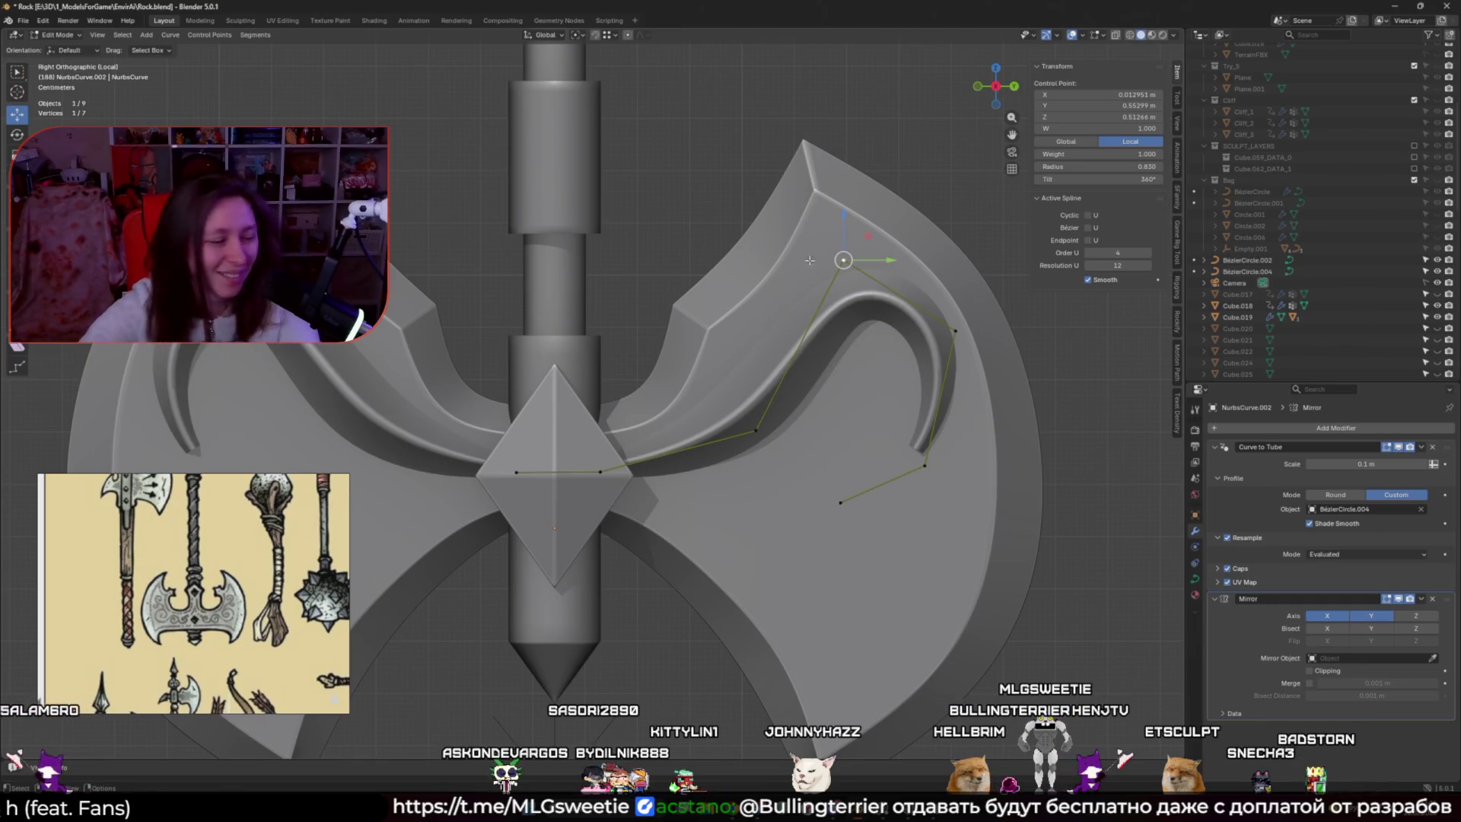
Extend the tube's end with a new point inside the curl and thicken the tube there
left_click(841, 503)
key("g")
key("shift+x")
left_click(831, 387)
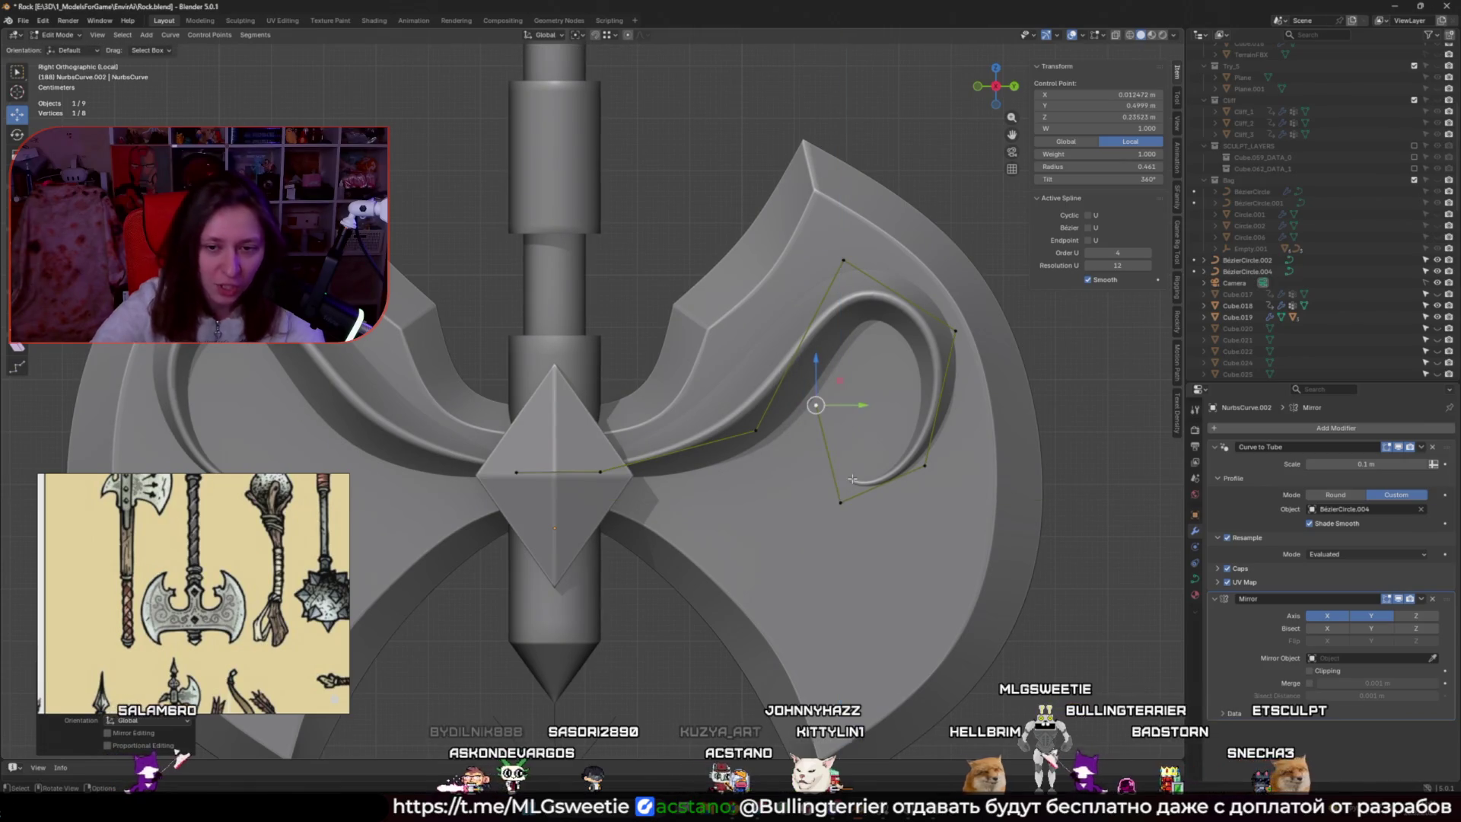
key("alt+s")
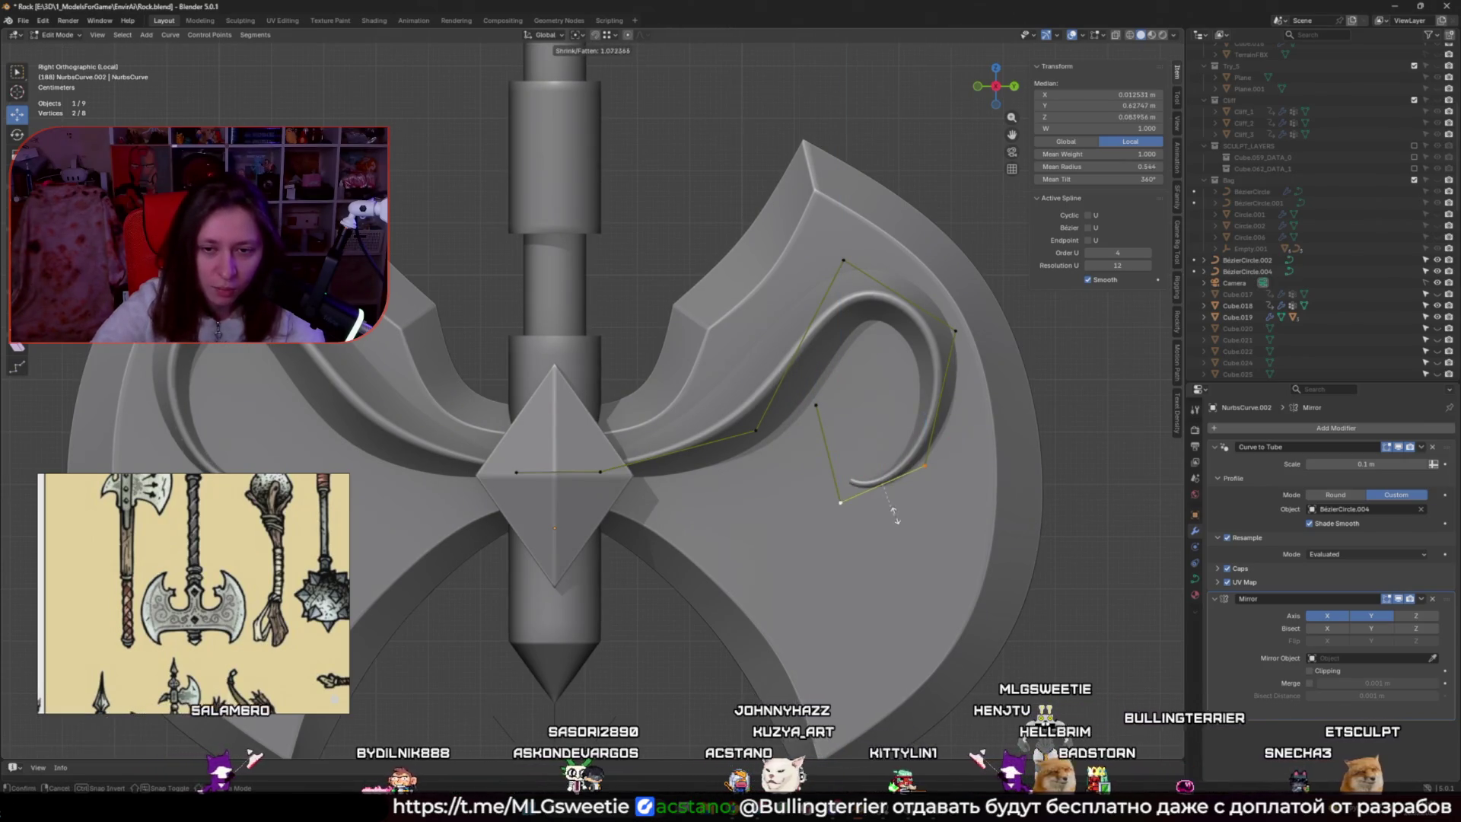
left_click(861, 499)
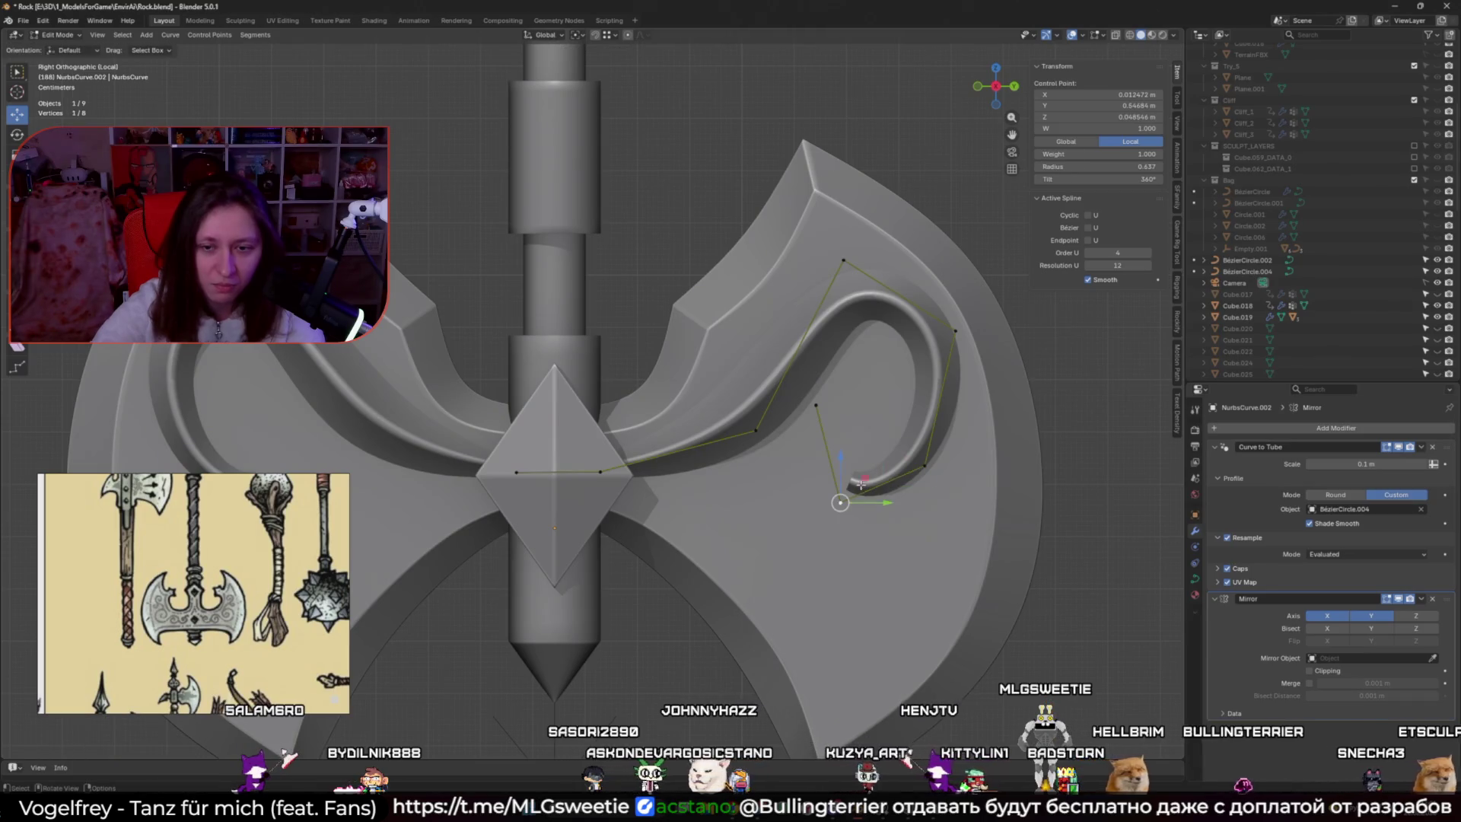
Move the curl's tip point up within the side plane and adjust its radius
left_click(816, 405)
key("g")
key("shift+x")
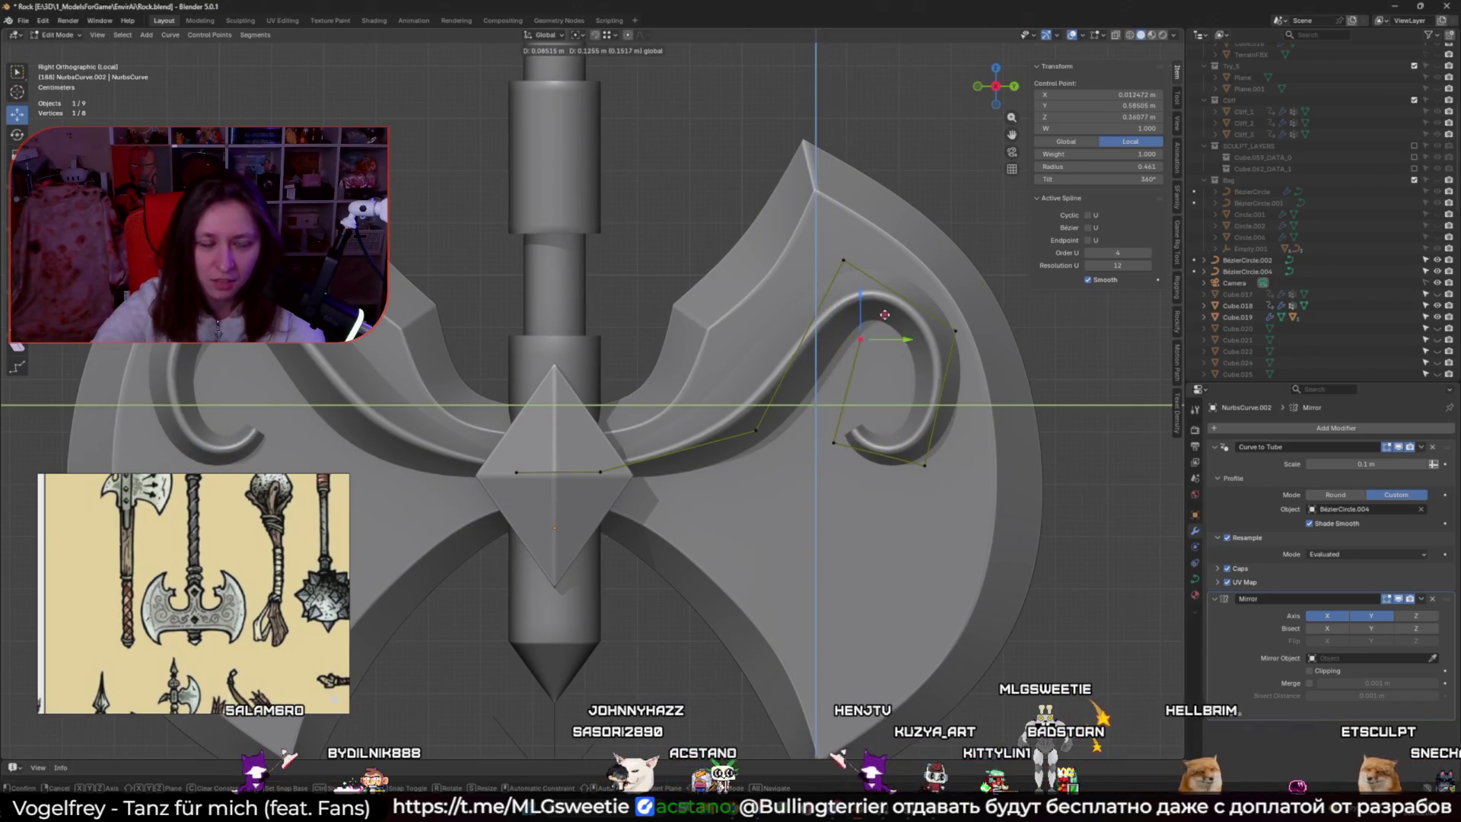
left_click(886, 315)
key("alt+s")
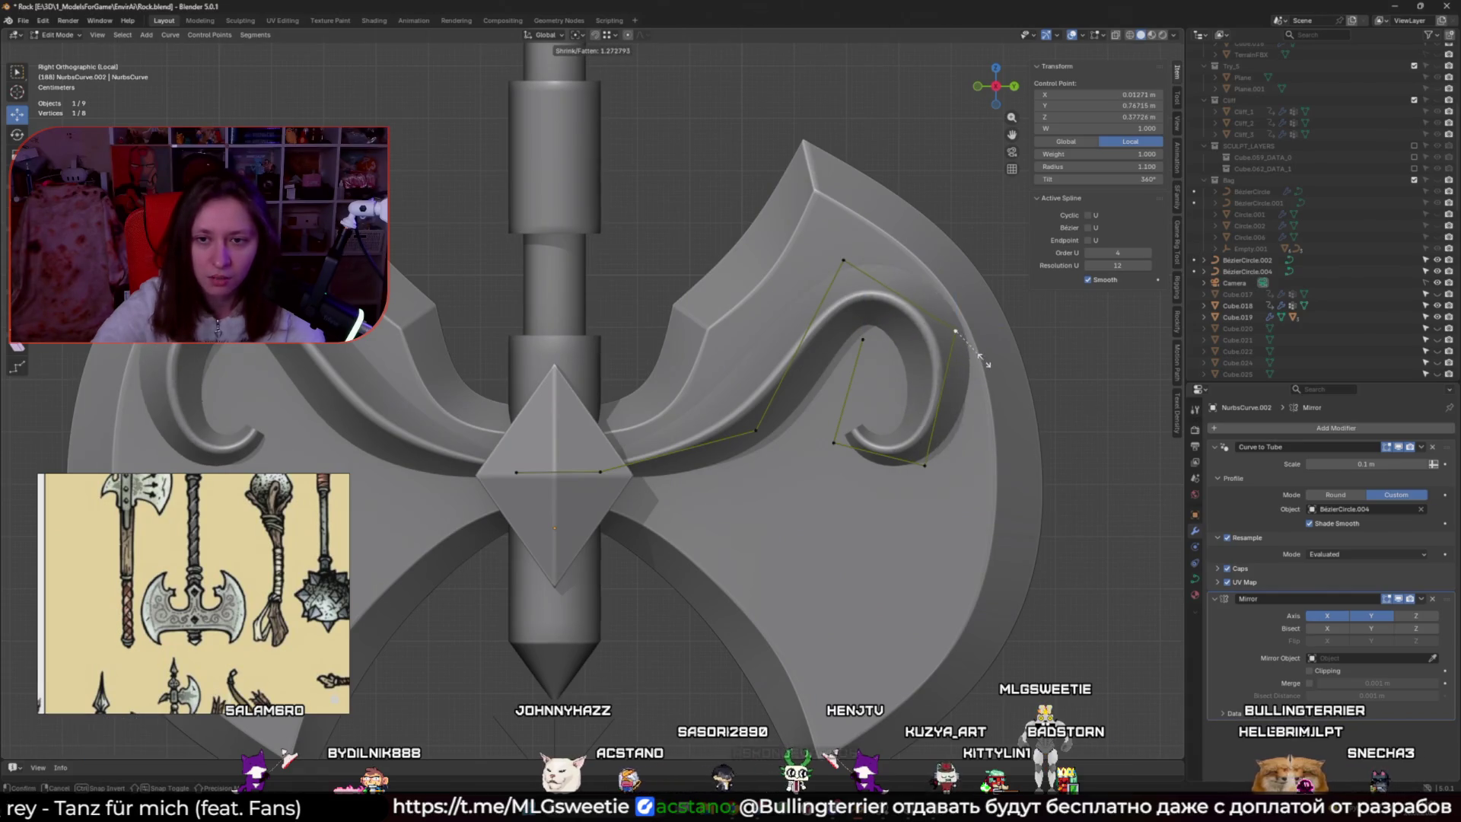
left_click_drag(988, 339, 933, 452)
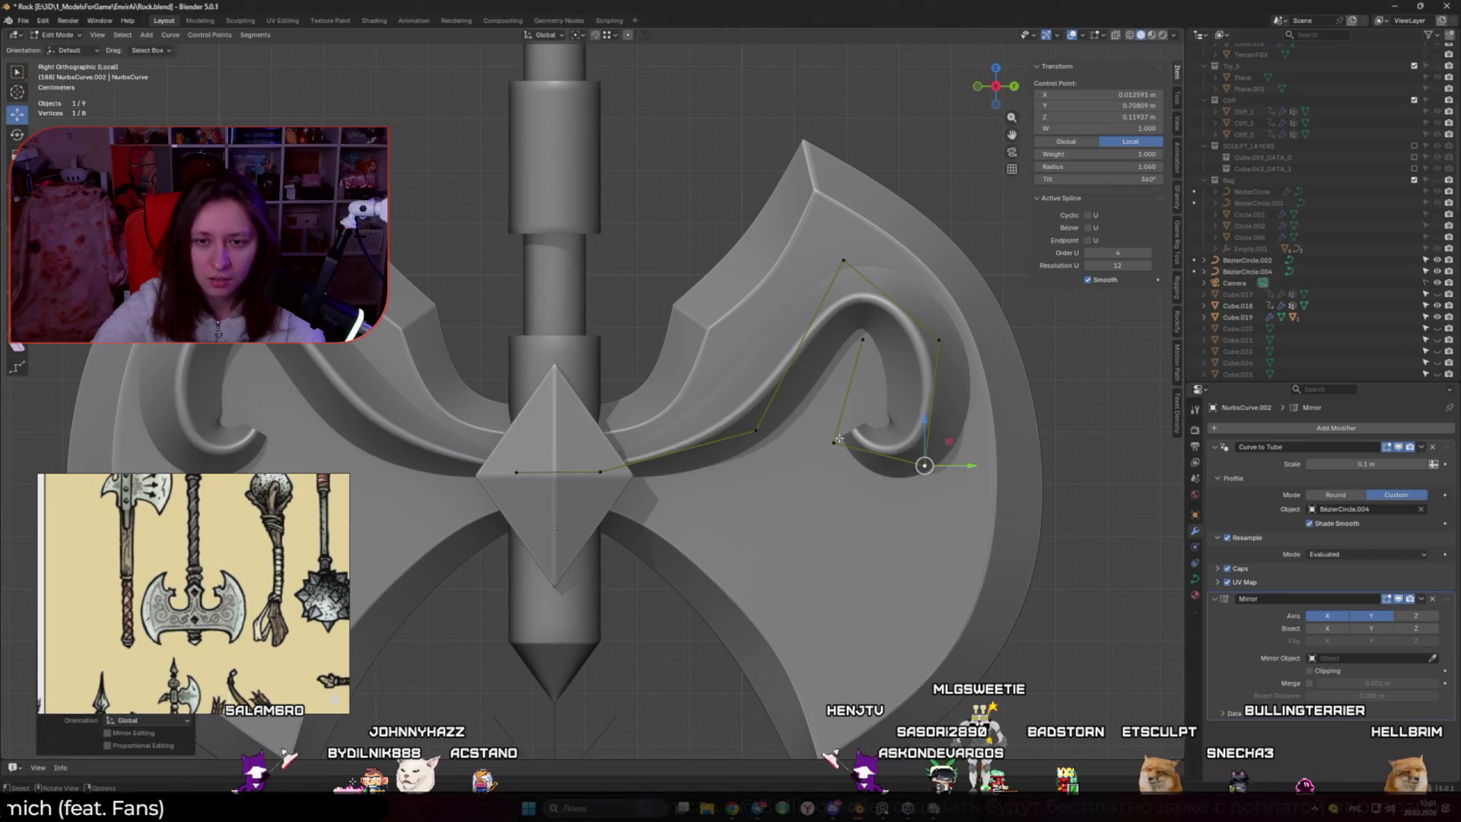
Thin the curl's outer point, reposition the lower points, and taper the tube's tip
left_click(862, 340)
key("alt+s")
left_click(997, 405)
left_click(835, 440)
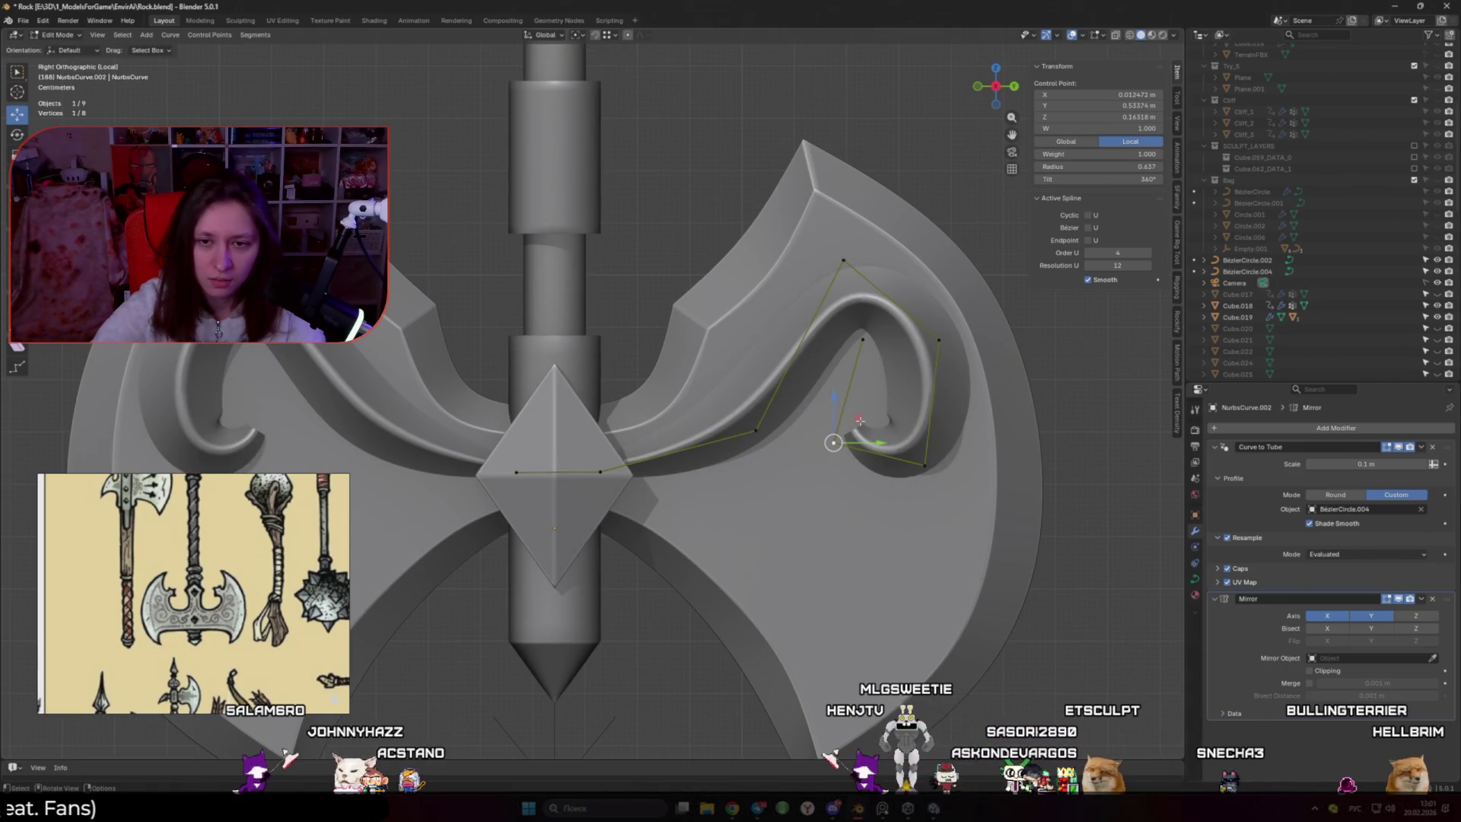
key("g")
key("shift+x")
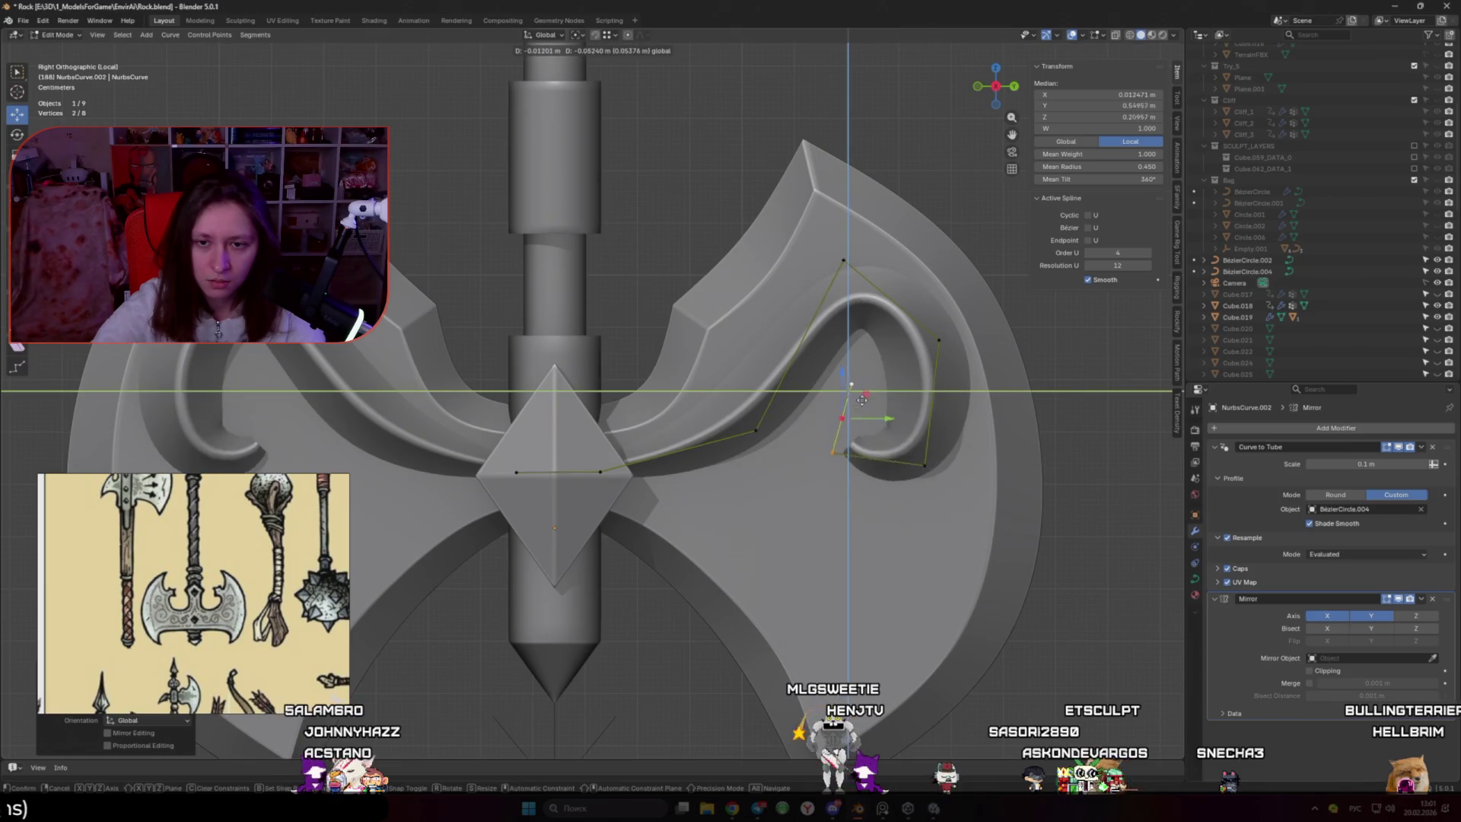
left_click(854, 417)
key("alt+s")
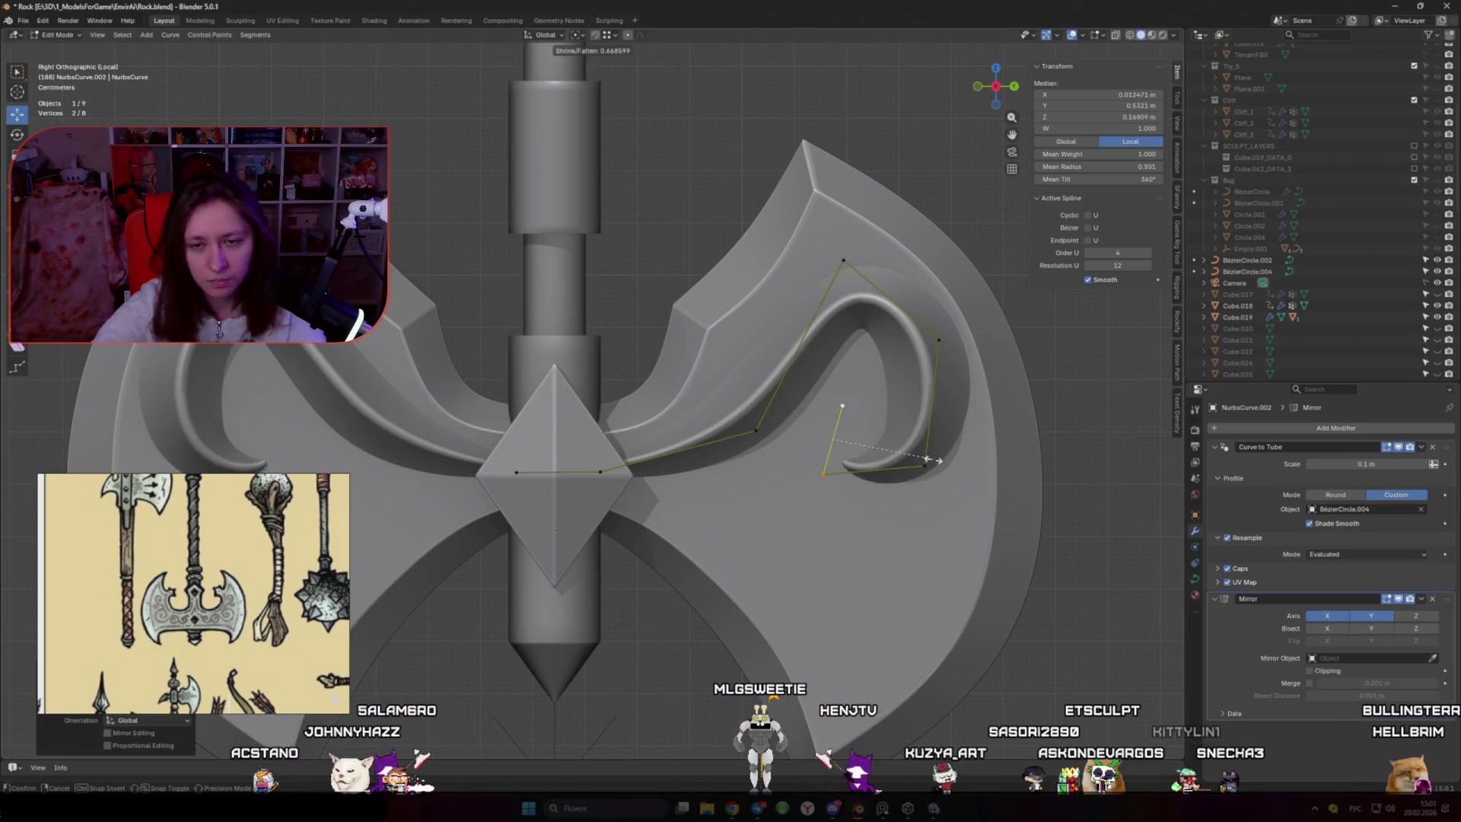
left_click(921, 460)
Check the curl from the side and lower the bottom-left curve point in the side plane
mouse_move(837, 441)
middle_mouse_down()
mouse_move(694, 436)
mouse_move(997, 468)
mouse_move(763, 396)
middle_mouse_up()
scroll(763, 397, "up", 1)
left_click(688, 379)
key("g")
key("shift+x")
left_click(722, 383)
left_click(752, 373)
left_click(828, 344)
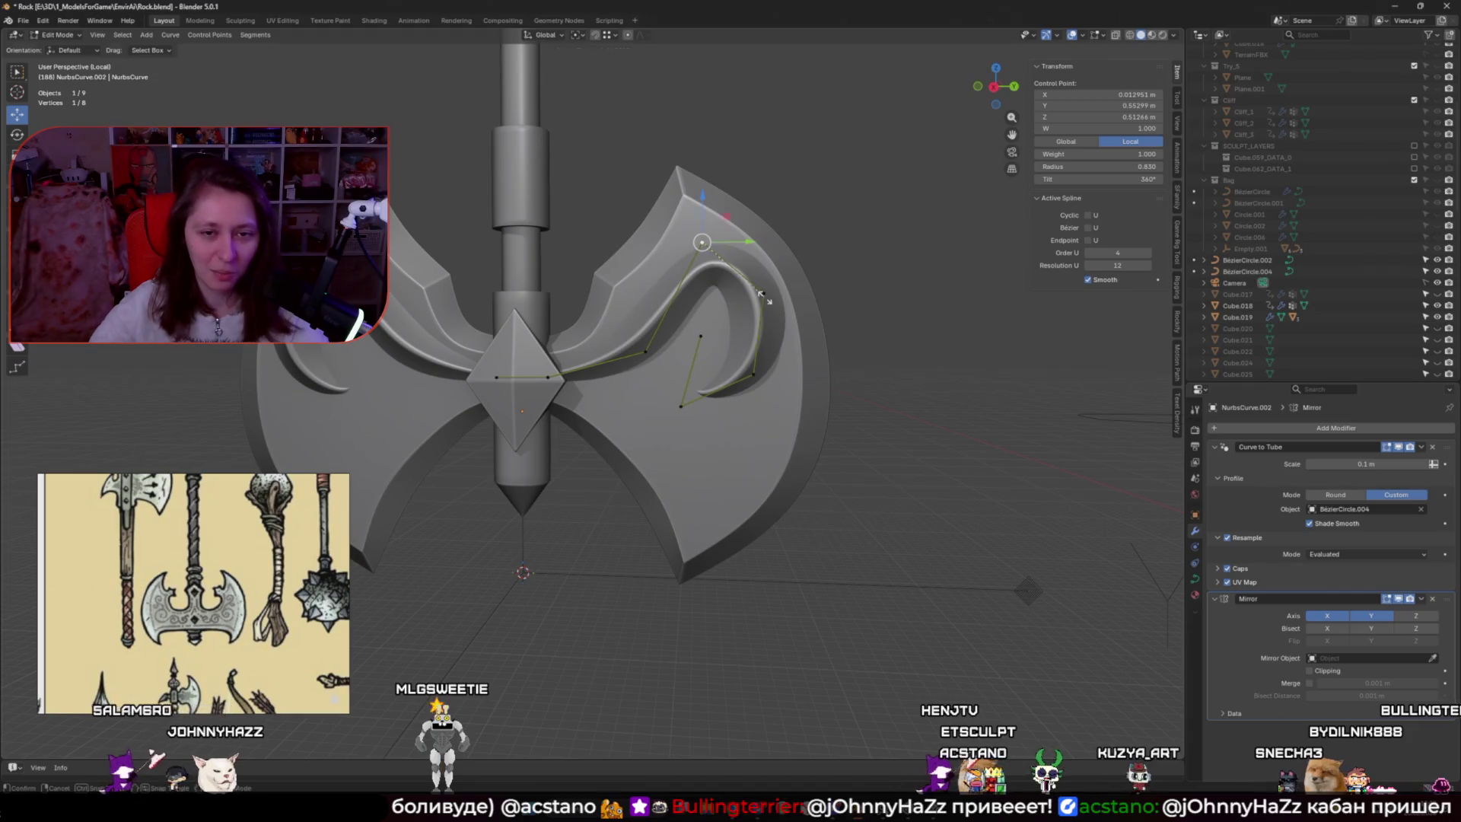
Undo a stray point move and subdivide between two neighbouring curve points
key("g")
left_click(725, 217)
key("ctrl+z")
left_click(750, 293, "shift")
right_click(750, 293)
left_click(749, 295)
Shift the new control point and its neighbour lower-left along the bend in the side plane
key("g")
key("shift+x")
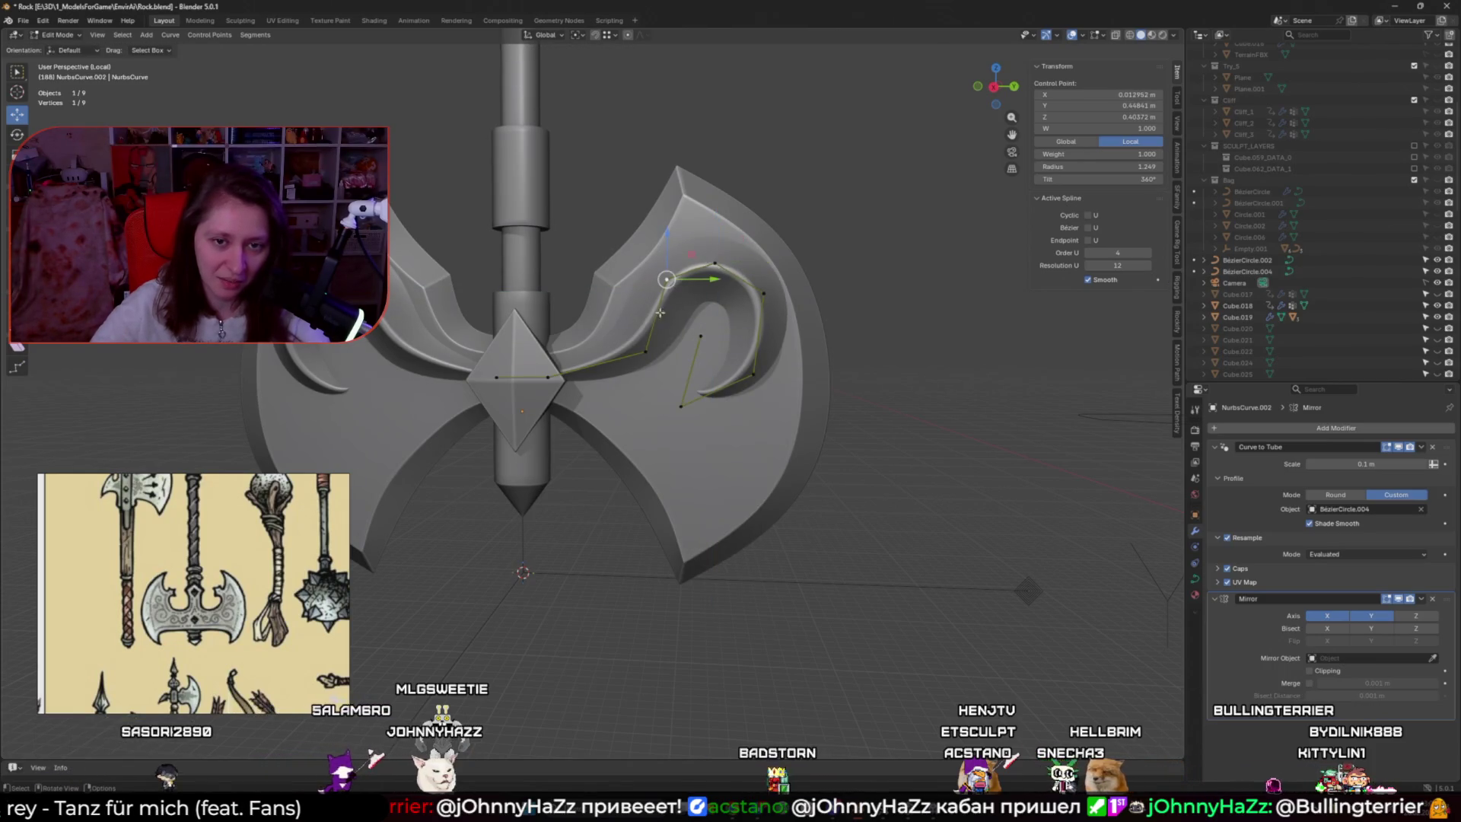
left_click(659, 337)
left_click(645, 351)
key("g")
key("shift+x")
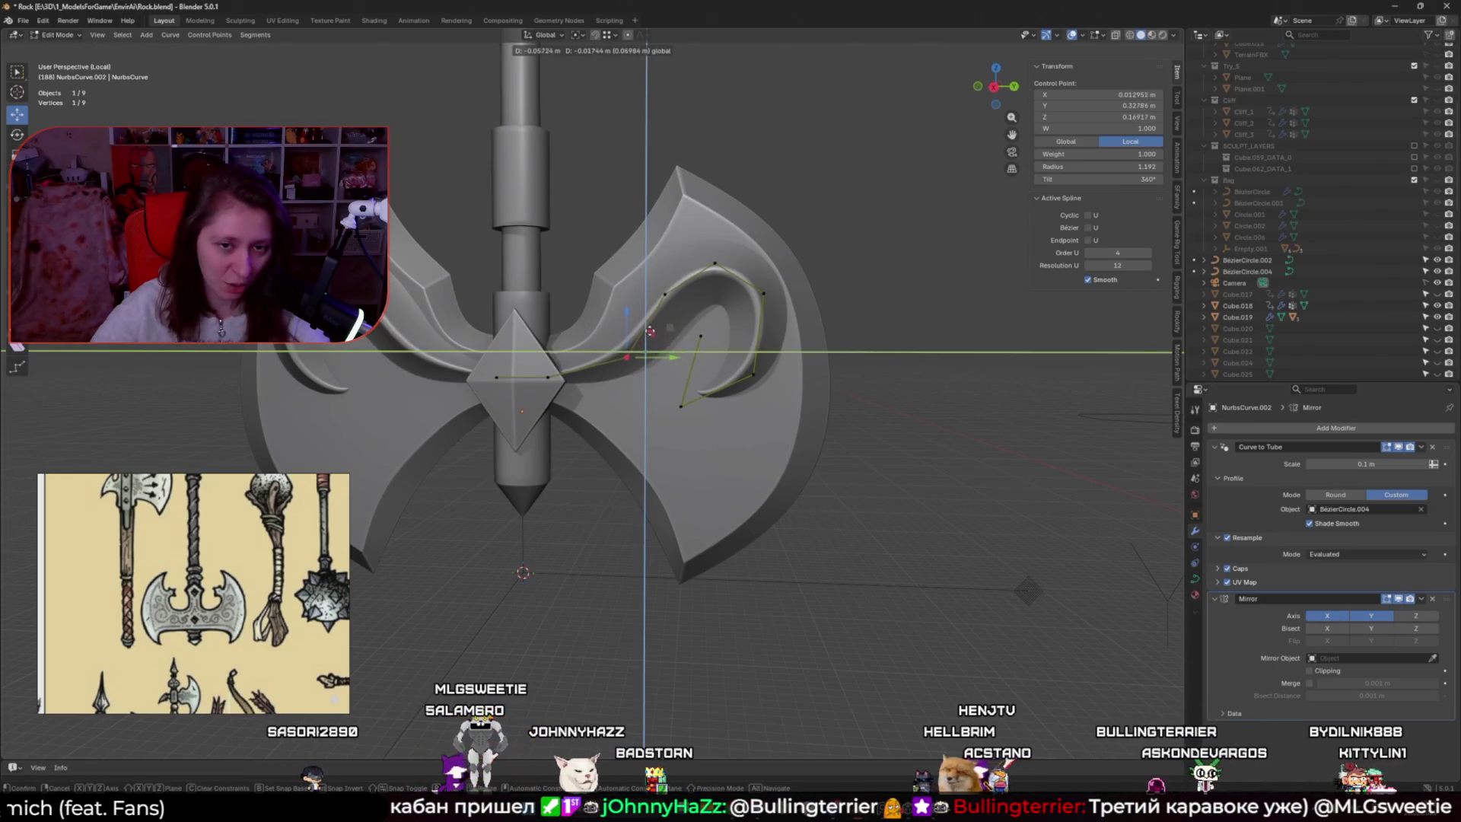
left_click(670, 334)
Select the next control point and orbit to the side and back to check the curve
scroll(688, 336, "up", 2)
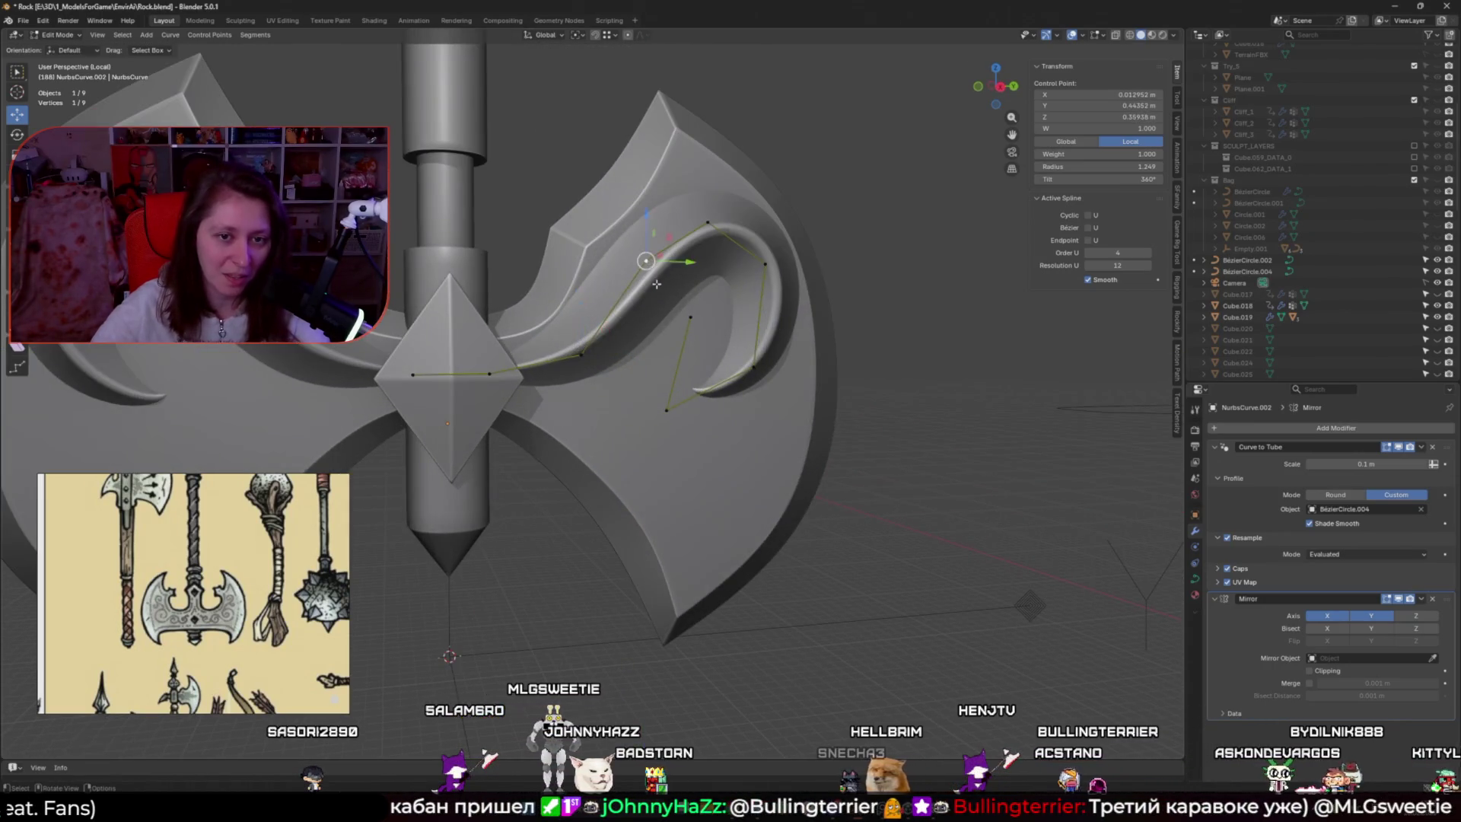
scroll(687, 335, "up", 2)
left_click(759, 274)
middle_click_drag(705, 352, 787, 388)
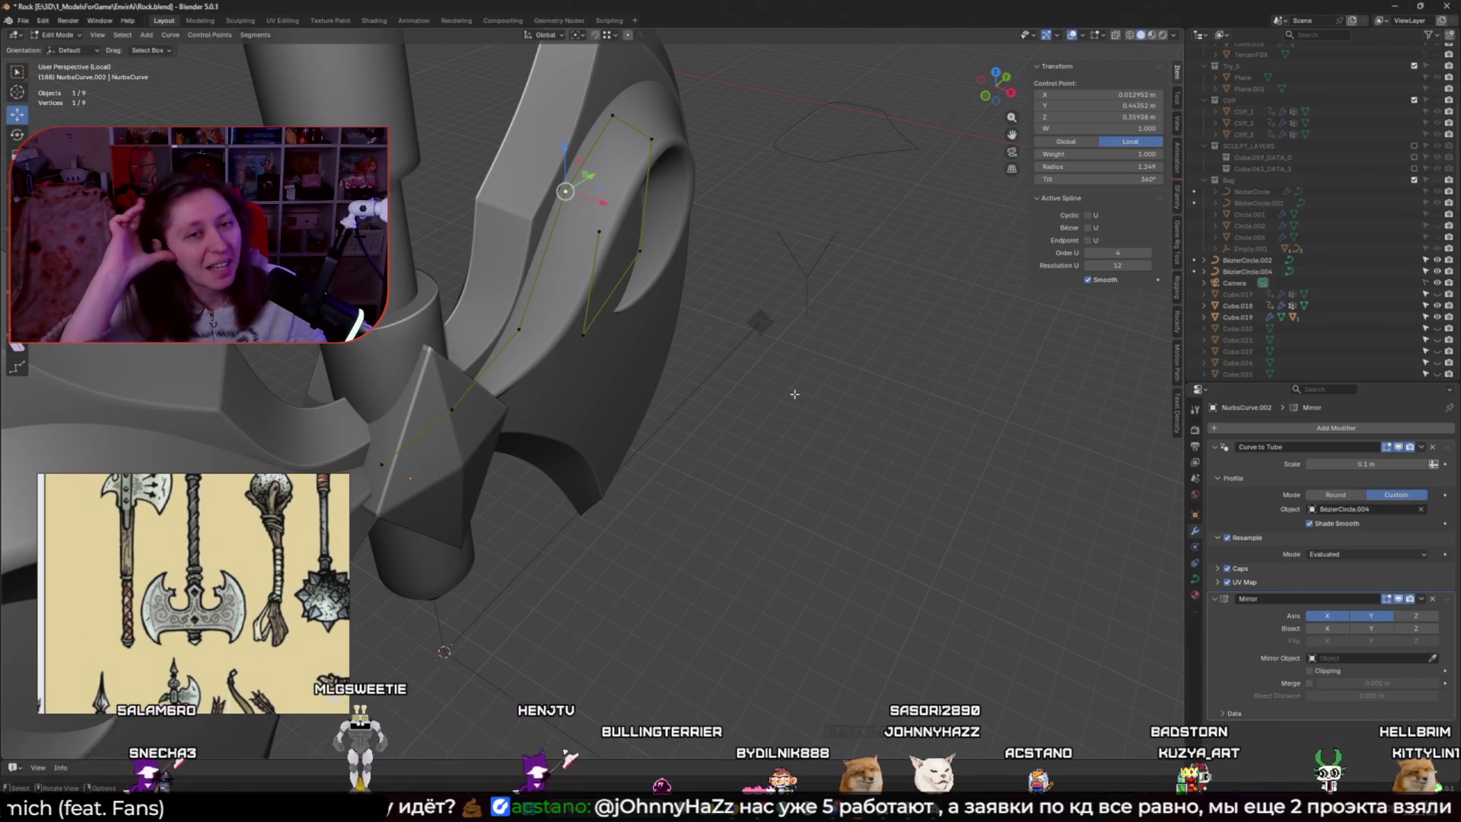
mouse_move(795, 394)
middle_mouse_down()
mouse_move(615, 353)
mouse_move(554, 372)
middle_mouse_up()
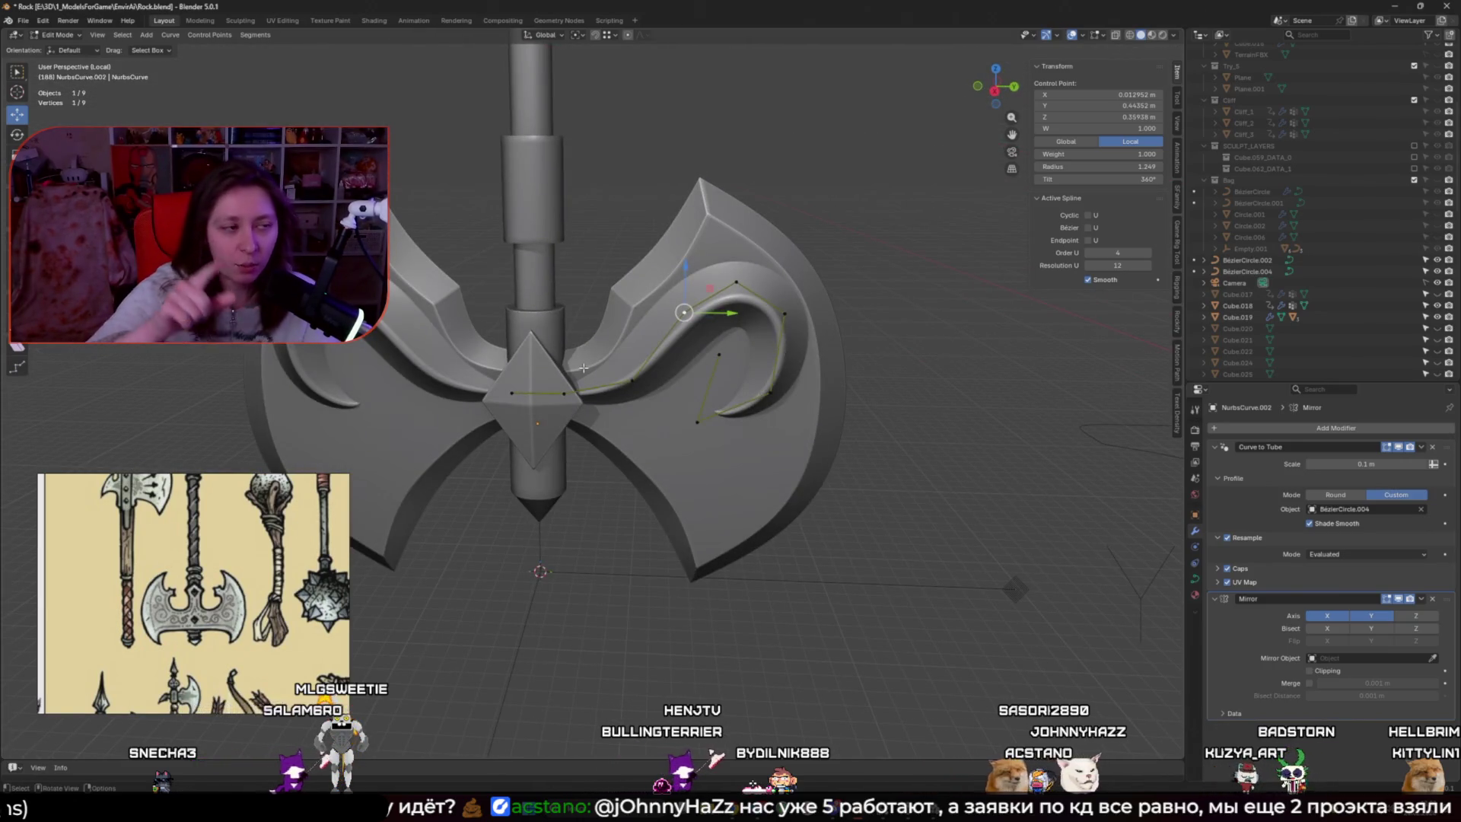